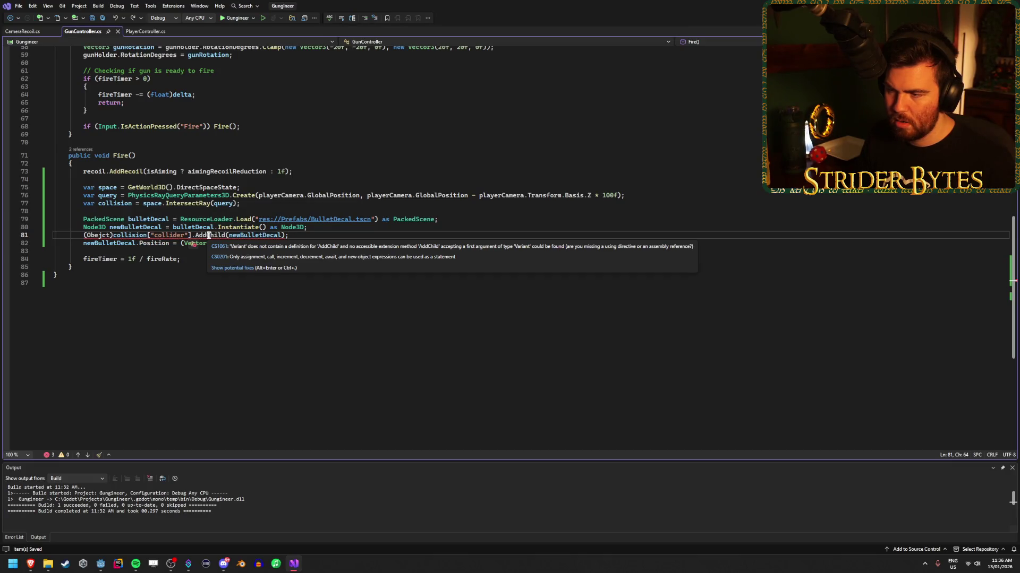
Correct the misspelled 'Obejct' cast to 'Object' on line 81.
click(100, 235)
key(BackSpace)
key(BackSpace)
text(je)
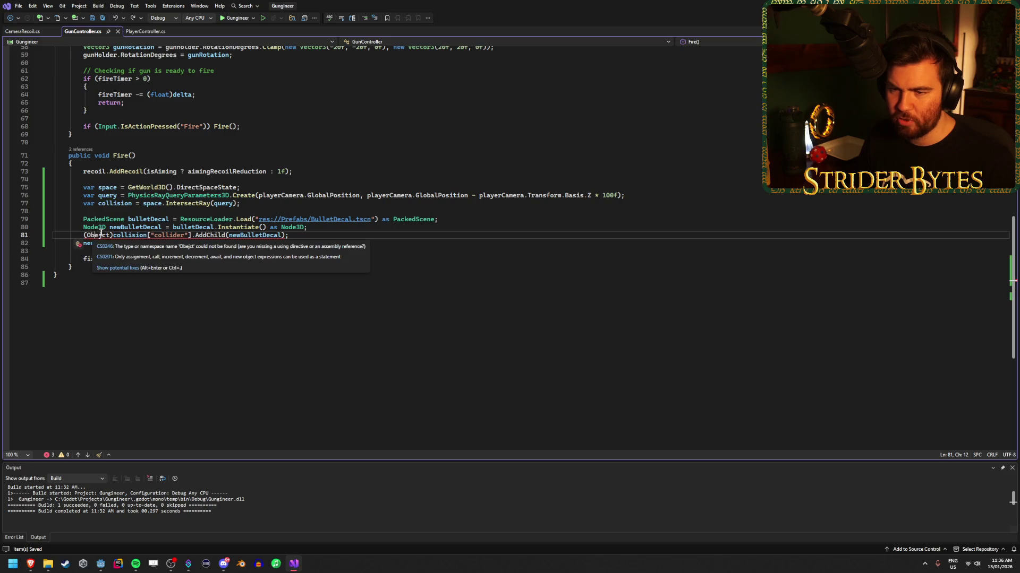
key(Delete)
key(Delete)
text(je)
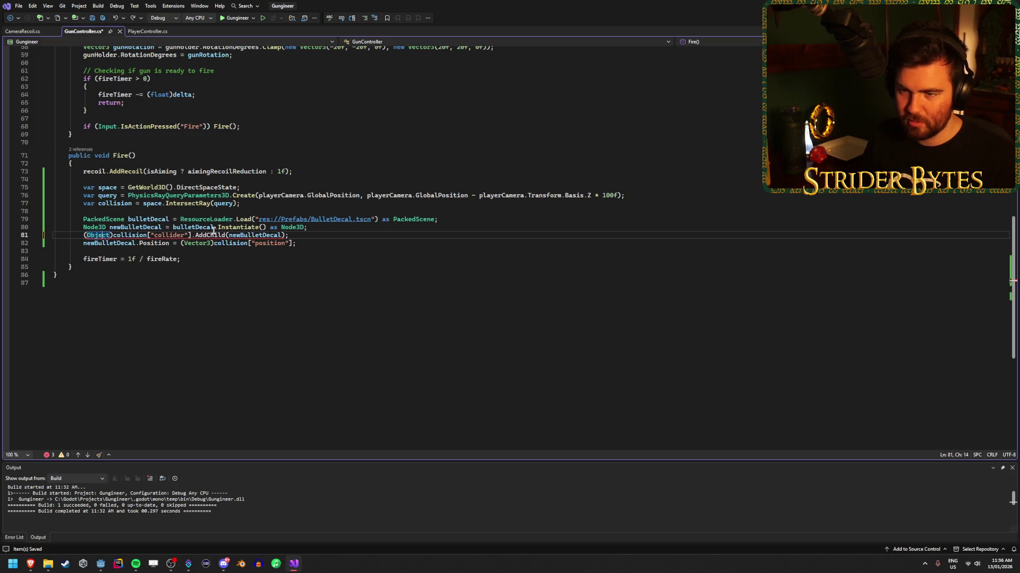
Delete the (Object)collision["collider"] cast, leaving .AddChild(newBulletDecal); on line 81.
click(151, 243)
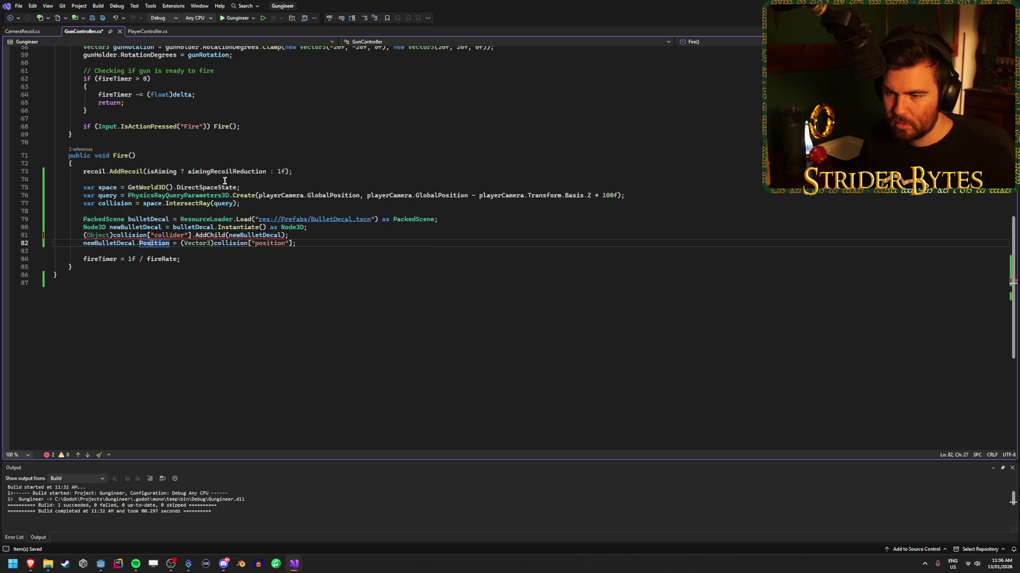
mouse_move(215, 235)
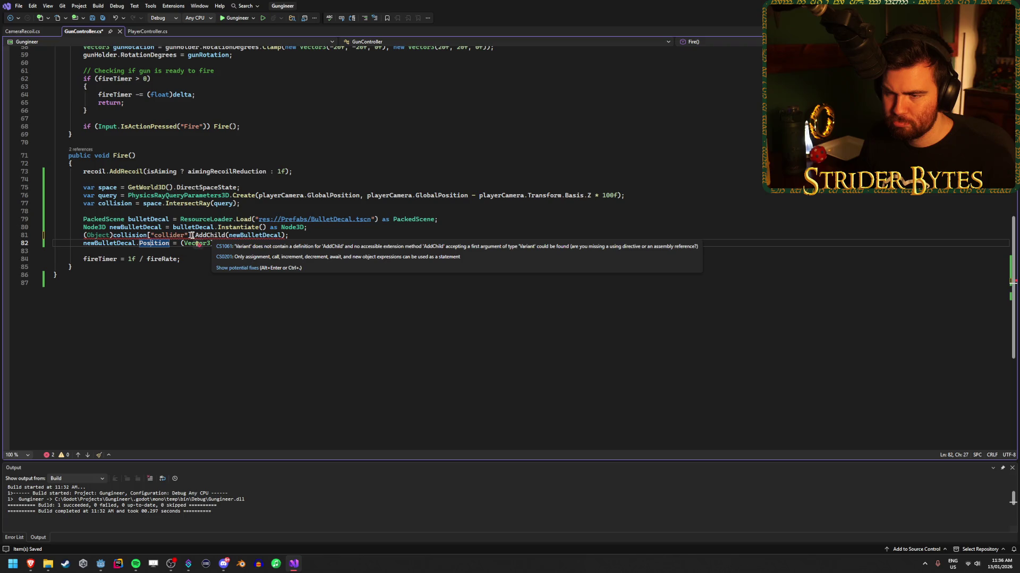
drag(192, 235, 83, 235)
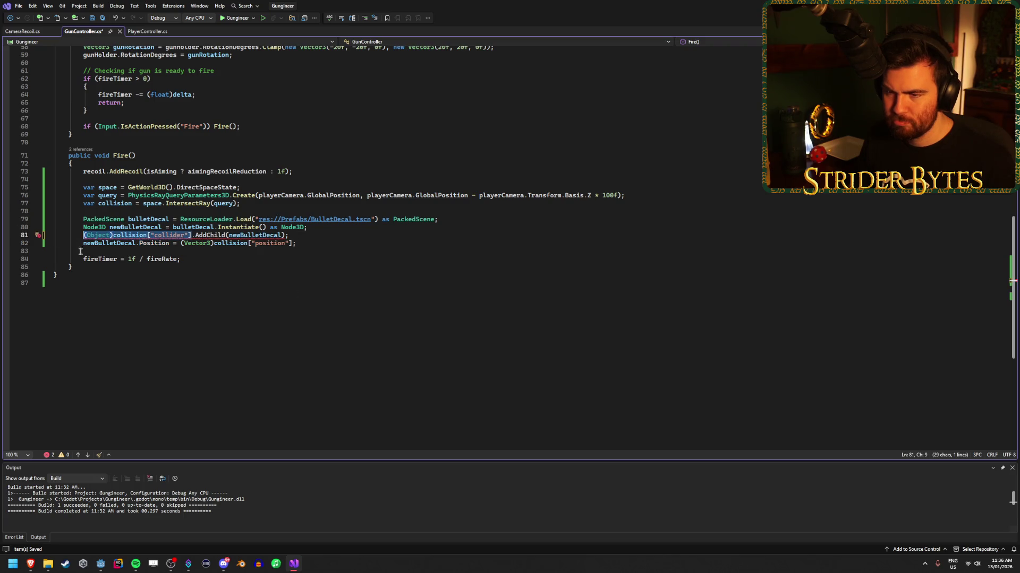
double_click(95, 235)
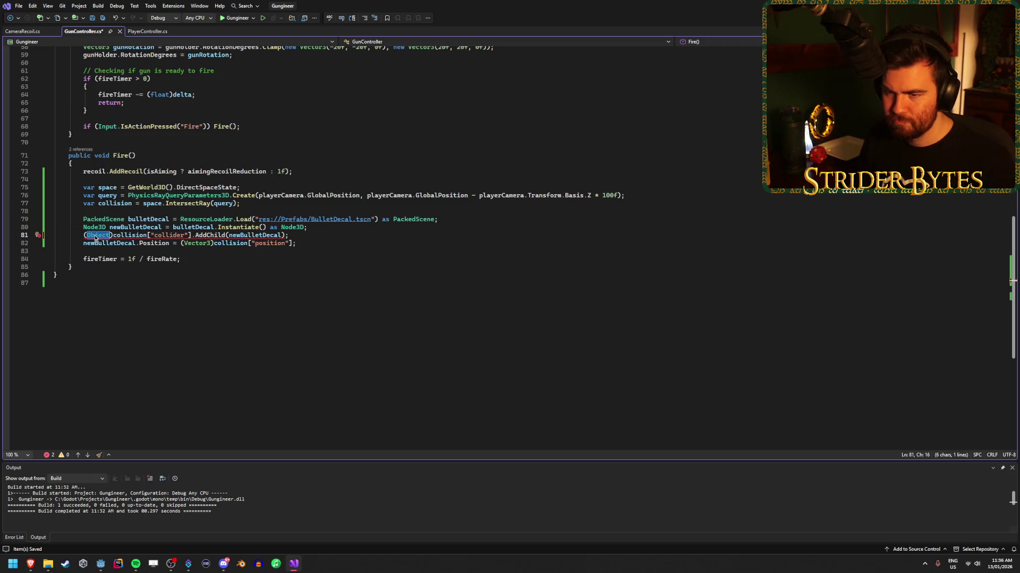
drag(191, 235, 84, 236)
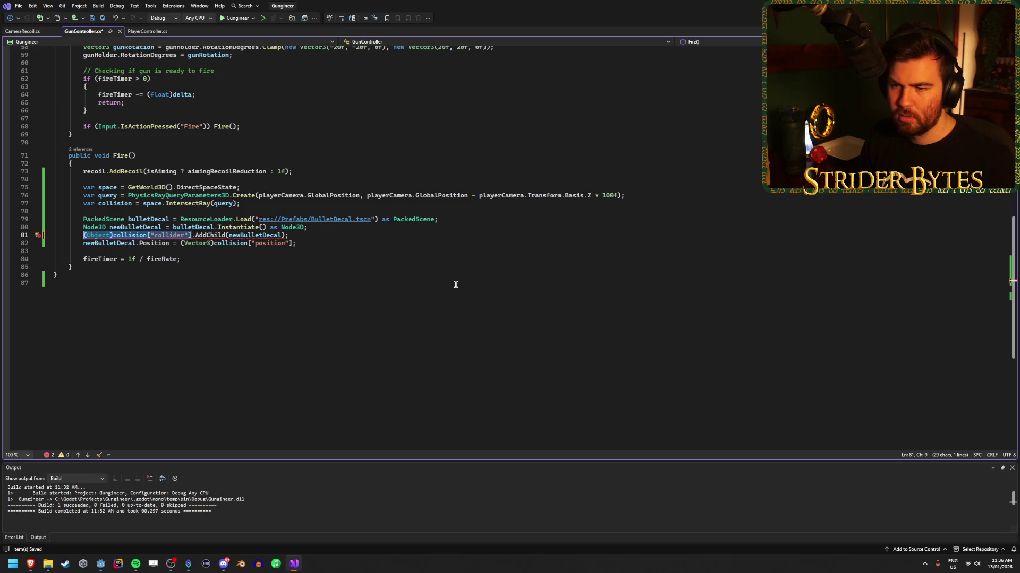
key(Delete)
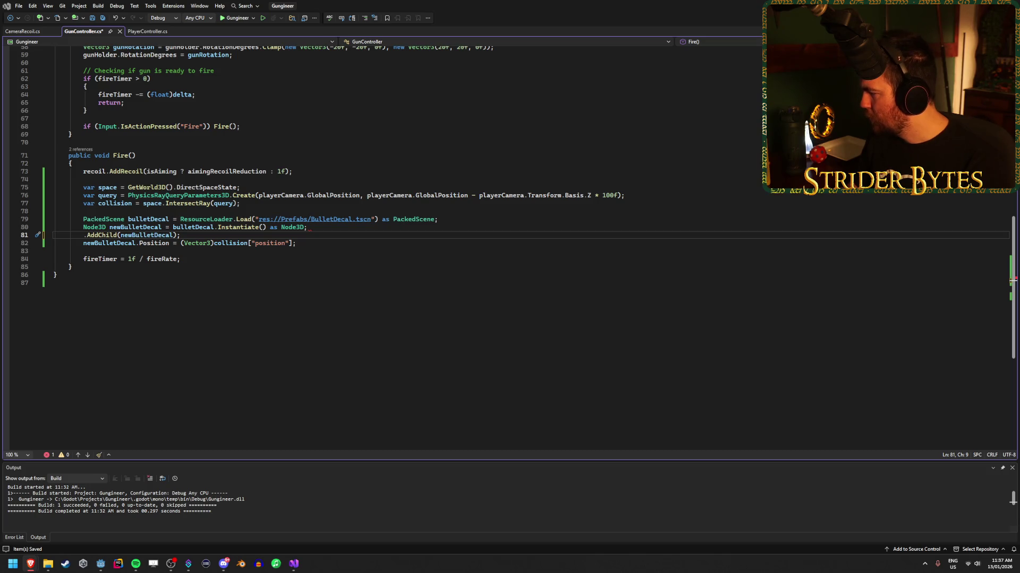
Add 'Node3D collider = collision["collider"];' after line 80 and save.
click(322, 229)
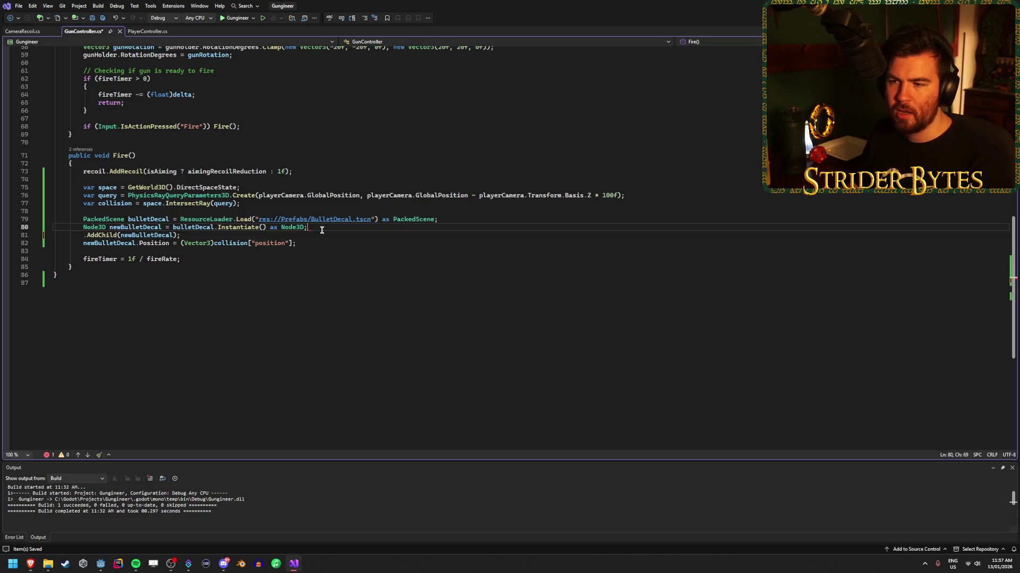
key(Return)
text(Node)
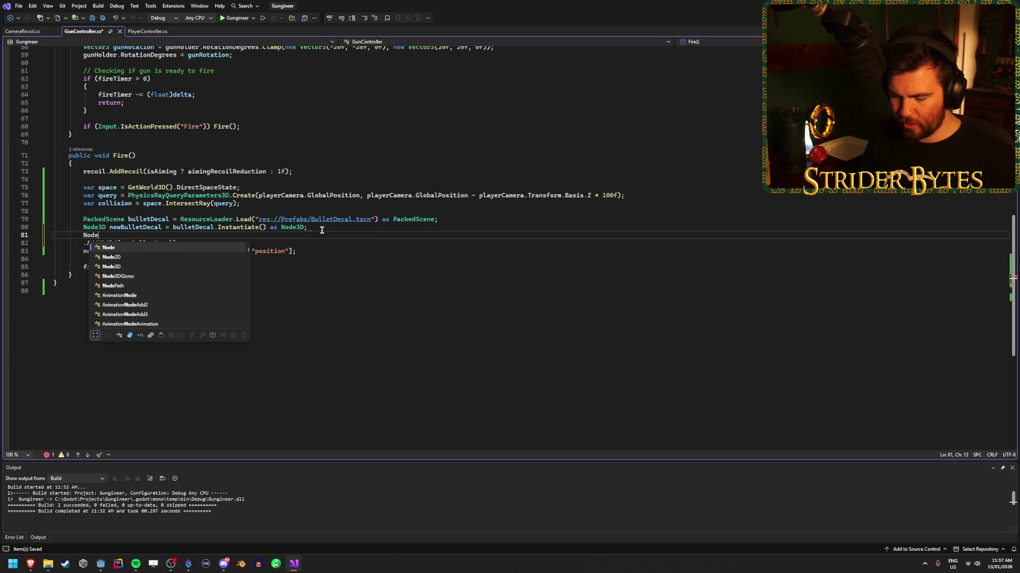
text(3D c)
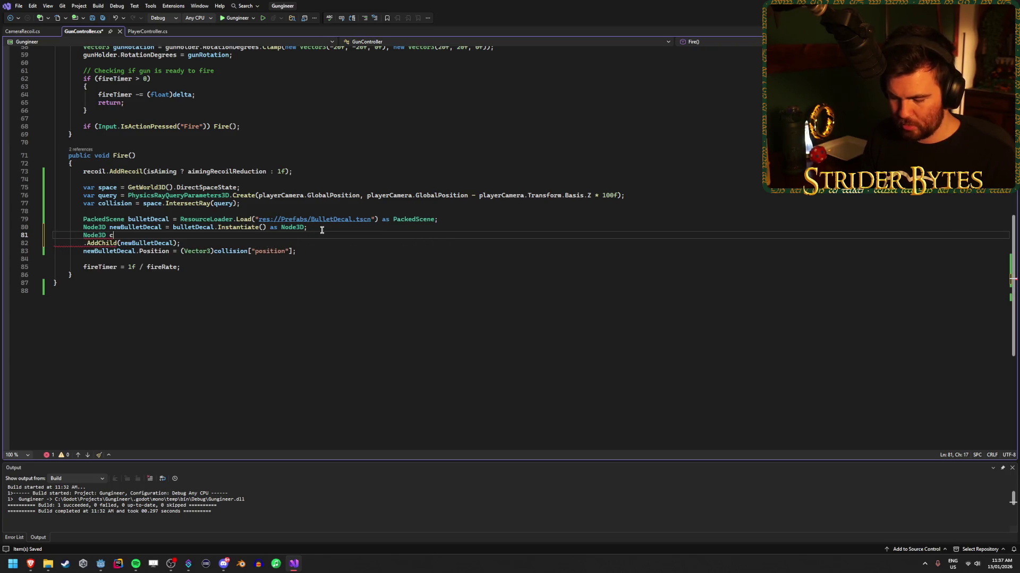
text(ollider = coll)
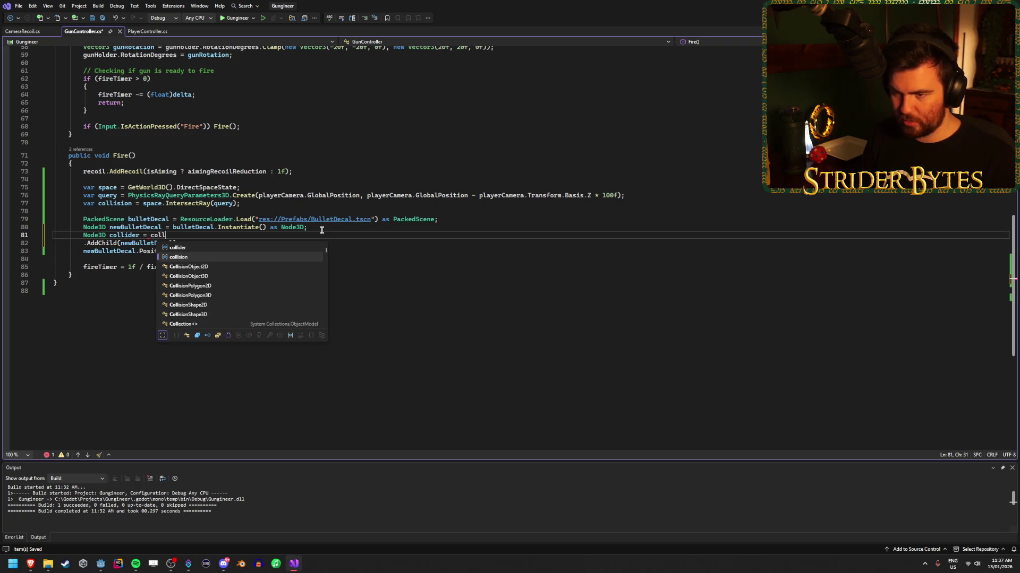
key(Tab)
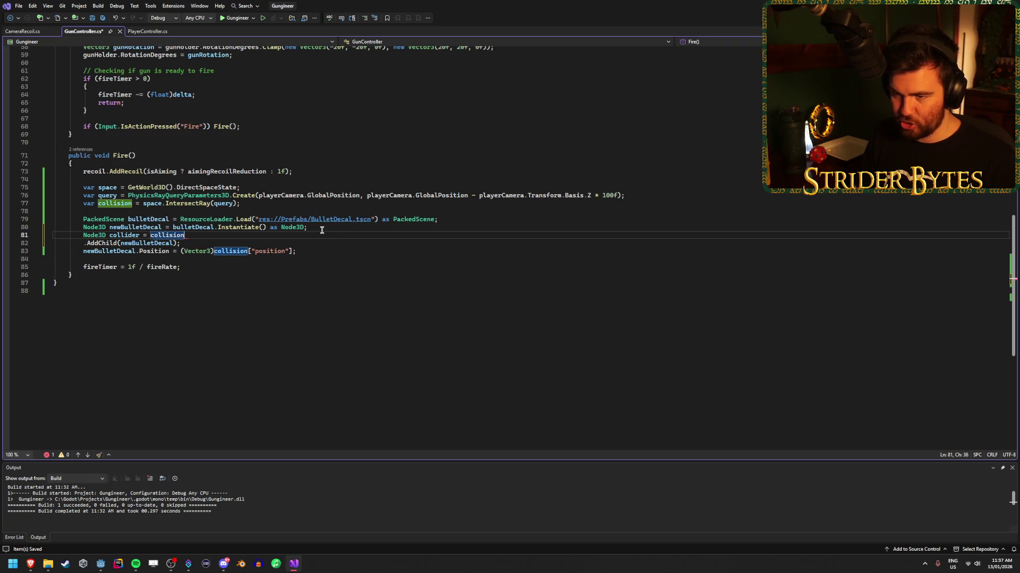
text(["collid)
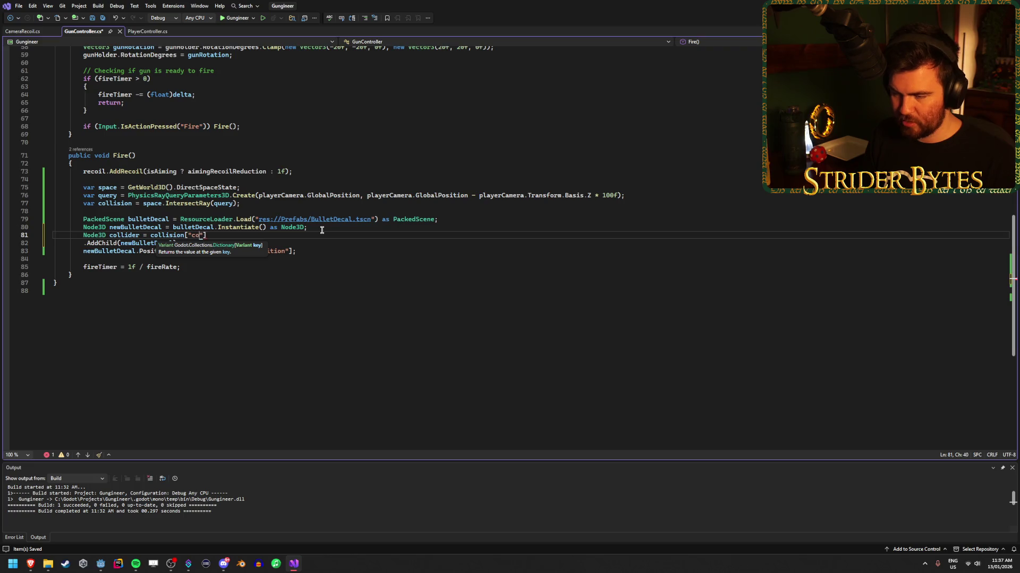
text(];)
key(ctrl+s)
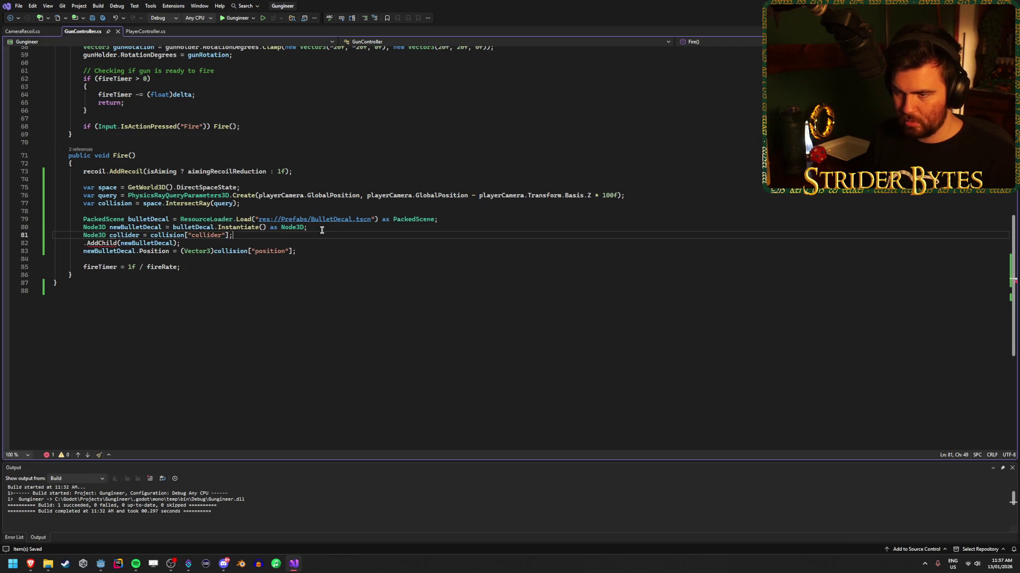
Cast the collider value with (Node3D) and prefix .AddChild with collider.
mouse_move(158, 234)
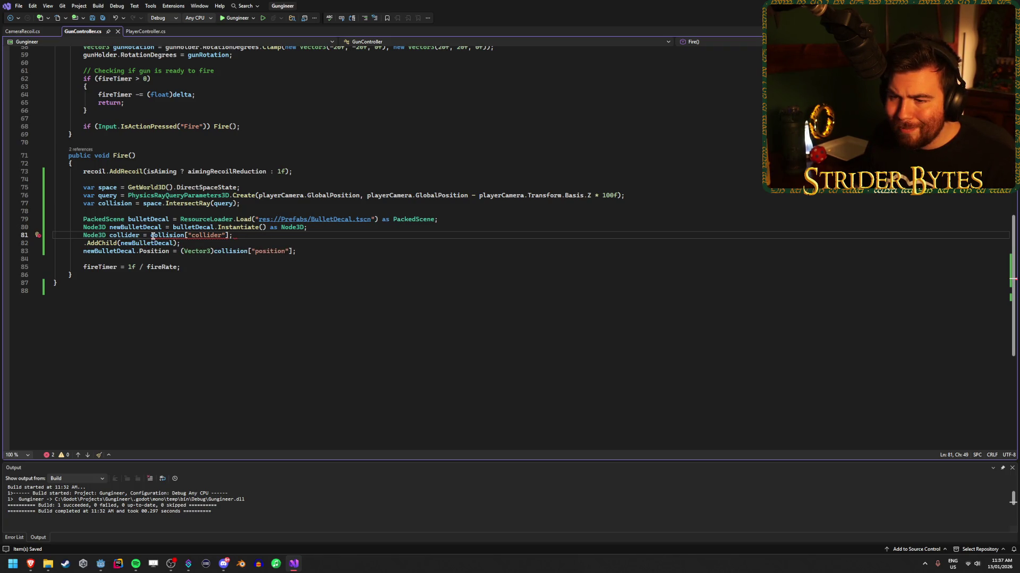
text((Node3D)
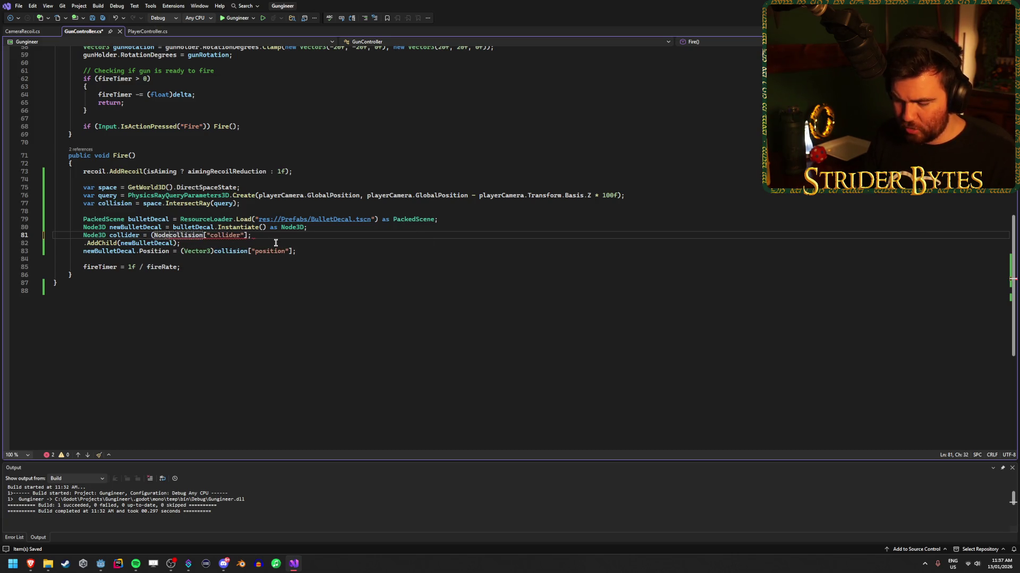
text())
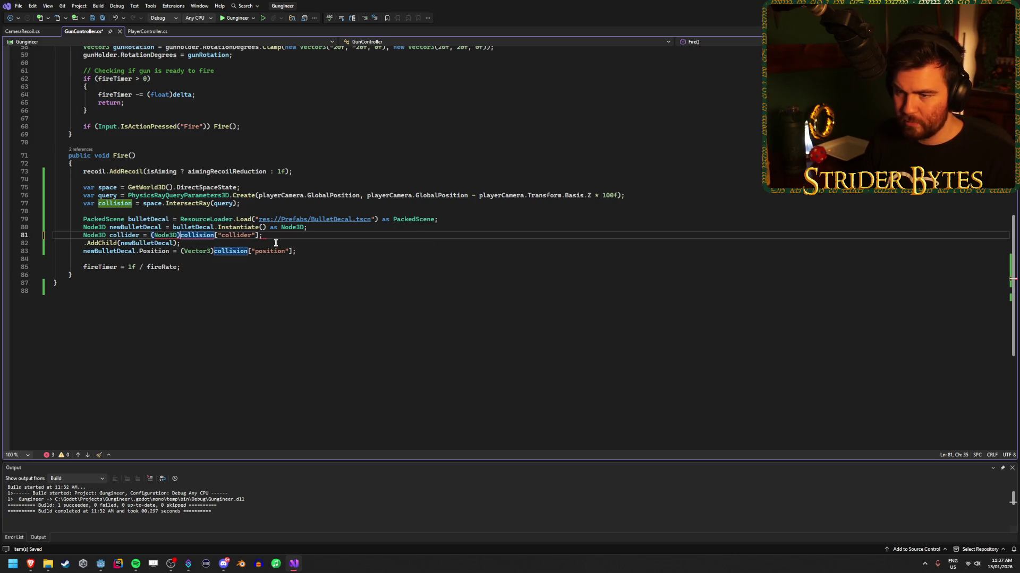
key(Down)
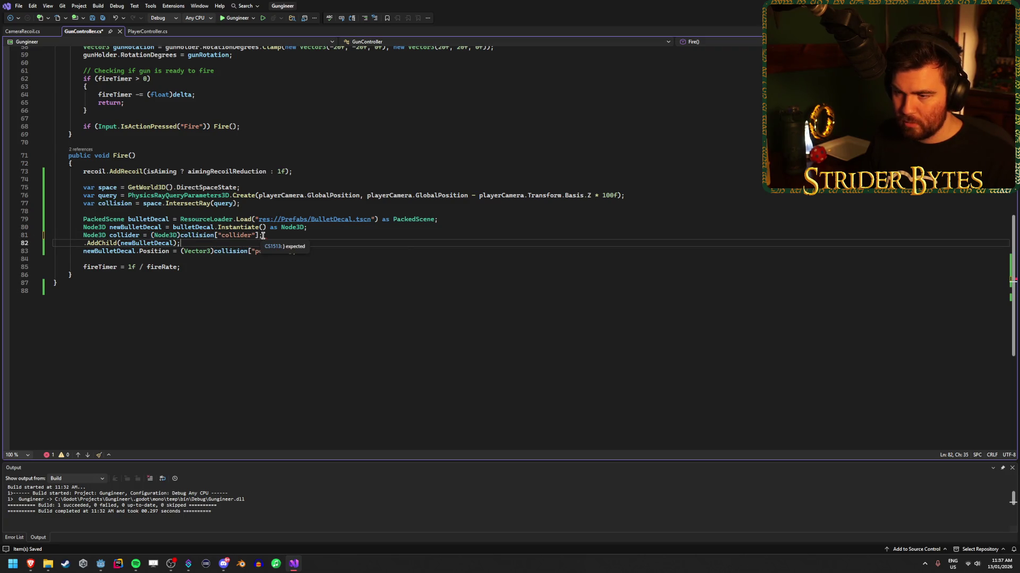
click(83, 243)
text(collider)
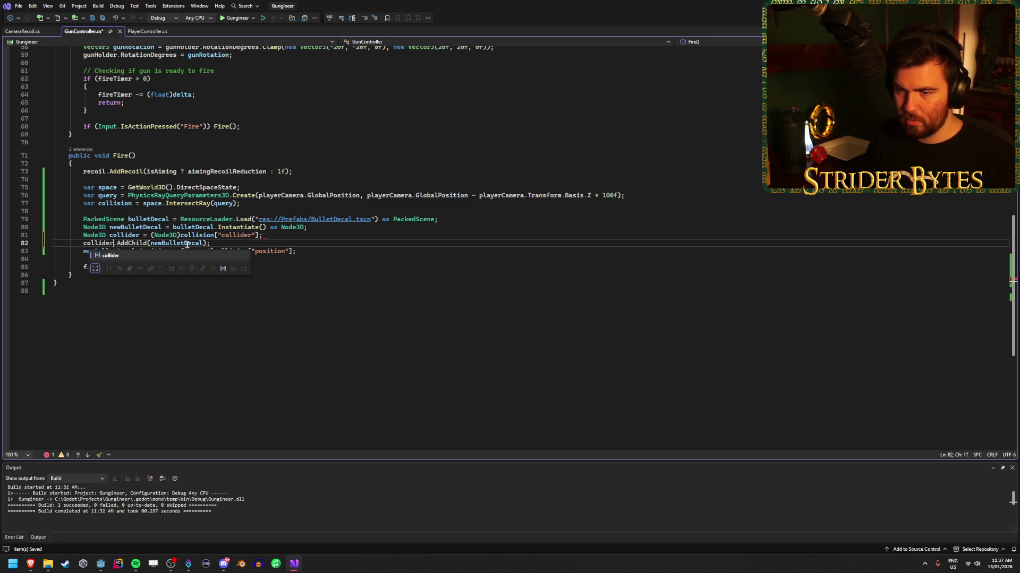
click(225, 242)
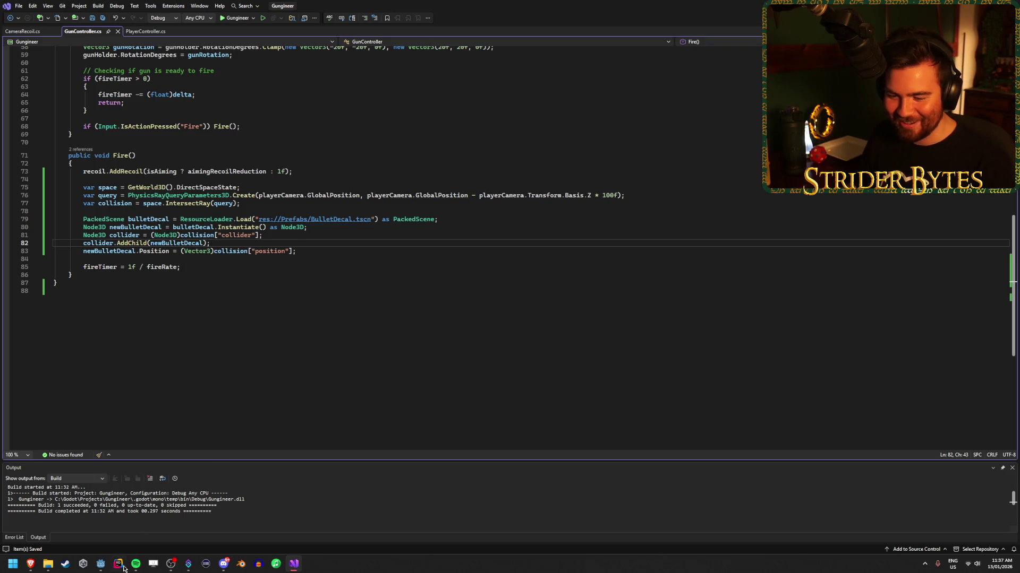
Run the game in Godot, fire at the walls to check the black decals, then stop with F8.
click(101, 564)
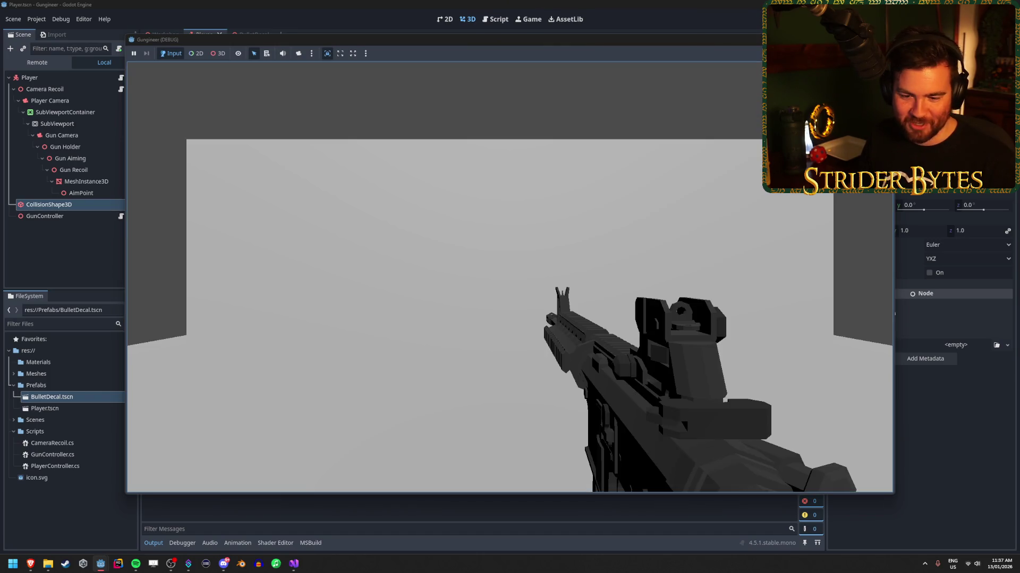
click(509, 276)
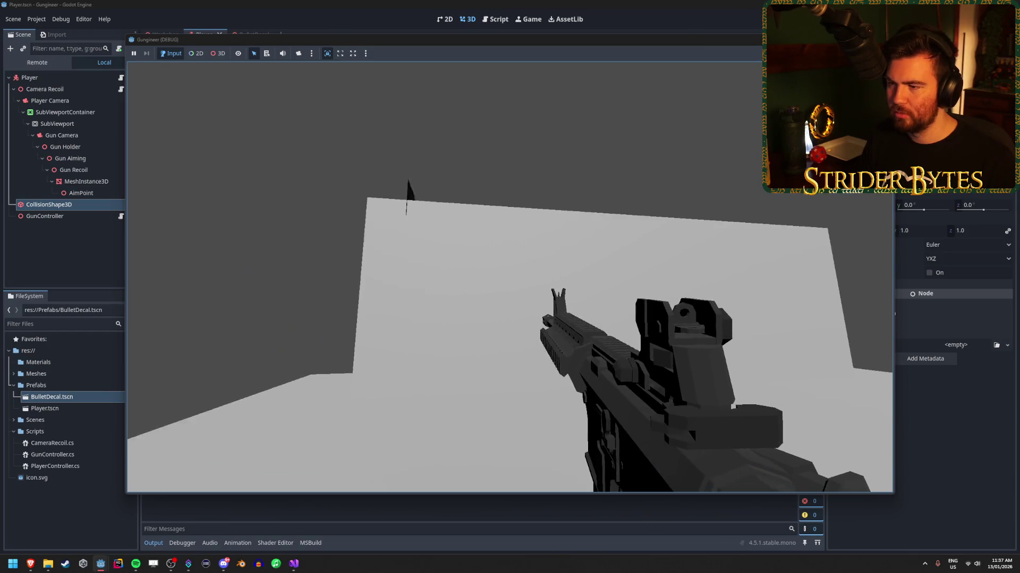
click(510, 276)
mouse_move(510, 276)
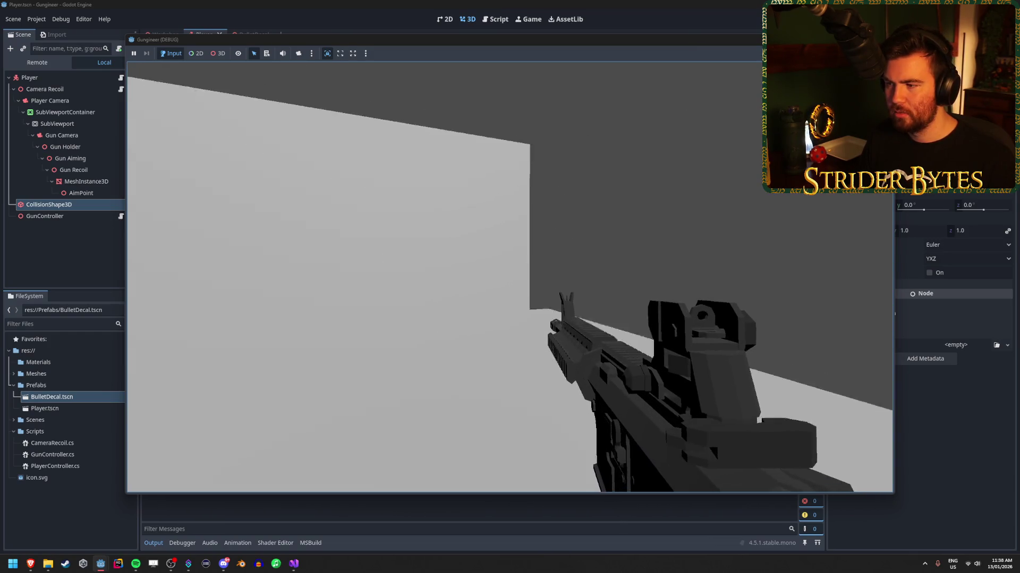
key(F8)
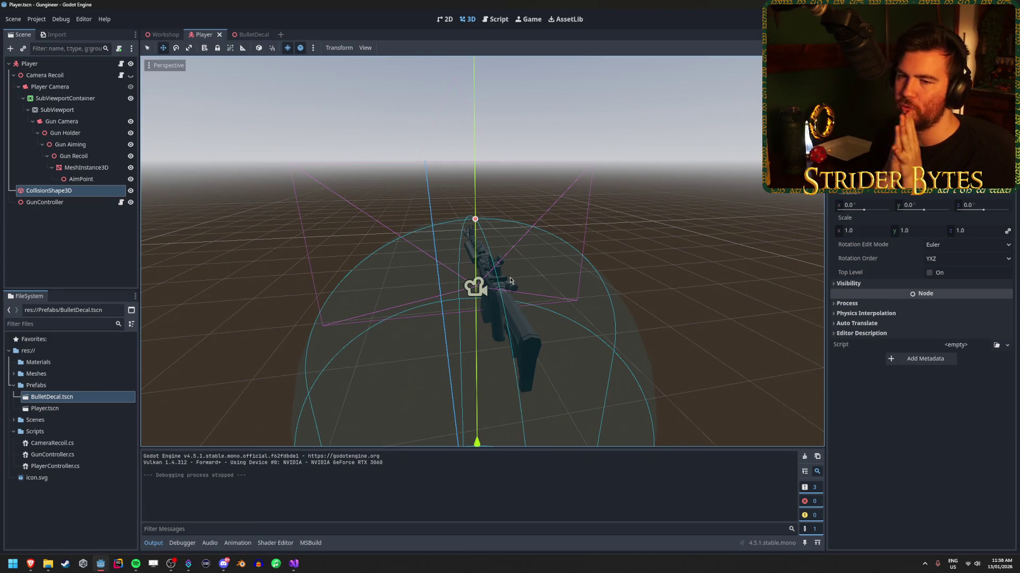
Add a line below the Position assignment reading newBulletDecal.Rotation = collider.
click(295, 564)
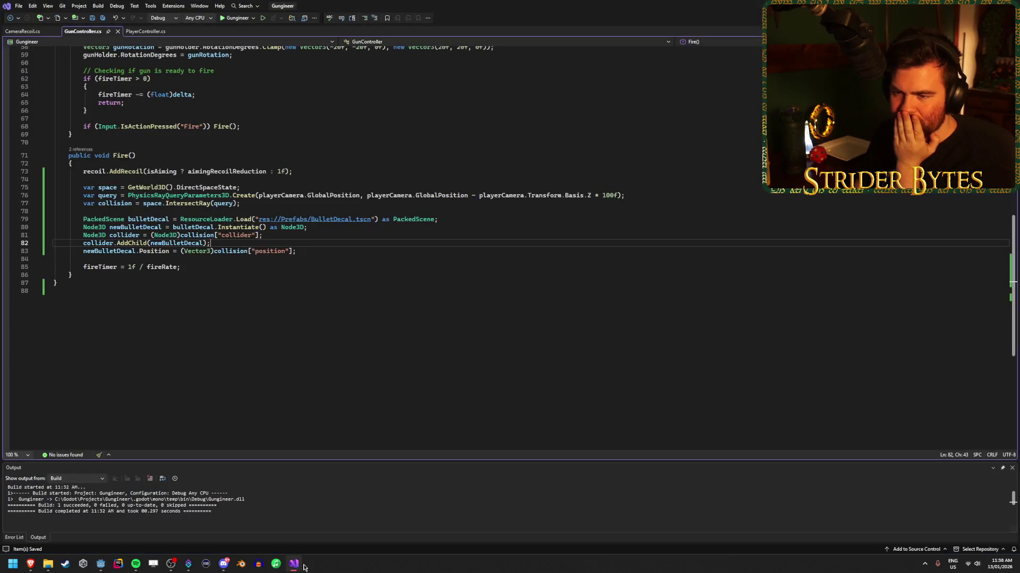
click(292, 243)
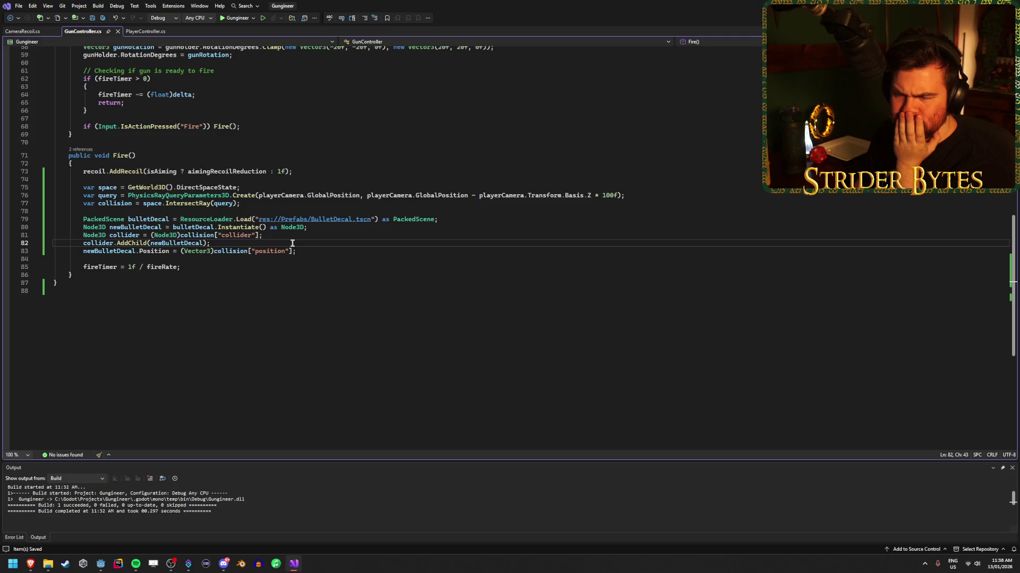
click(345, 228)
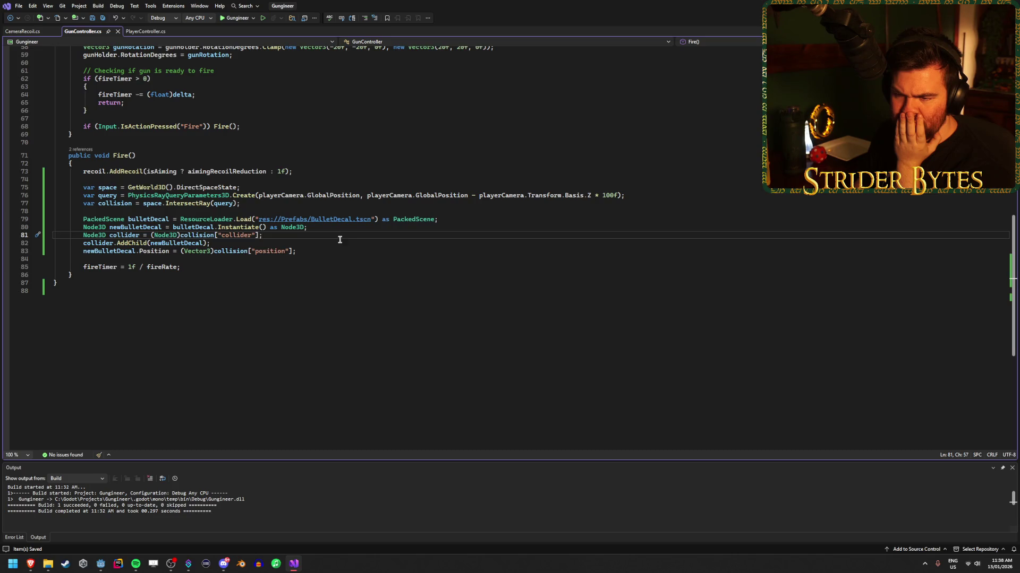
click(333, 241)
click(332, 251)
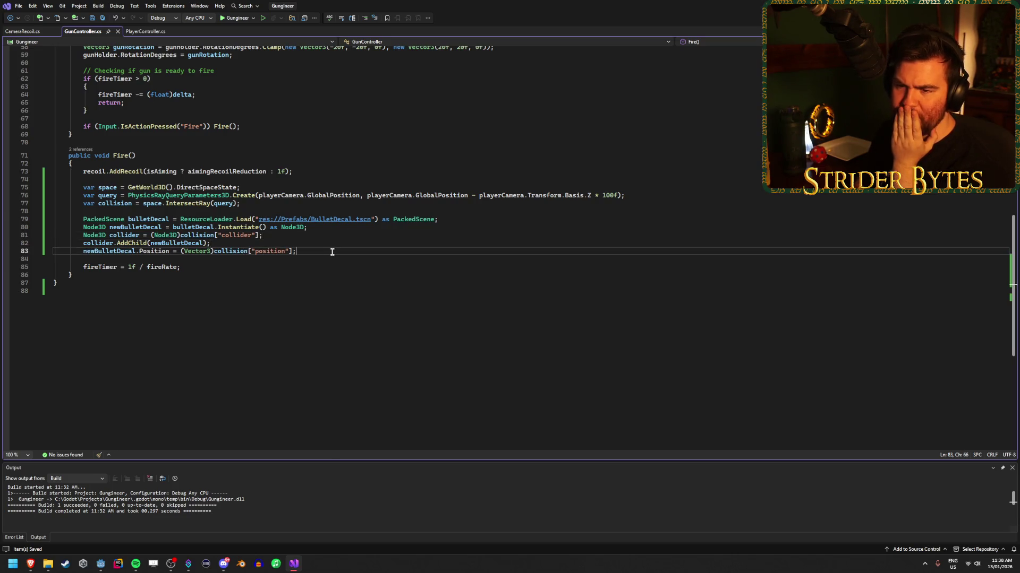
key(Return)
text(newBu)
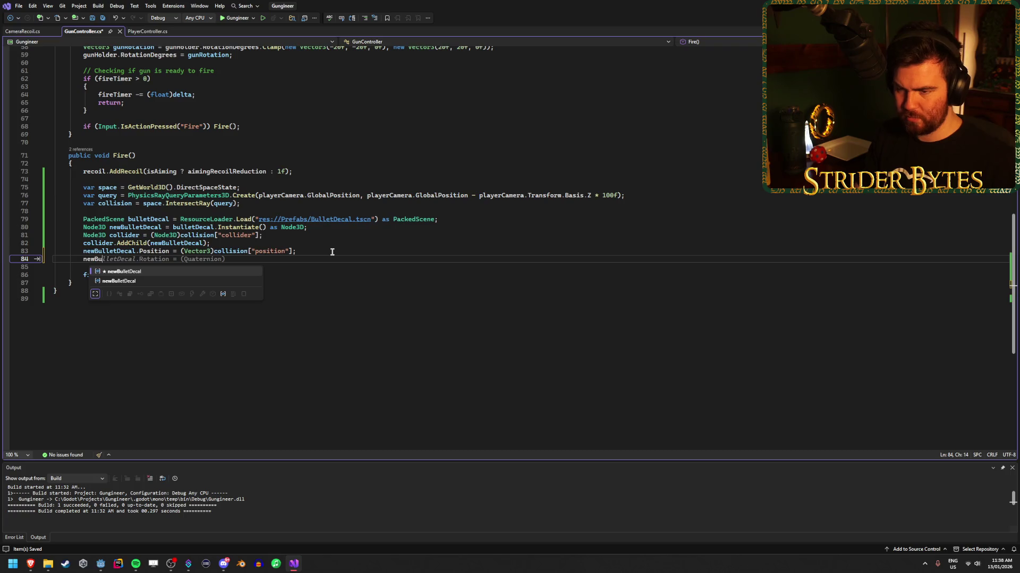
text(lletDecal.Ro)
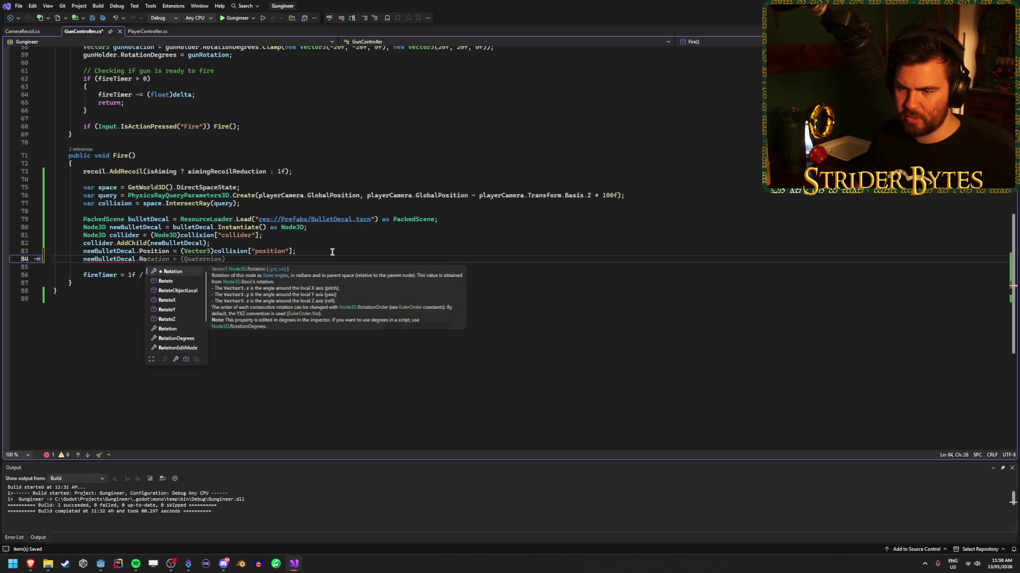
key(Tab)
text(= )
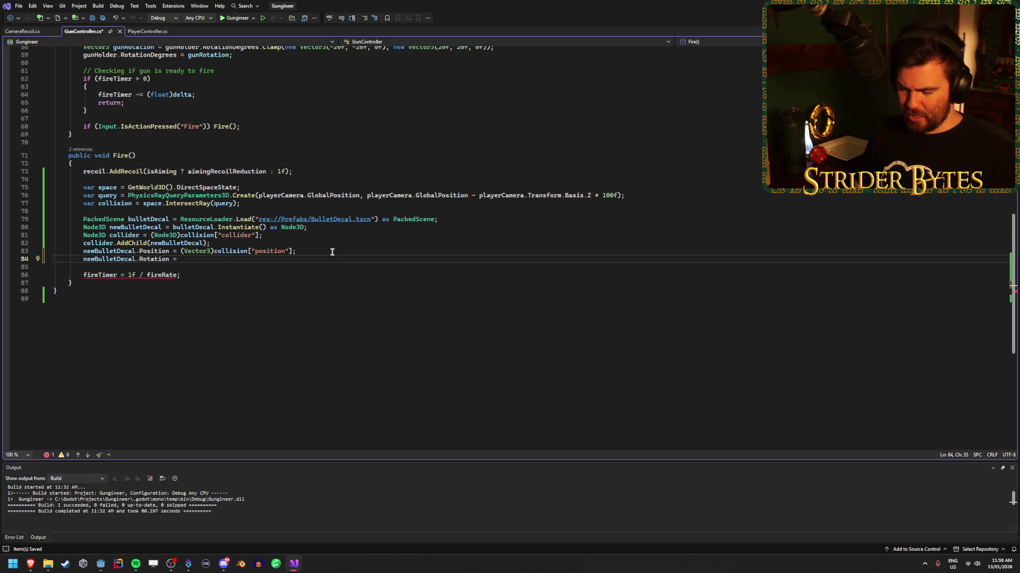
text(collid)
key(Tab)
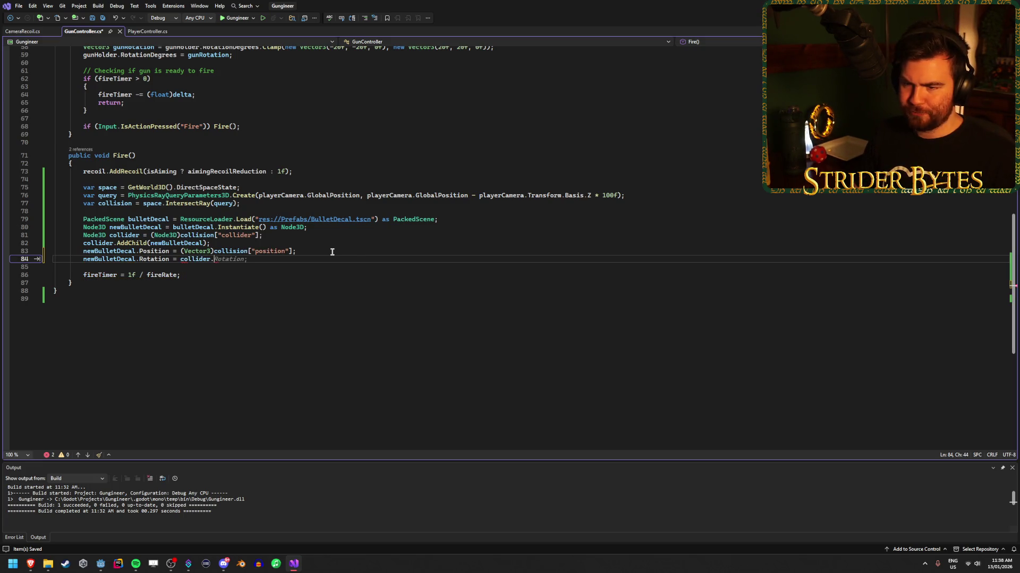
Try appending .Transform to collider, then delete that member access again.
text(.n)
key(BackSpace)
text(tra)
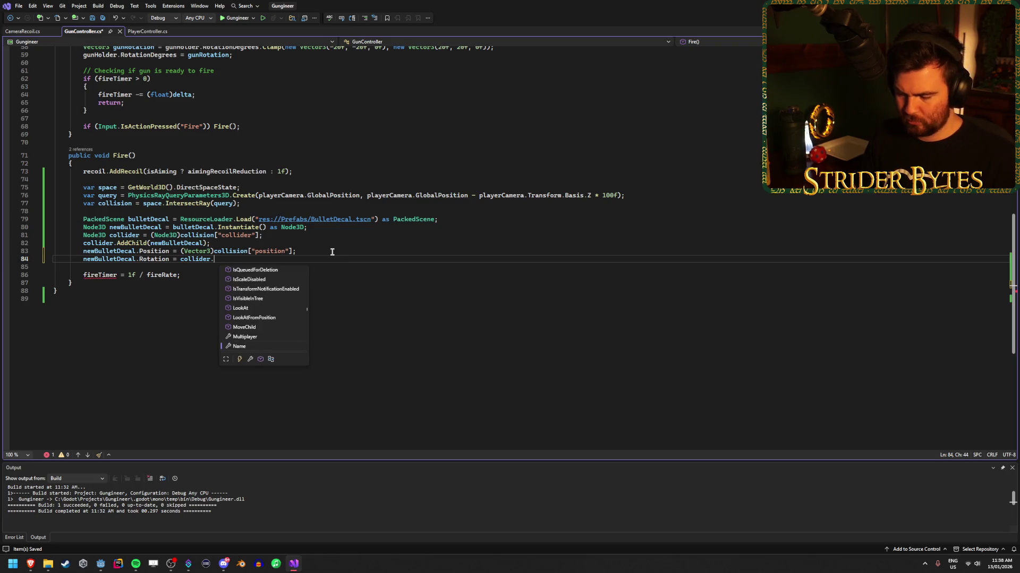
key(Tab)
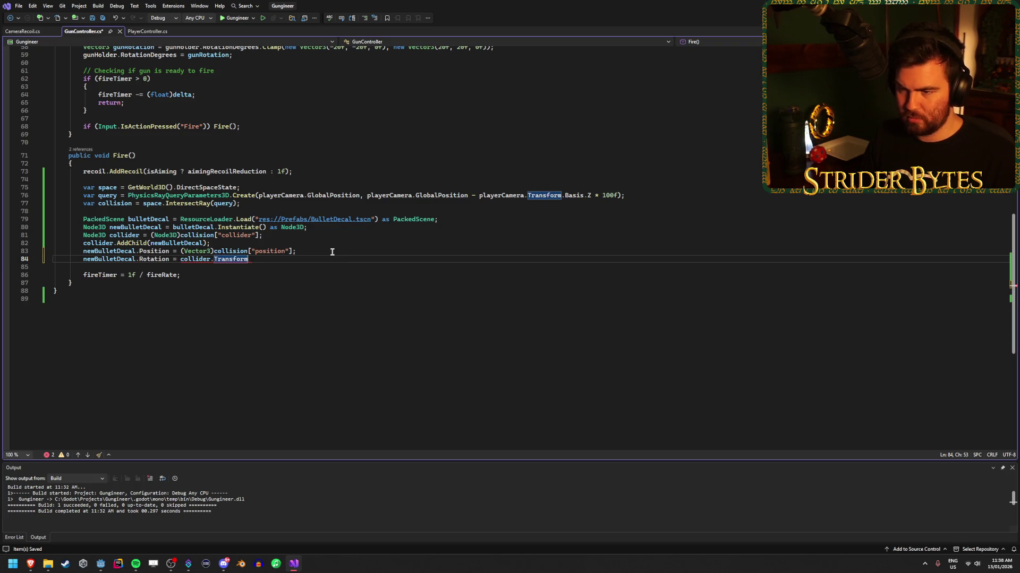
key(BackSpace)
key(BackSpace)
key(BackSpace)
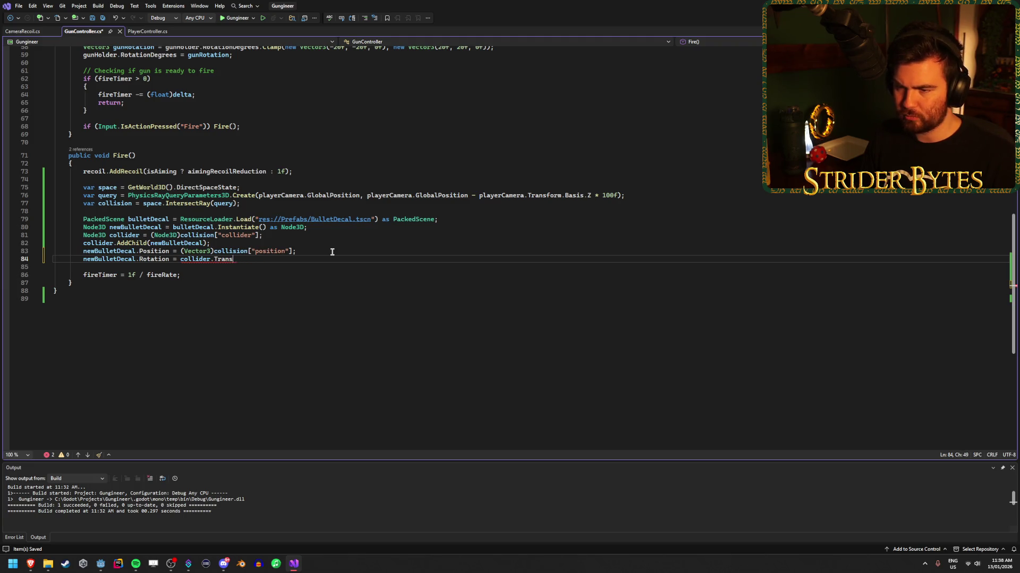
key(BackSpace)
key(BackSpace)
key(BackSpace)
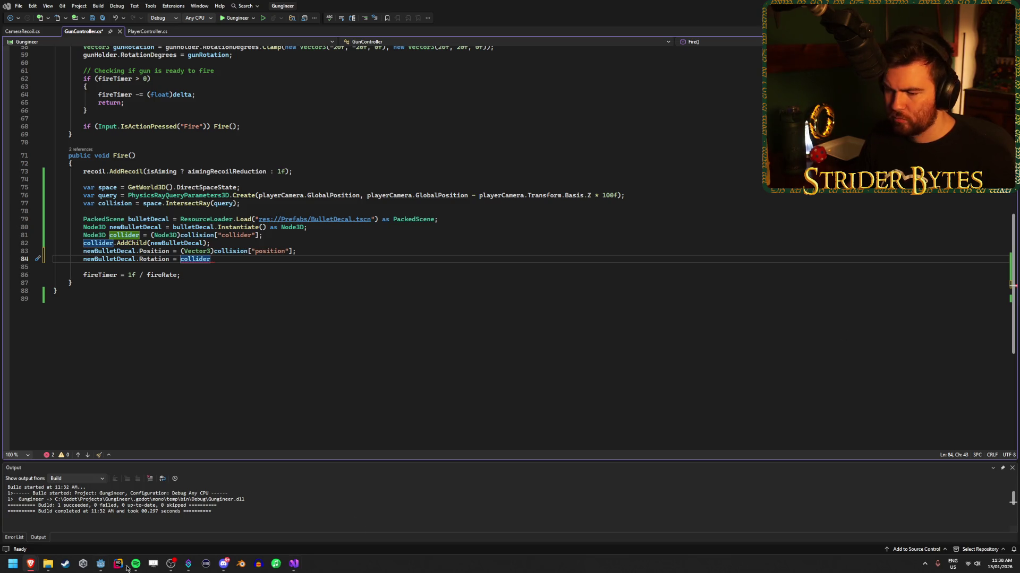
mouse_move(28, 566)
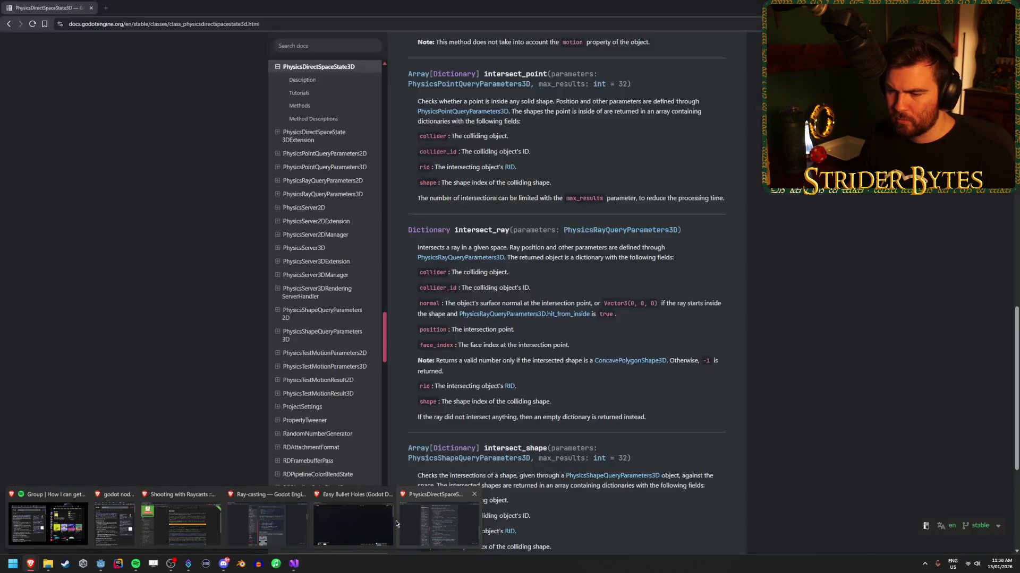
click(383, 525)
click(386, 330)
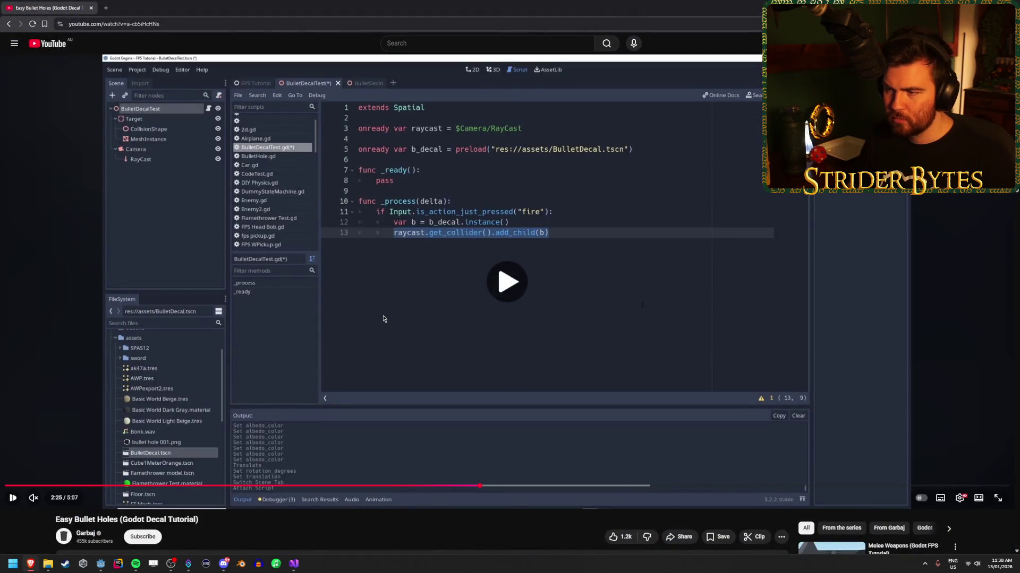
click(511, 486)
click(562, 486)
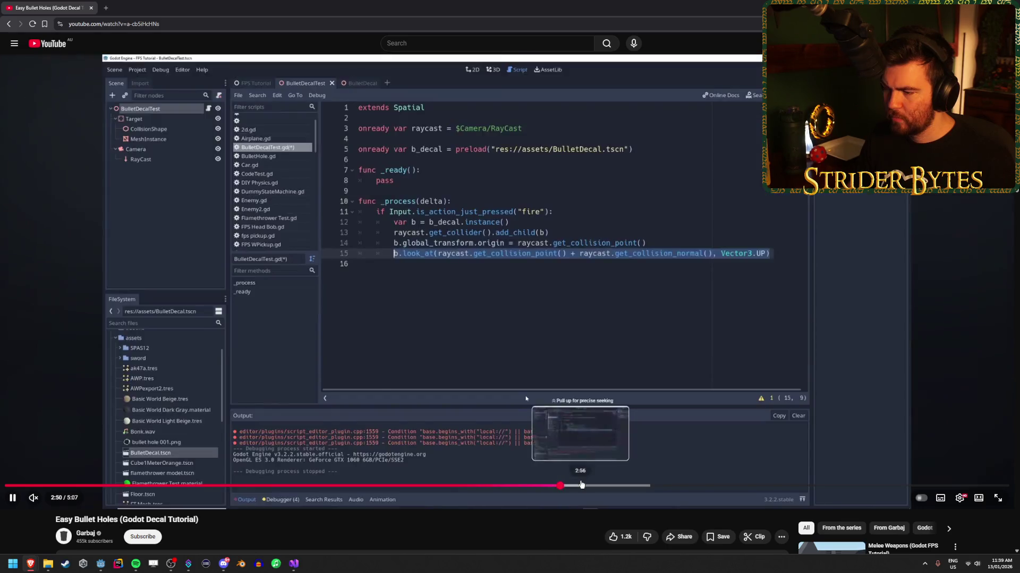
click(581, 486)
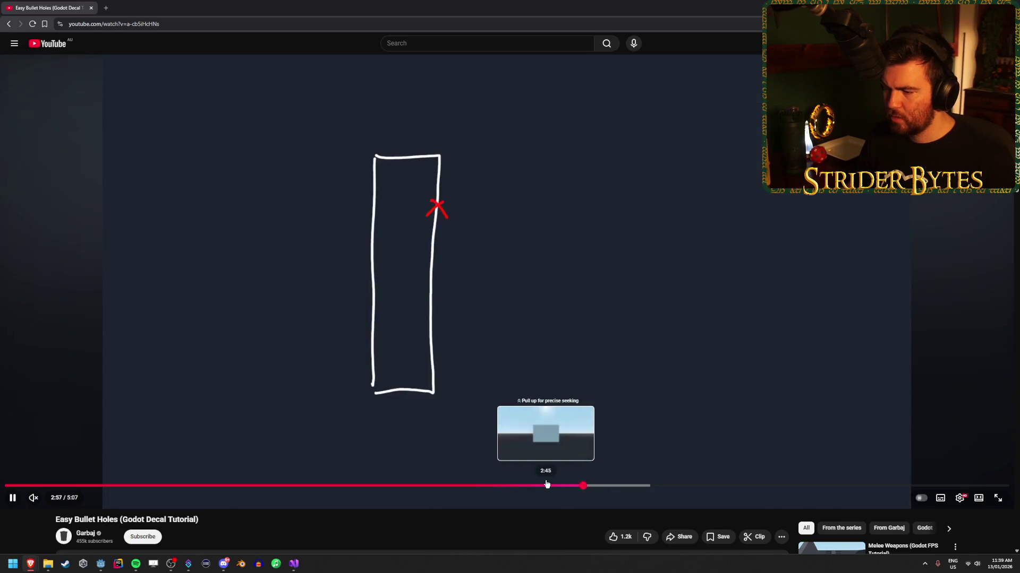
click(569, 486)
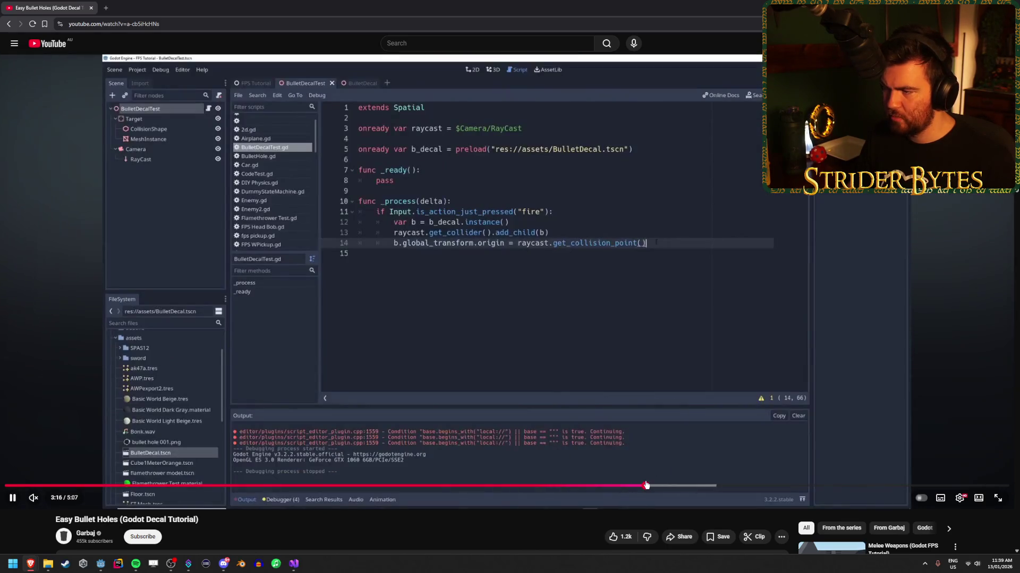
click(690, 486)
click(724, 486)
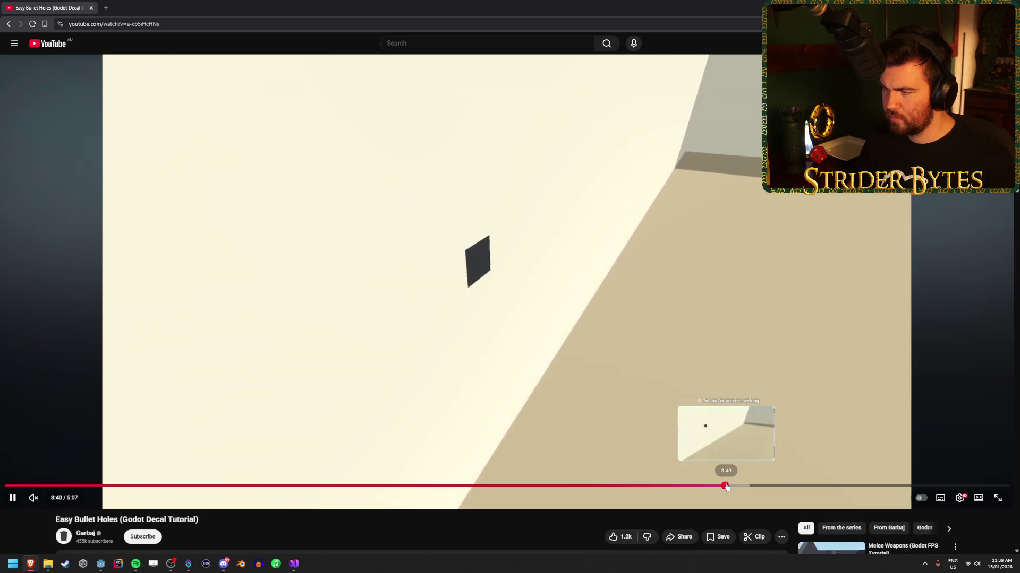
click(571, 486)
click(415, 261)
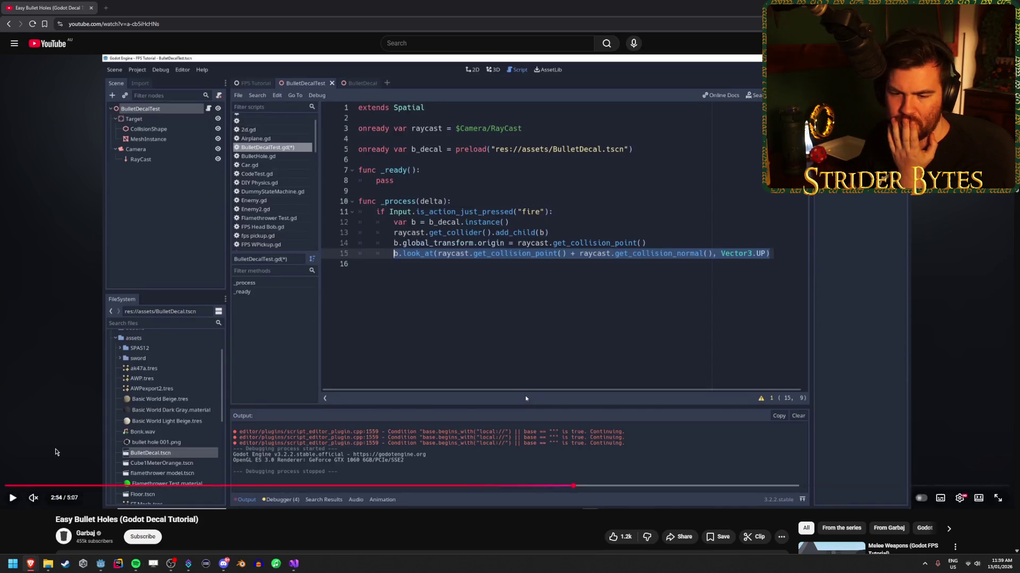
mouse_move(33, 569)
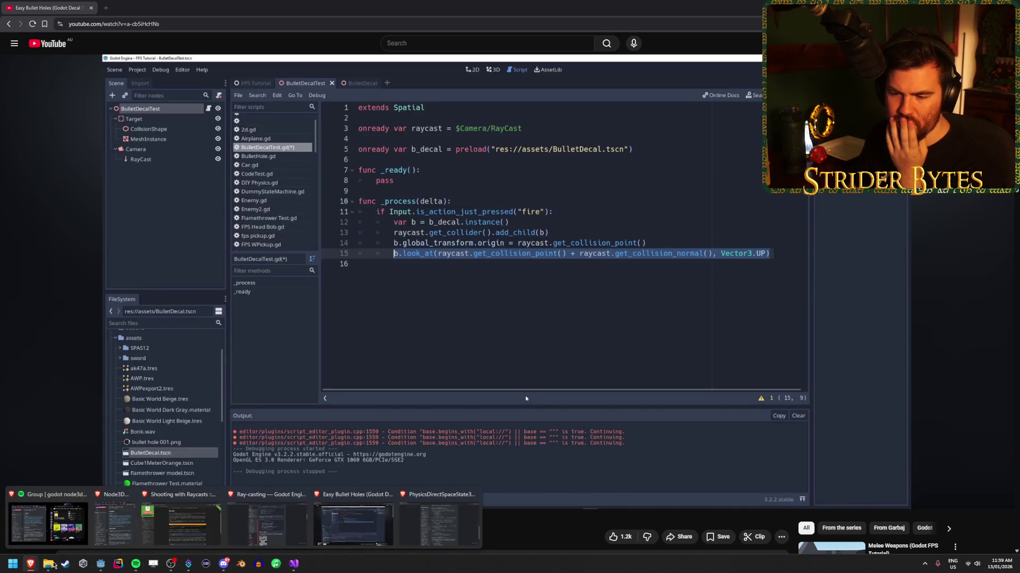
click(444, 518)
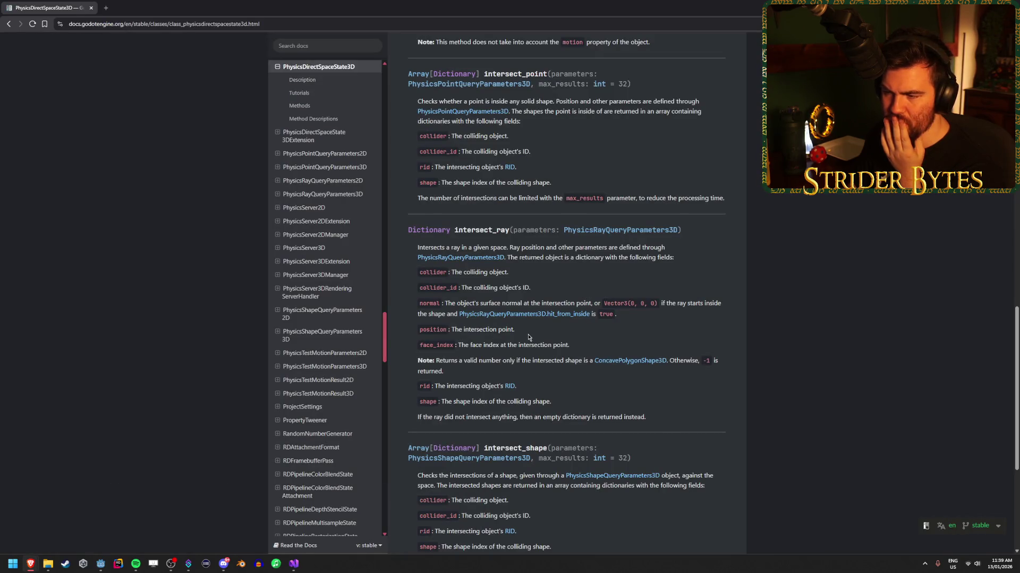
drag(458, 303, 489, 305)
click(716, 327)
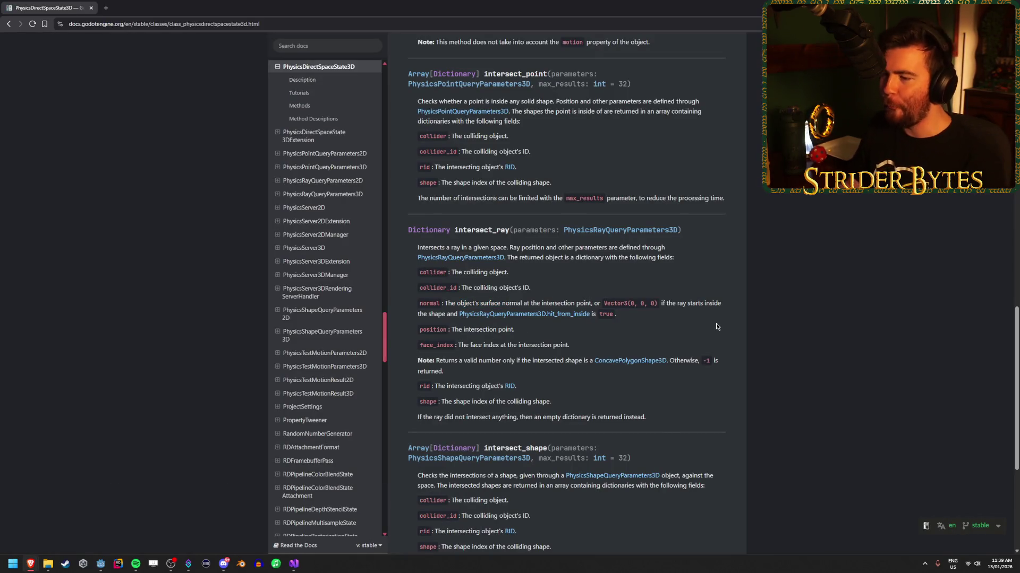
key(alt+Tab)
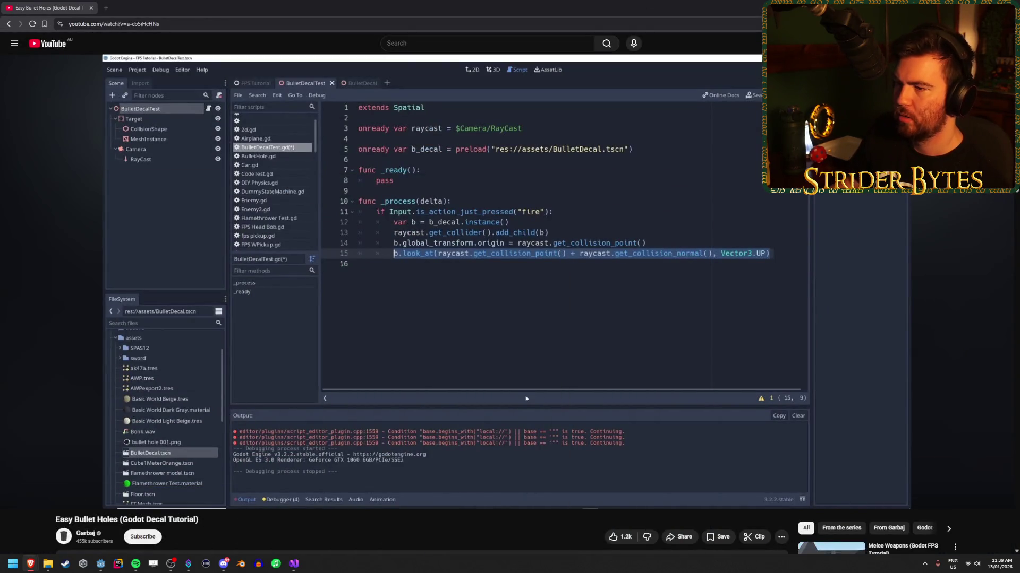
key(alt+Tab)
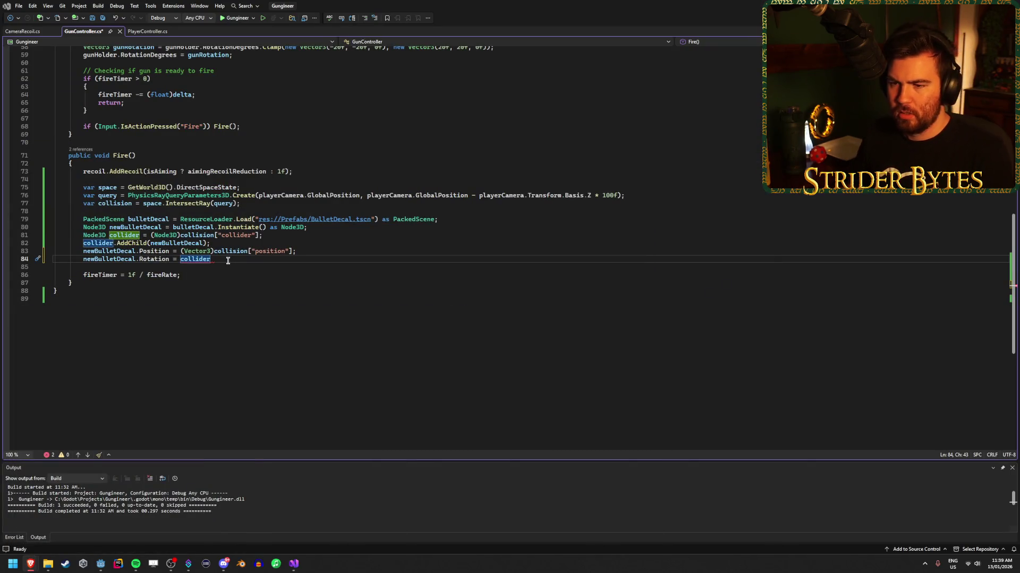
Replace 'Rotation = collider' on line 84 with an empty LookAt() call.
key(ctrl+shift+Left)
key(ctrl+shift+Left)
key(ctrl+shift+Left)
text(LookAt)
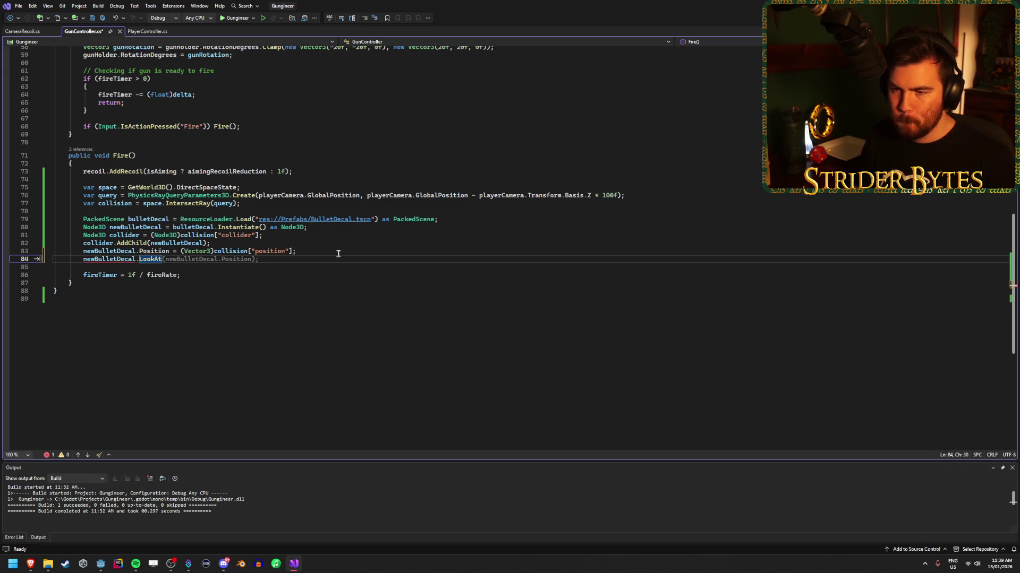
text(()
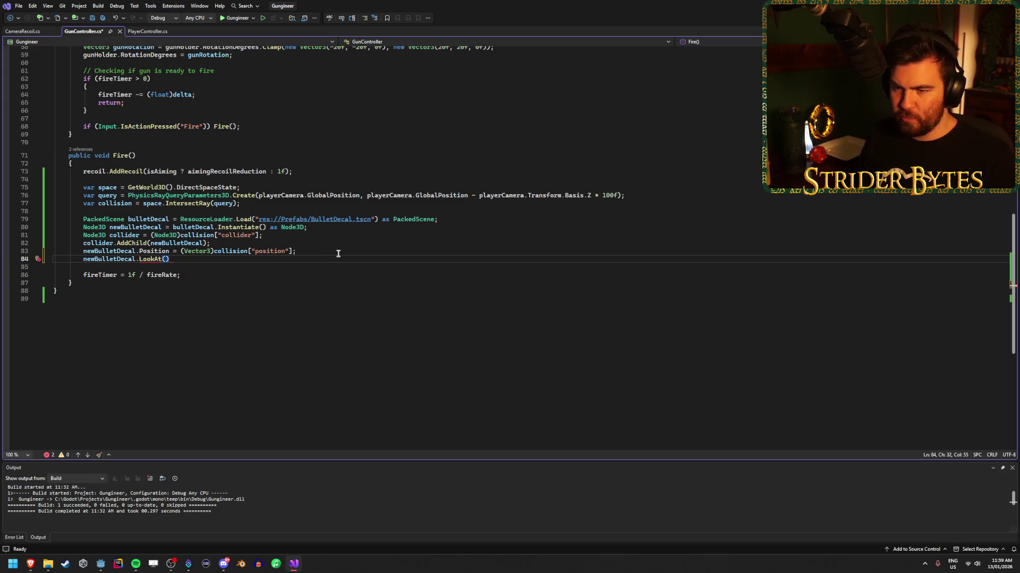
text(co)
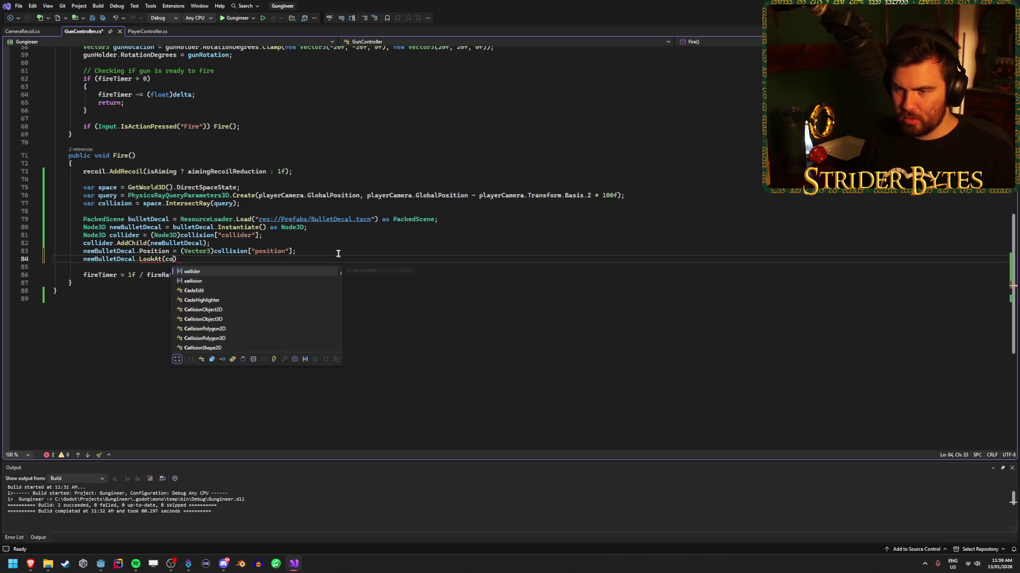
key(BackSpace)
key(BackSpace)
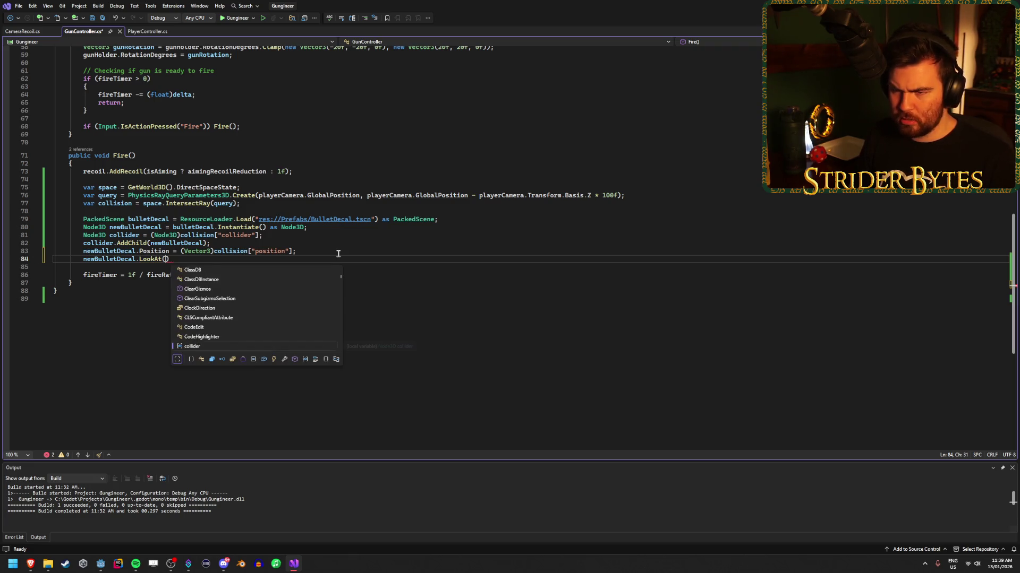
click(286, 252)
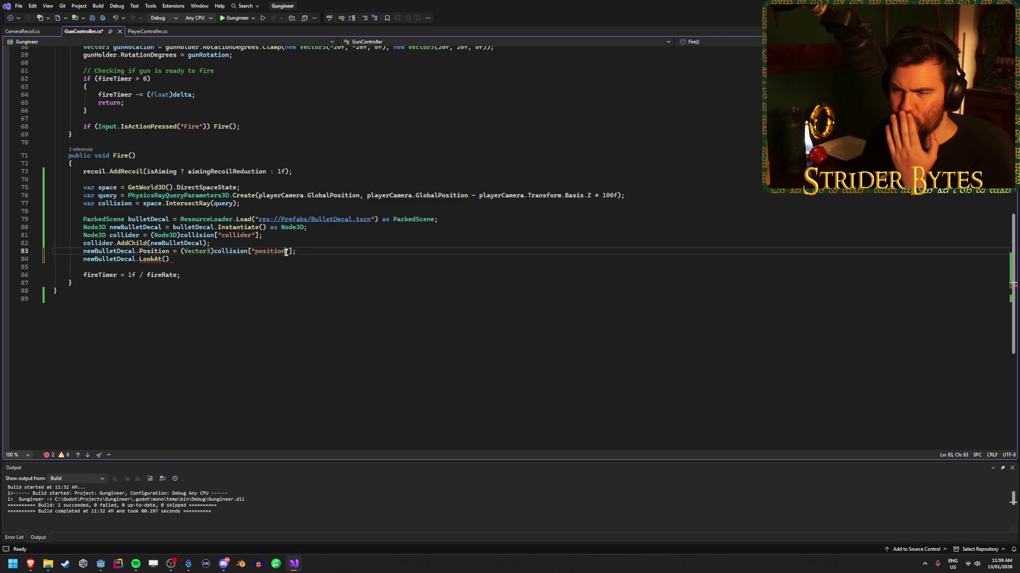
click(165, 259)
Insert a blank line after the decal instantiation line.
click(292, 236)
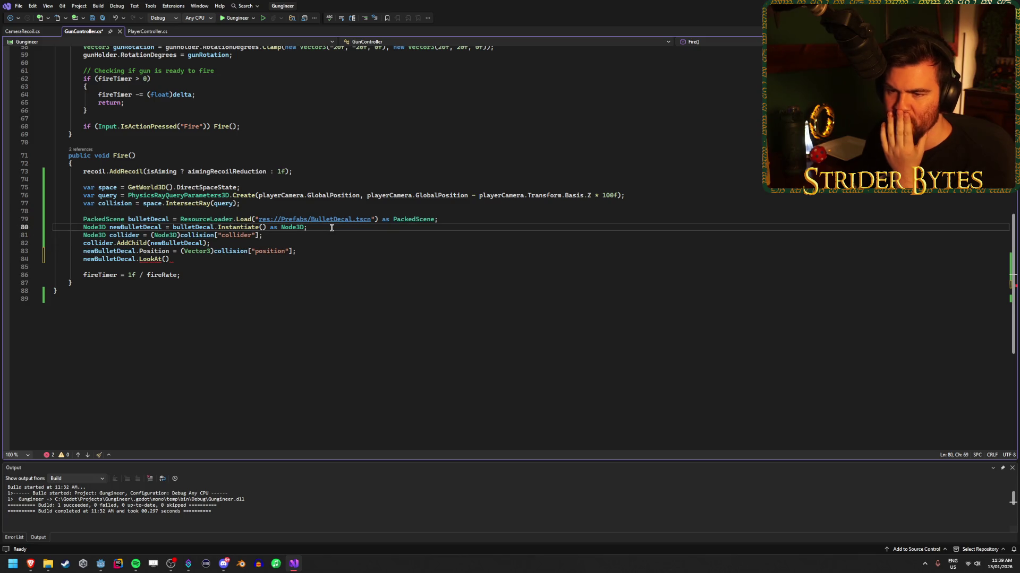
key(Return)
click(285, 243)
Move the cast collision position expression into a new 'Vector3 position = ...;' line and save.
key(Return)
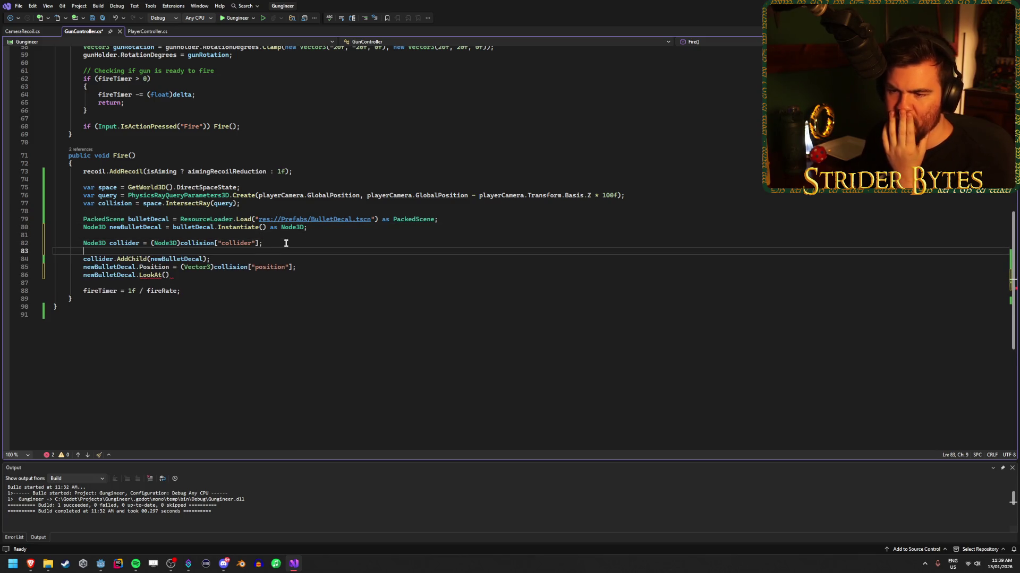
drag(291, 268, 181, 269)
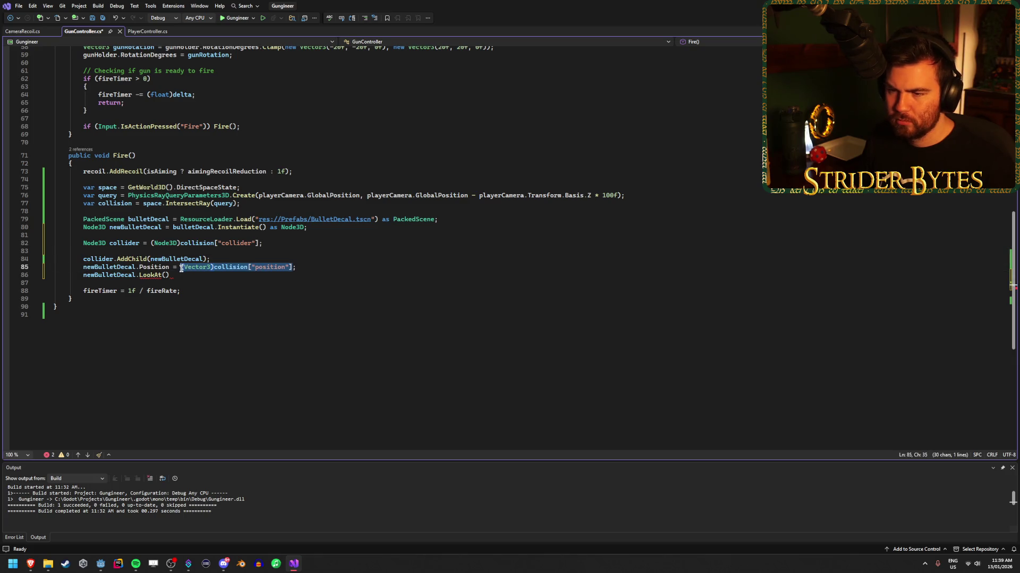
key(ctrl+x)
click(279, 242)
key(Return)
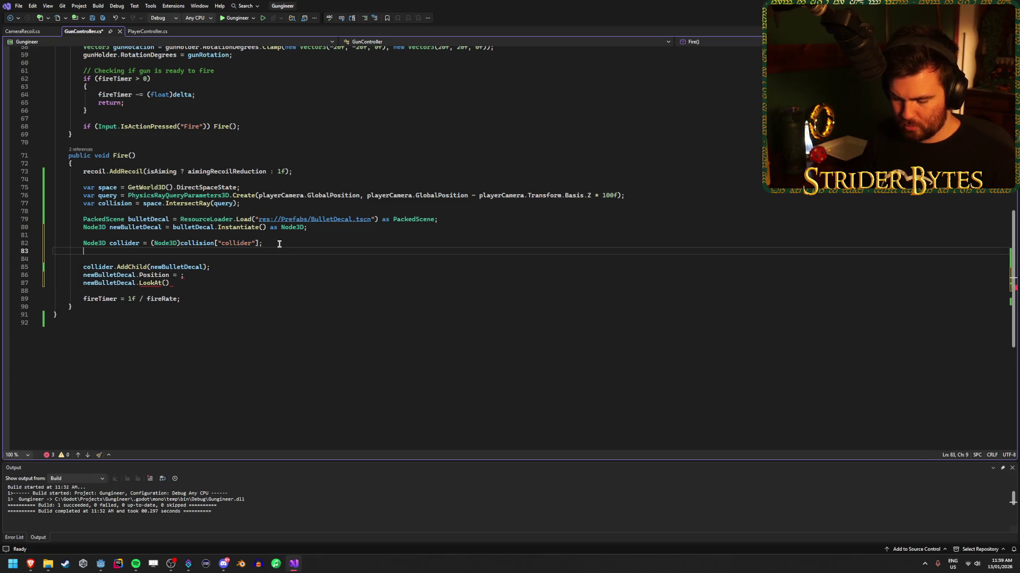
text(Vector3 )
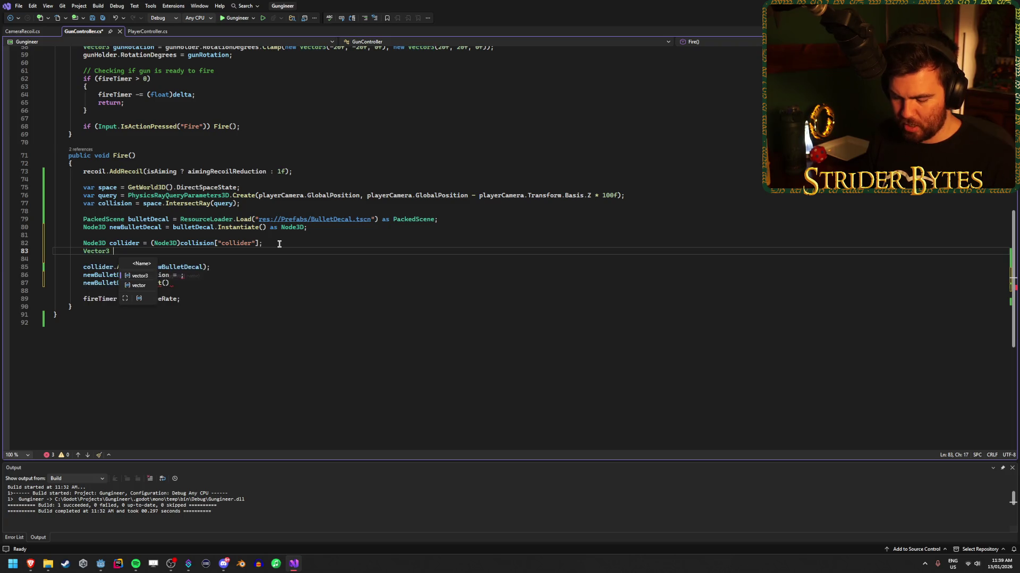
text(position =)
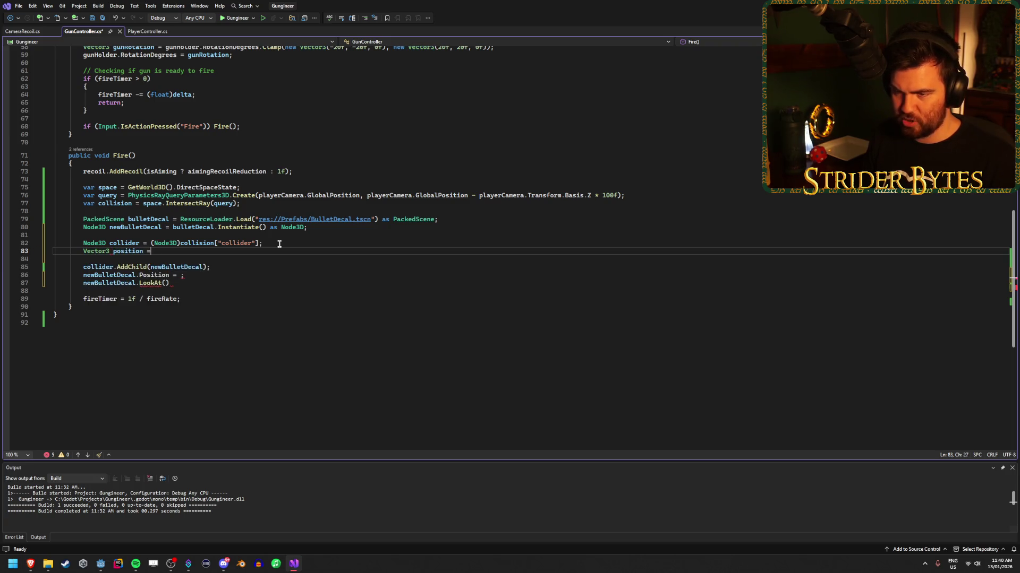
key(ctrl+v)
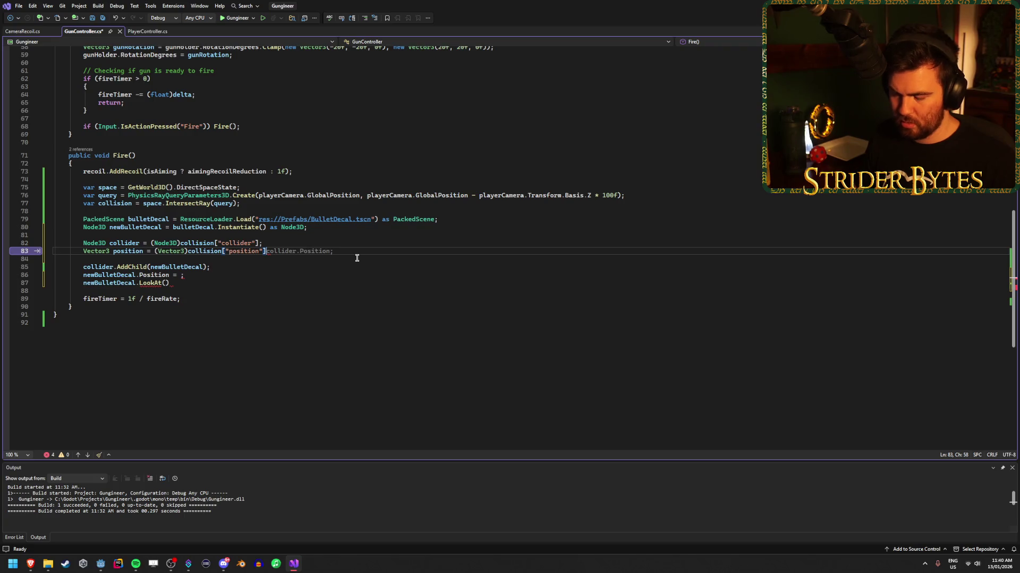
text(;)
key(ctrl+s)
Begin a Vector3 normal declaration reading (Vector3)collision["normal"] below it.
key(Return)
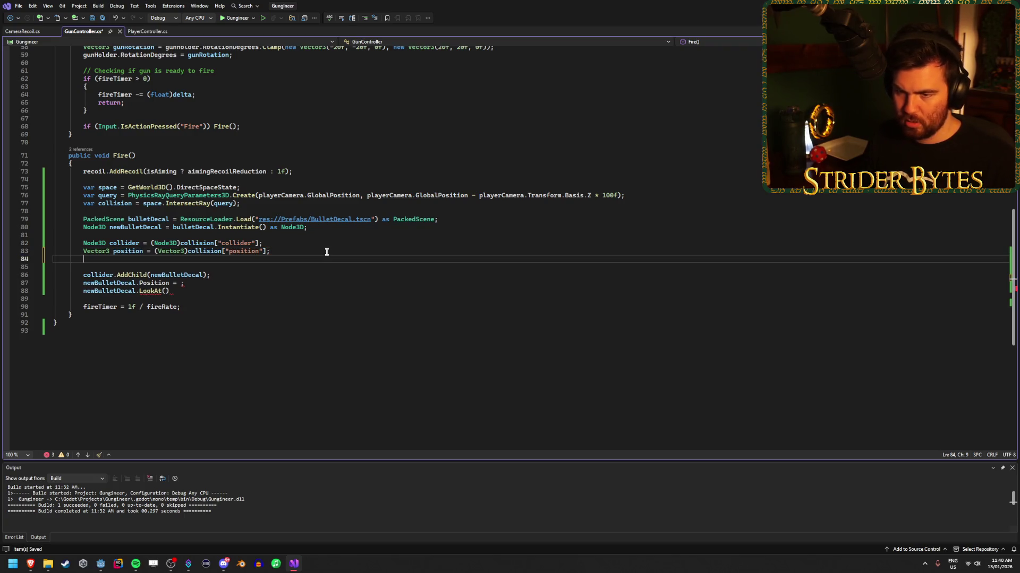
text(Vector3 normal;)
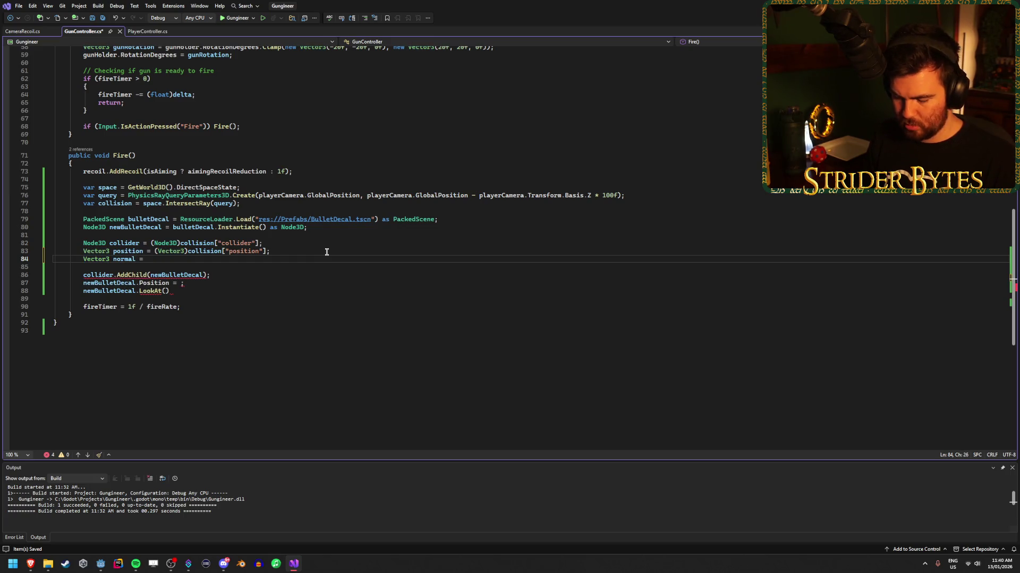
text((Vector3)
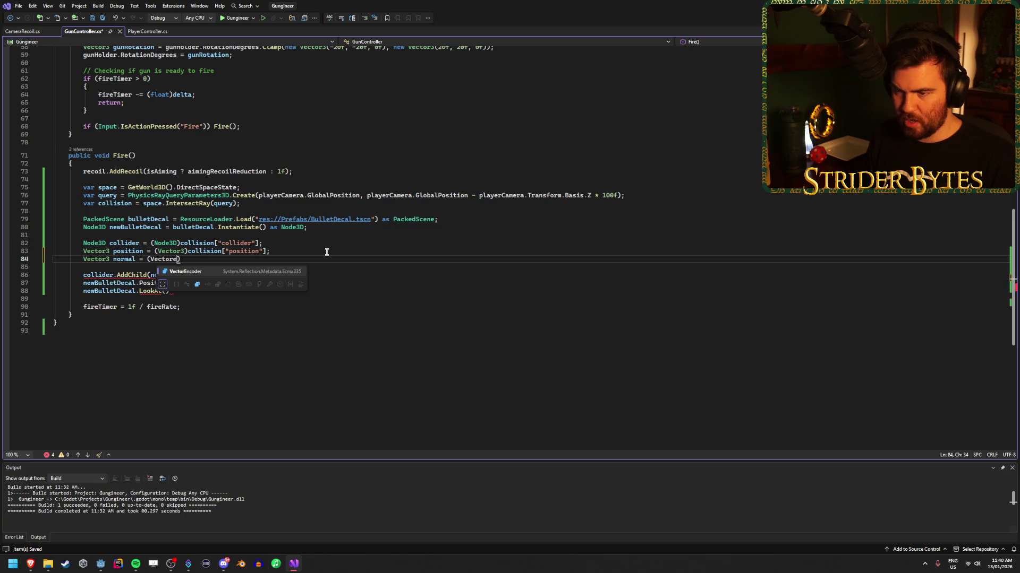
text())
key(Escape)
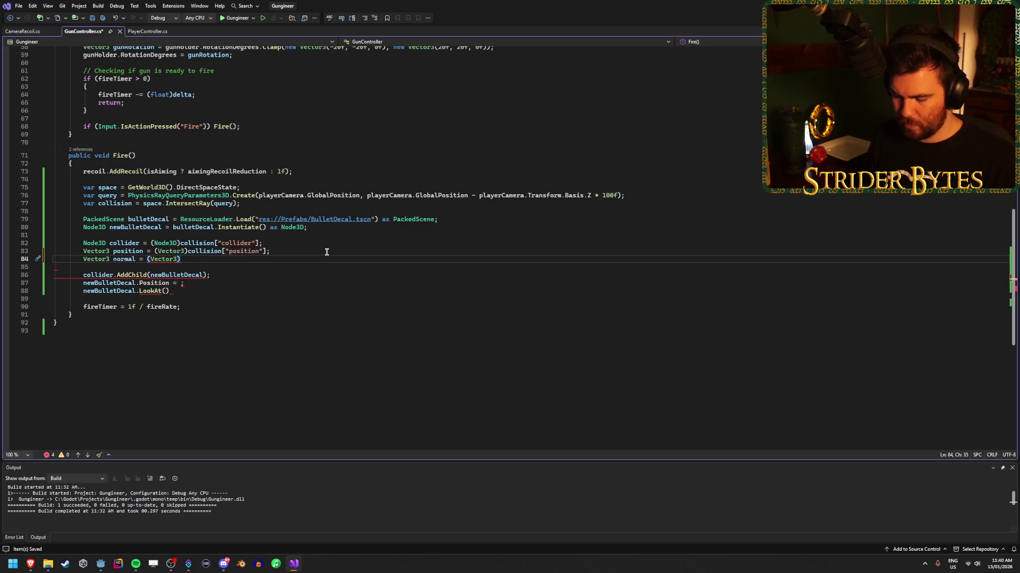
text(colli)
key(Escape)
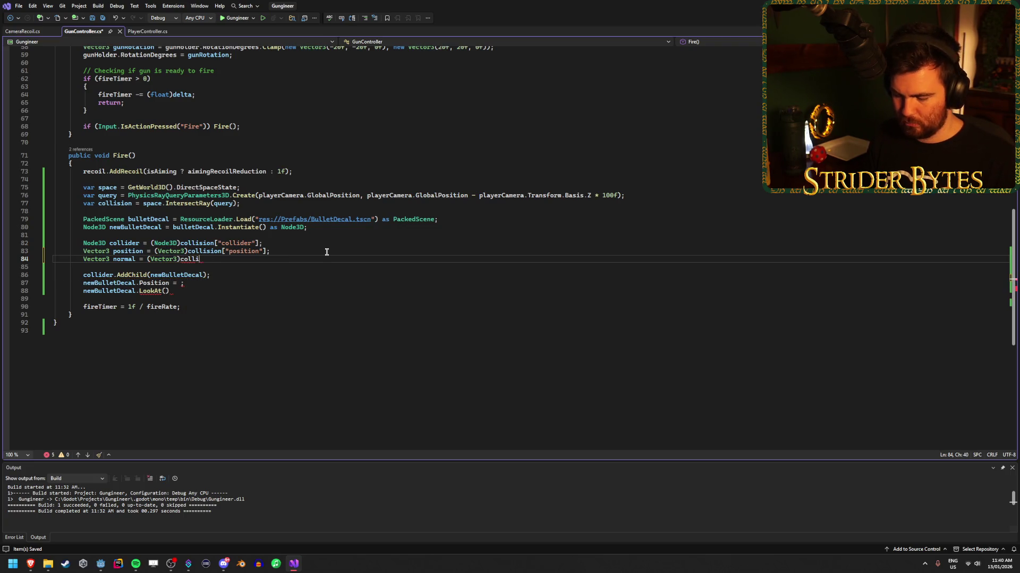
text([")
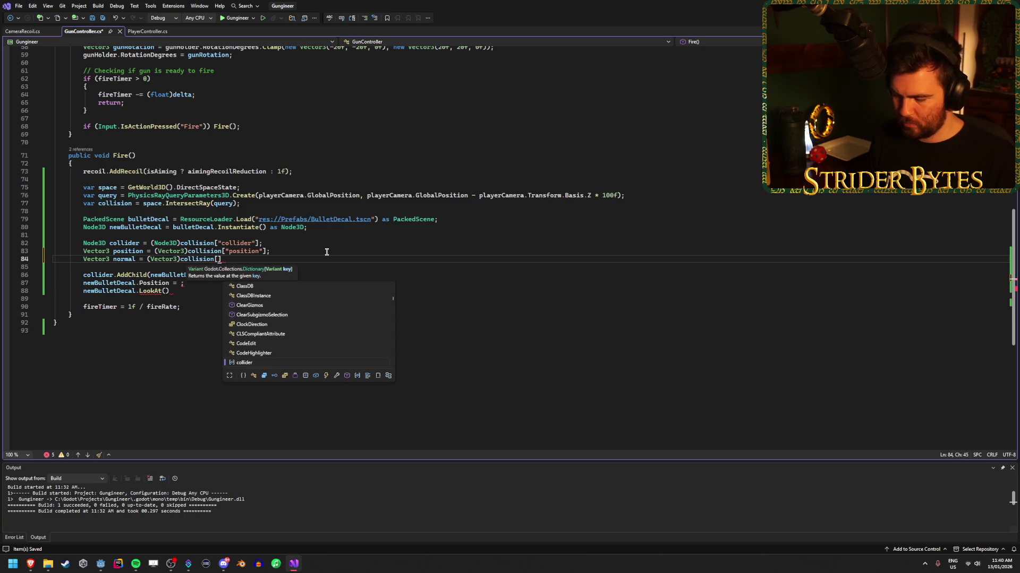
text(normal"])
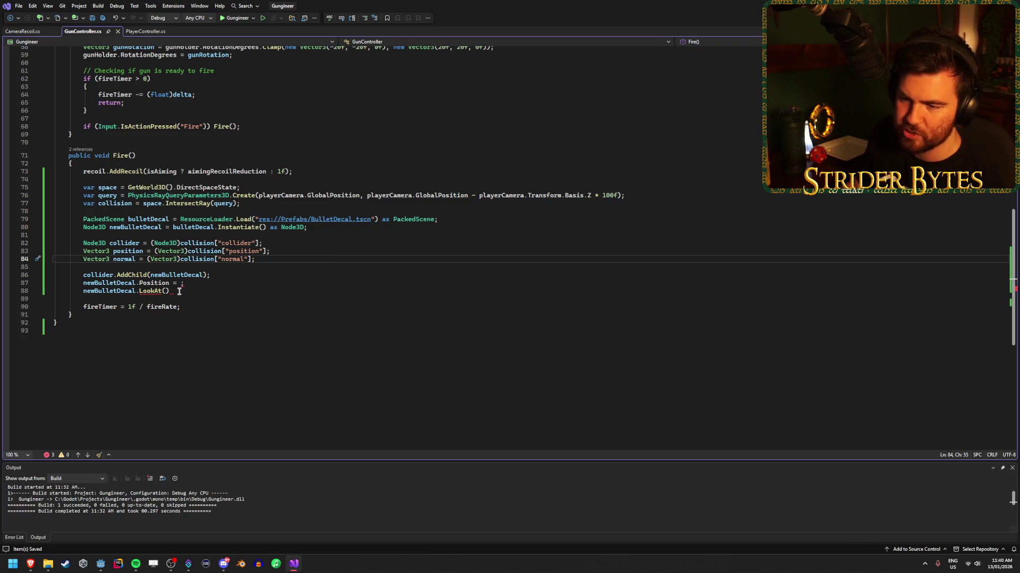
Set line 87 to newBulletDecal.Position = position;.
click(208, 285)
key(Left)
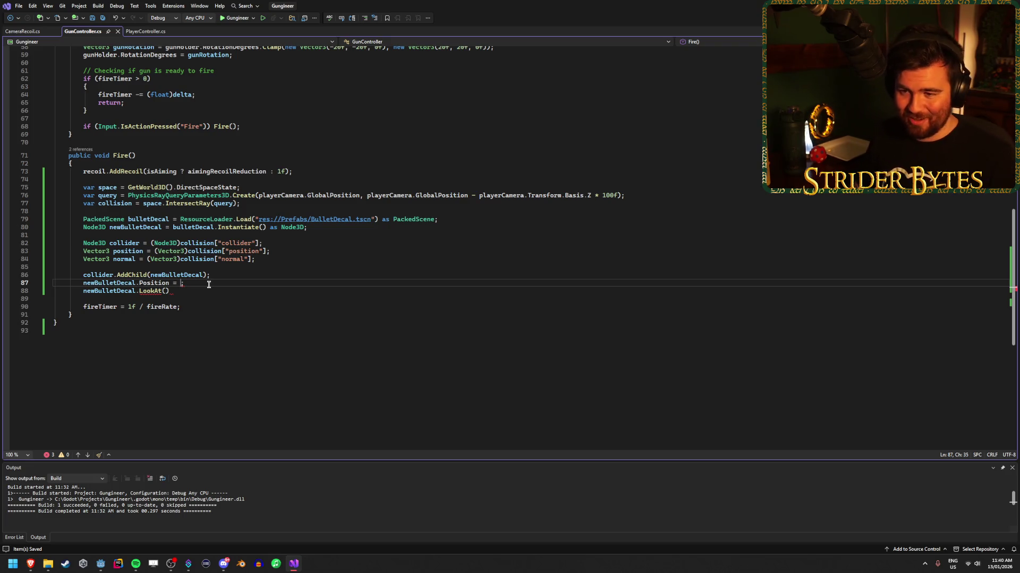
text(position)
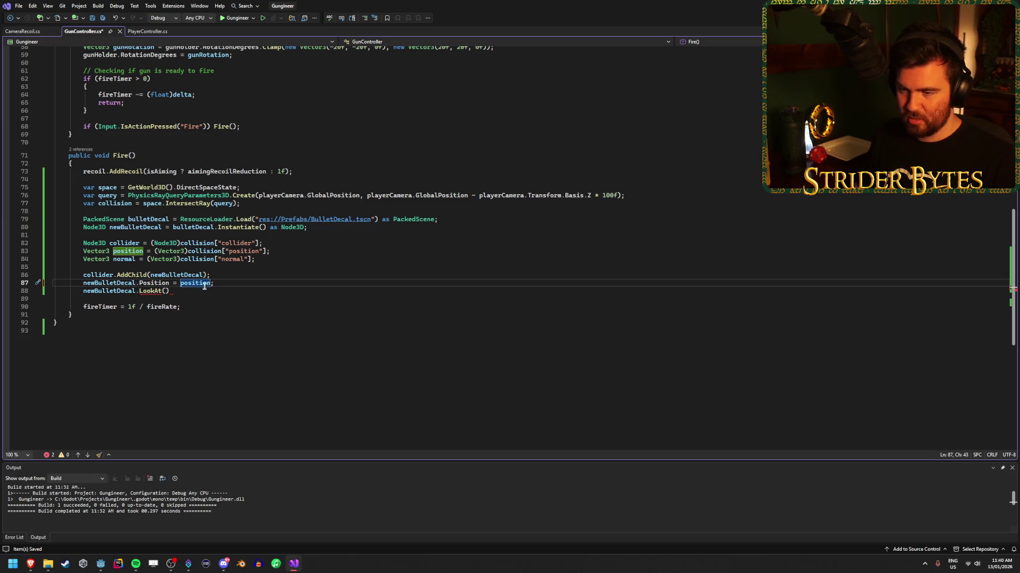
Make line 88 call LookAt(position + normal, Vector3.Up), then run the game in Godot.
click(179, 292)
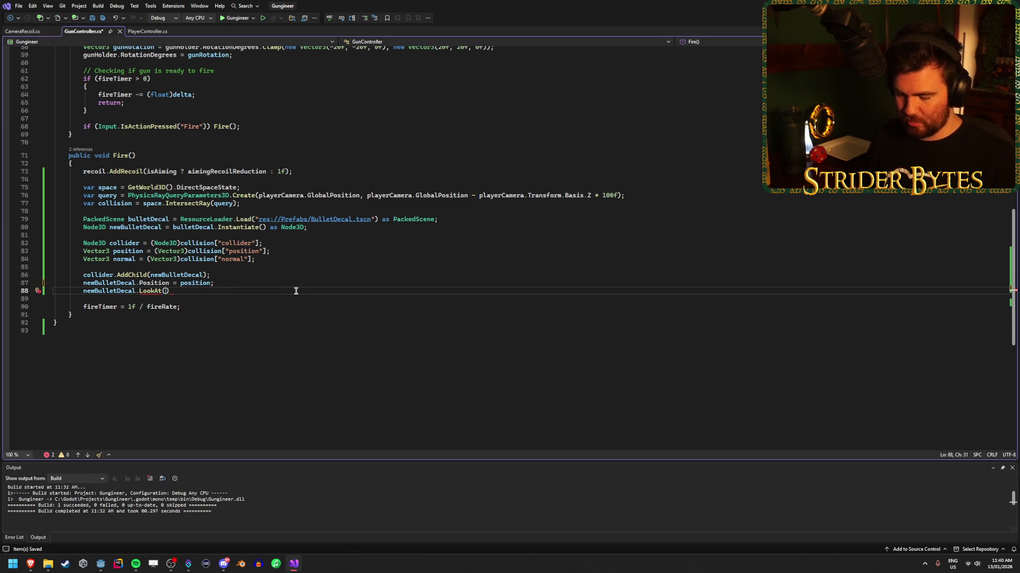
text(position +)
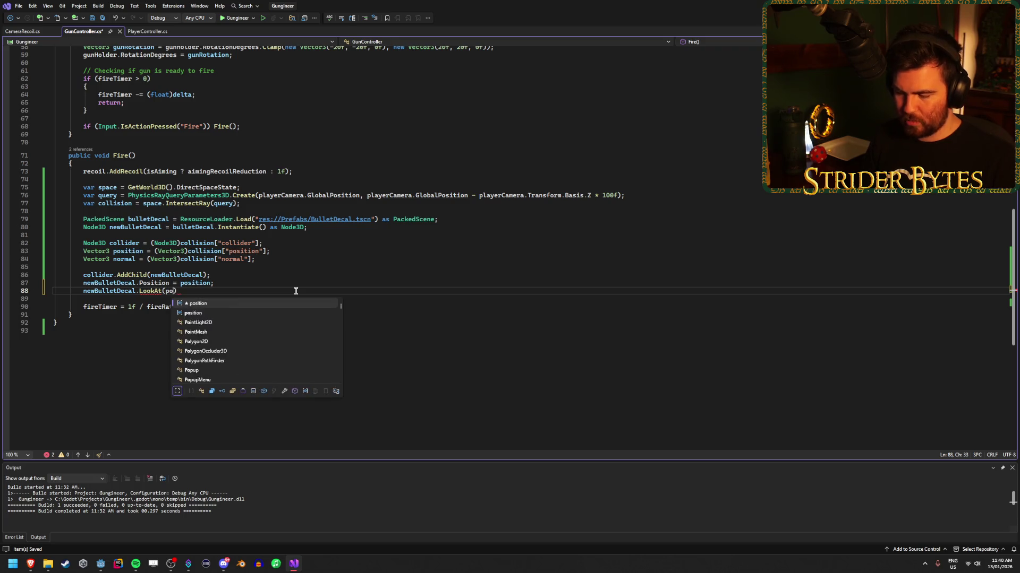
text( normal)
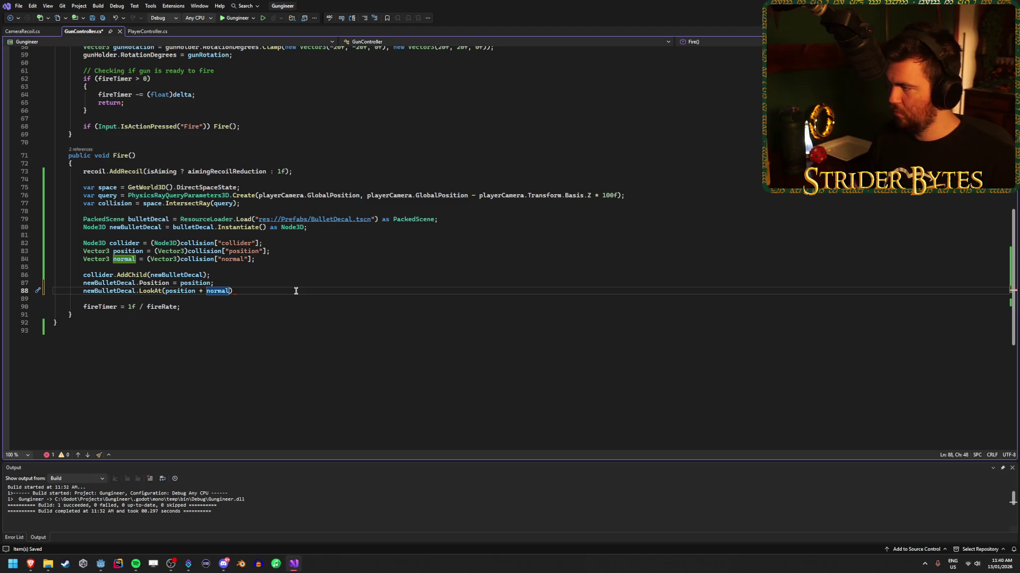
mouse_move(30, 564)
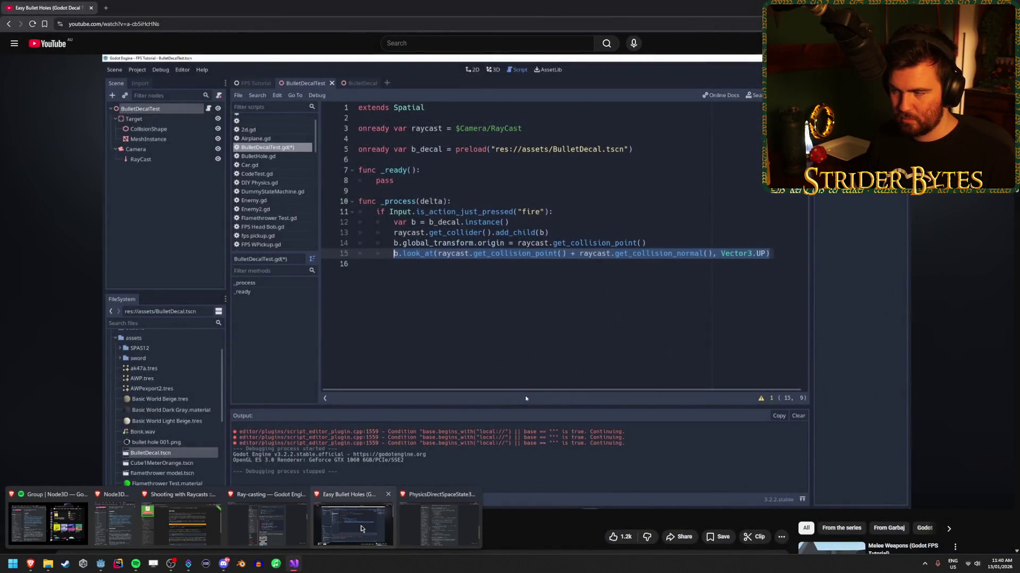
text(, )
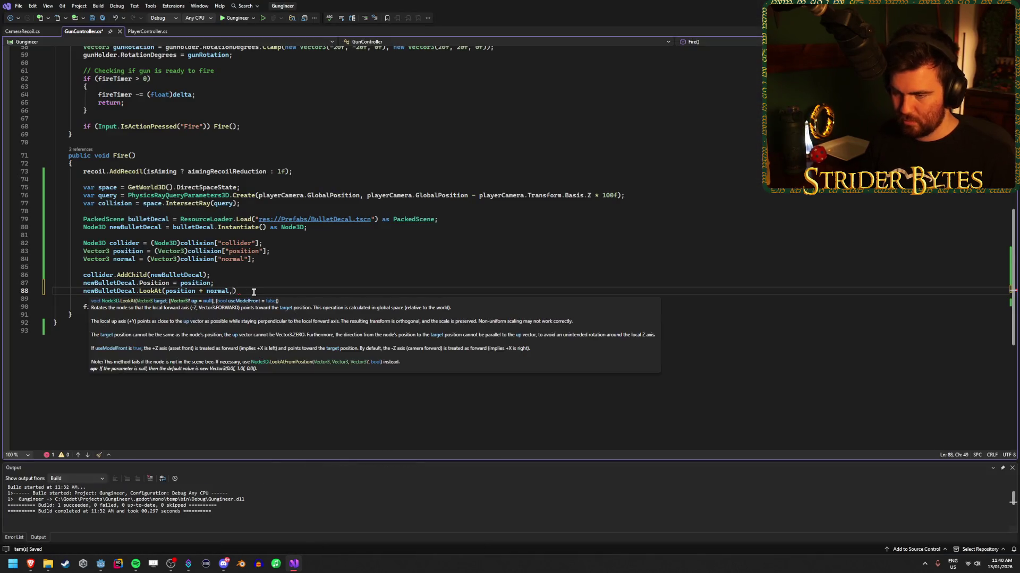
text(Vector3.up)
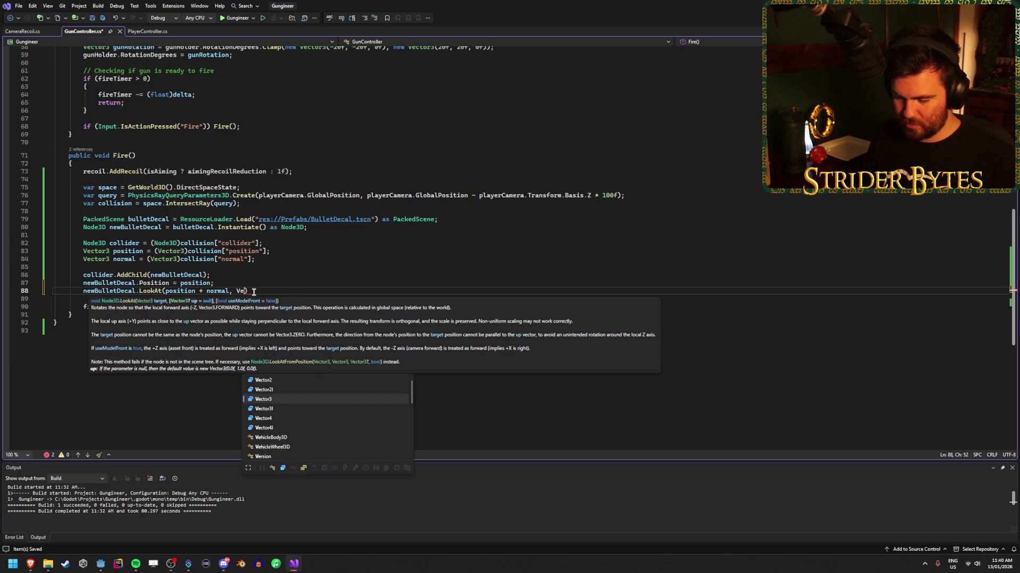
key(Tab)
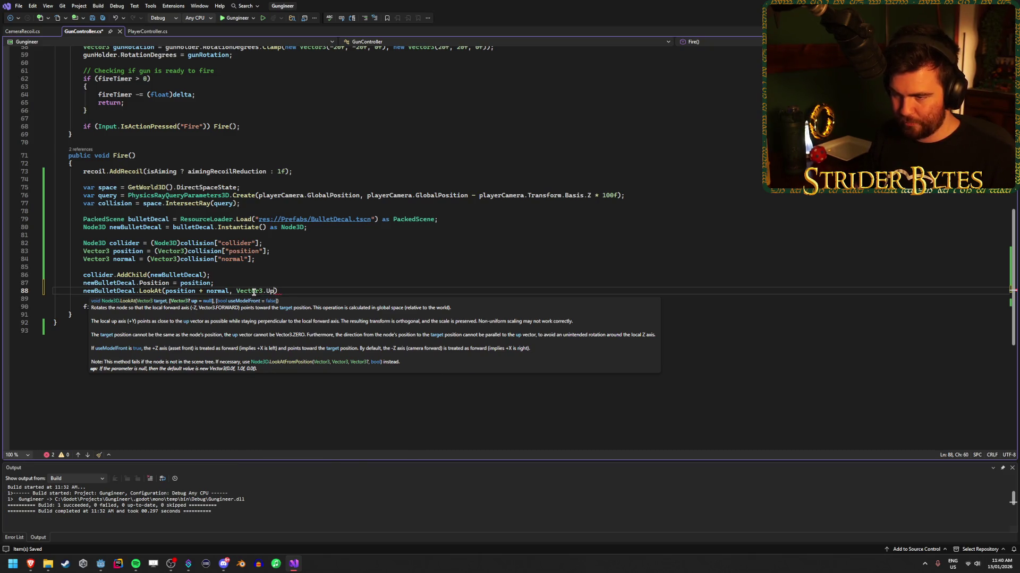
text();)
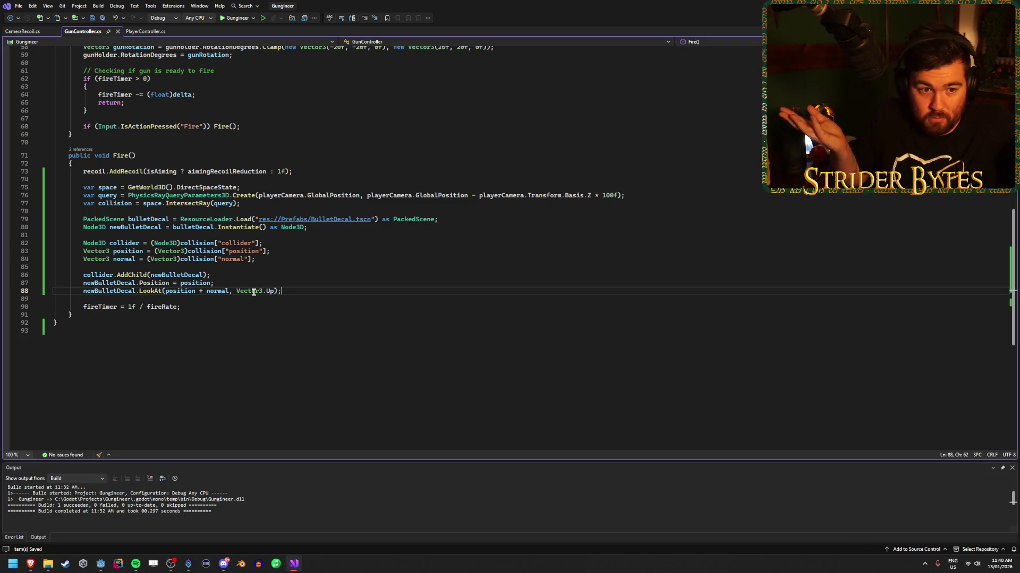
click(101, 564)
key(F5)
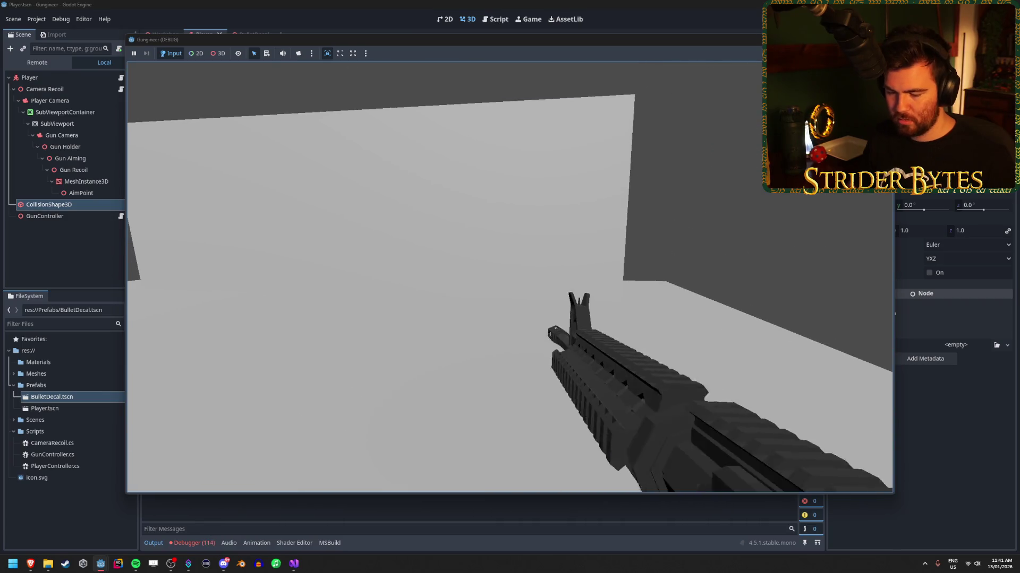
Stop the game, review the 114 KeyNotFoundException errors, and return to the collision lookup lines.
key(F8)
click(194, 543)
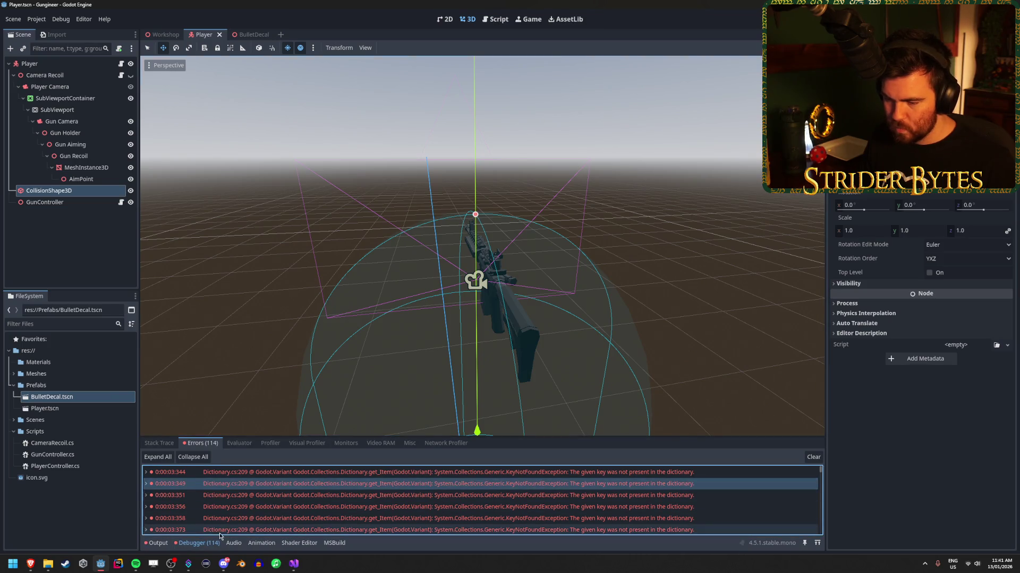
click(298, 569)
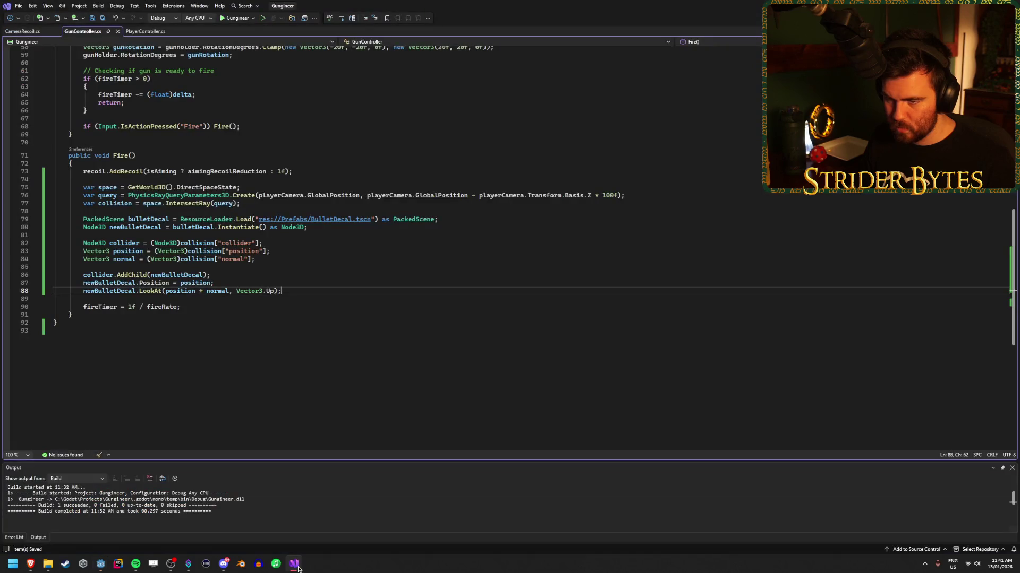
click(160, 259)
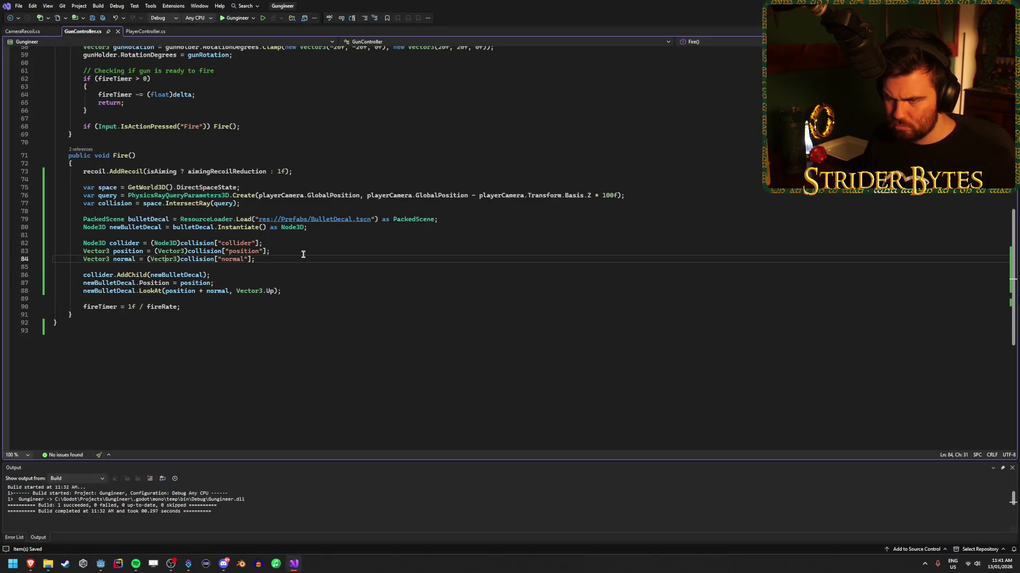
click(303, 254)
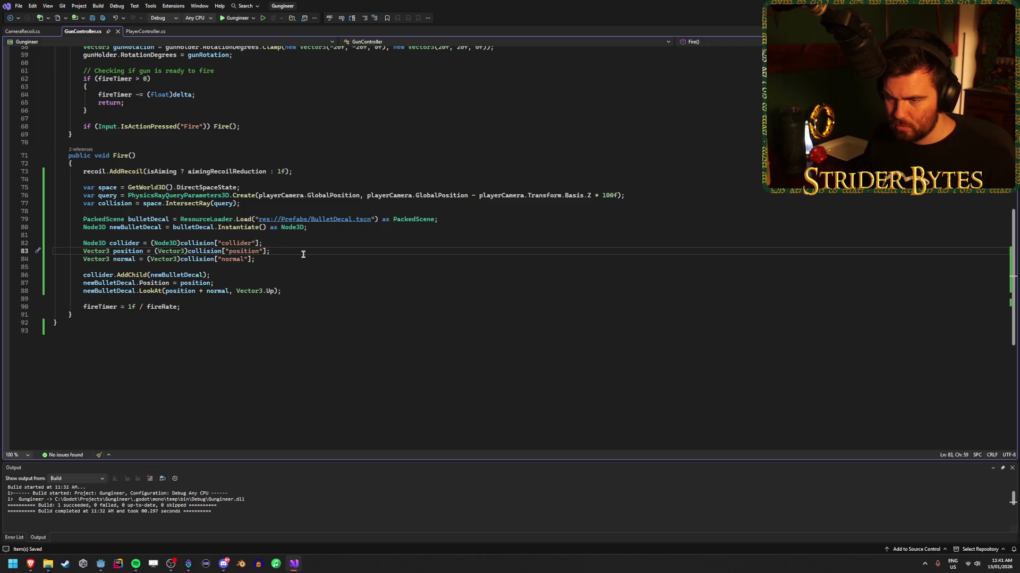
click(99, 568)
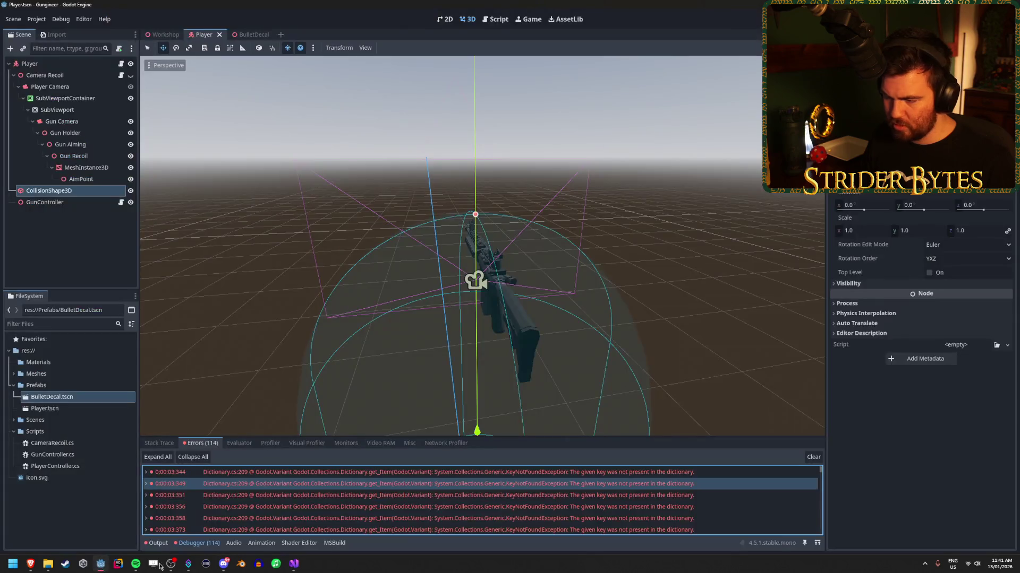
double_click(312, 501)
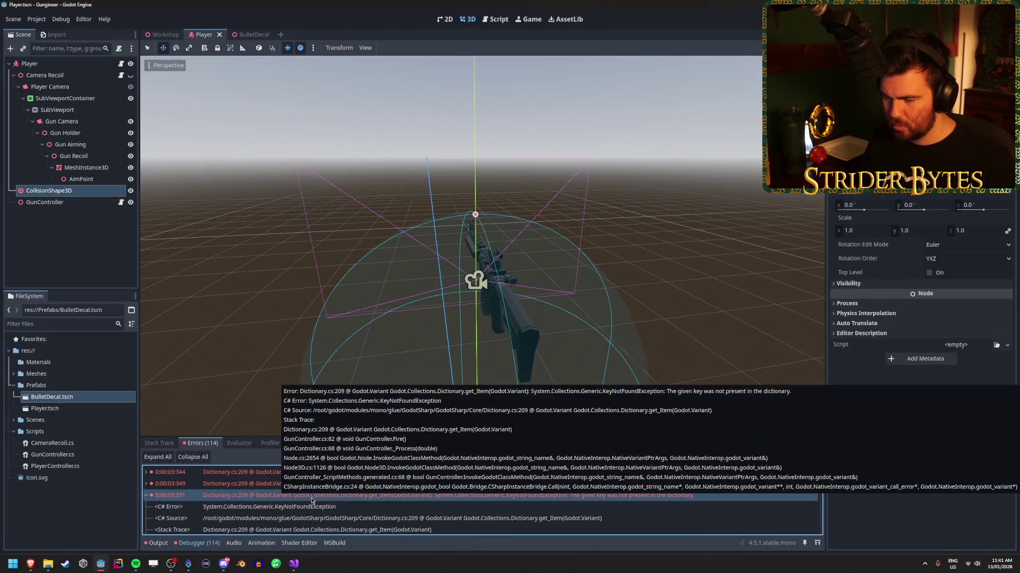
scroll(413, 499, down, 3)
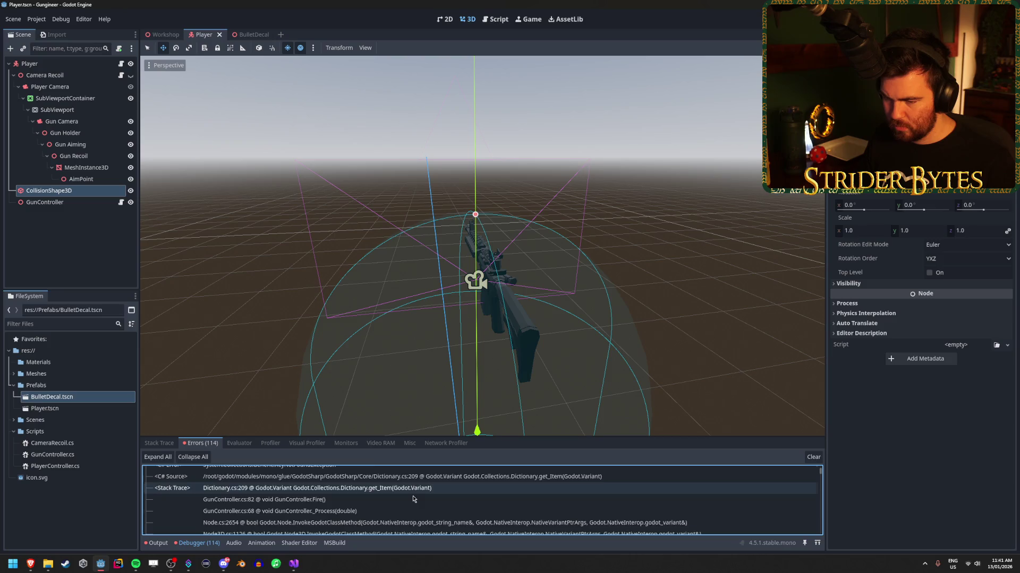
scroll(413, 499, down, 5)
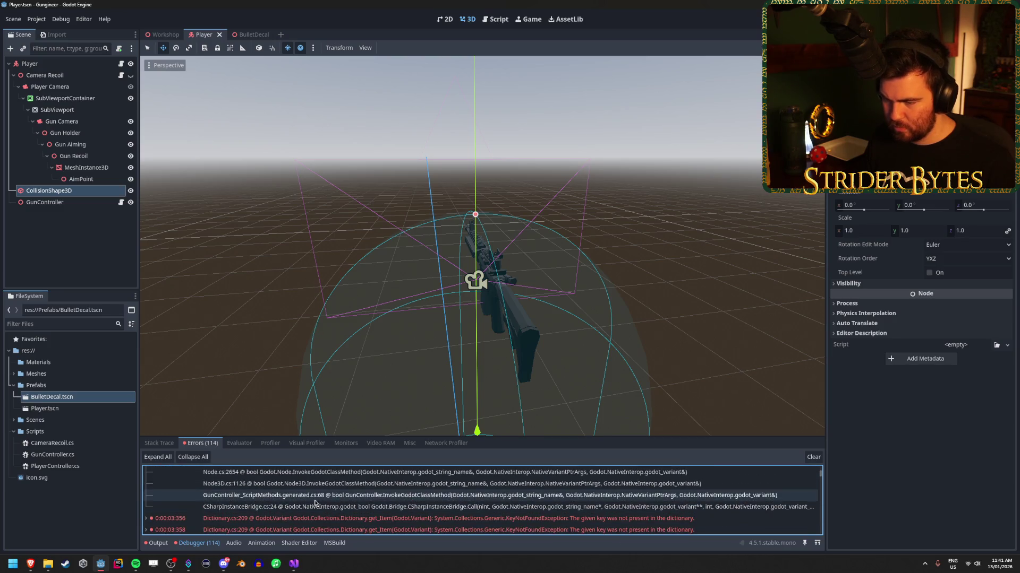
scroll(315, 502, up, 3)
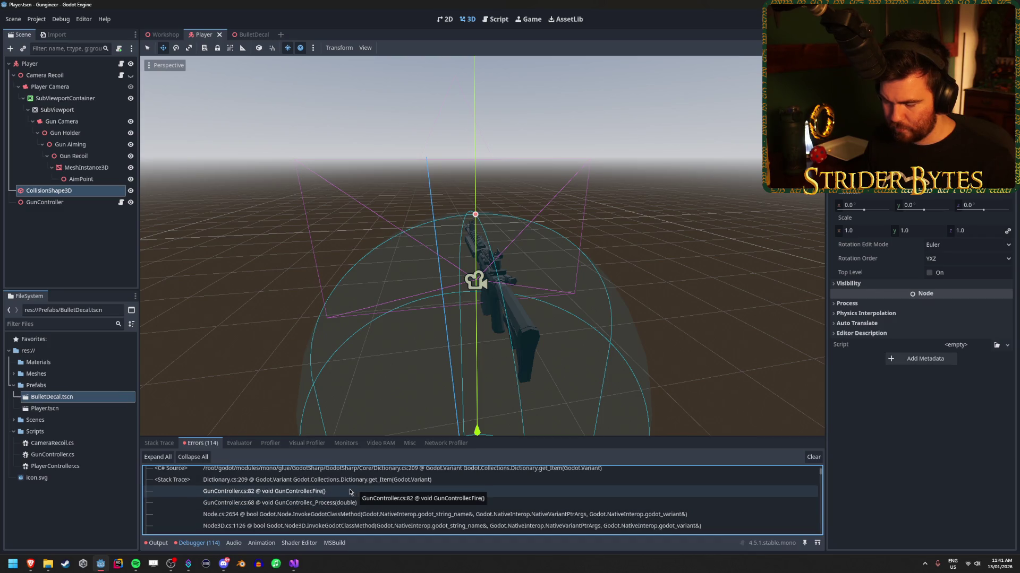
double_click(350, 492)
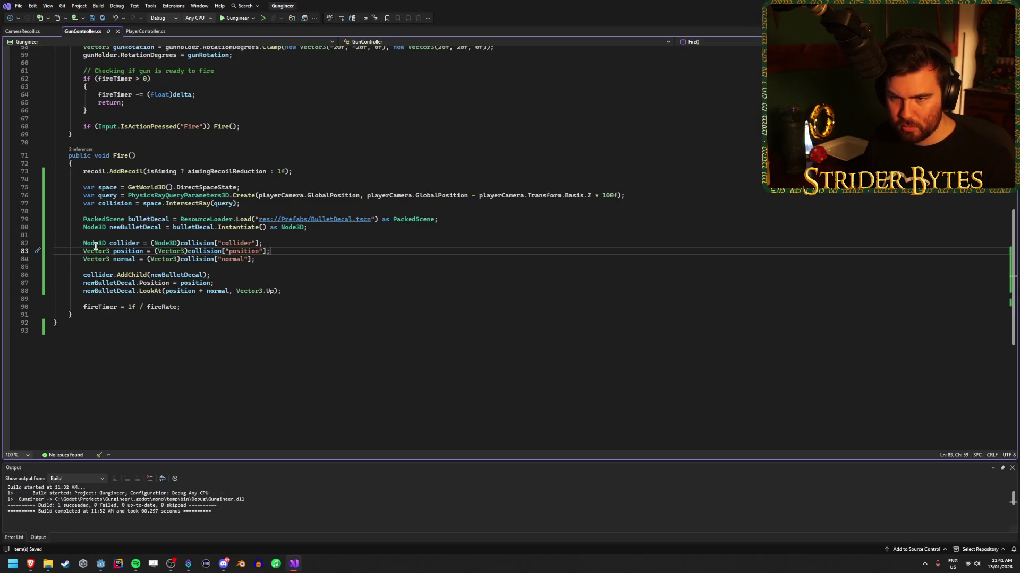
Open a blank line above the collider lookup on line 82.
click(287, 245)
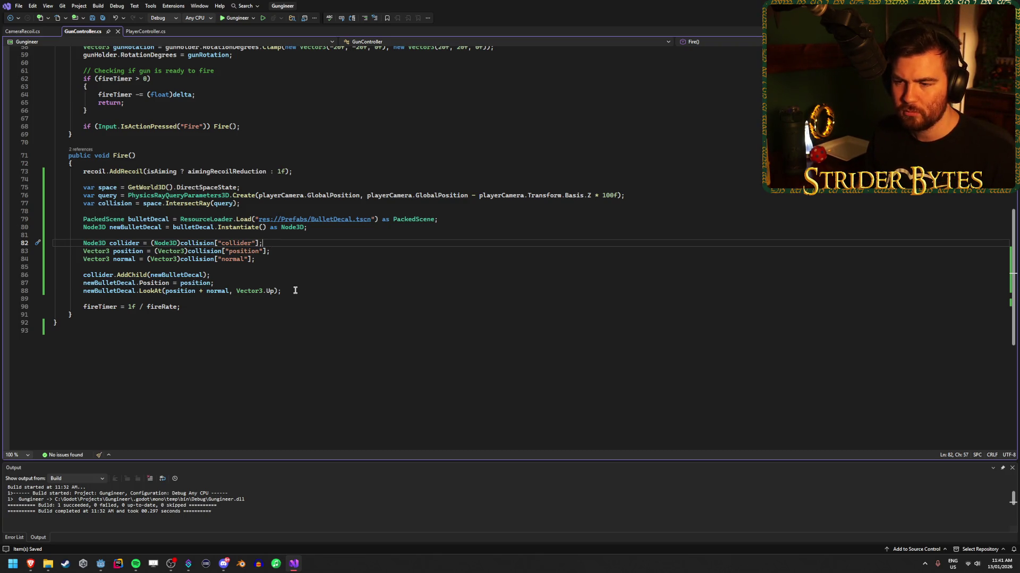
mouse_move(282, 291)
mouse_down()
mouse_move(53, 291)
mouse_move(53, 243)
mouse_up()
text(if)
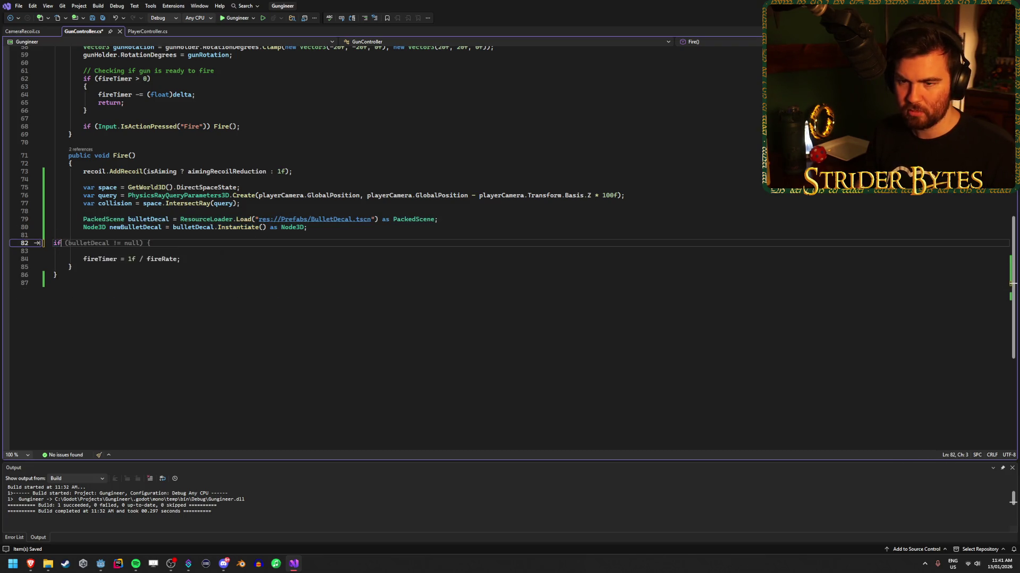
key(ctrl+z)
key(Left)
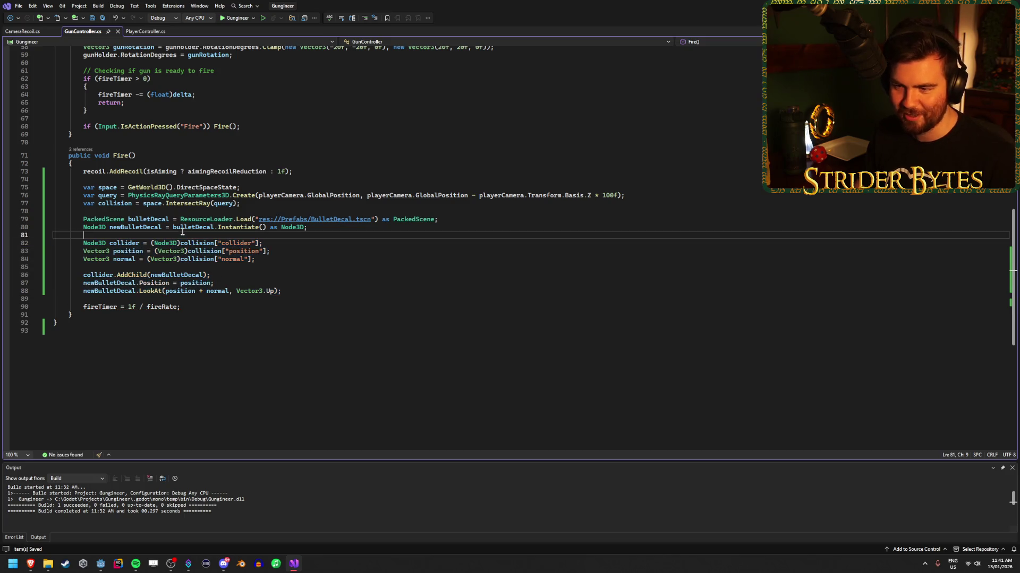
key(Return)
Type the guard 'if (collision == null) return;' on that line.
text(if)
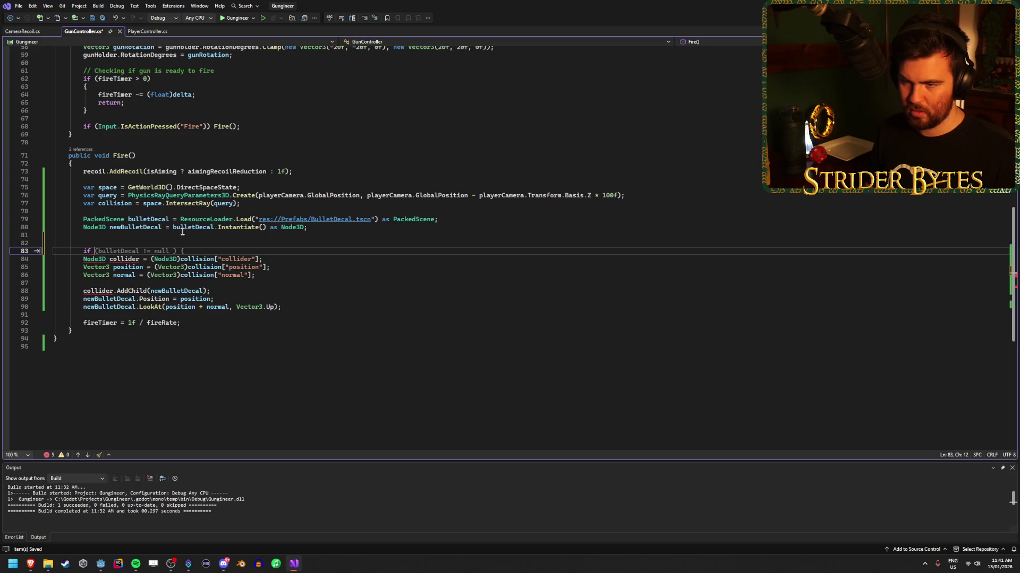
text(col)
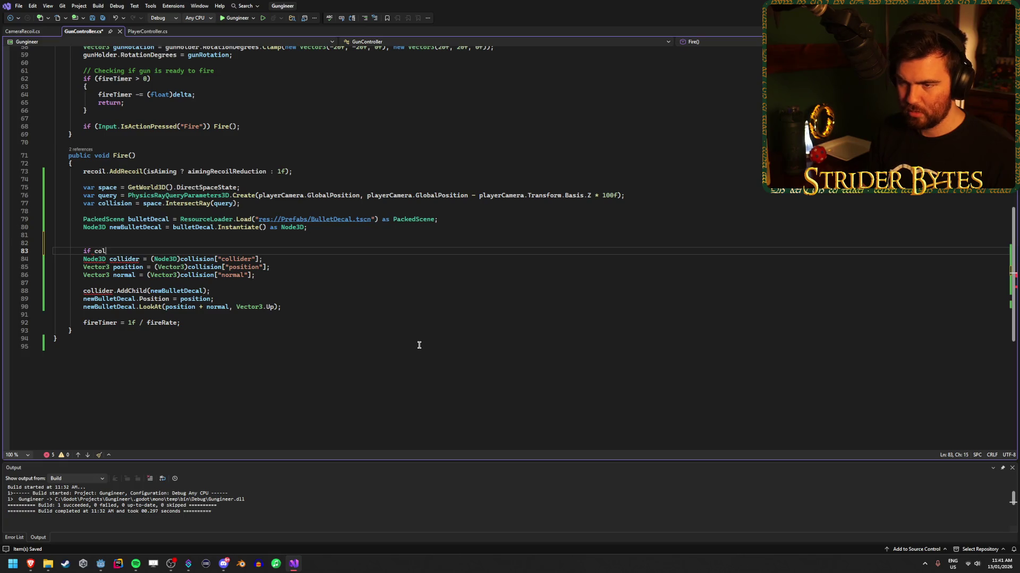
text(lision)
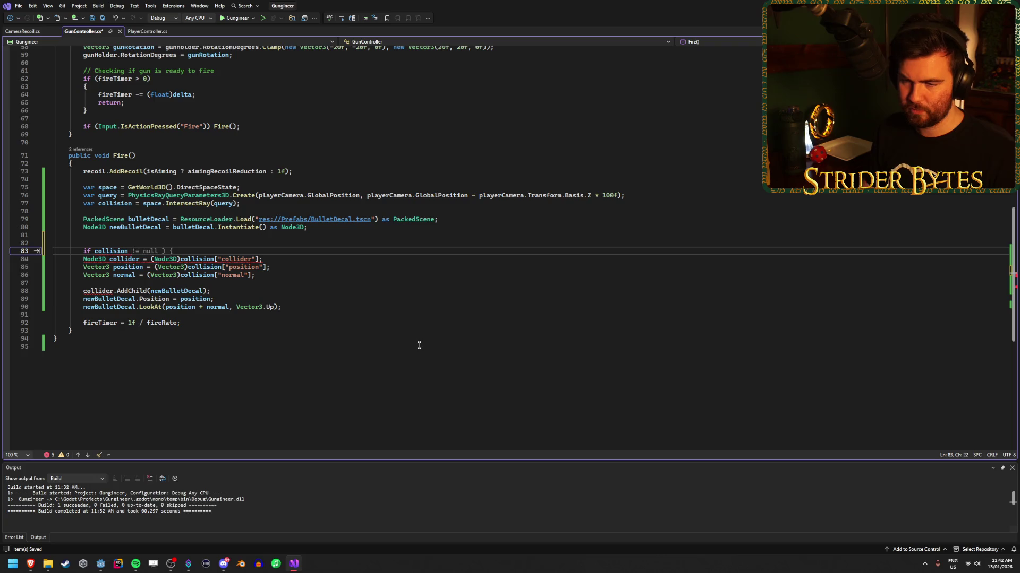
key(Left)
key(Left)
key(Left)
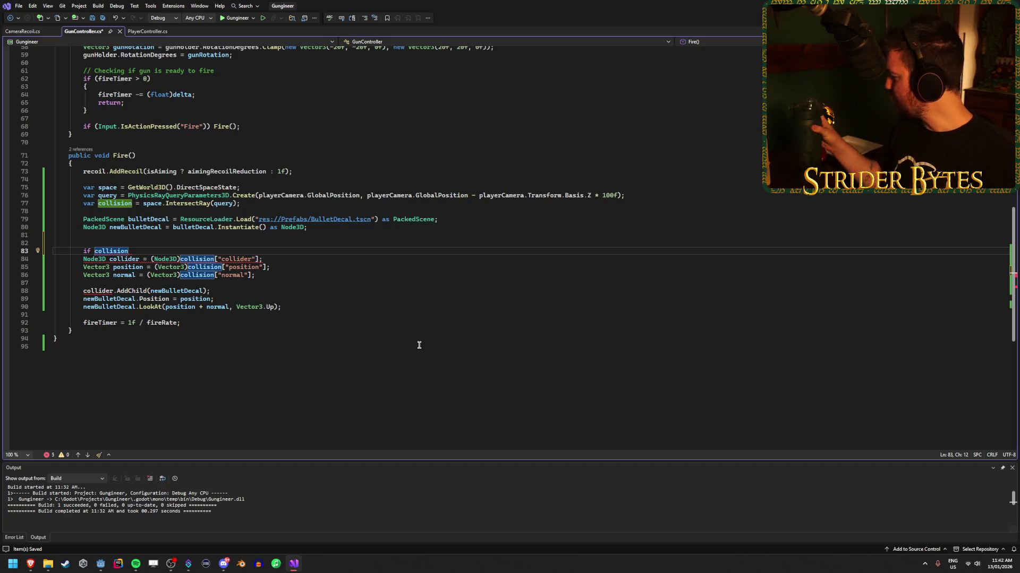
text(()
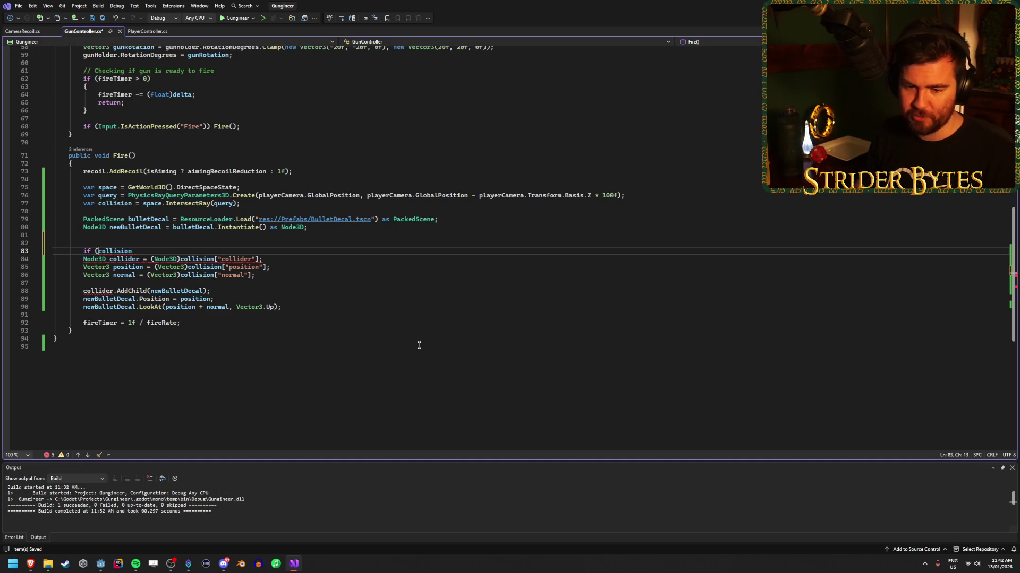
key(End)
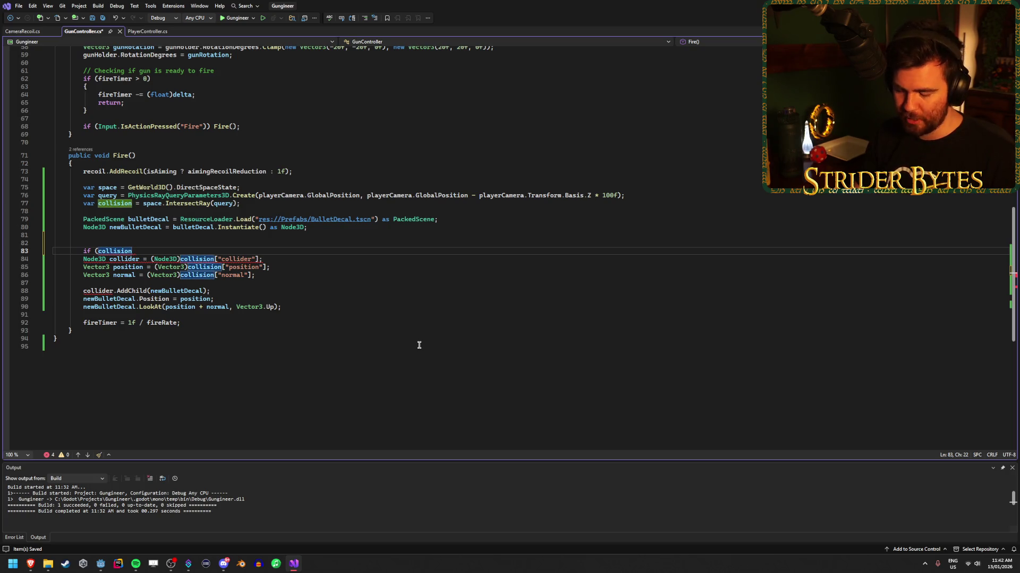
text( == null)
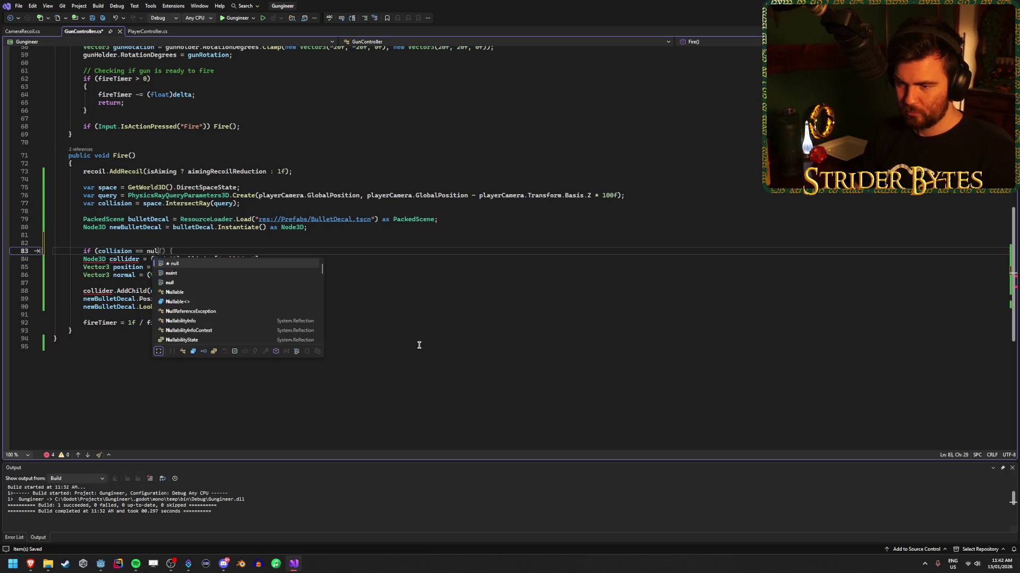
key(Escape)
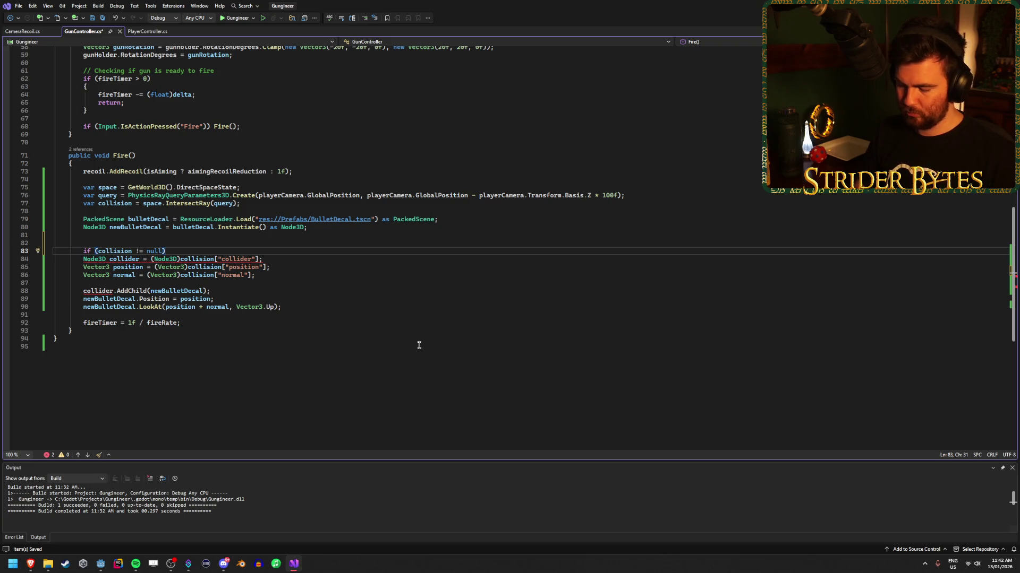
text({)
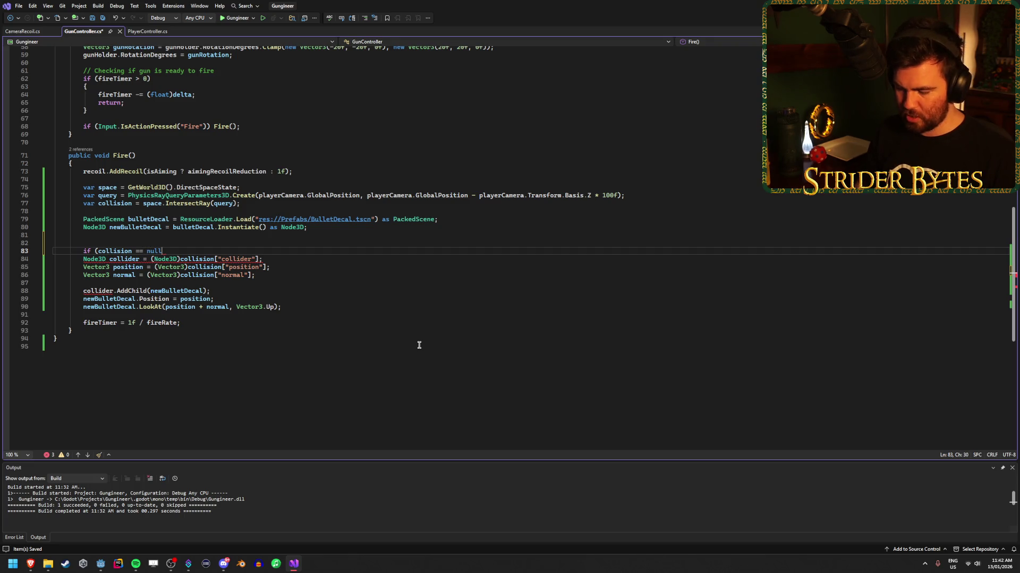
text() return)
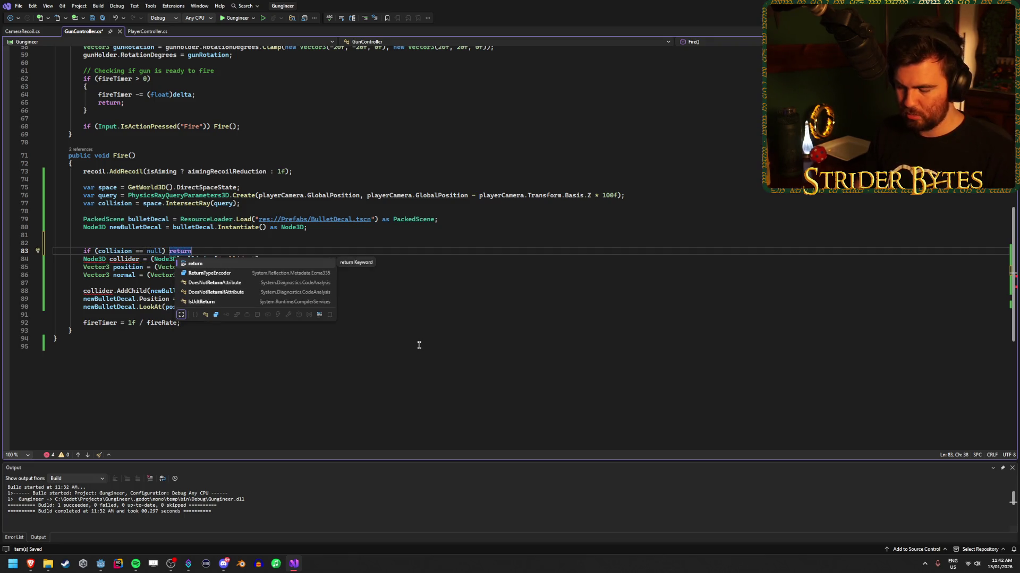
text(;)
Cut the fireTimer reset line, then restore it with undo.
click(186, 326)
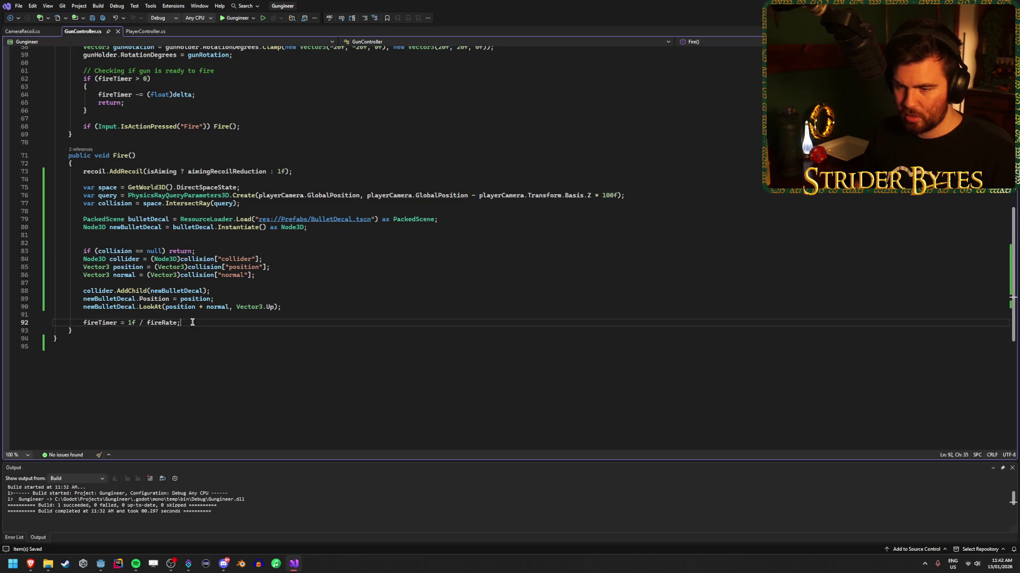
key(ctrl+x)
click(255, 204)
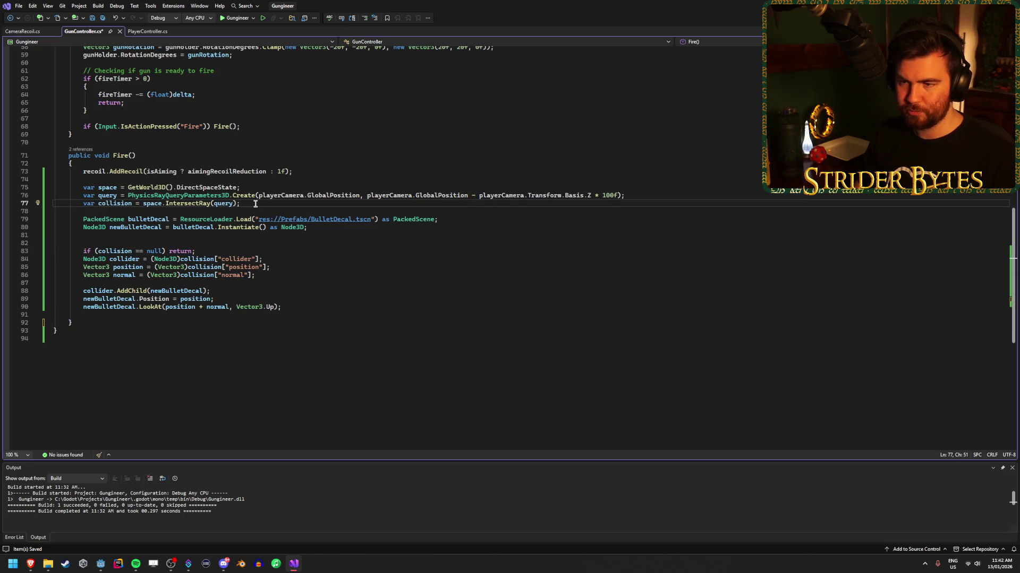
click(313, 173)
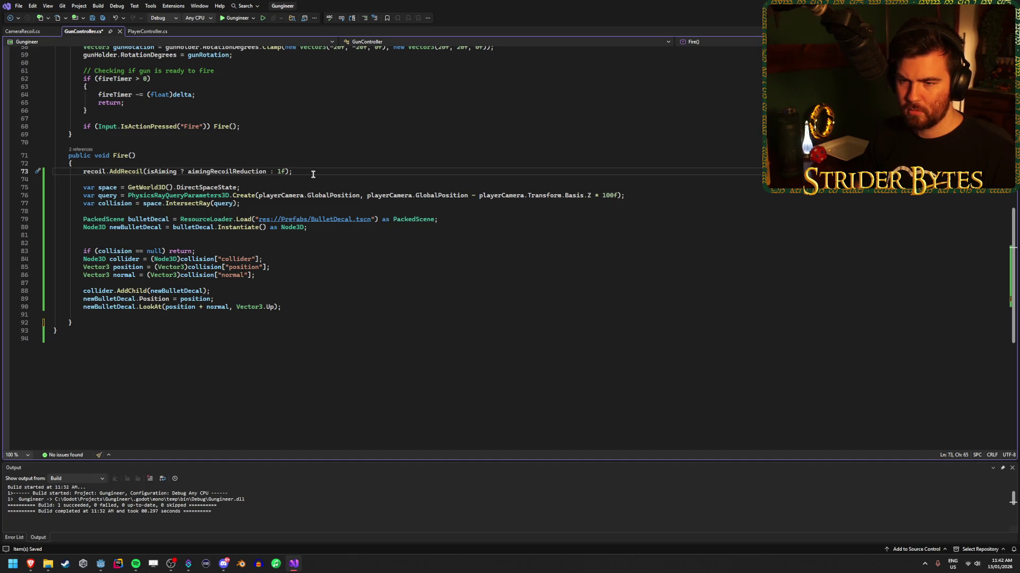
key(ctrl+z)
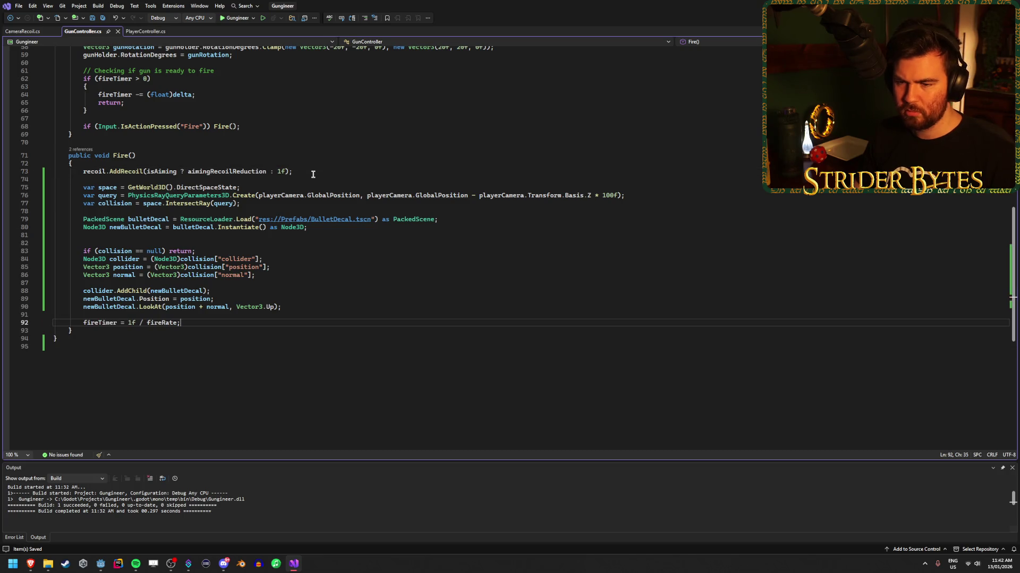
Replace the early return with a brace block and move the collider, position, normal and placement lines into it.
drag(198, 252, 166, 251)
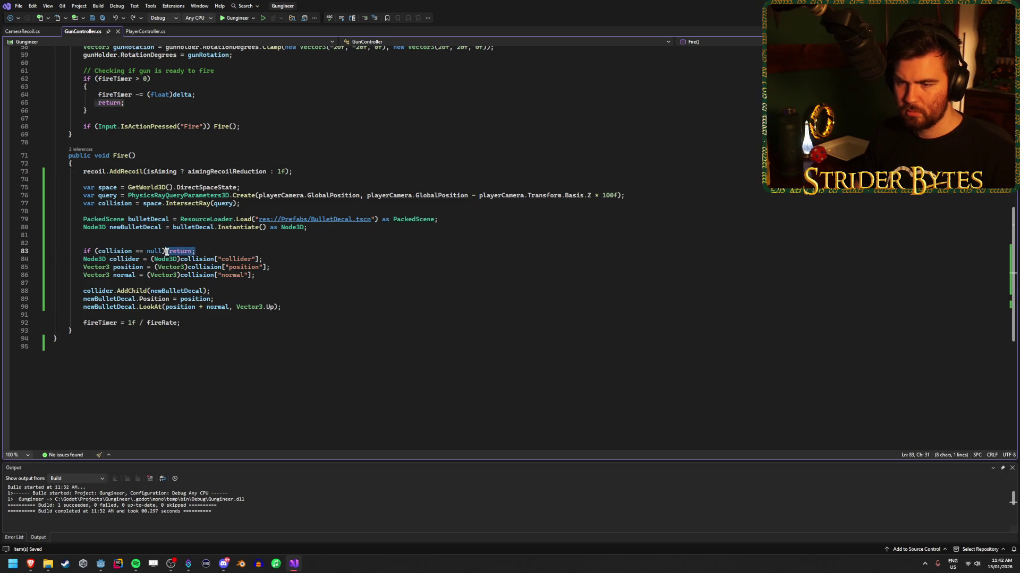
key(BackSpace)
key(Return)
text({)
key(Return)
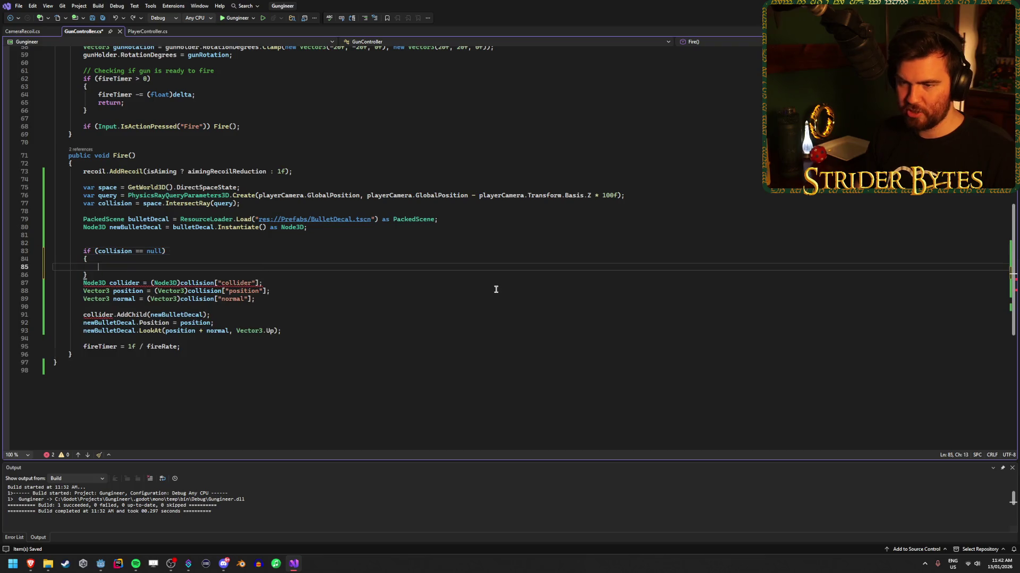
drag(289, 329, 57, 283)
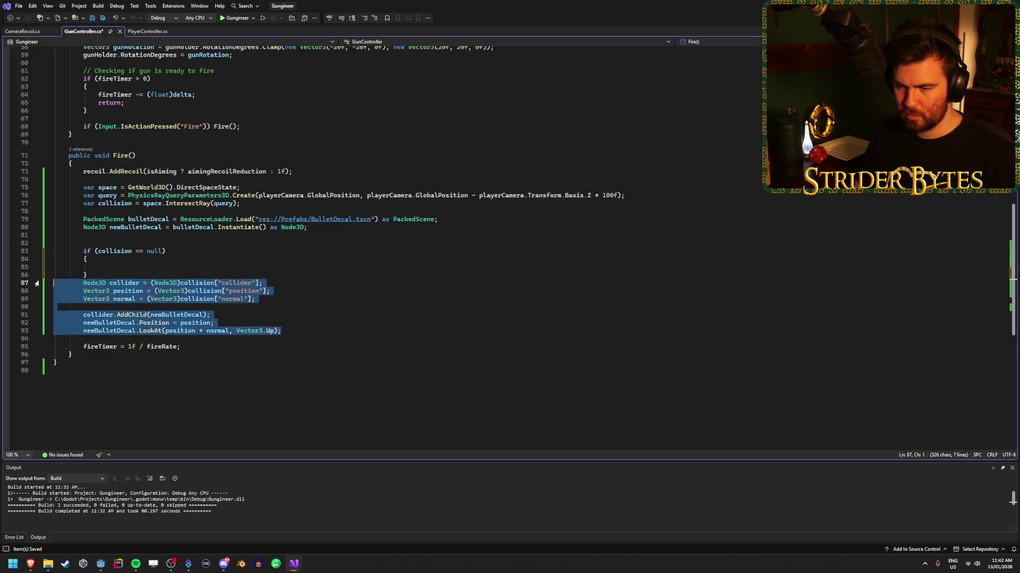
key(ctrl+x)
click(98, 267)
key(ctrl+v)
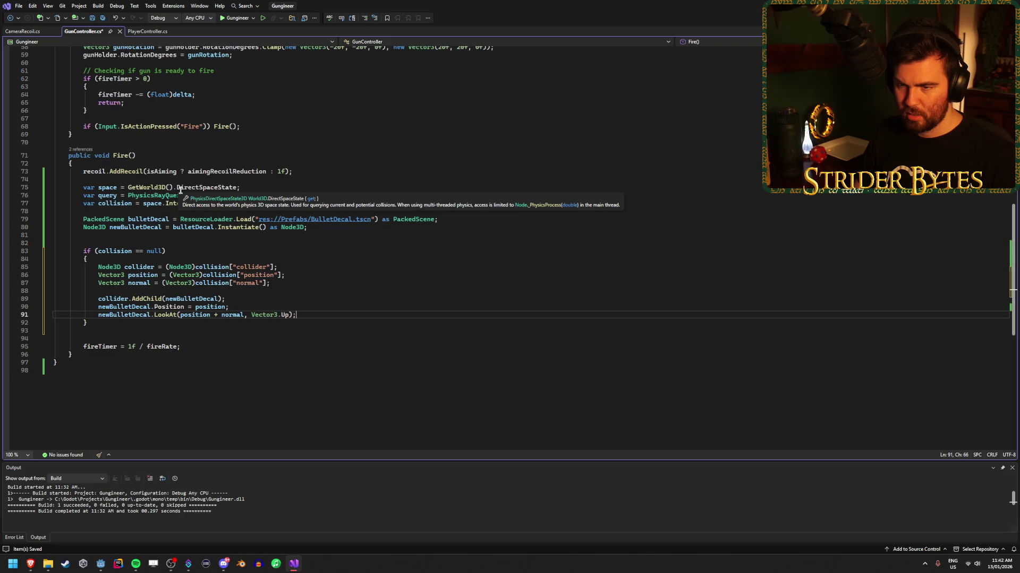
Move the PackedScene loading and decal instancing lines into the top of the if-block and save.
drag(314, 228, 53, 219)
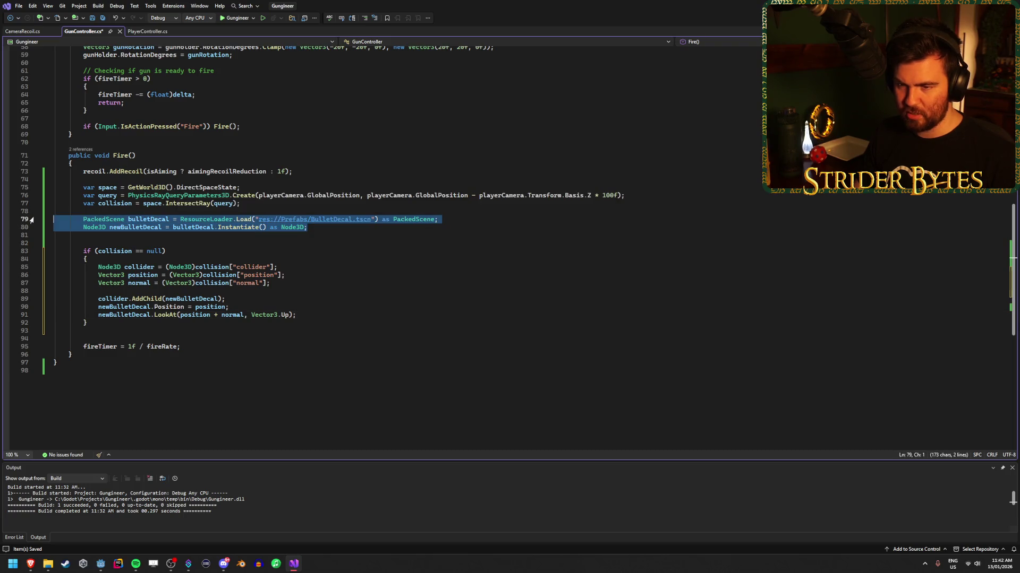
key(ctrl+x)
click(141, 254)
key(Return)
key(Return)
key(Up)
key(ctrl+v)
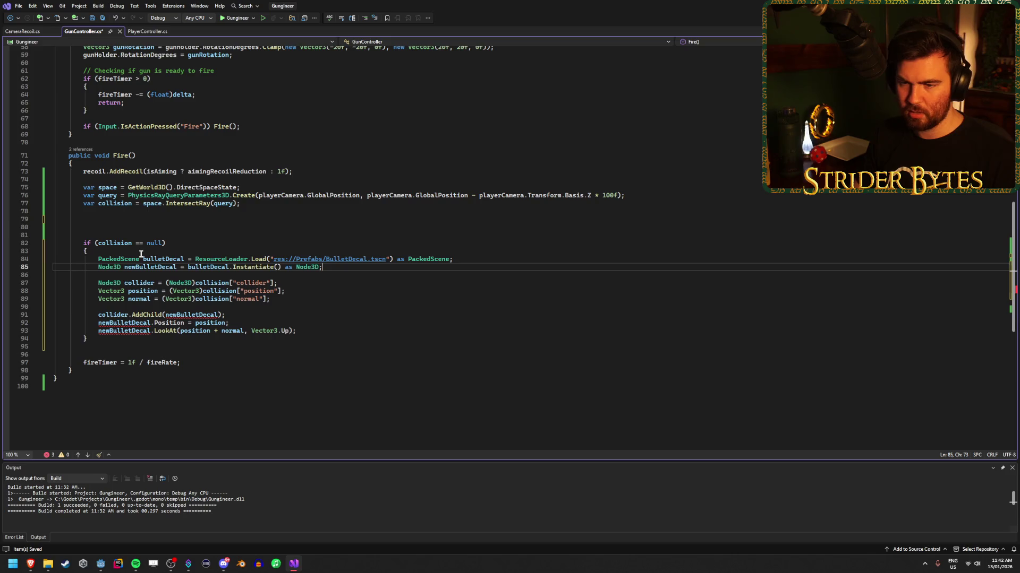
key(ctrl+s)
Delete the leftover blank lines before fireTimer and above the if, then save.
click(97, 354)
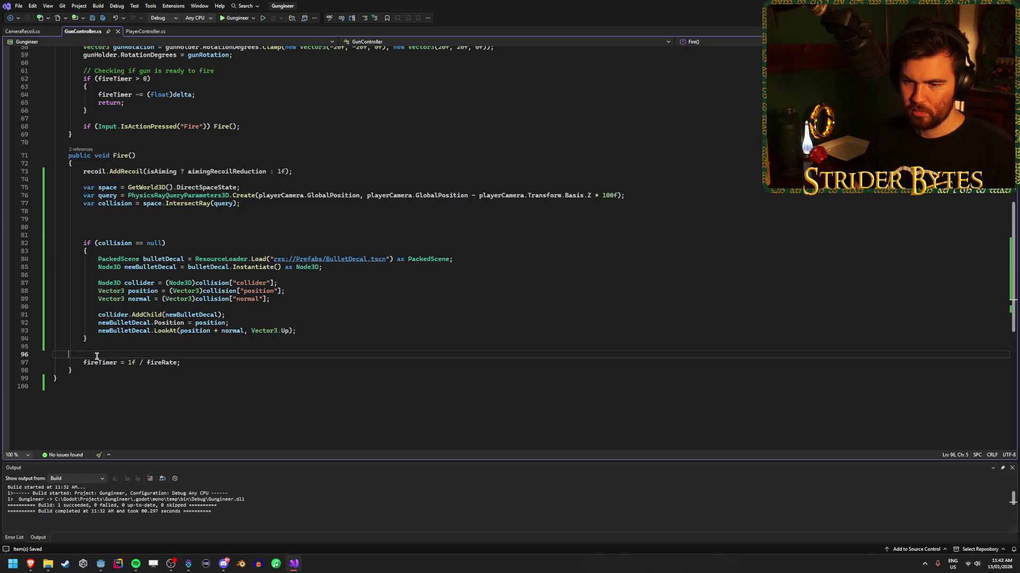
key(BackSpace)
click(103, 226)
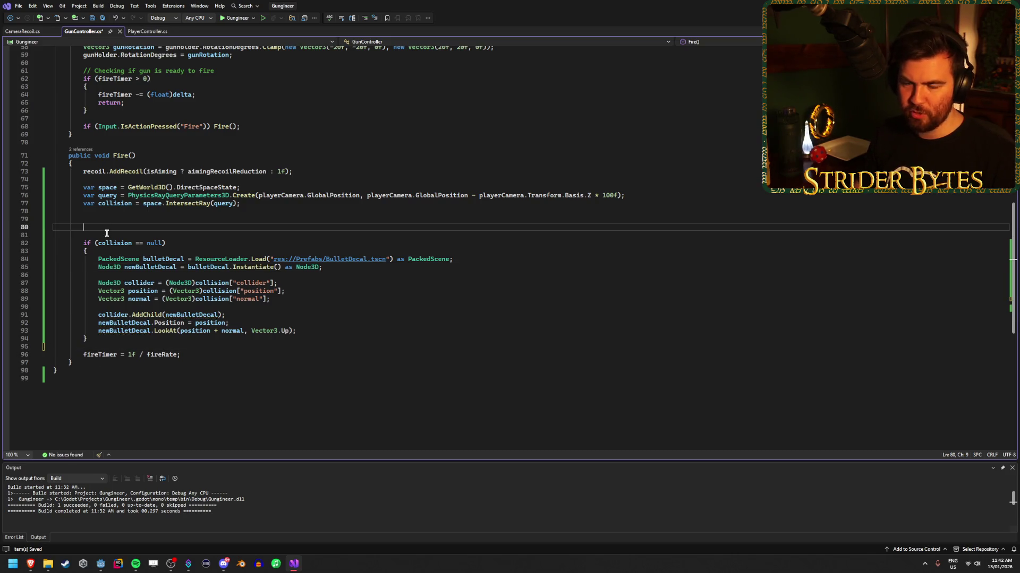
key(BackSpace)
key(BackSpace)
key(BackSpace)
key(ctrl+s)
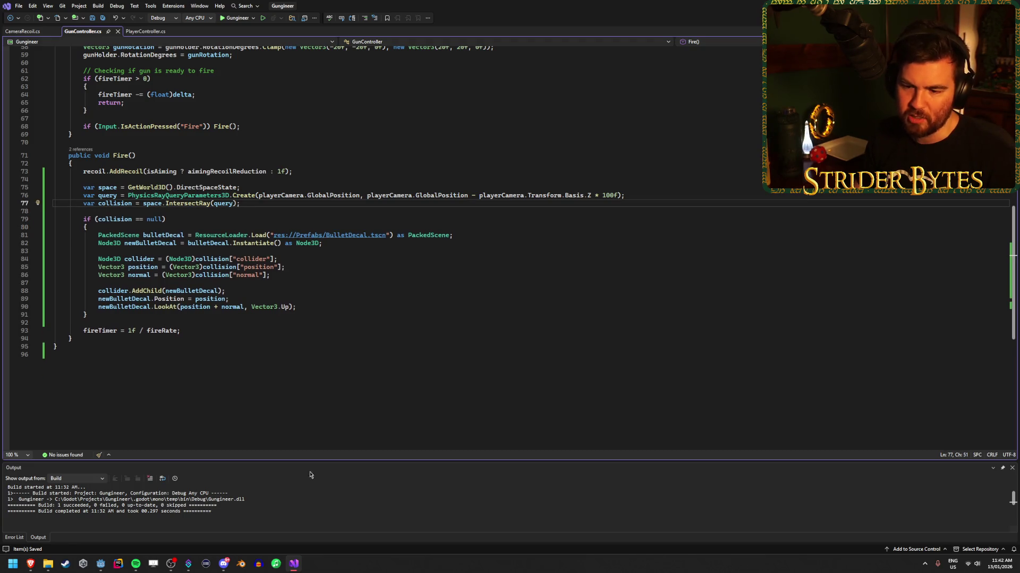
Build and run the game from the Godot editor, then stop it.
click(100, 564)
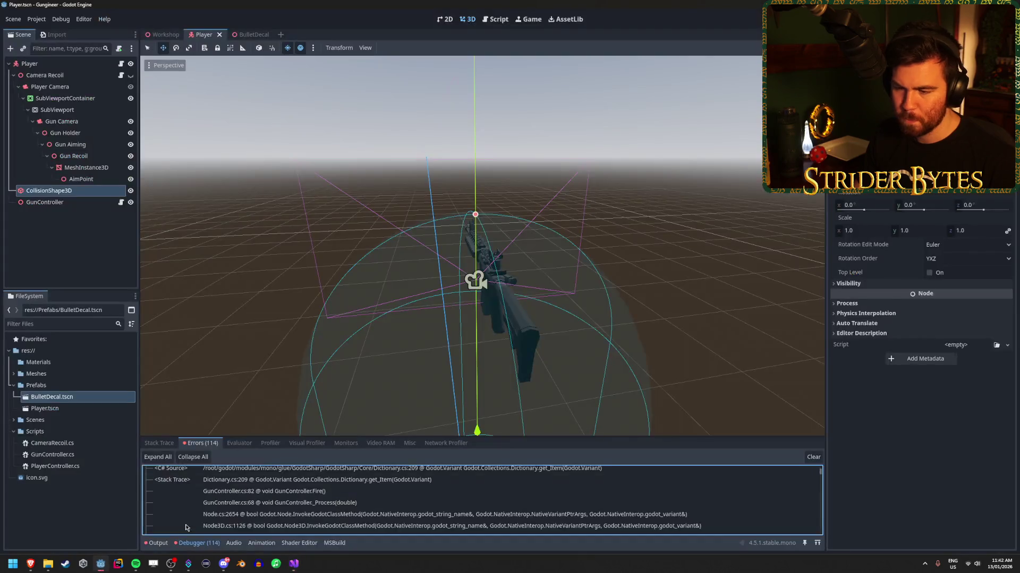
click(294, 564)
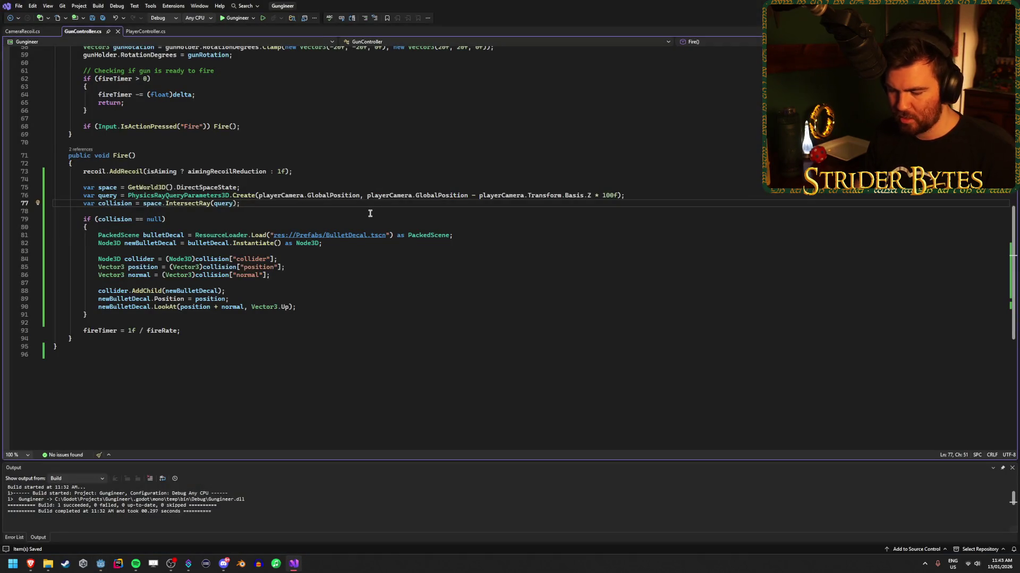
click(100, 564)
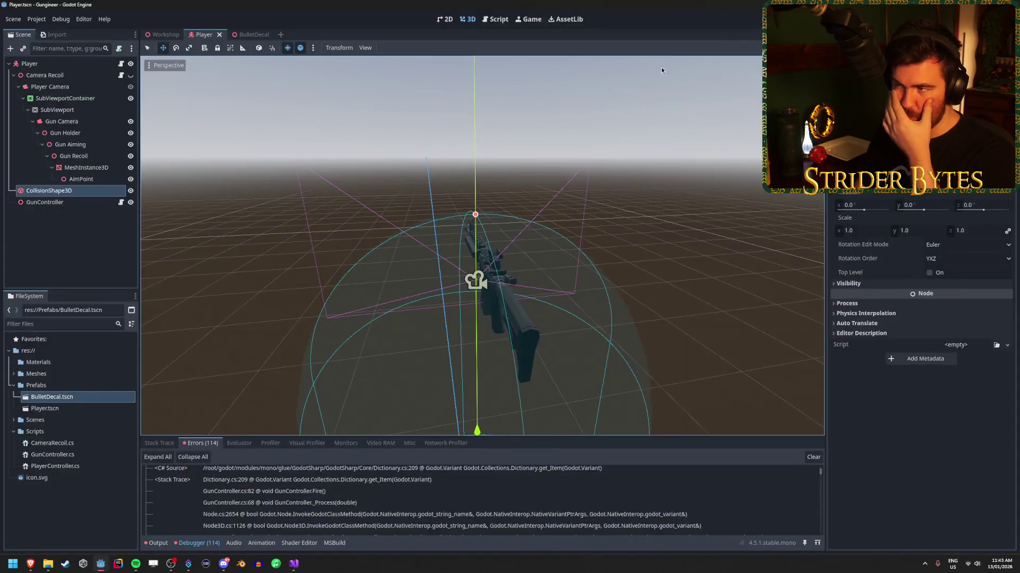
key(F5)
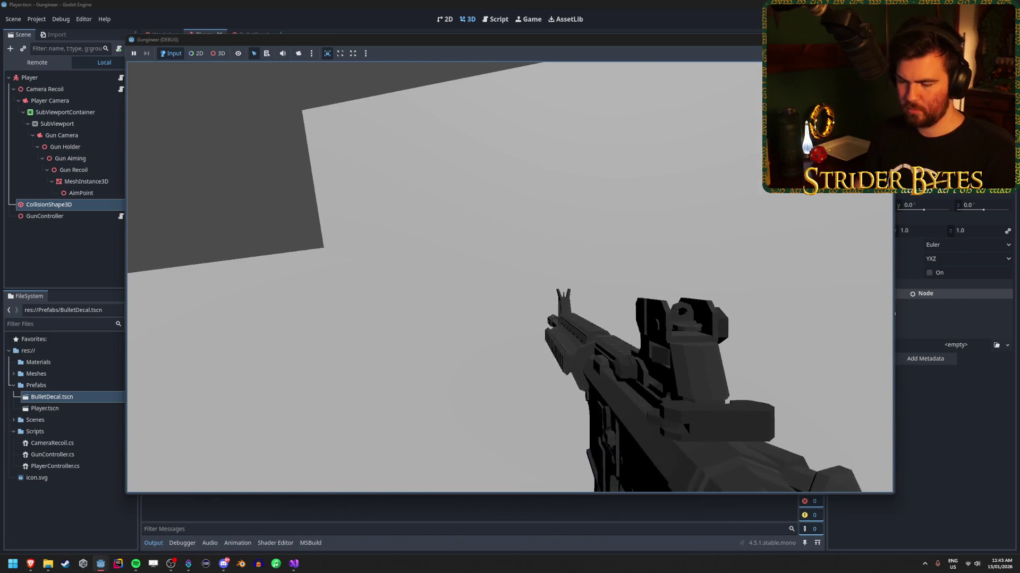
key(Escape)
Open the BulletDecal scene, then comment out the decal's LookAt line and save the script.
click(59, 246)
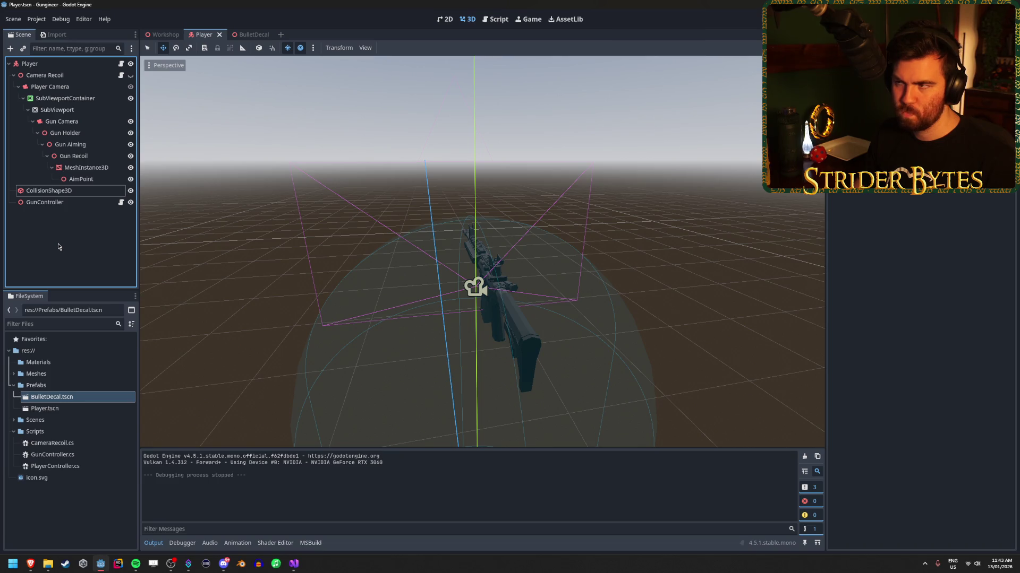
click(252, 32)
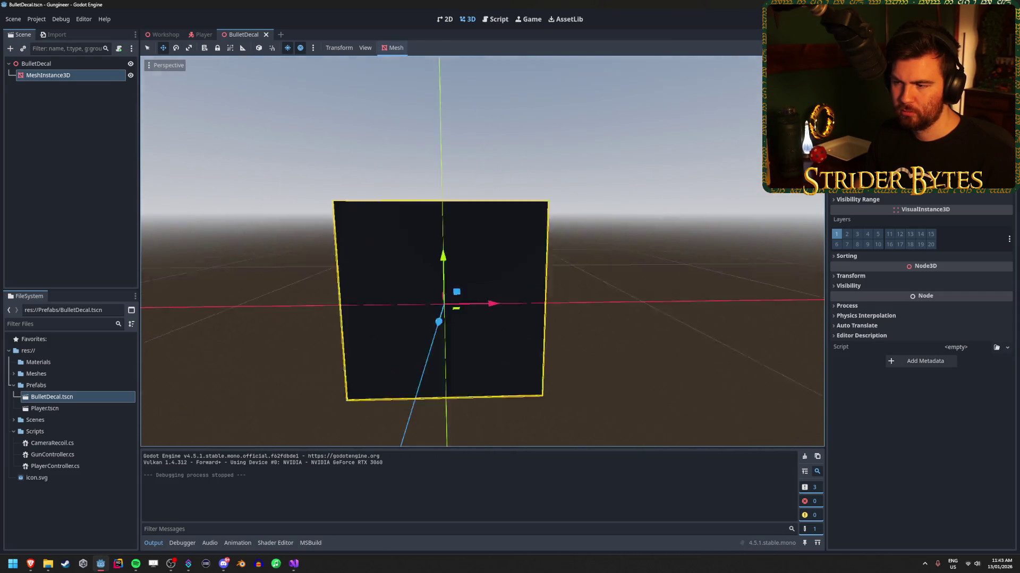
click(299, 568)
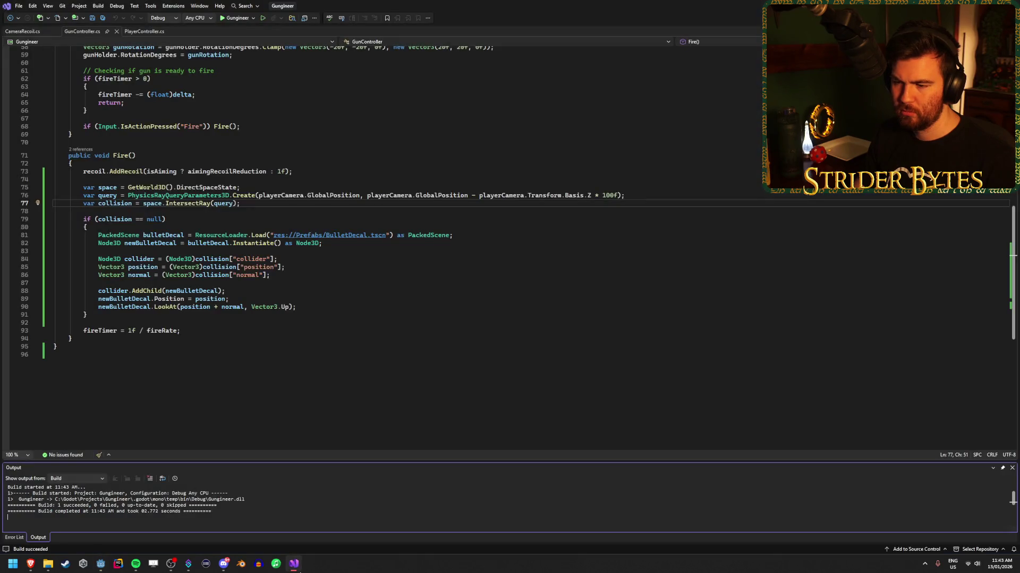
click(98, 307)
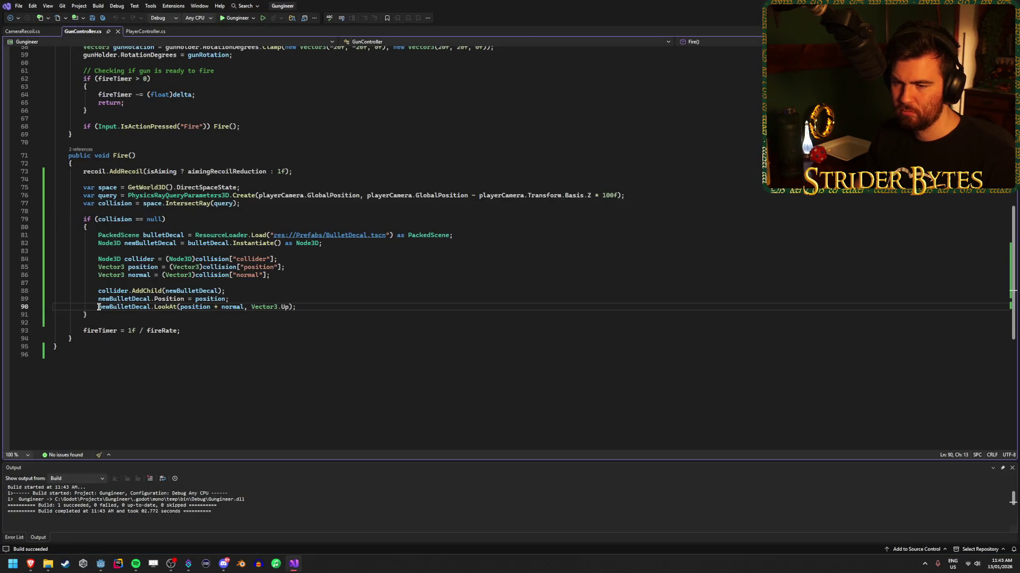
key(ctrl+k)
key(ctrl+c)
key(ctrl+s)
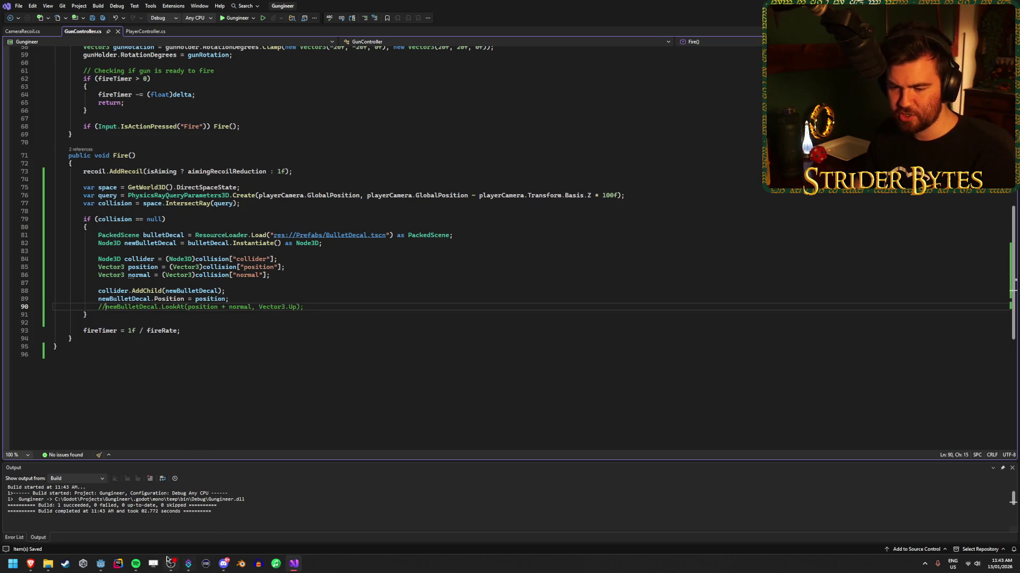
Run the game from the Player scene to test shooting without LookAt, then stop it.
click(102, 565)
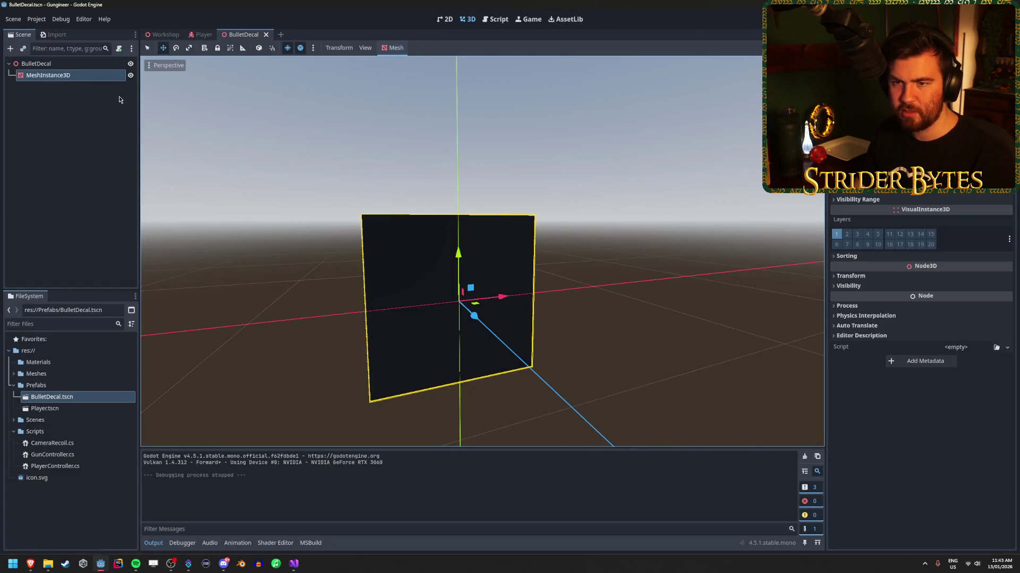
click(197, 33)
key(F5)
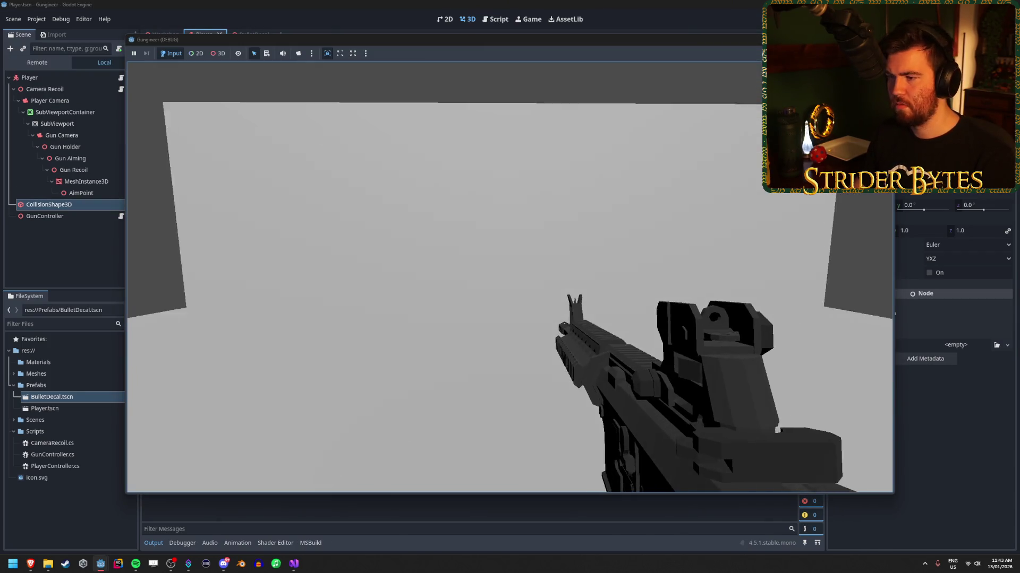
key(Escape)
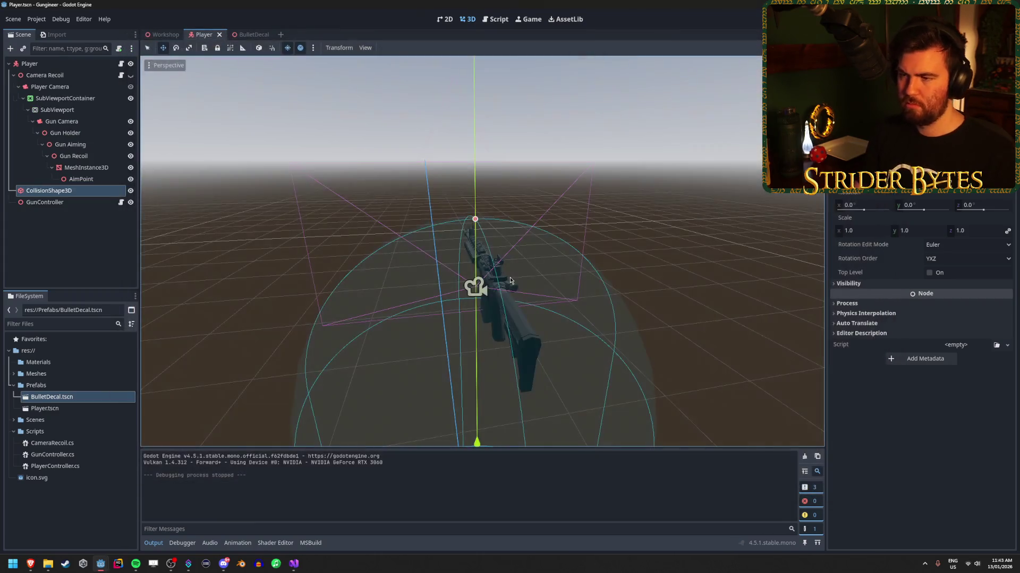
Enable Use Collision on the Workshop scene's Floor and test-fire in the game again.
click(162, 34)
click(43, 101)
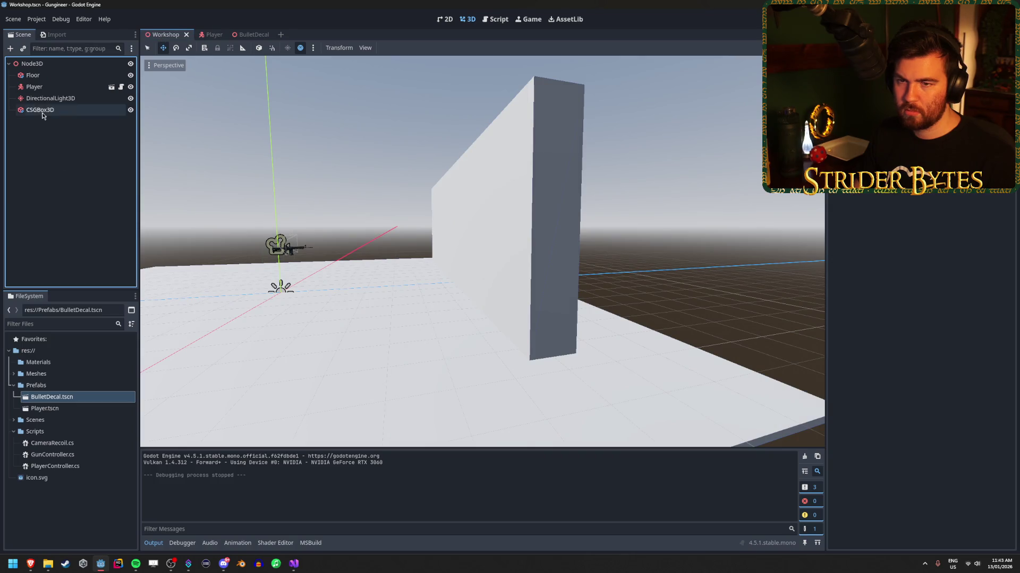
click(43, 109)
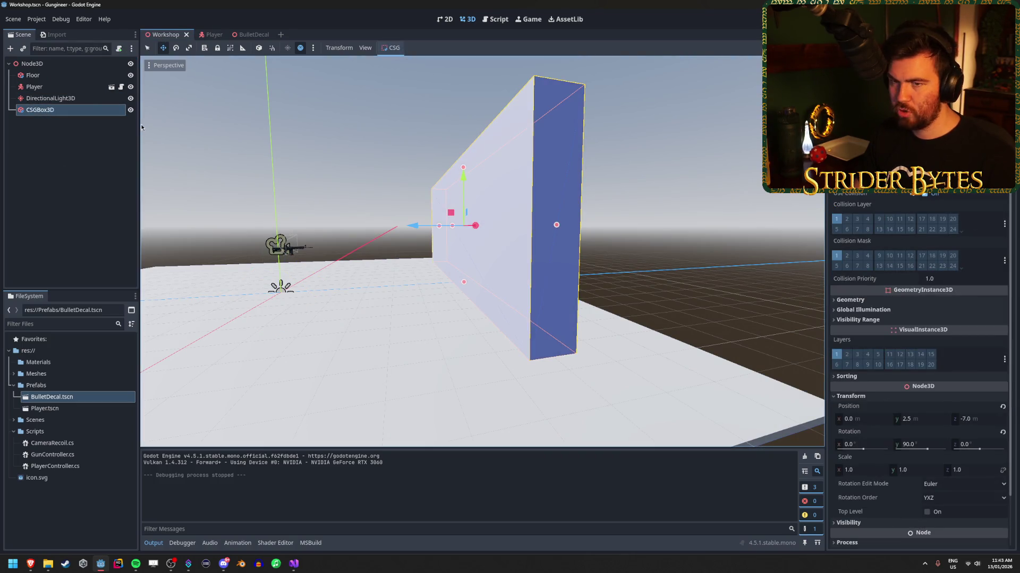
click(33, 75)
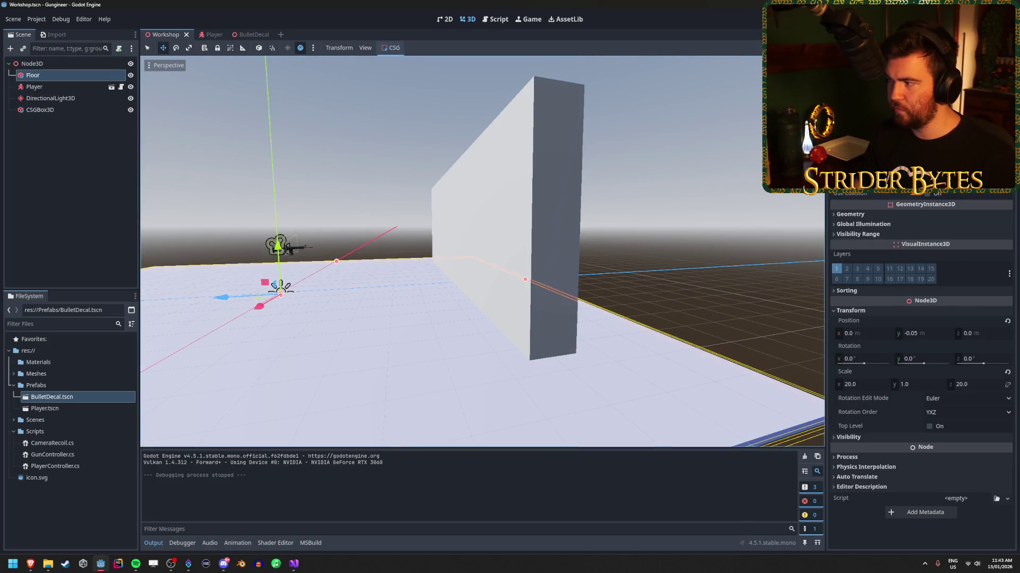
click(929, 197)
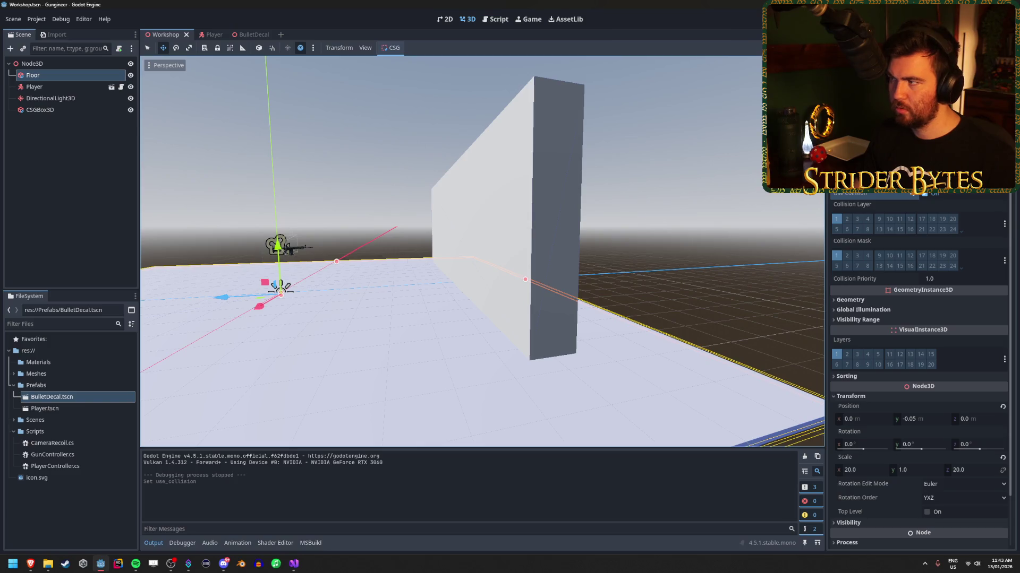
key(F5)
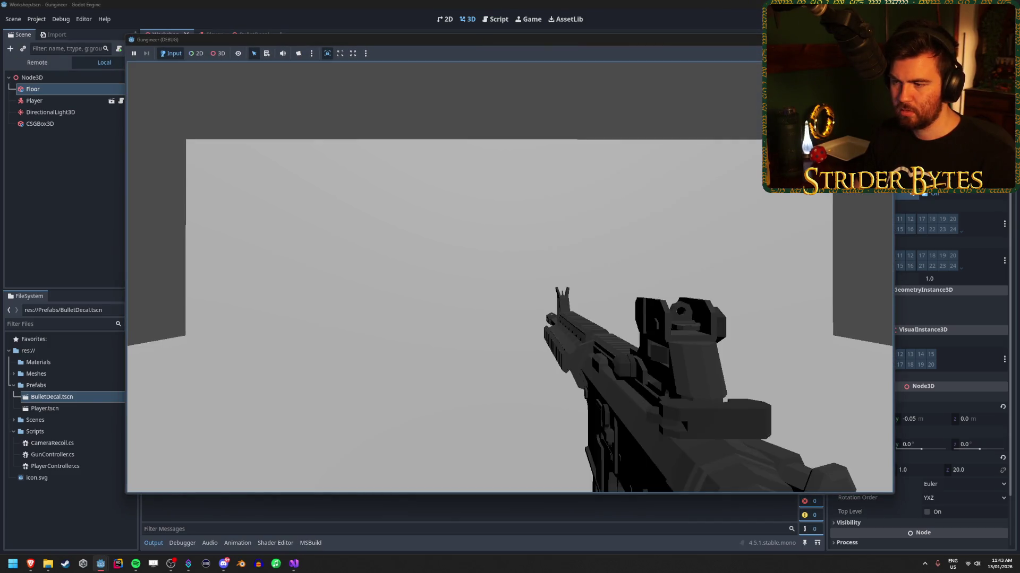
mouse_move(509, 276)
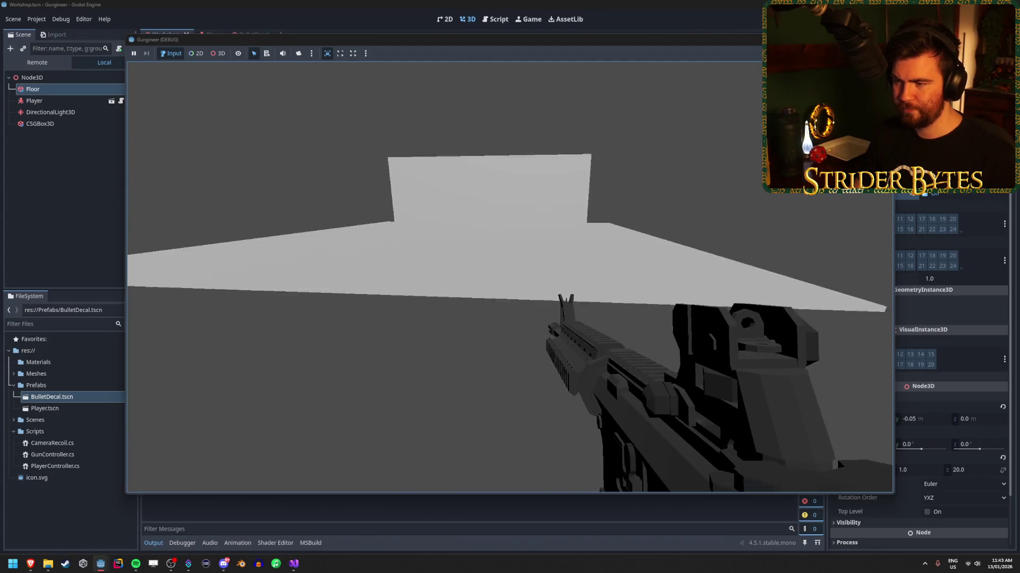
key(Escape)
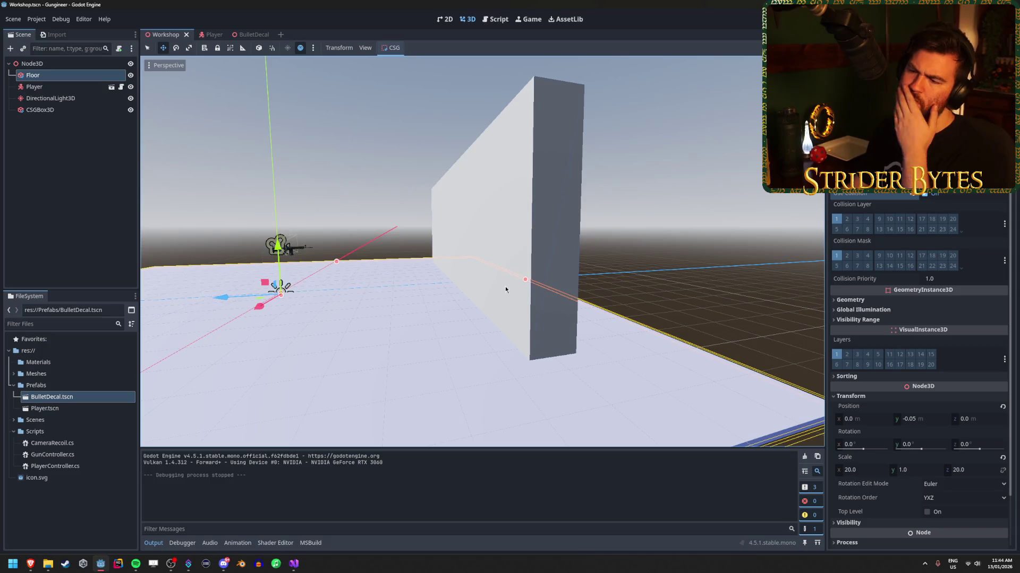
Check the Godot output log, then uncomment the decal's LookAt line and save GunController.cs.
click(292, 566)
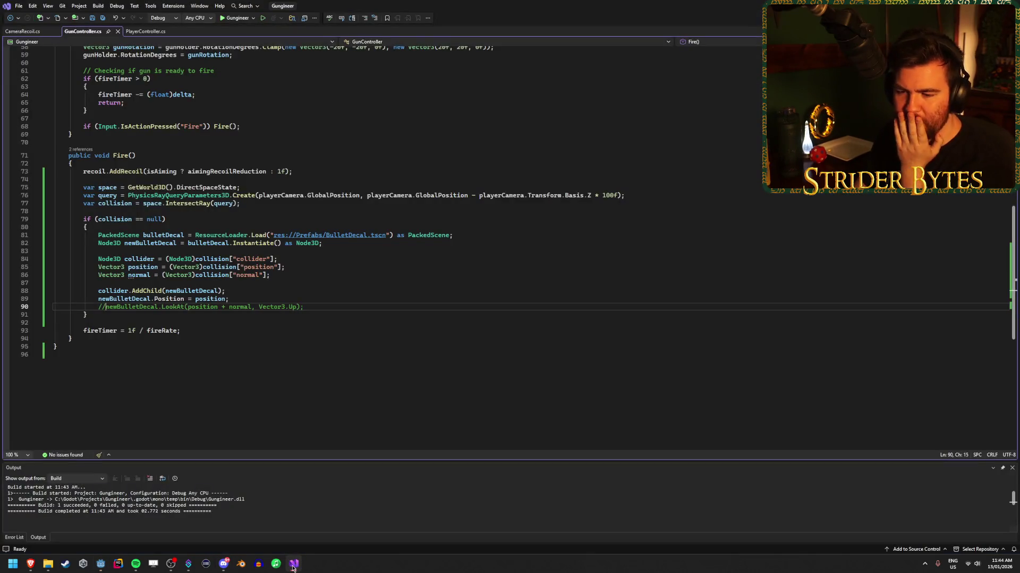
click(101, 563)
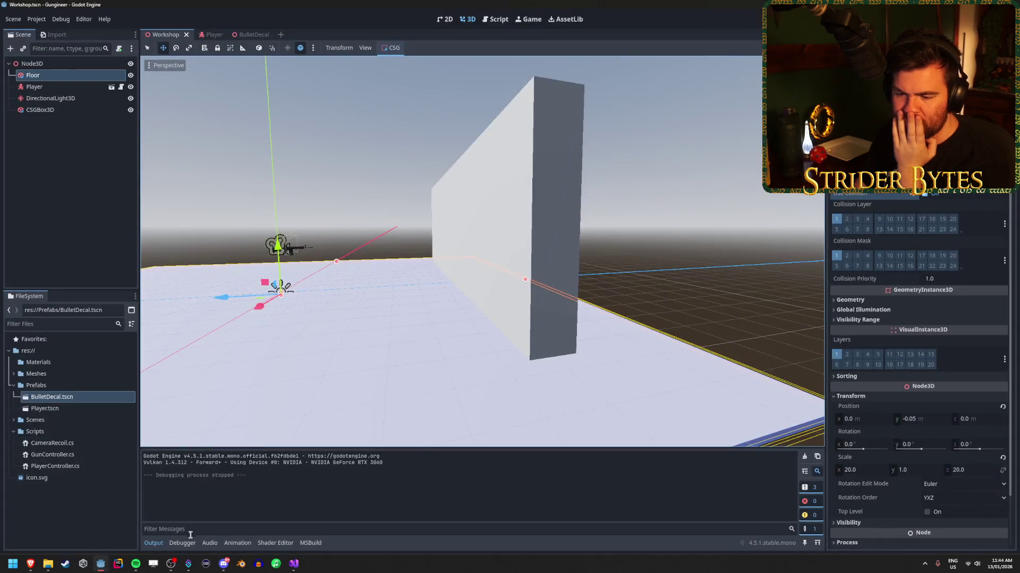
click(153, 543)
click(293, 564)
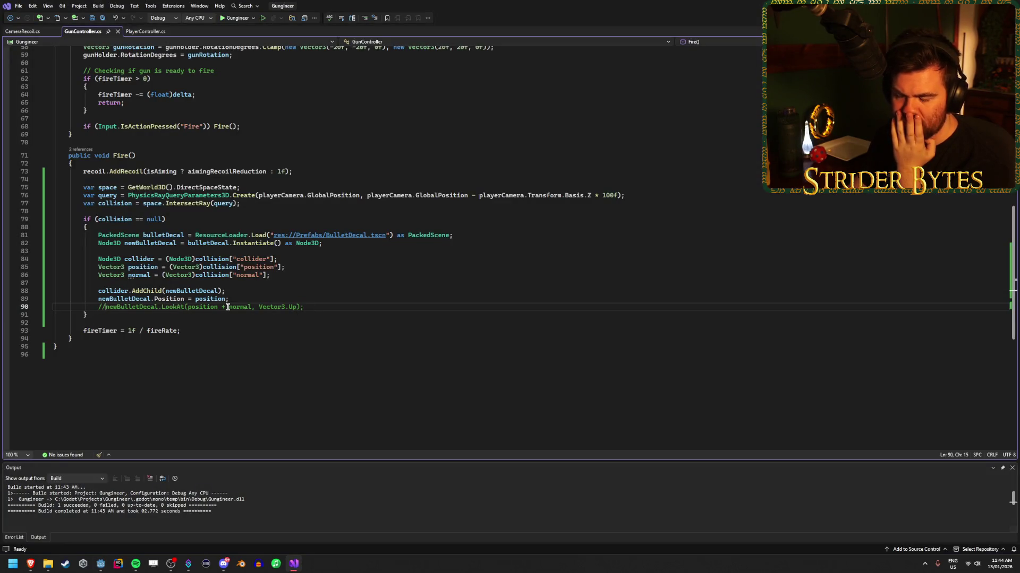
key(BackSpace)
key(BackSpace)
click(310, 306)
key(ctrl+s)
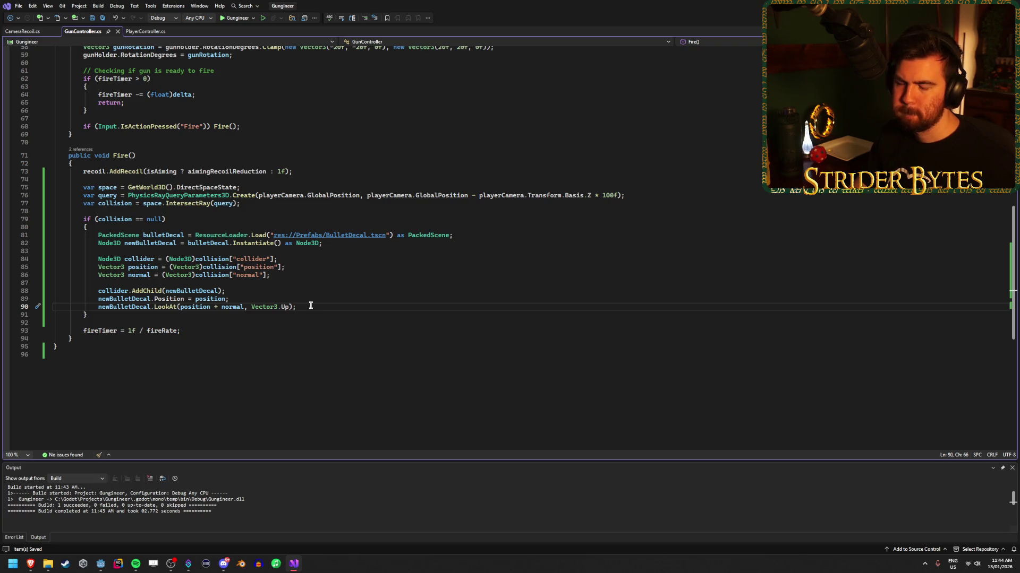
Add GD.Print("hit wall"); below the LookAt call, save, and switch to PlayerController.cs.
key(Return)
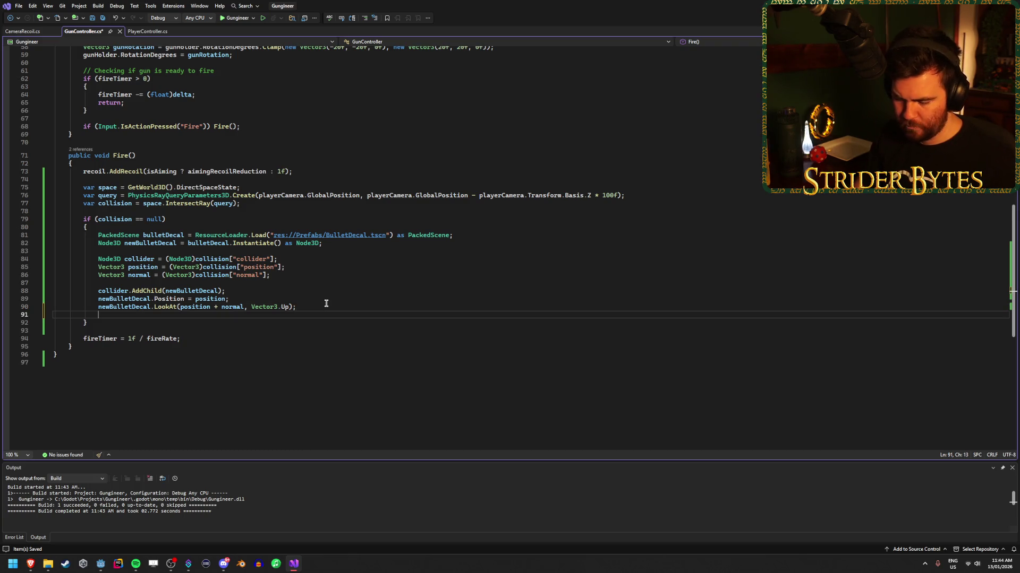
text(GD.Print()
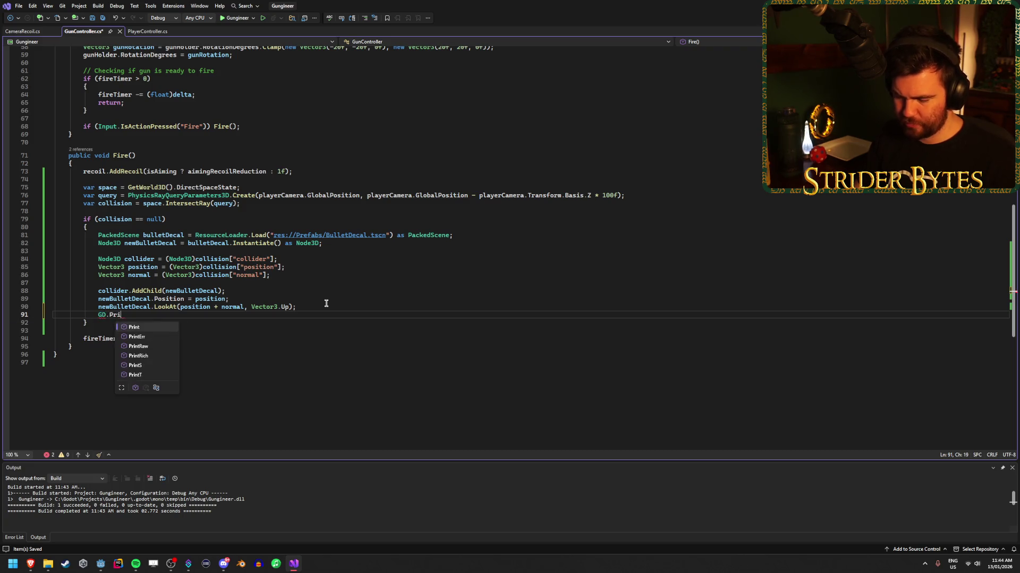
text("hit )
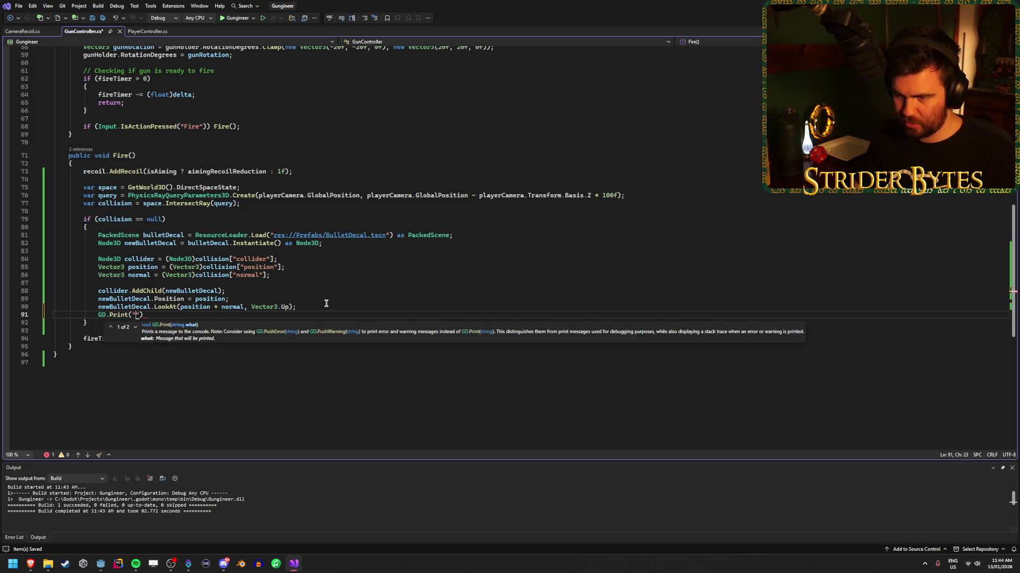
text(wall")
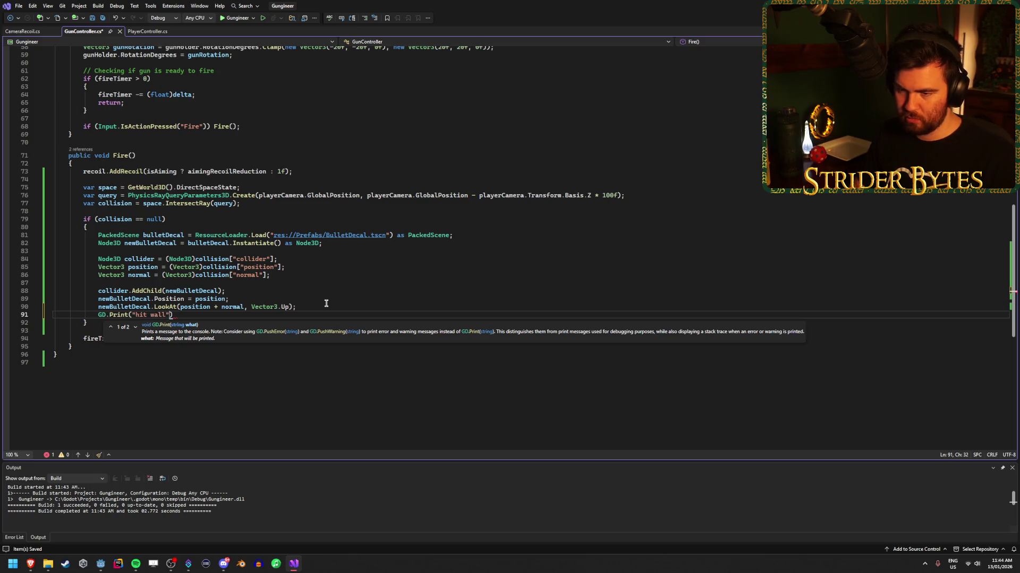
text();)
key(ctrl+s)
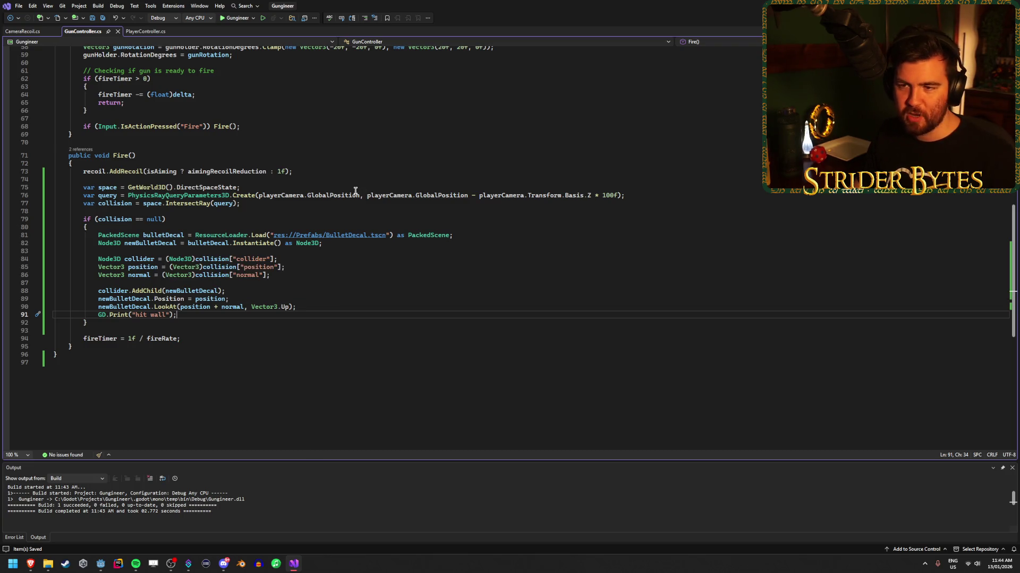
scroll(288, 294, up, 2)
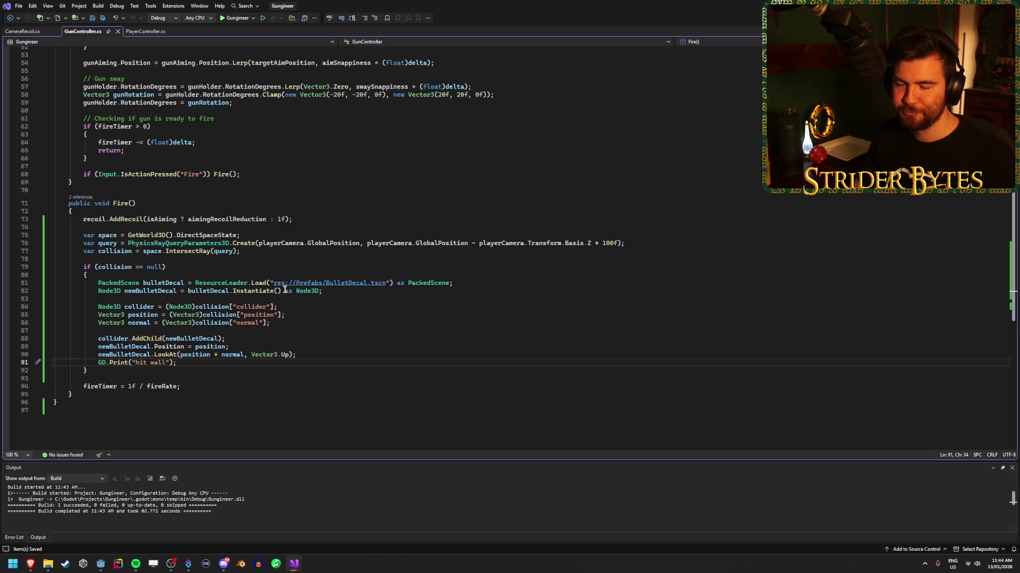
scroll(276, 271, up, 10)
scroll(273, 257, down, 20)
scroll(175, 96, up, 5)
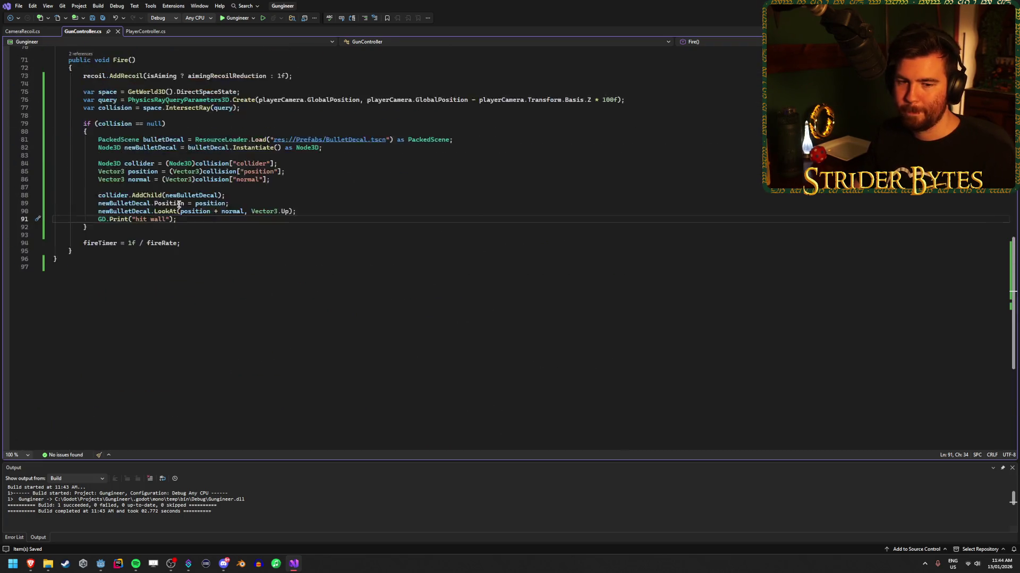
click(145, 32)
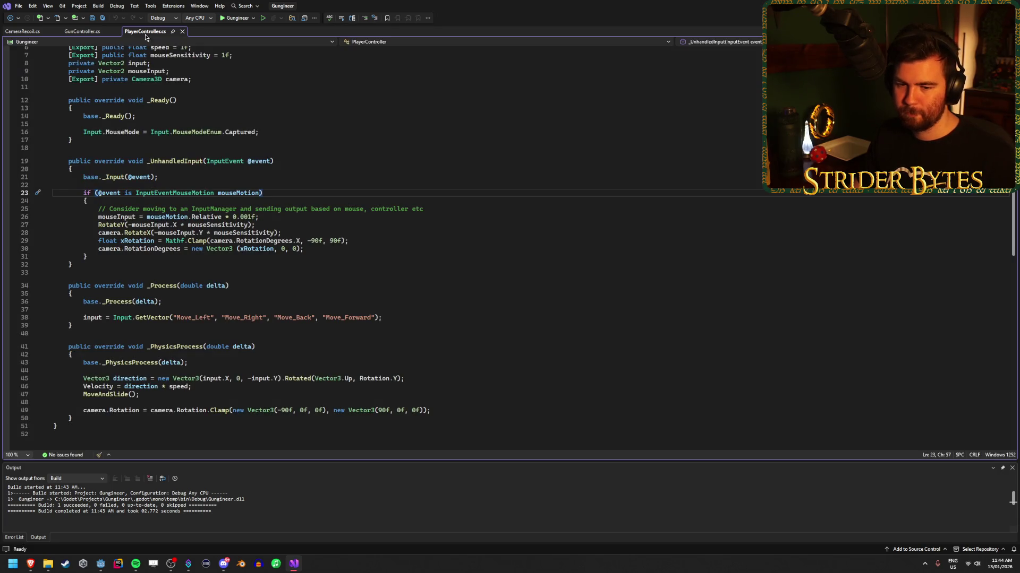
Read through _Ready's mouse capture, _UnhandledInput and _Process in PlayerController.cs, then return to Godot.
scroll(210, 240, down, 4)
scroll(210, 241, up, 7)
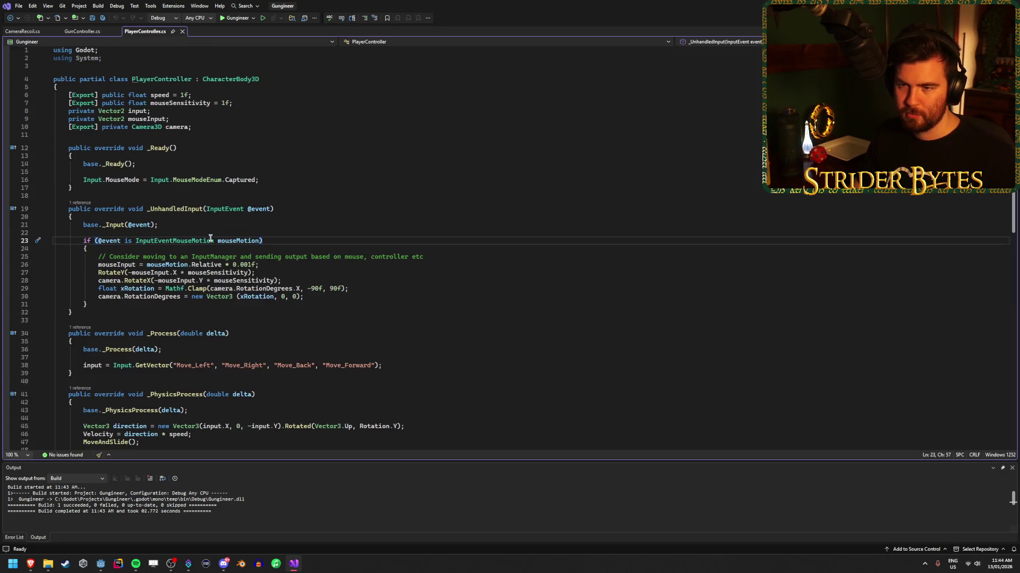
click(283, 178)
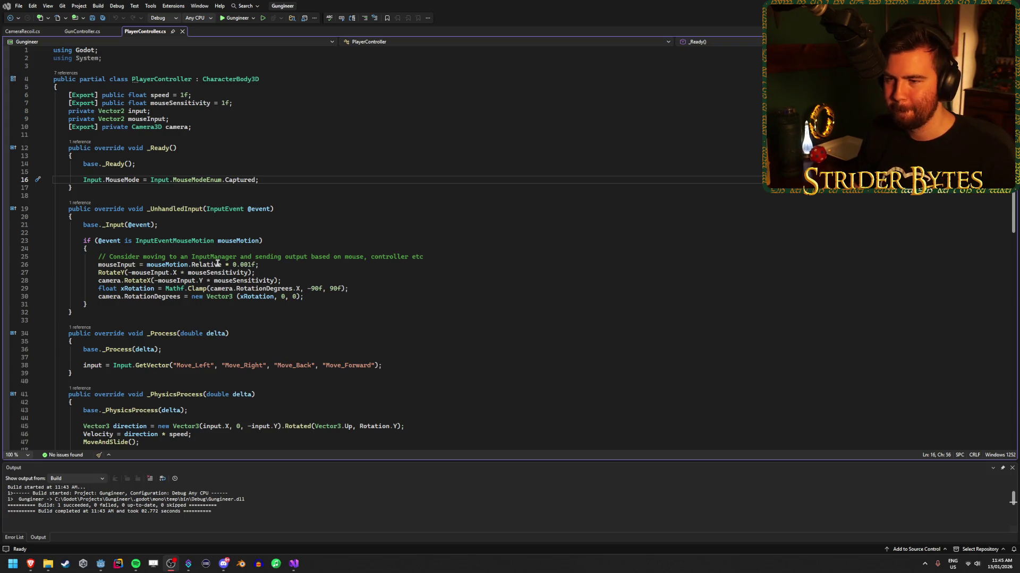
click(294, 171)
click(294, 180)
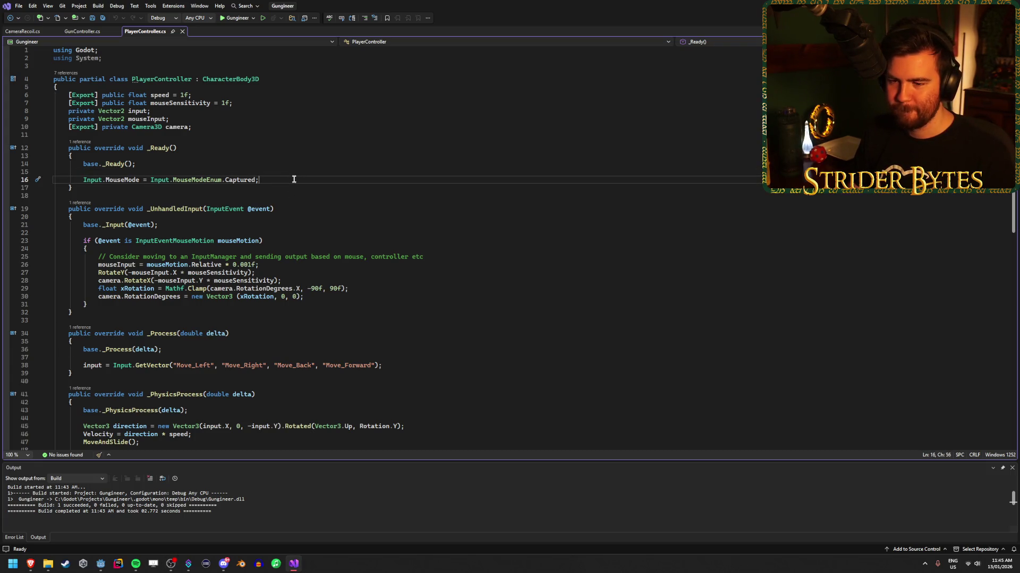
scroll(293, 179, down, 2)
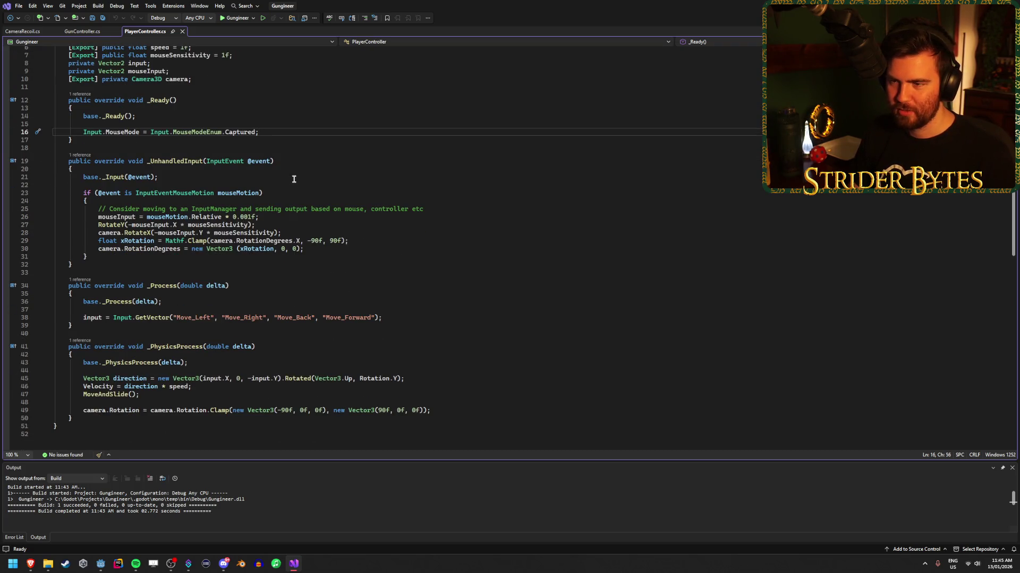
click(294, 159)
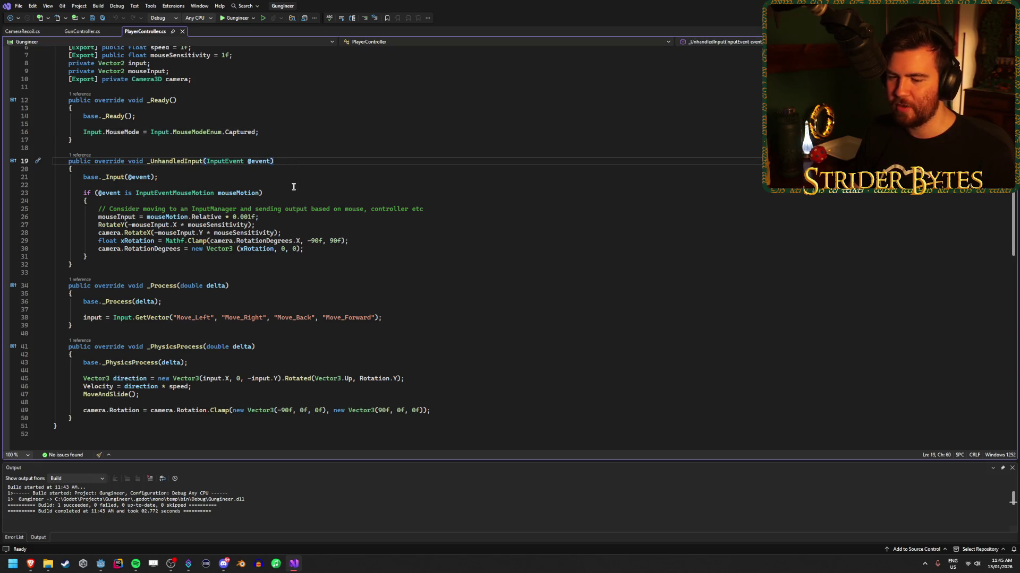
click(313, 248)
click(259, 286)
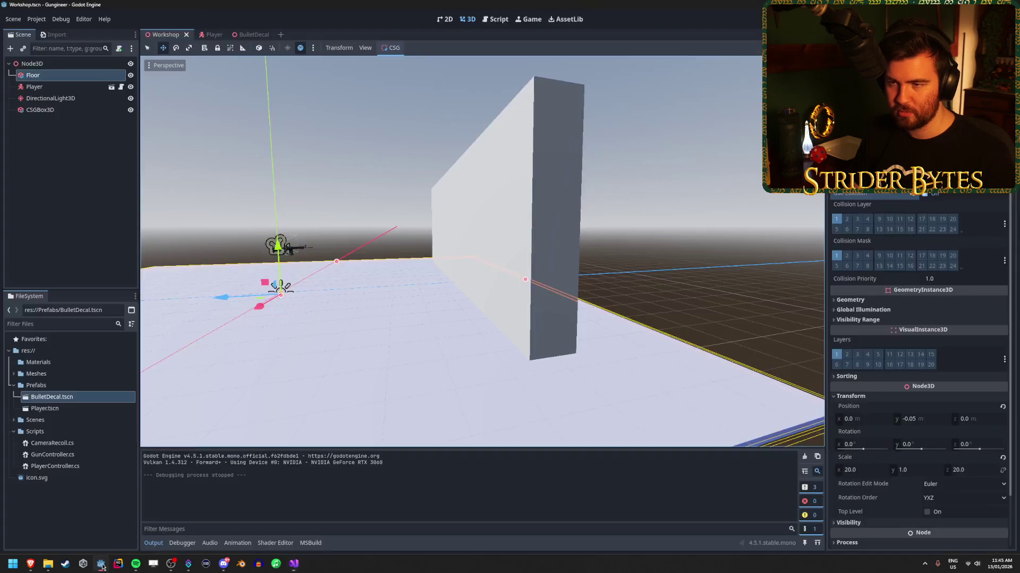
click(100, 564)
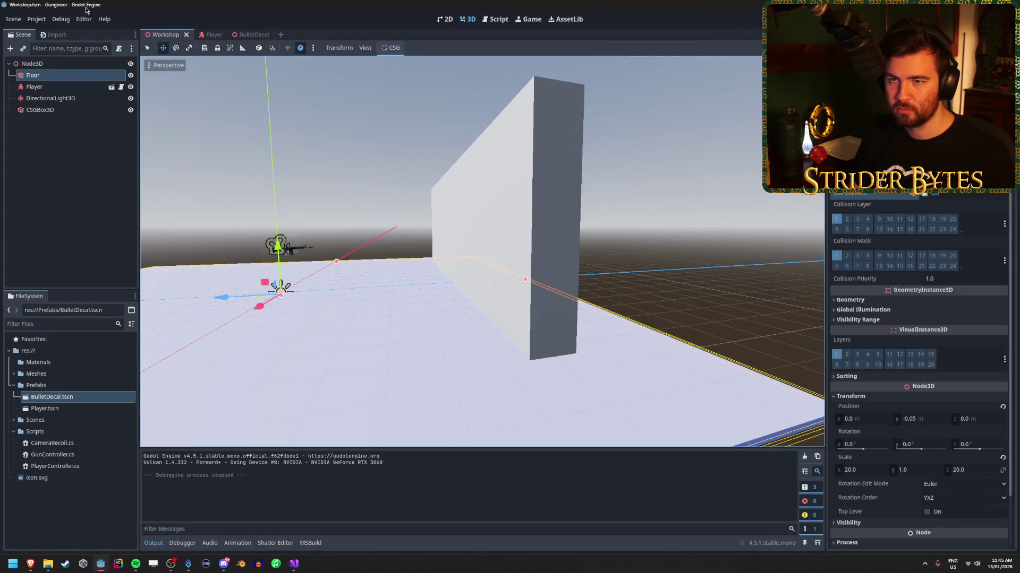
Review the Project Settings input map, including built-in actions, then return to PlayerController.cs.
click(37, 19)
click(48, 26)
click(324, 157)
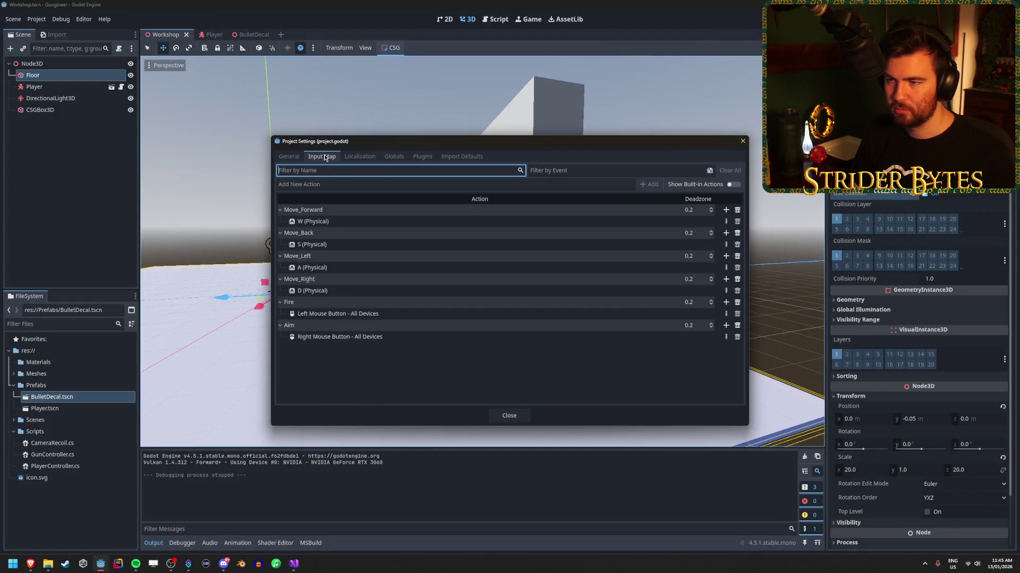
click(733, 184)
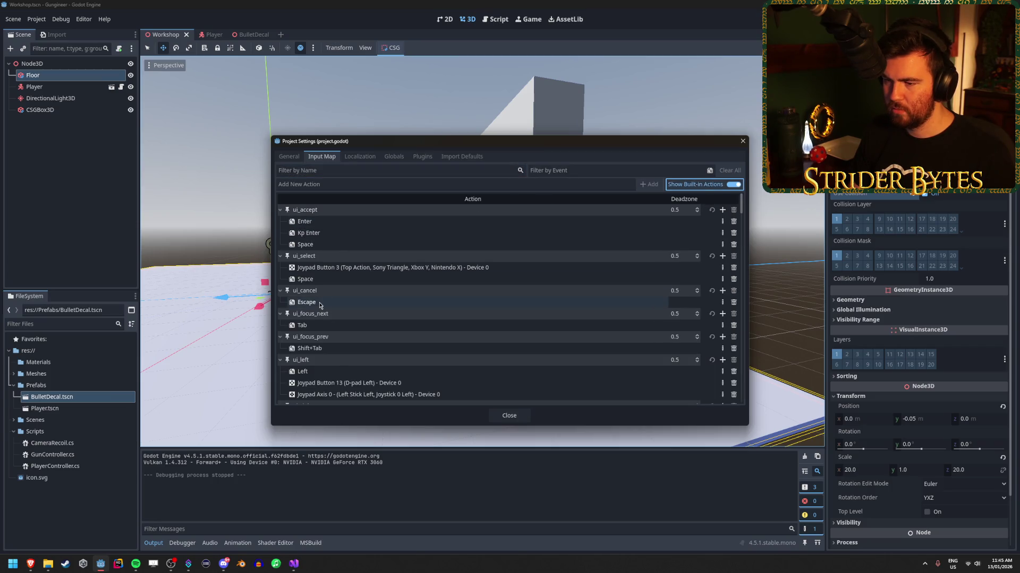
click(735, 184)
click(743, 141)
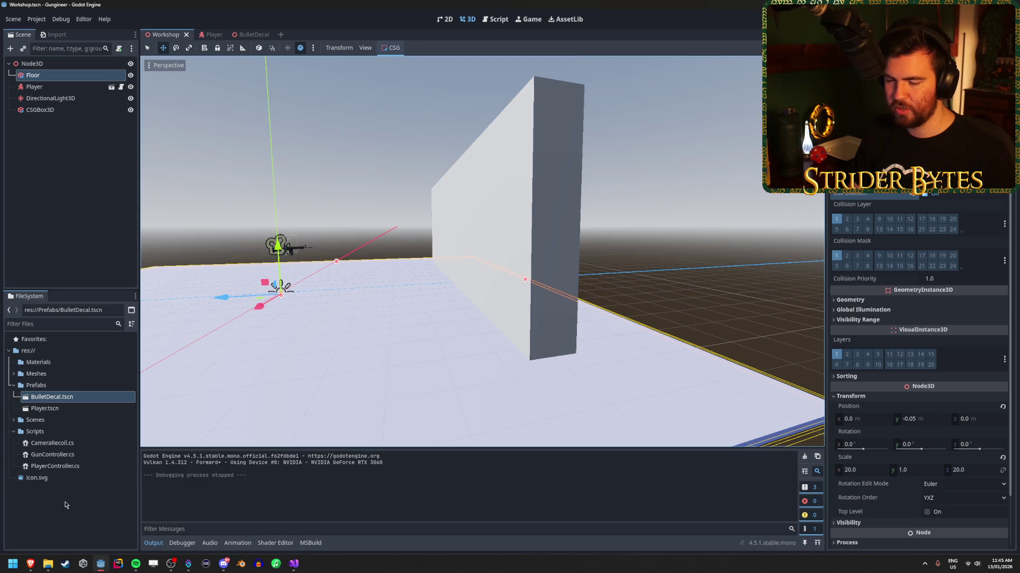
click(294, 564)
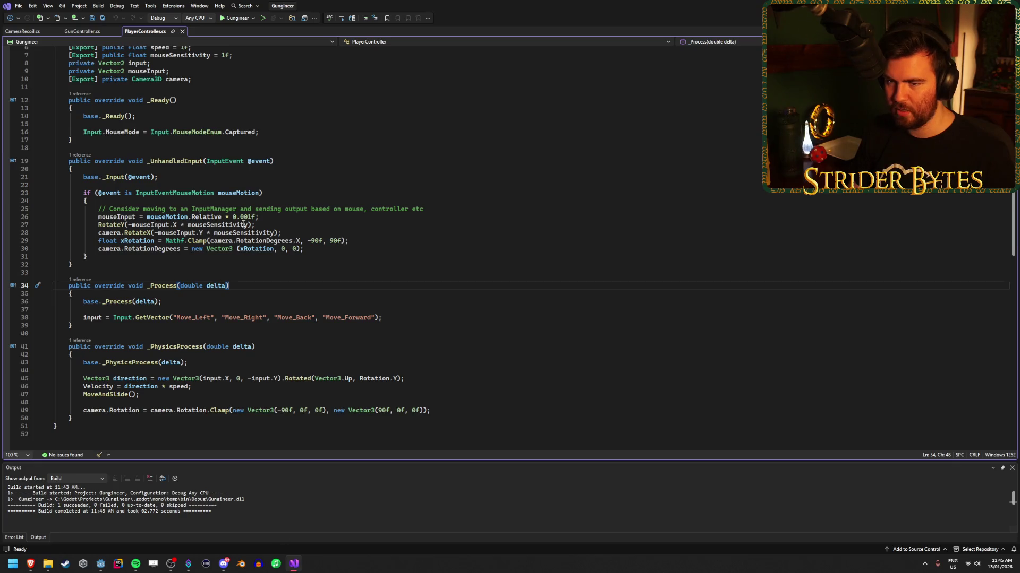
Add blank lines below the movement input line in _Process for new code.
drag(258, 132, 83, 133)
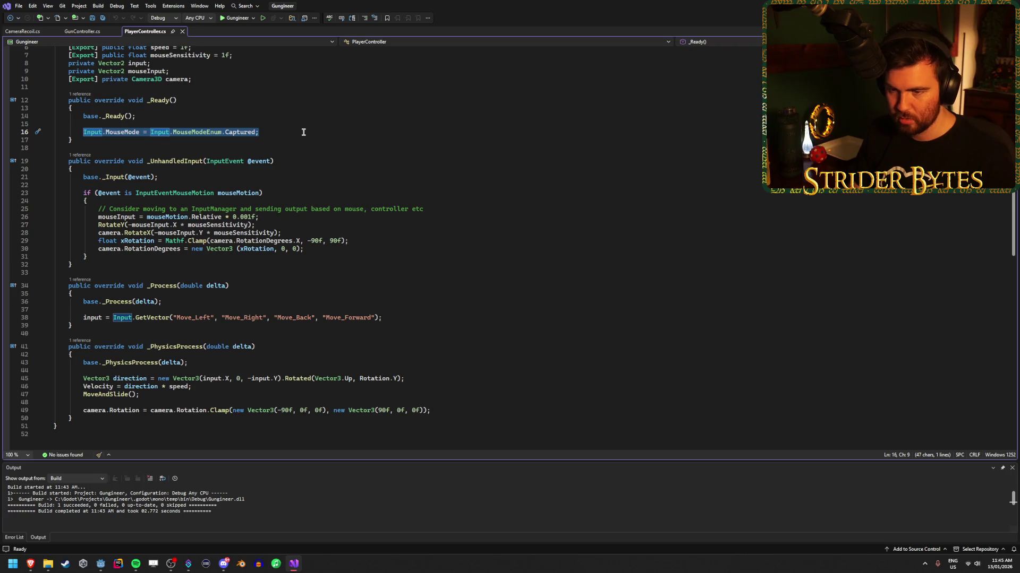
click(400, 319)
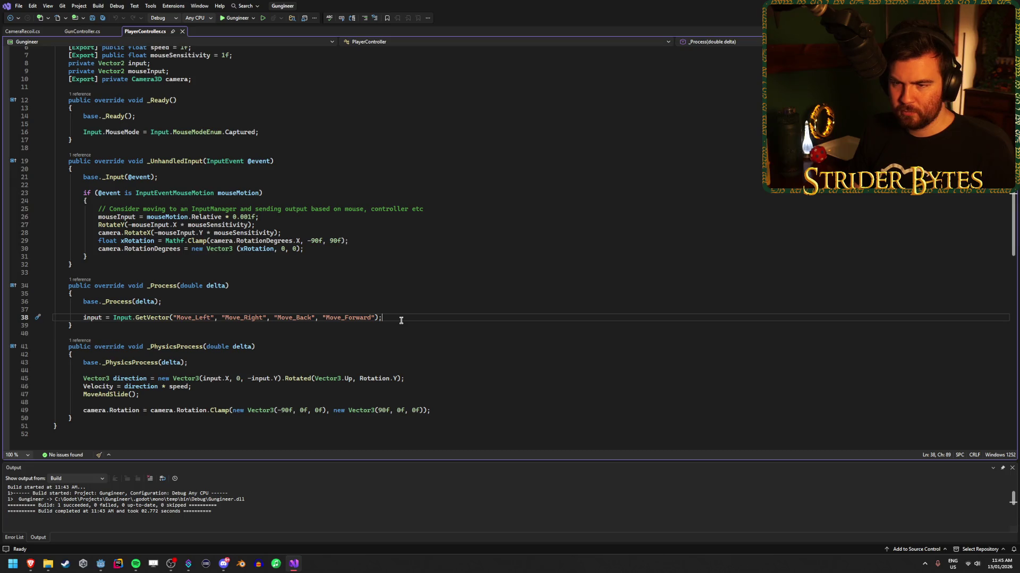
scroll(396, 324, down, 1)
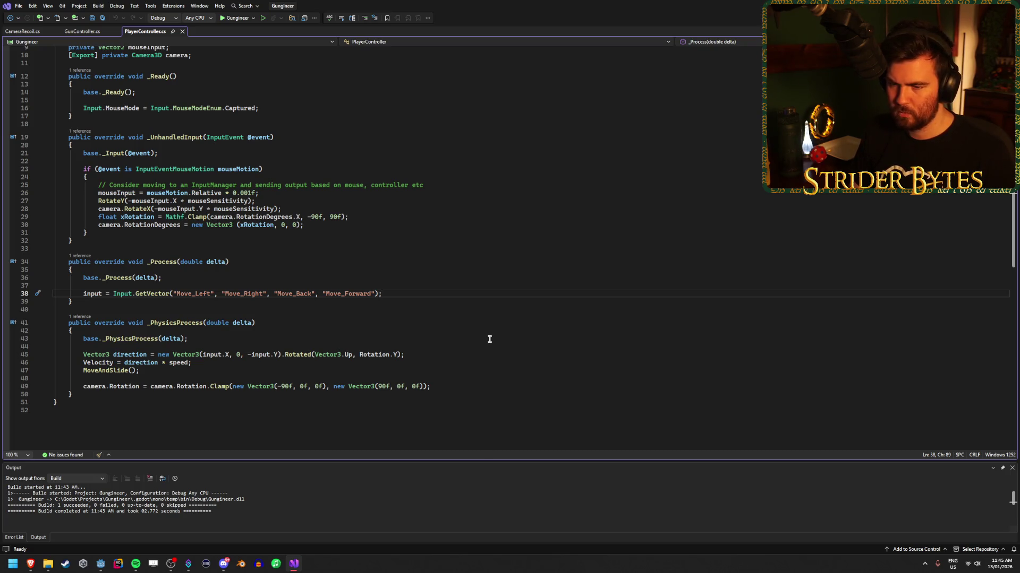
key(Return)
key(Return)
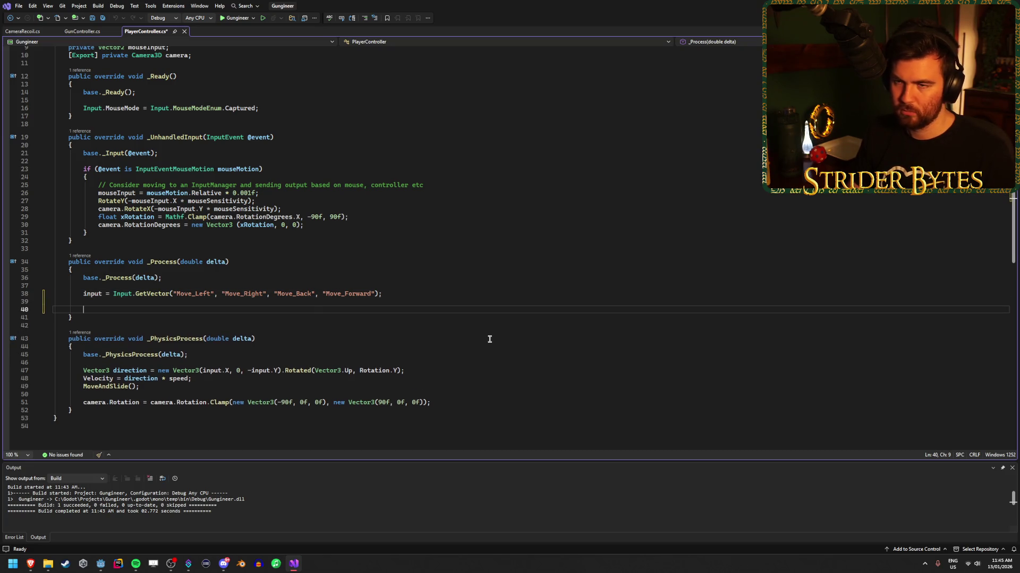
click(85, 32)
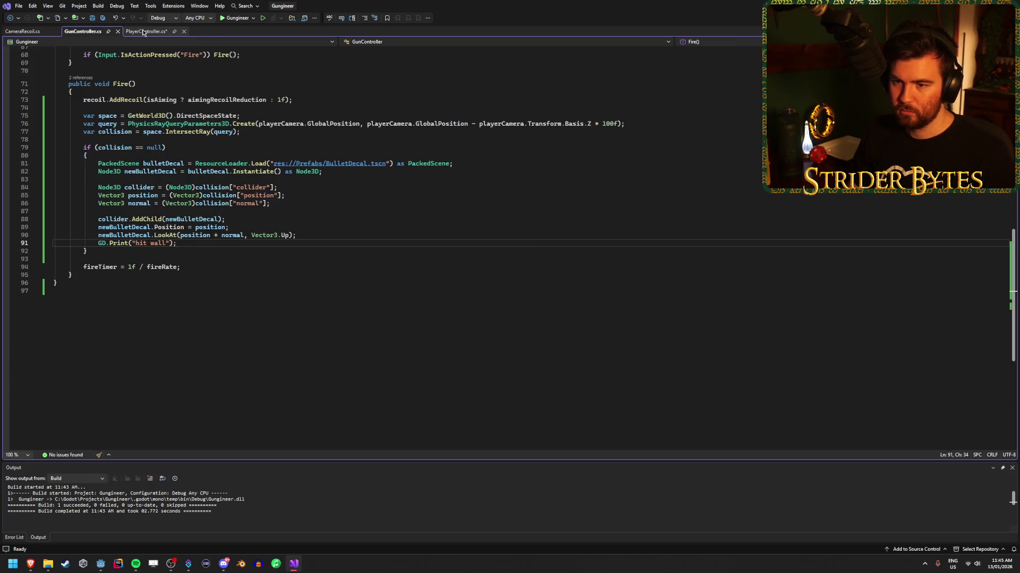
scroll(275, 324, up, 7)
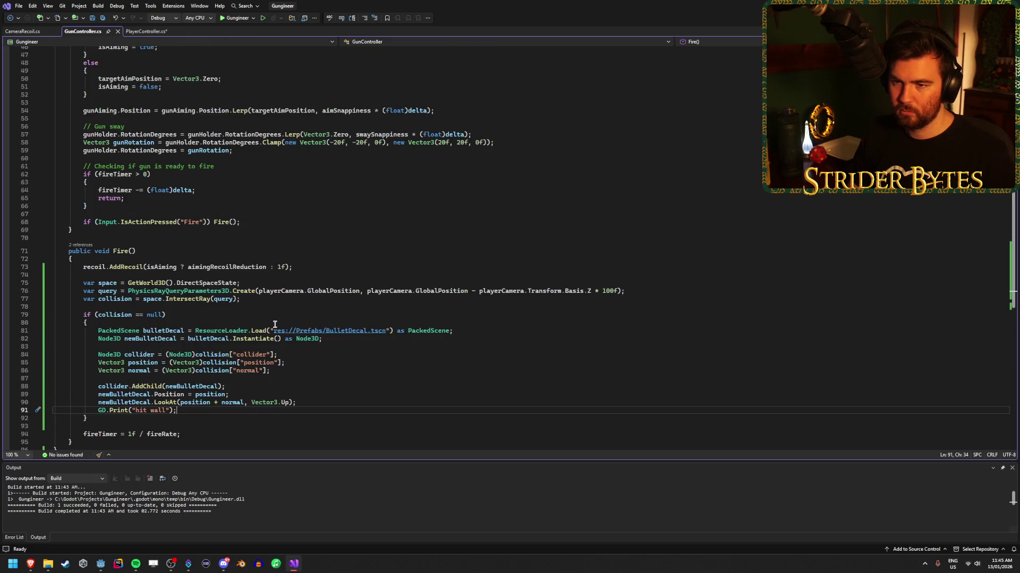
click(144, 33)
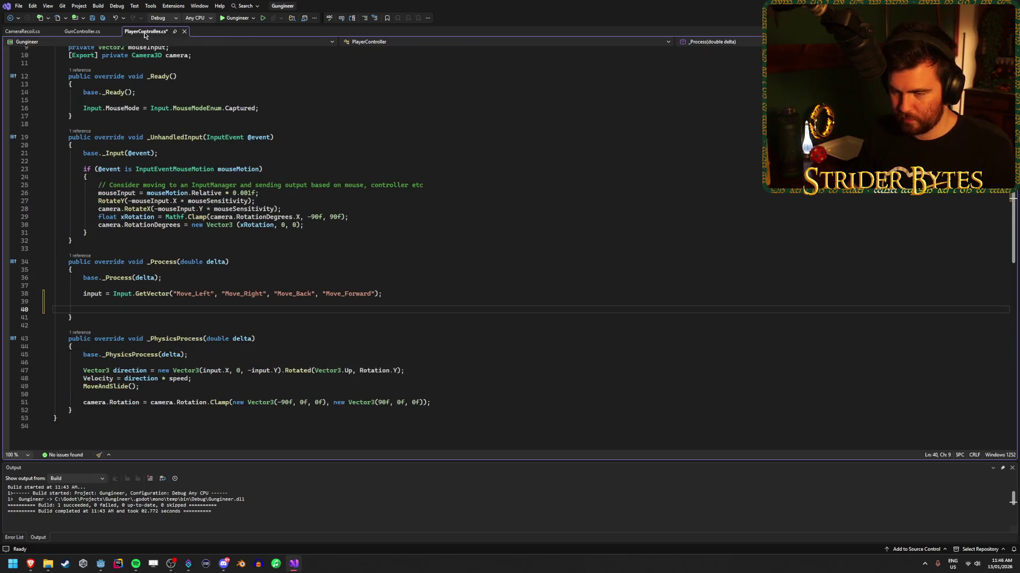
Write the condition if (Input.IsActionPressed("ui_cancel")) using autocomplete.
text(if)
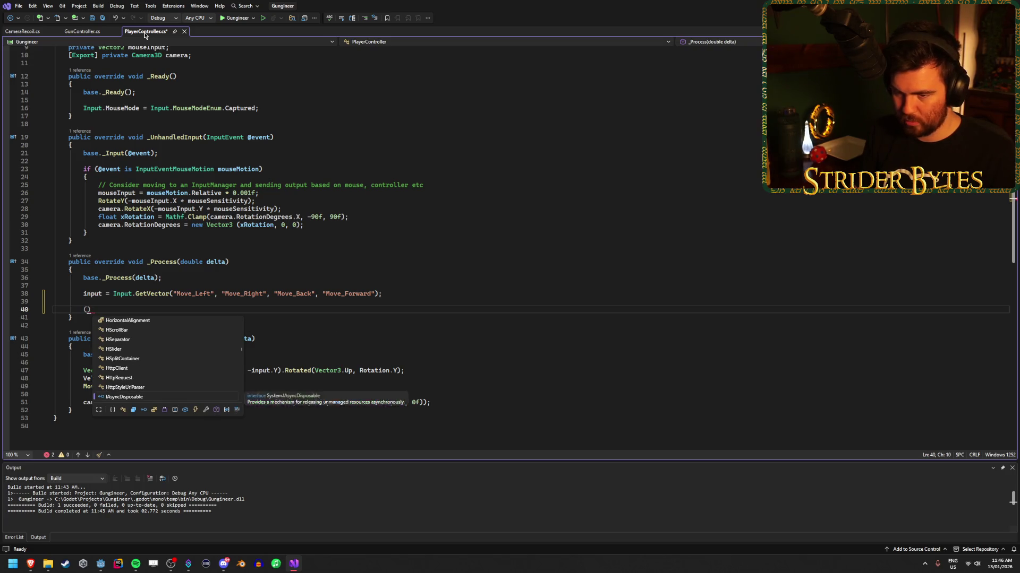
text( (Input.)
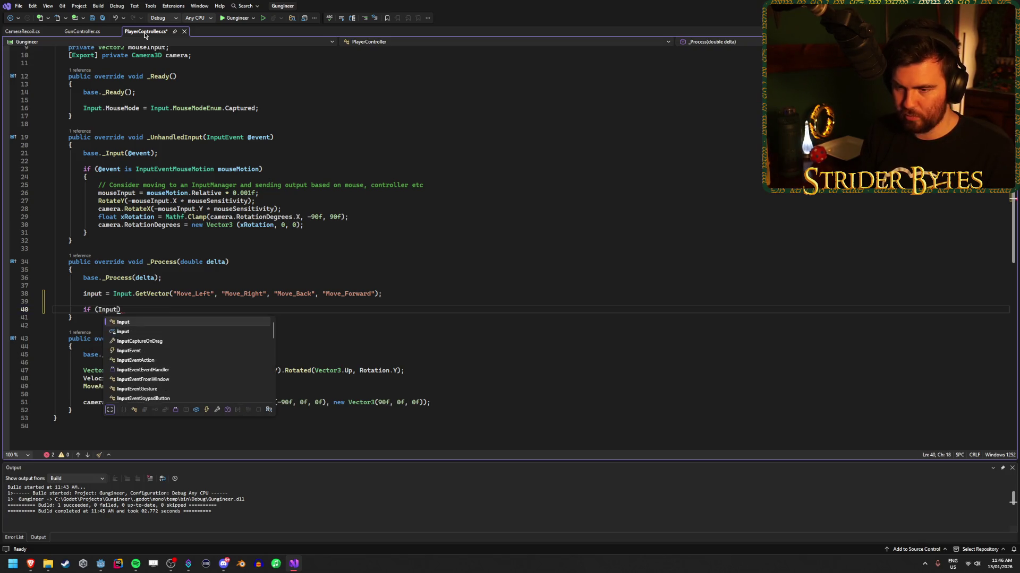
text(GetA)
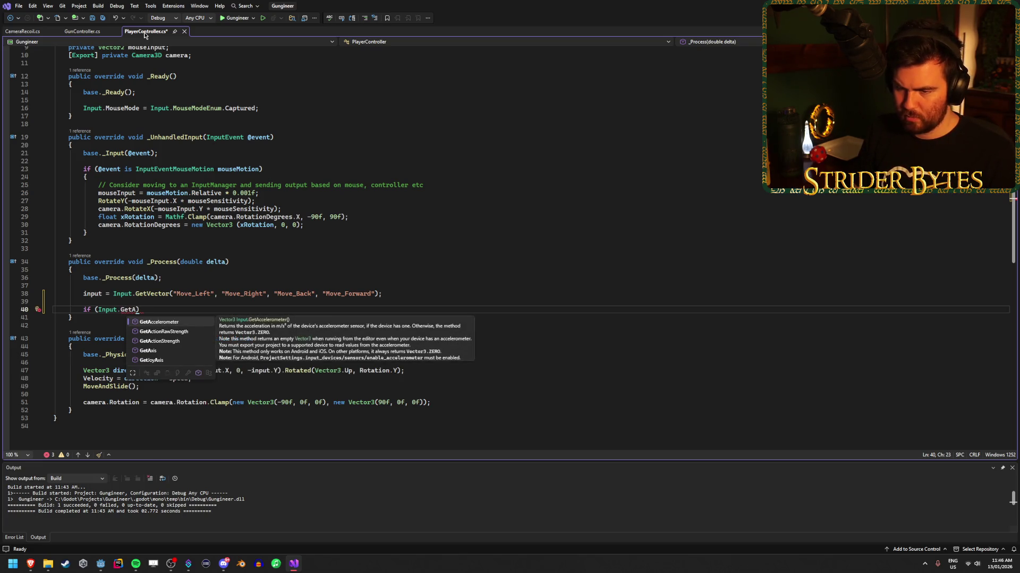
key(BackSpace)
key(BackSpace)
key(BackSpace)
text(action)
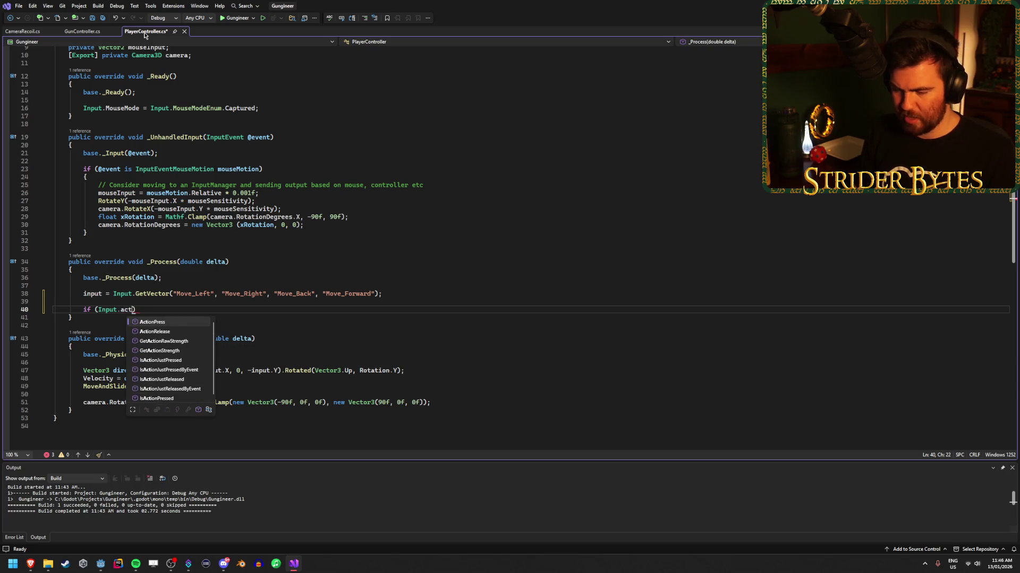
key(Down)
key(Down)
key(Down)
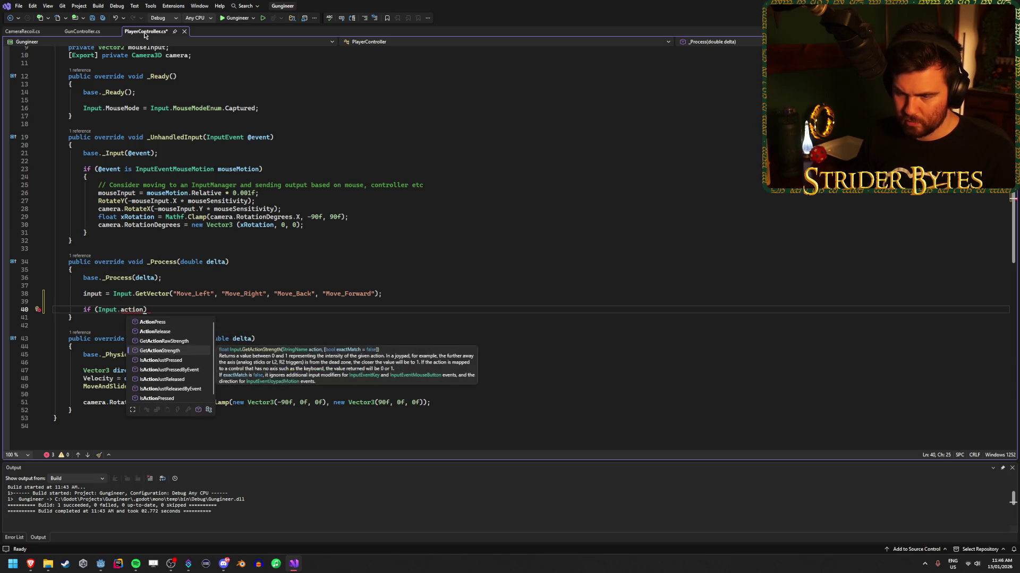
key(Down)
key(Down)
key(Tab)
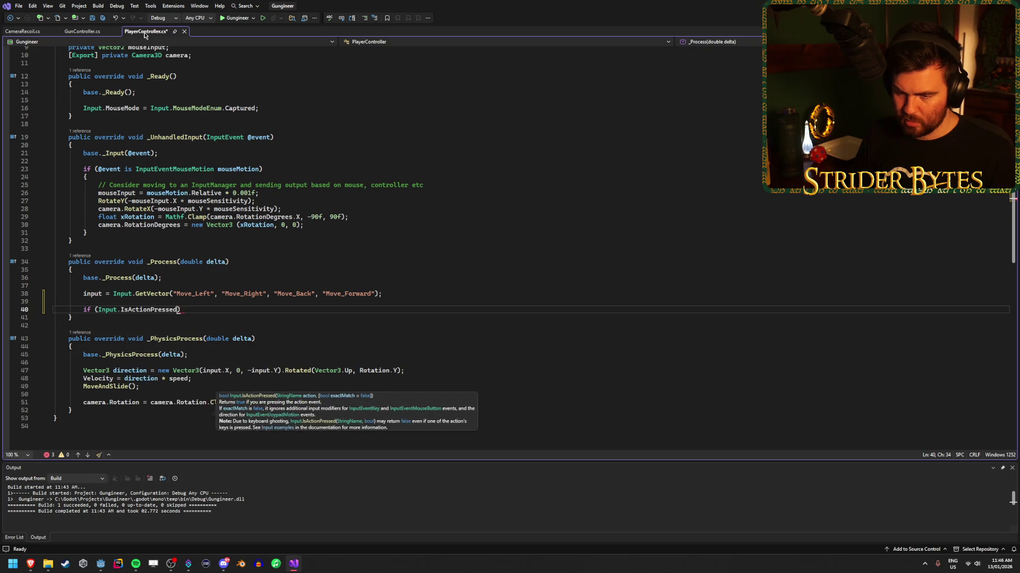
text(("ui)
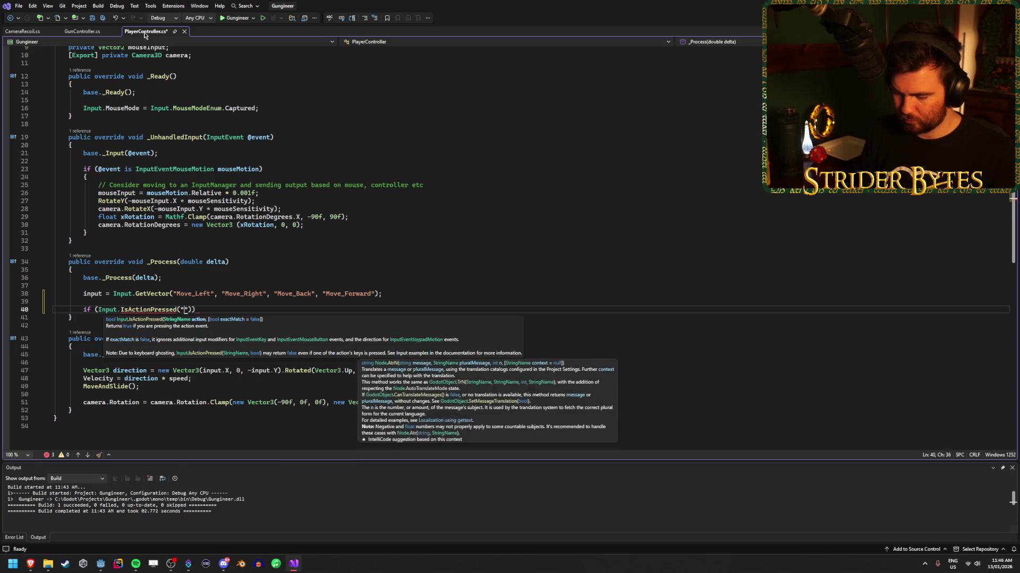
text(_cancel")
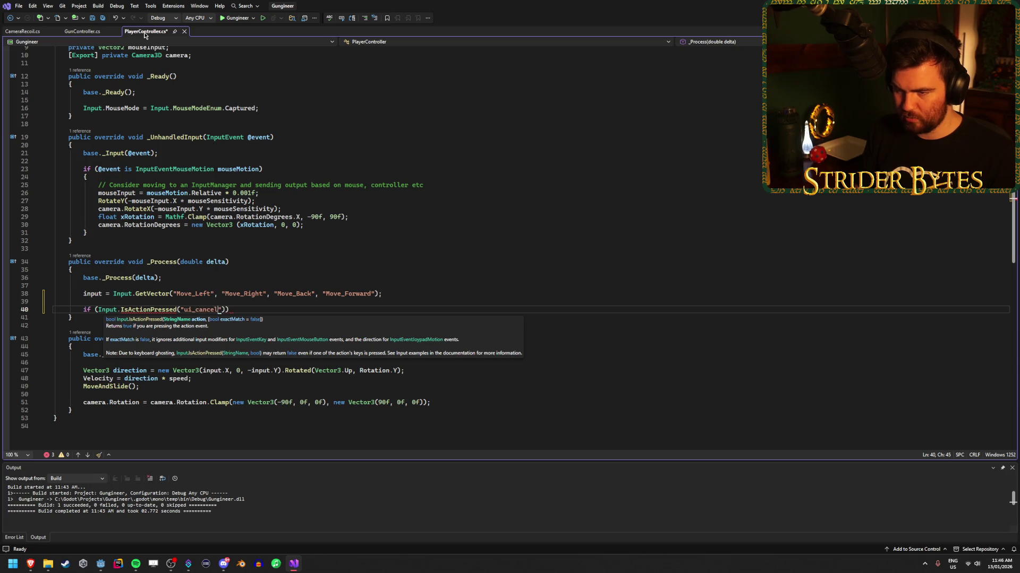
text()))
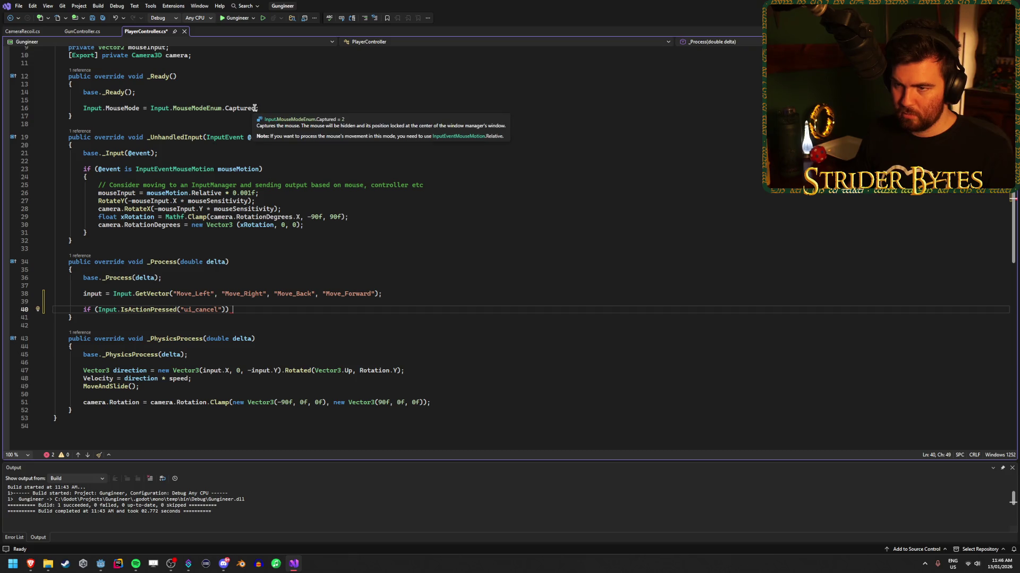
Add Input.MouseModeEnum.Visible after the condition, based on line 16's Captured value, and save.
drag(257, 108, 151, 109)
key(ctrl+c)
click(248, 309)
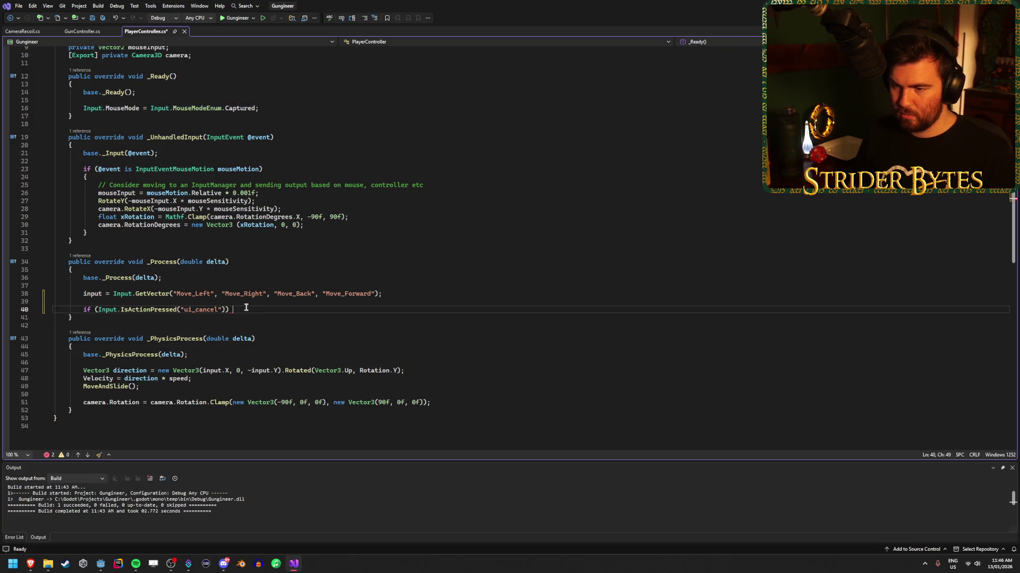
key(ctrl+v)
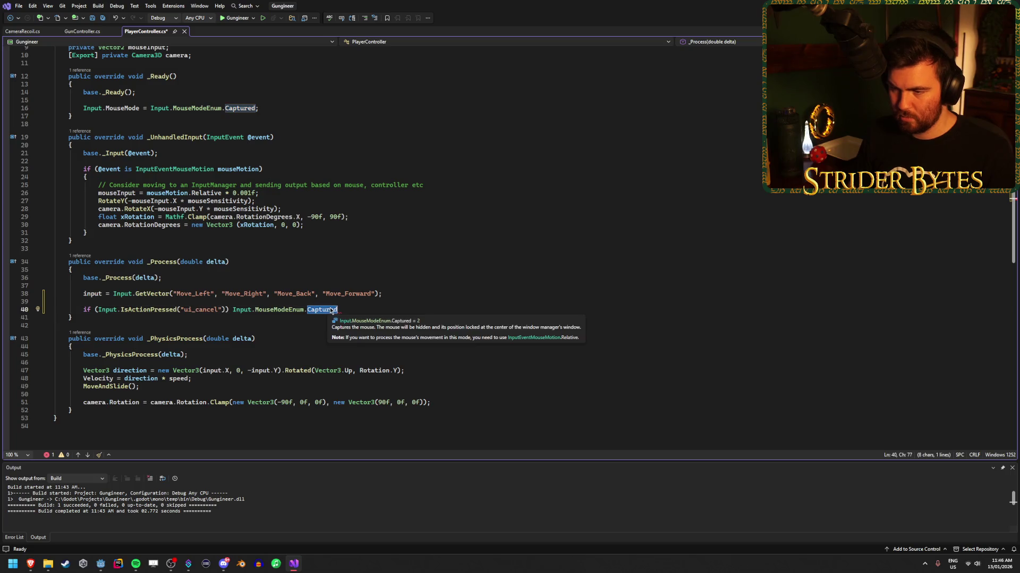
key(ctrl+BackSpace)
key(ctrl+space)
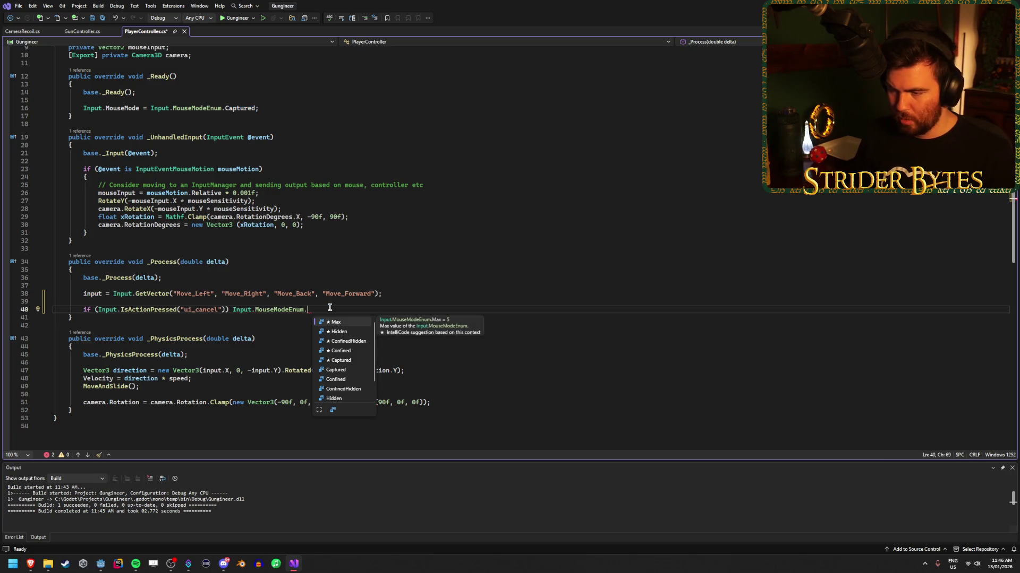
key(Down)
key(Down)
text(Visible)
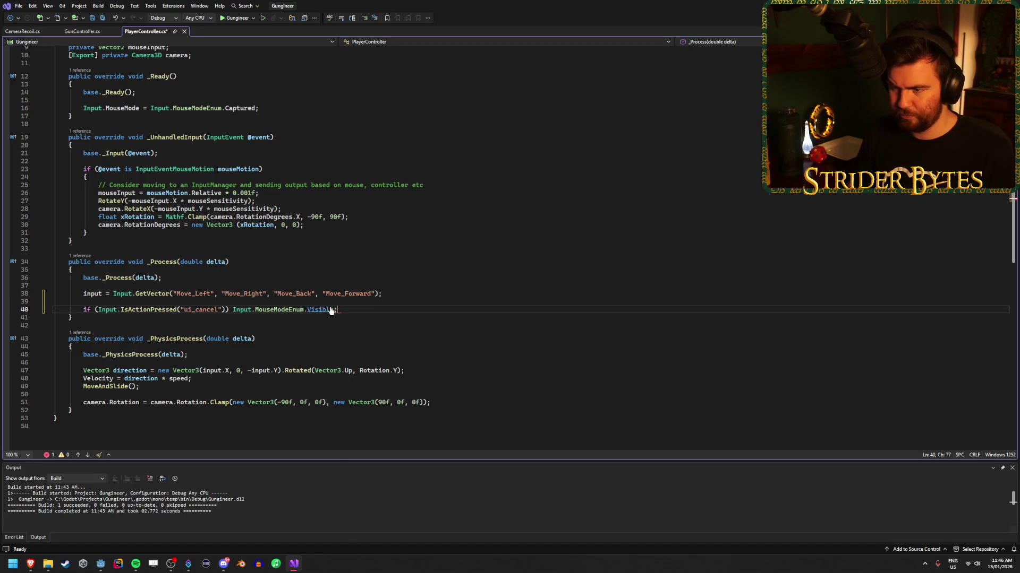
key(ctrl+s)
Complete the line as Input.MouseMode = Input.MouseModeEnum.Visible and rebuild the project.
mouse_move(296, 309)
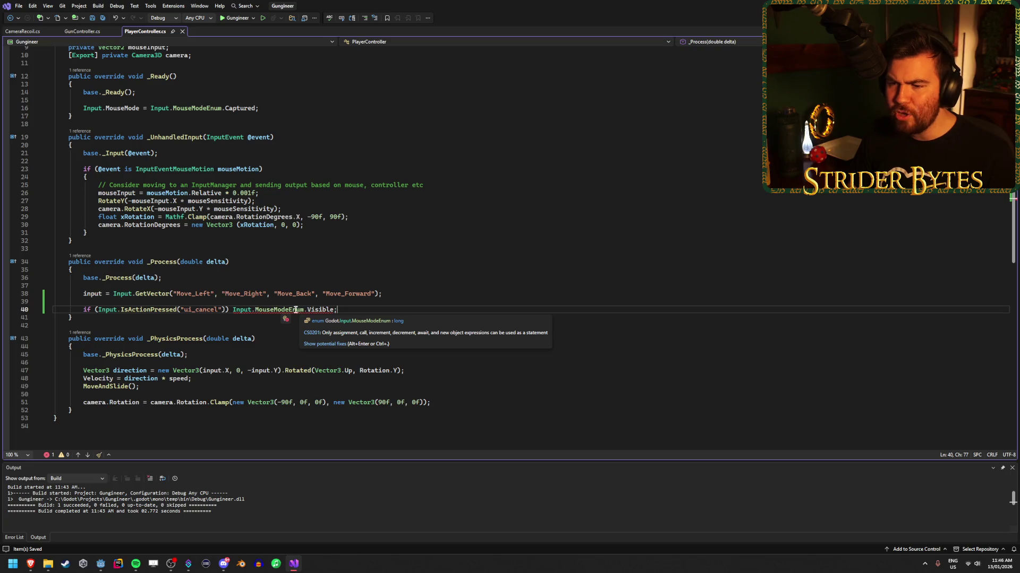
drag(83, 107, 139, 108)
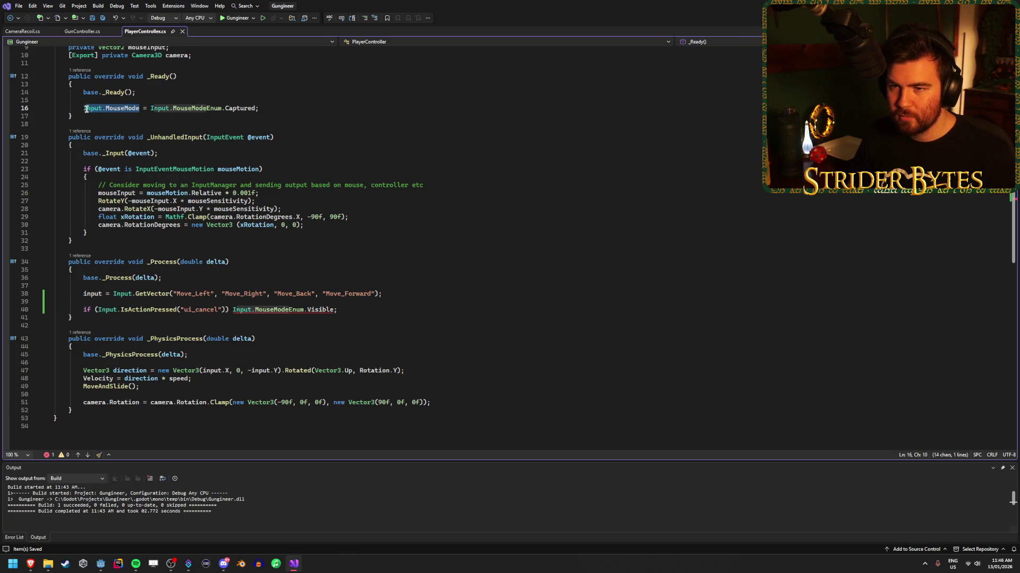
key(ctrl+c)
click(232, 309)
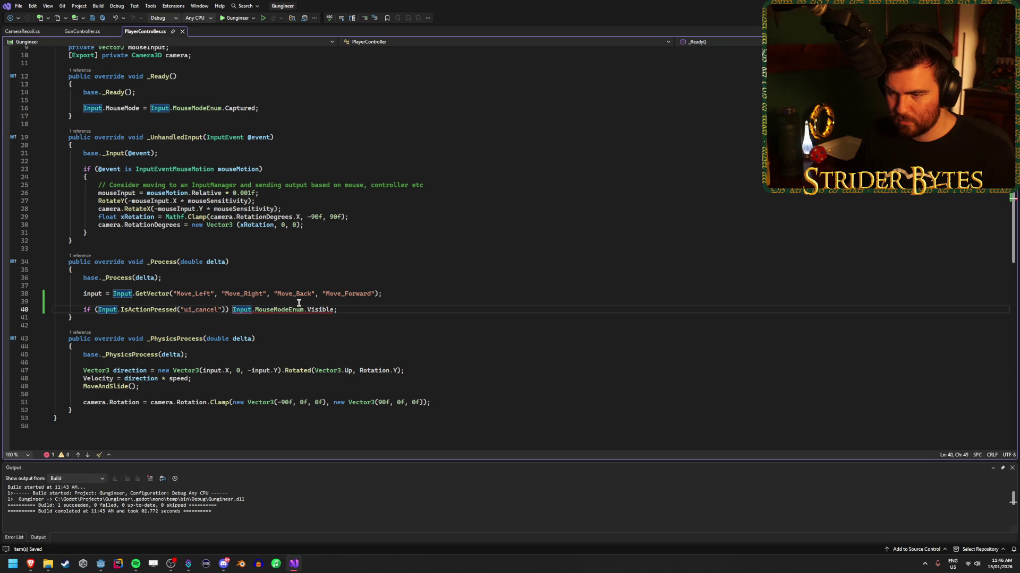
key(ctrl+v)
text(=)
click(444, 309)
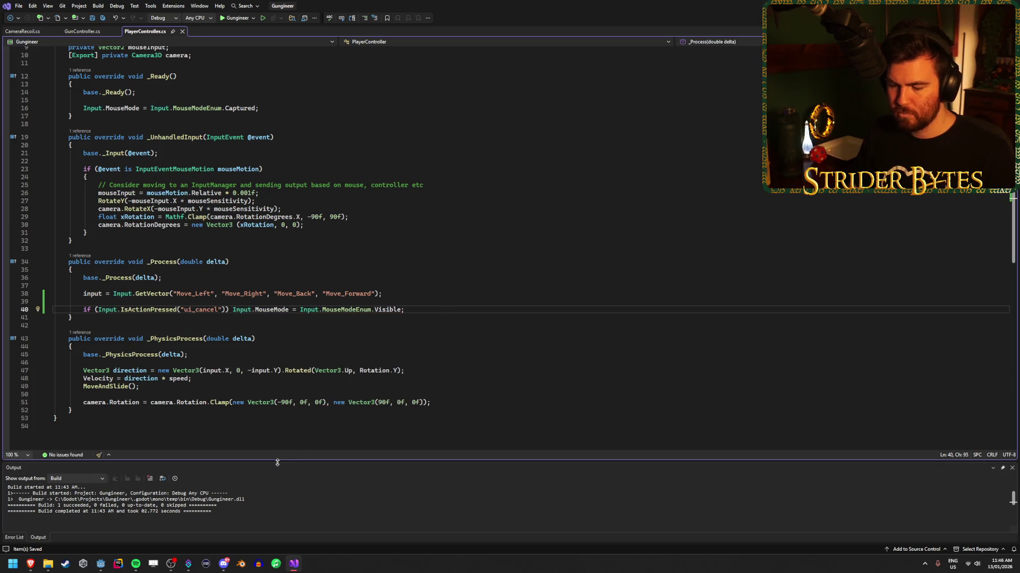
key(ctrl+shift+b)
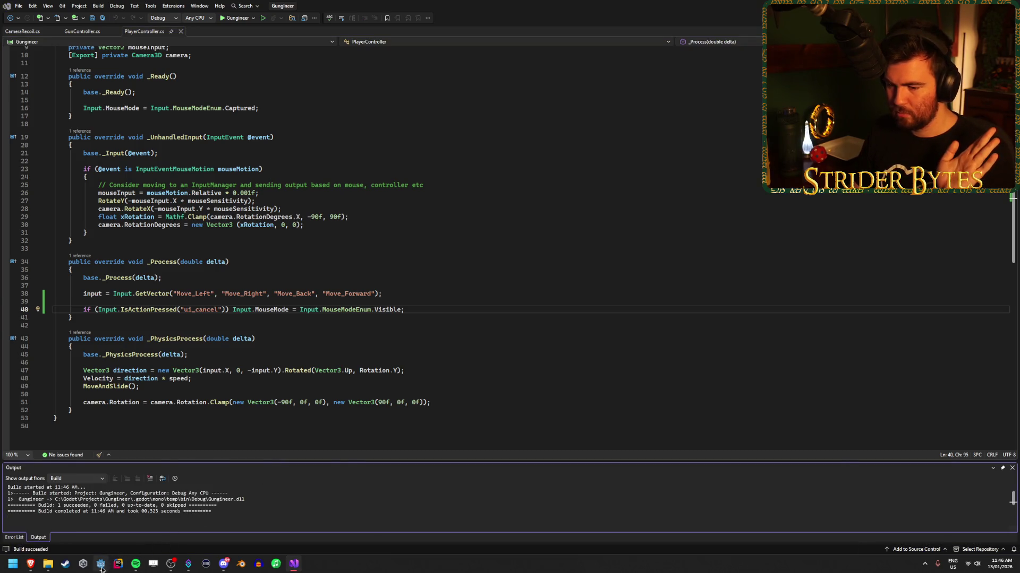
Test-run Gungineer, inspect the remote scene tree, stop it with F8, and return to Visual Studio.
click(101, 568)
key(F5)
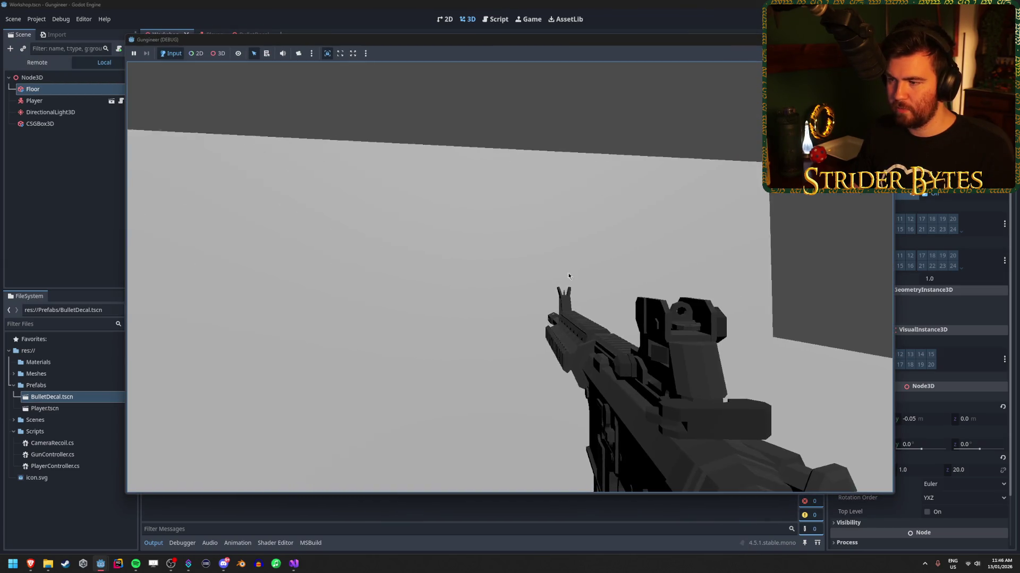
drag(512, 43, 543, 39)
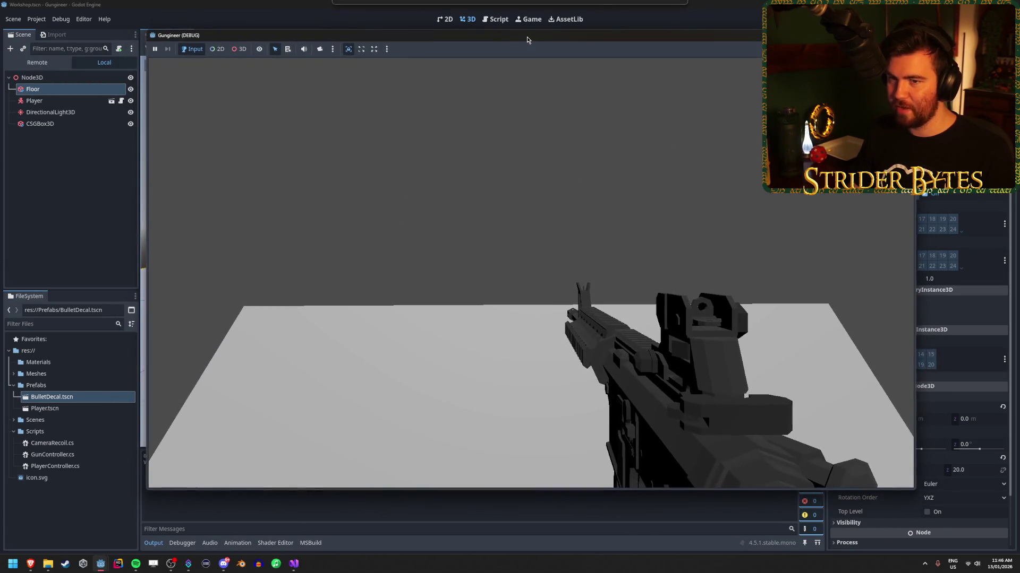
key(F8)
click(37, 62)
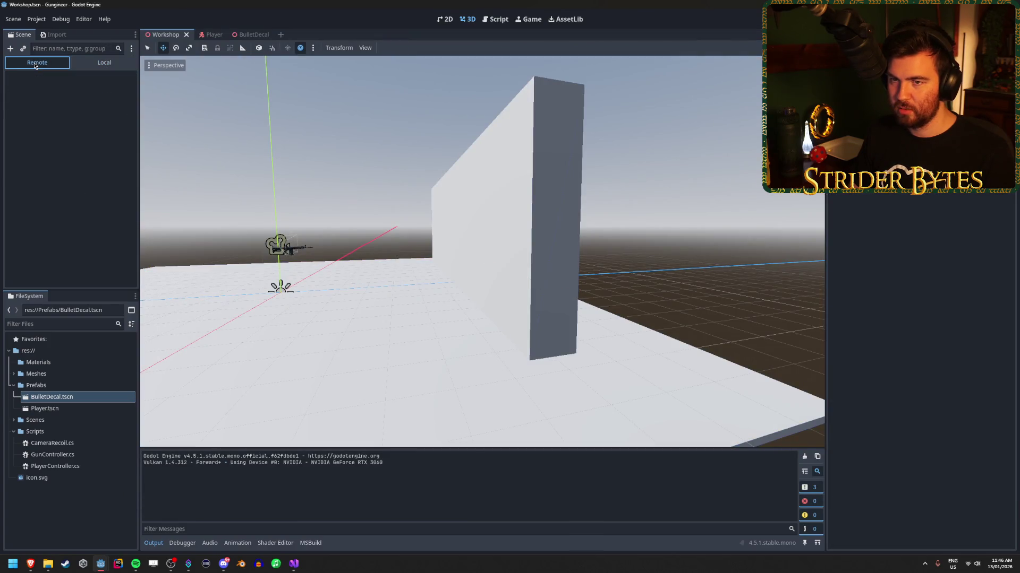
click(13, 90)
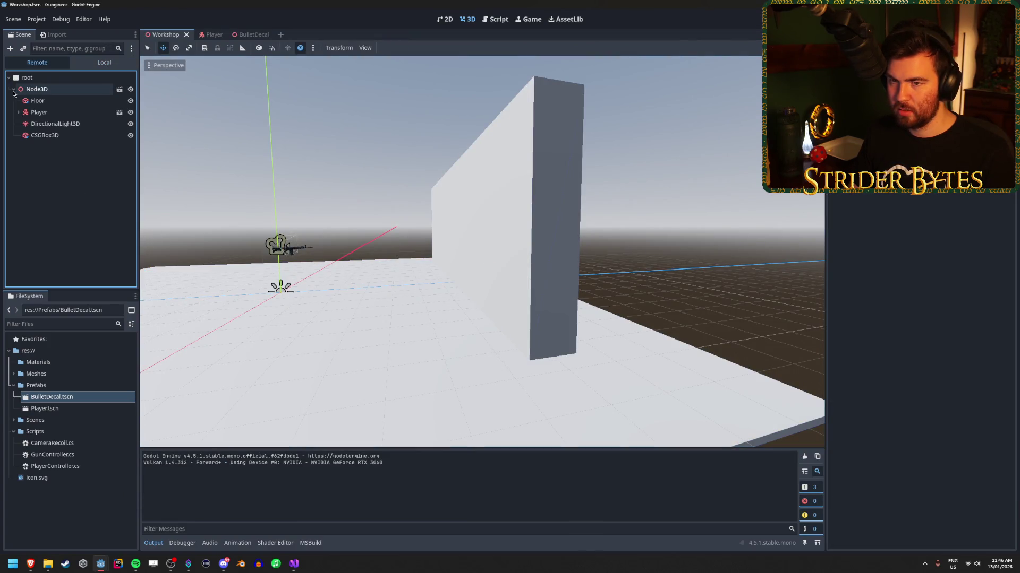
mouse_move(101, 562)
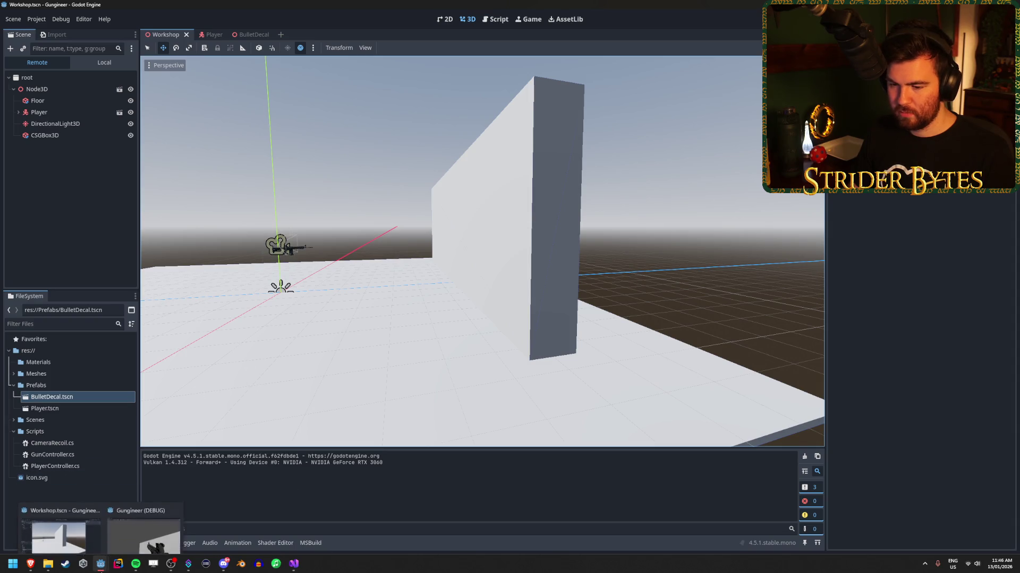
click(143, 528)
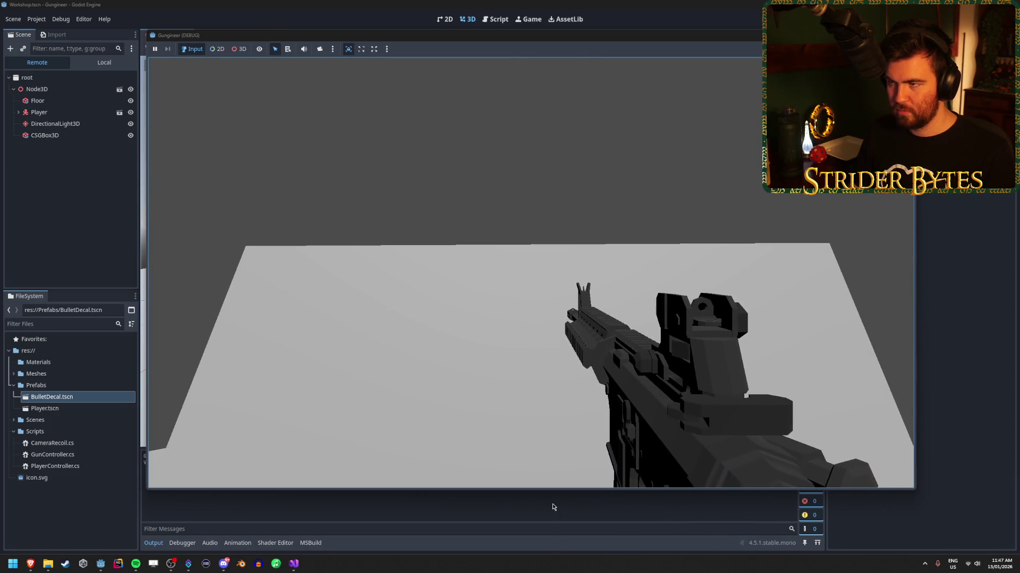
key(F8)
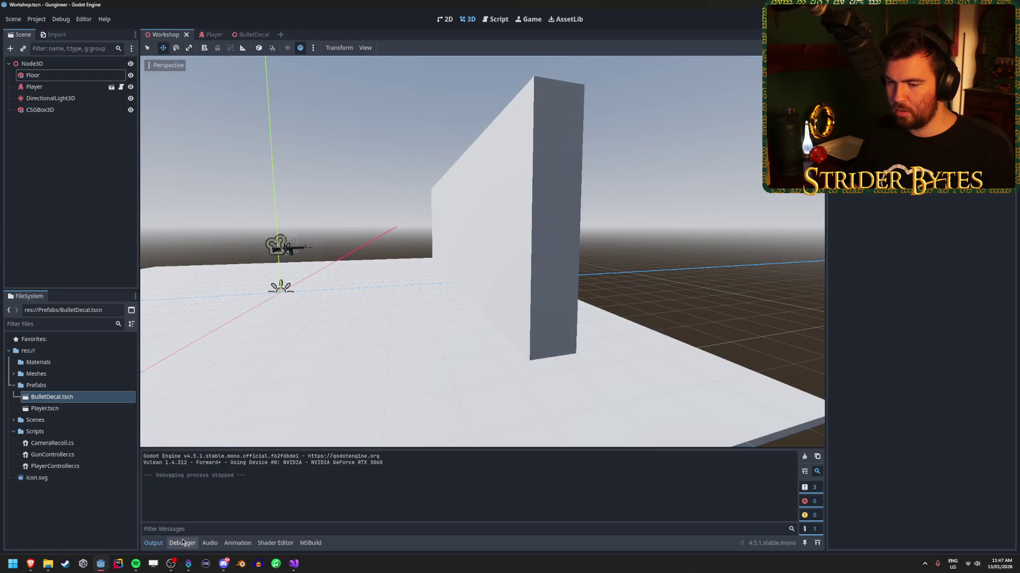
click(292, 567)
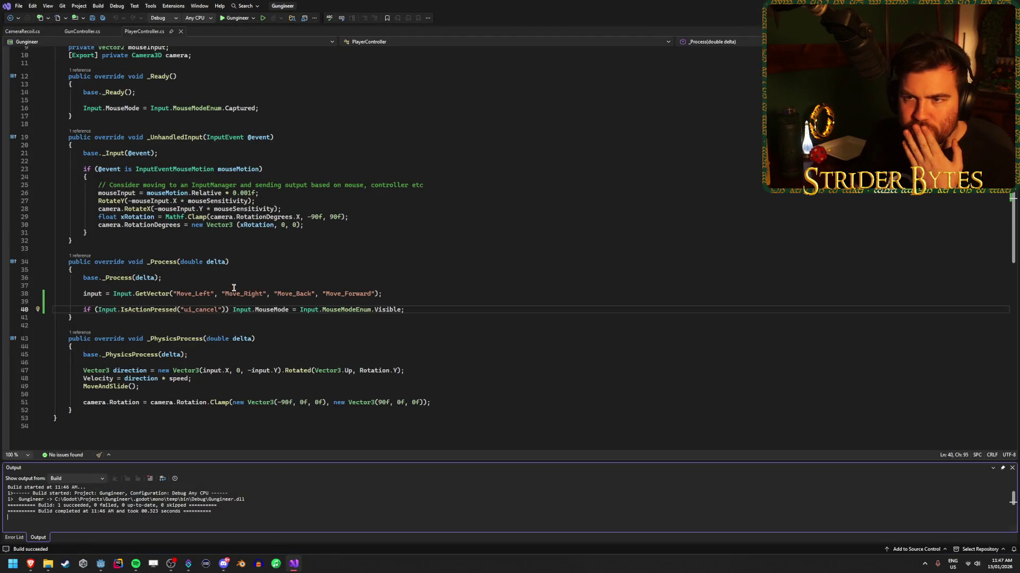
Change line 79's collision check in GunController.cs from == null to != null and save.
click(83, 31)
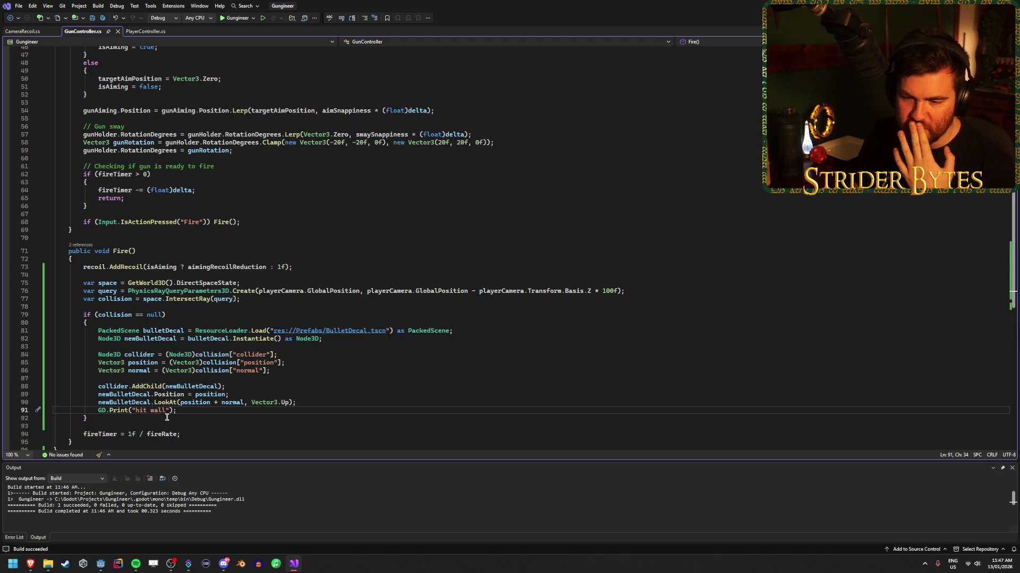
click(169, 315)
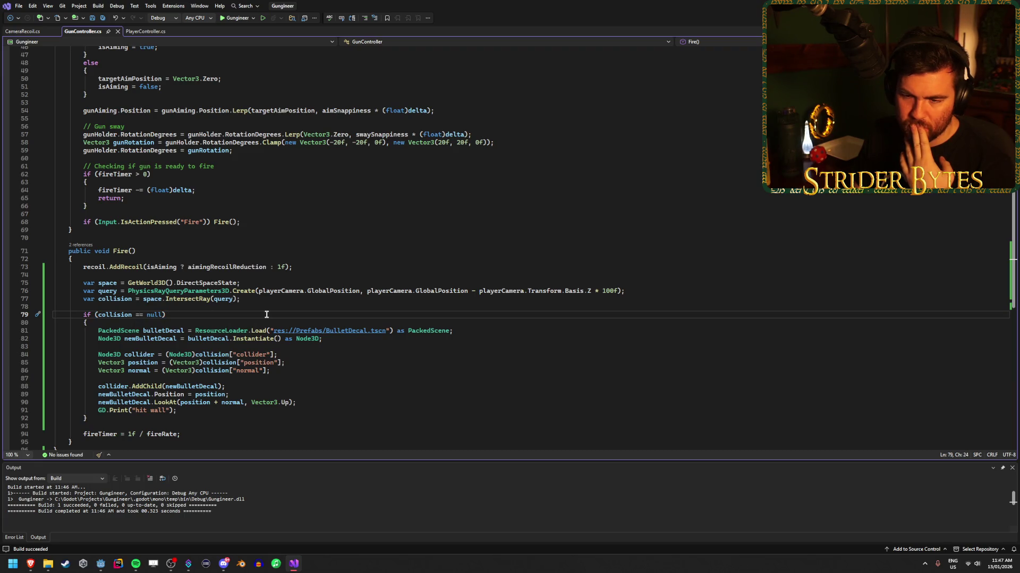
text(!)
key(ctrl+s)
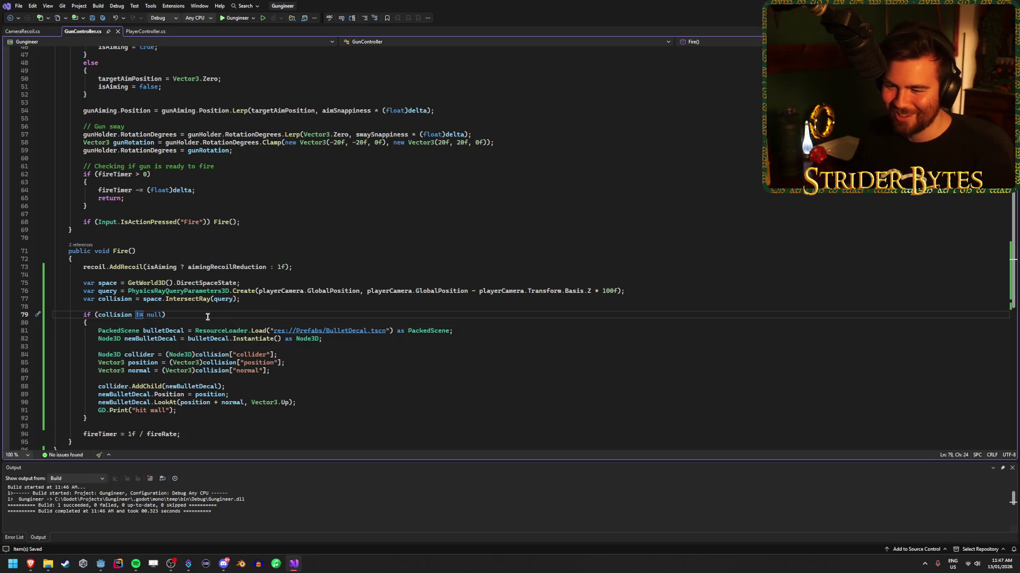
click(259, 301)
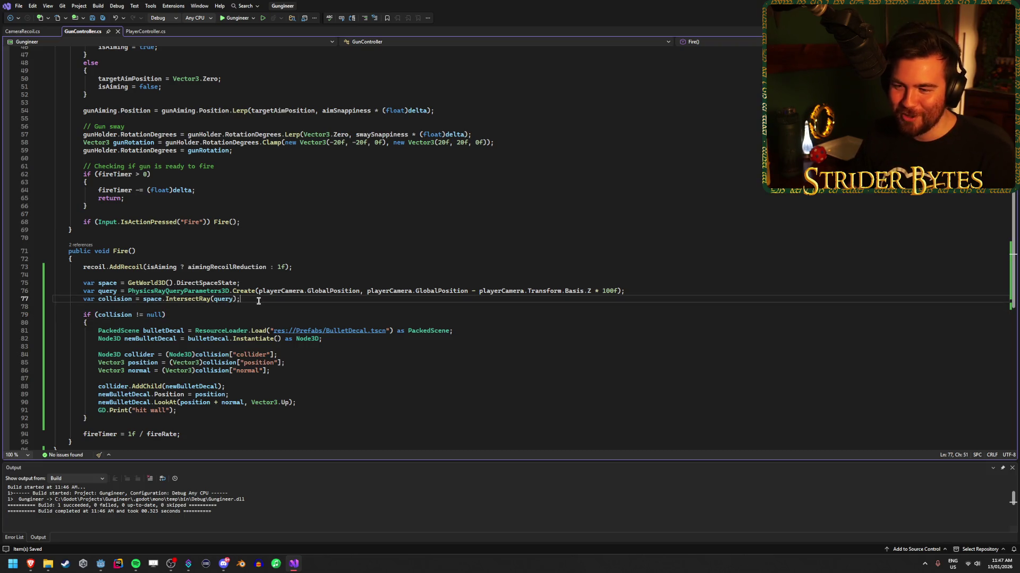
scroll(259, 301, down, 1)
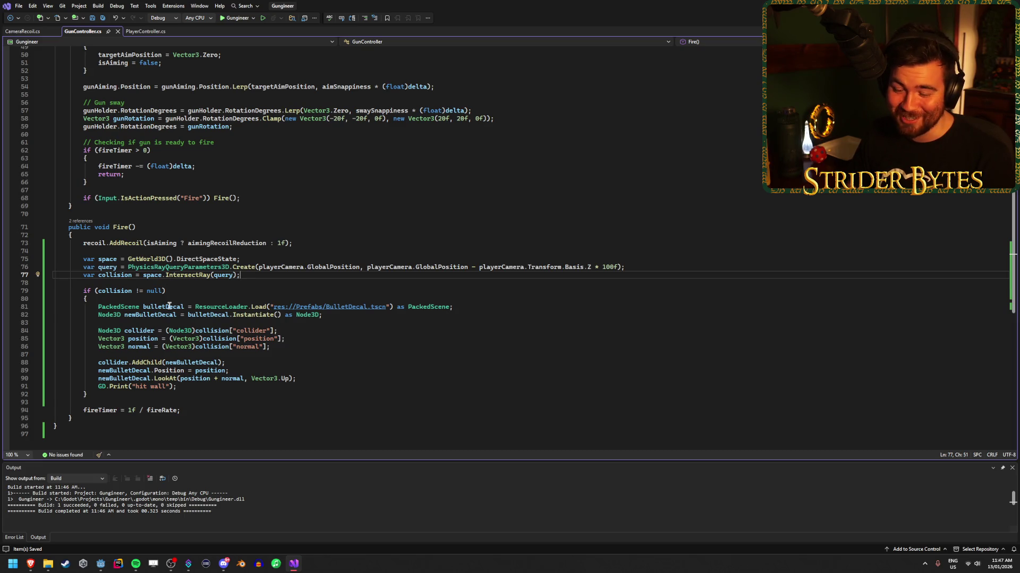
Build and run the game and fire several shots at the wall and its corner.
click(104, 564)
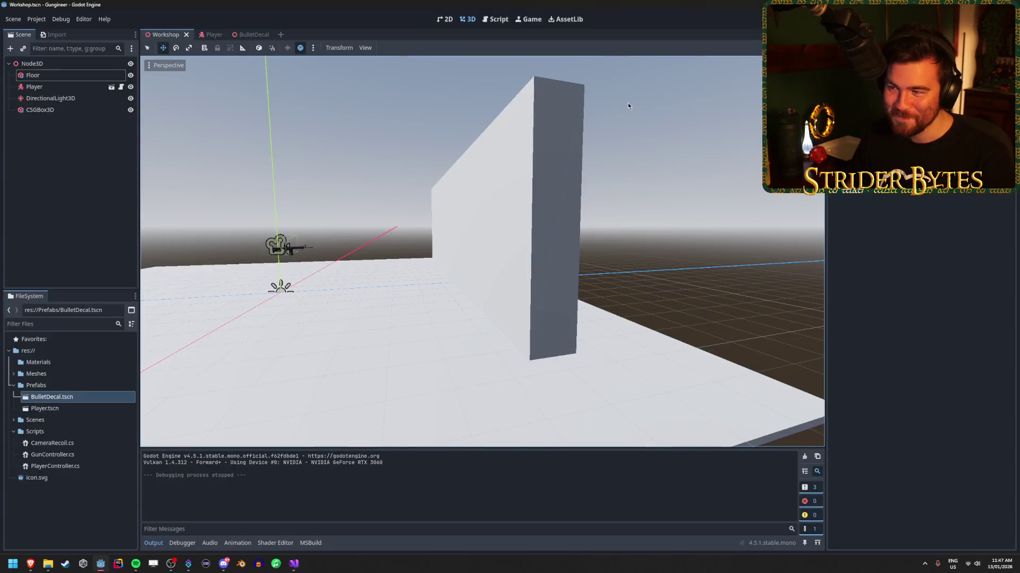
key(F5)
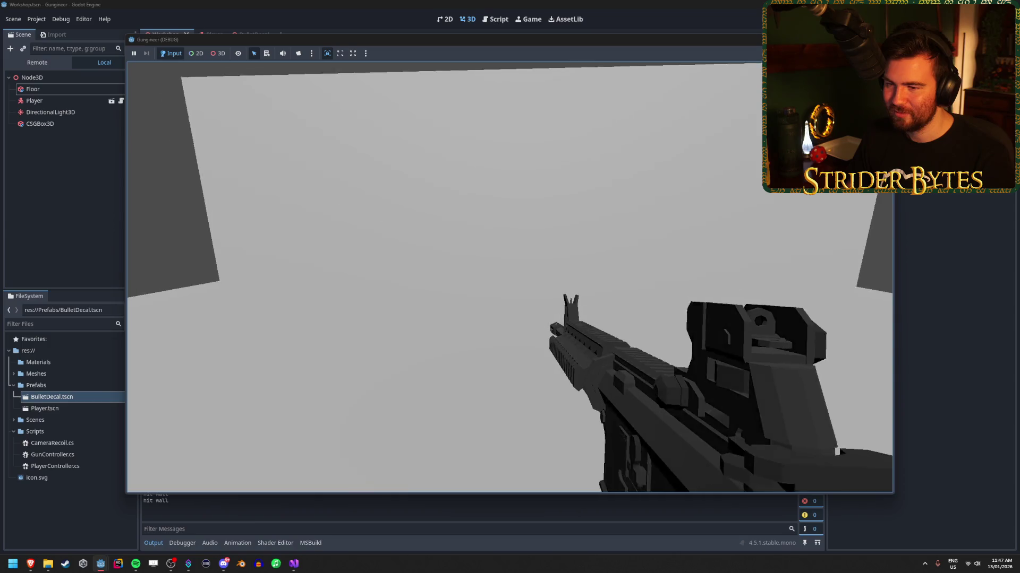
click(510, 276)
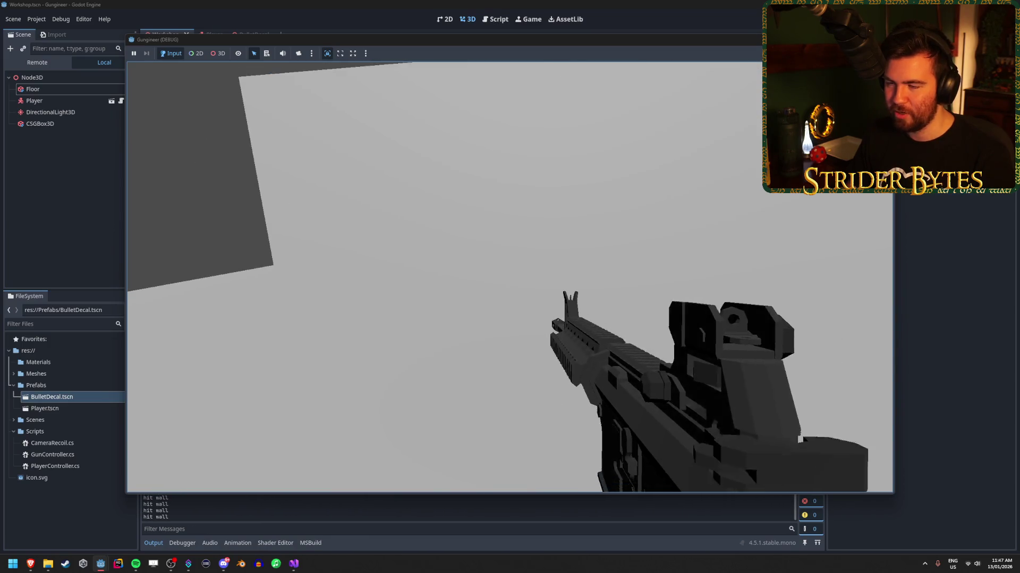
key(Escape)
click(509, 272)
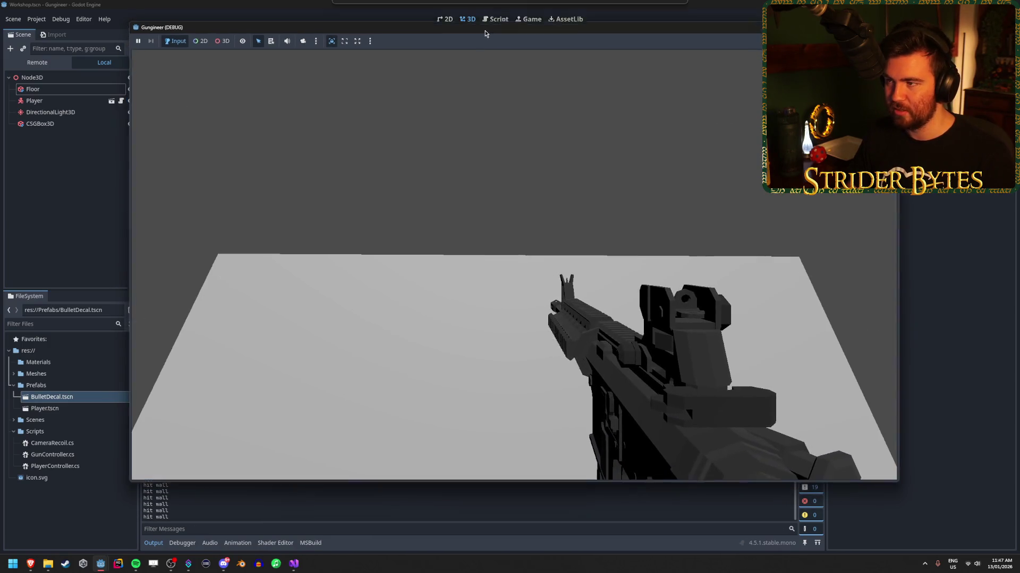
key(Escape)
click(494, 207)
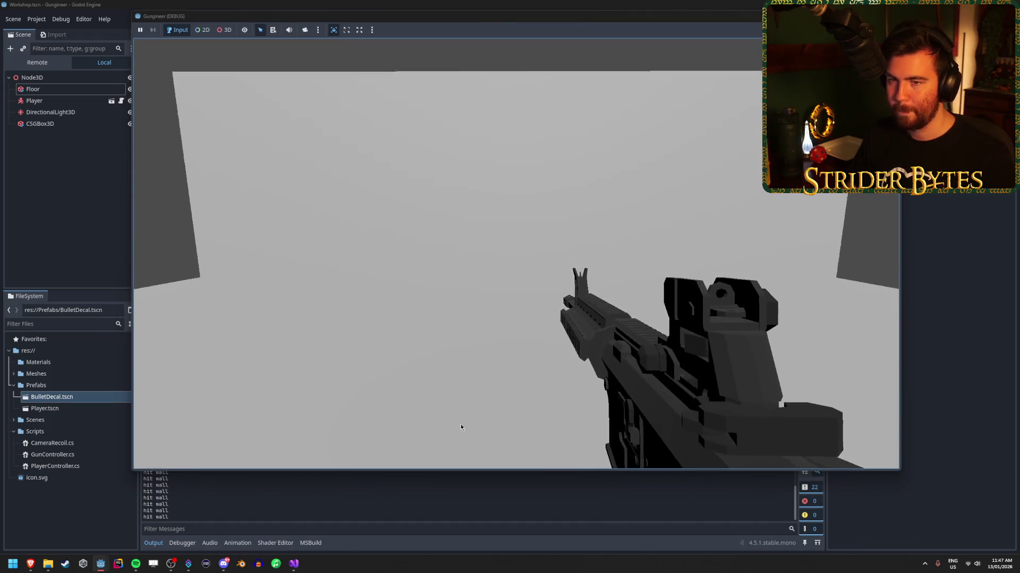
key(Escape)
click(672, 328)
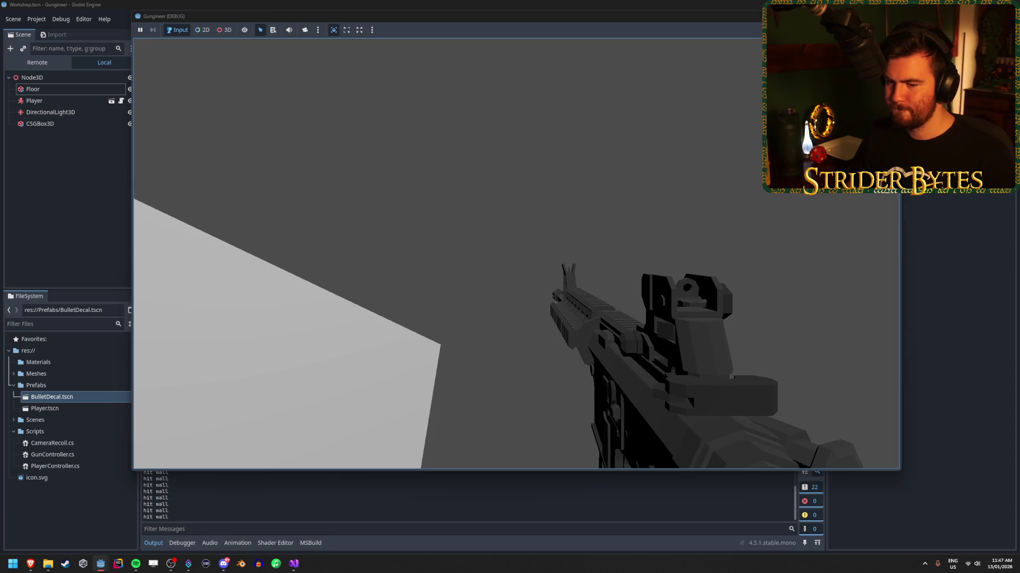
key(Escape)
click(38, 62)
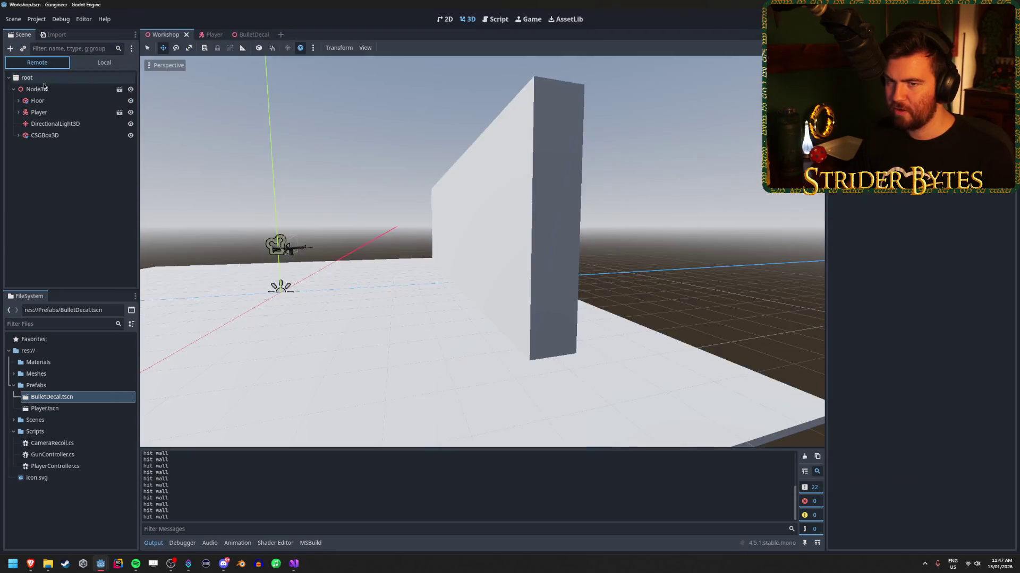
click(19, 135)
double_click(59, 146)
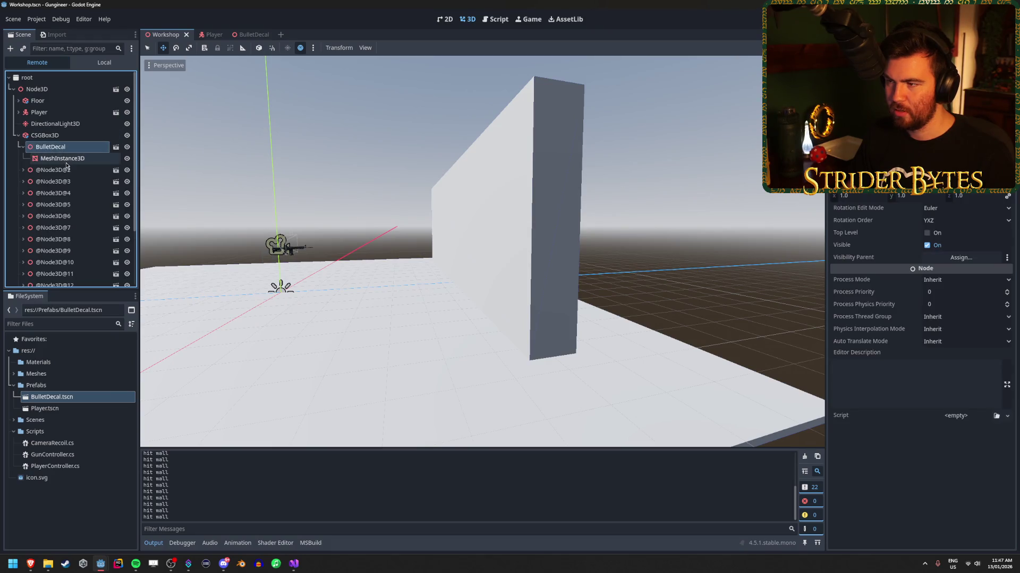
mouse_move(510, 282)
mouse_down()
mouse_move(478, 281)
mouse_move(510, 279)
mouse_up()
double_click(53, 170)
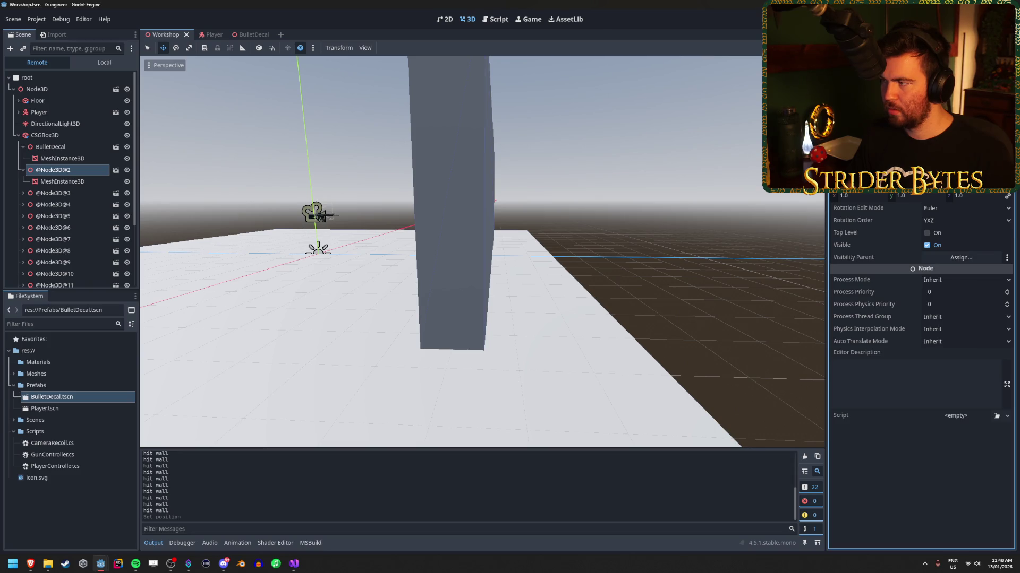
key(ctrl+z)
drag(470, 206, 361, 208)
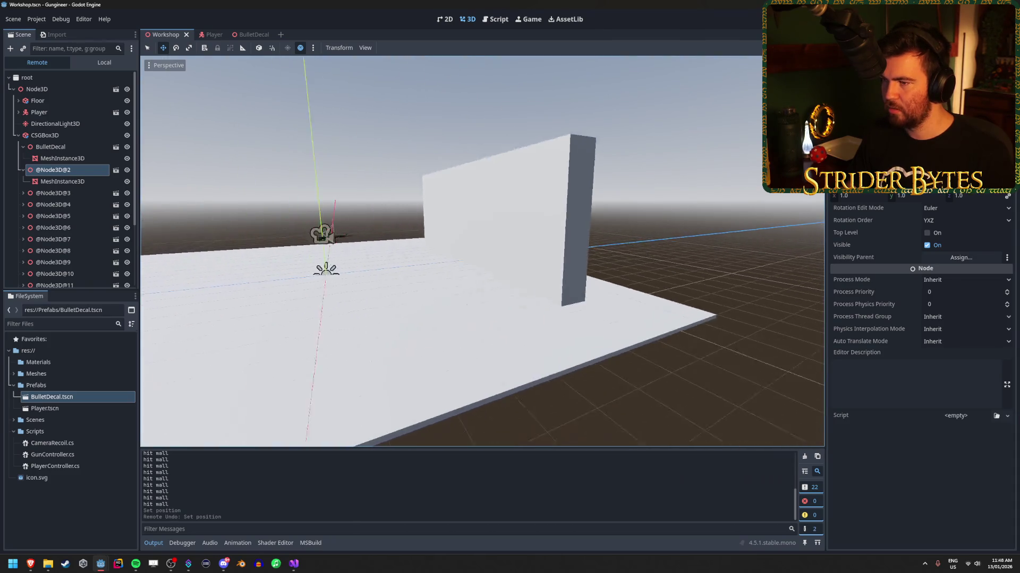
key(w)
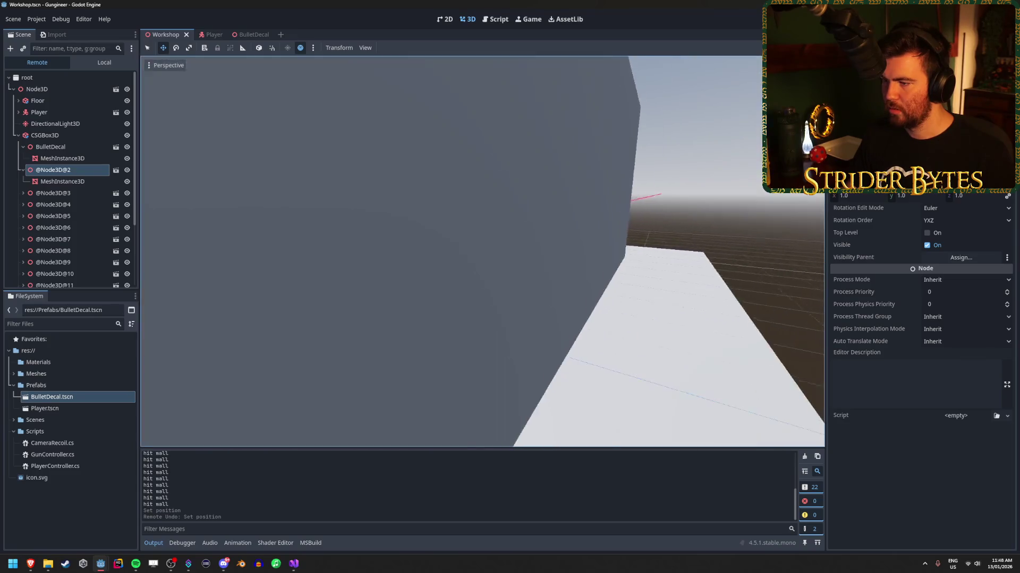
key(s)
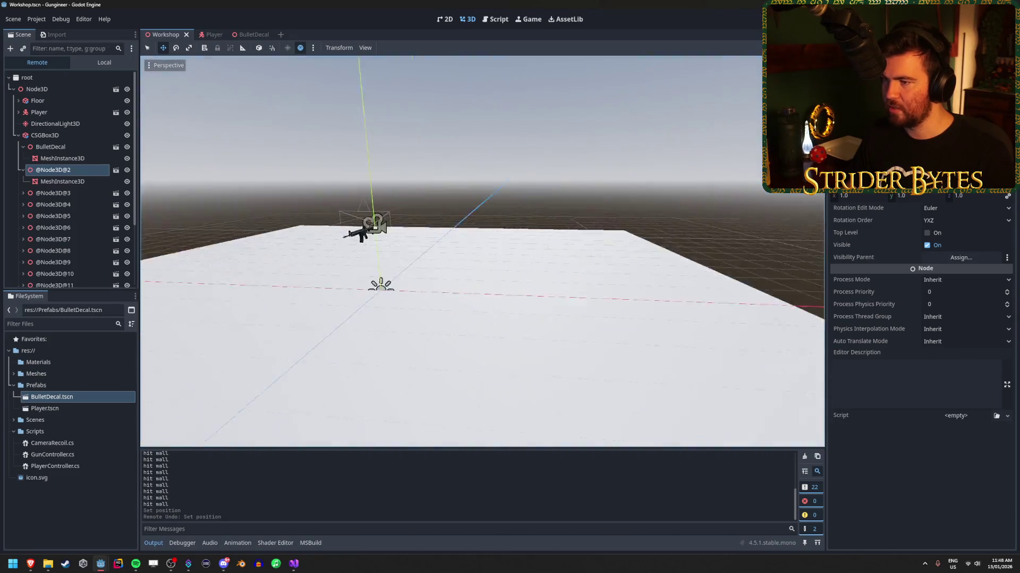
key(a)
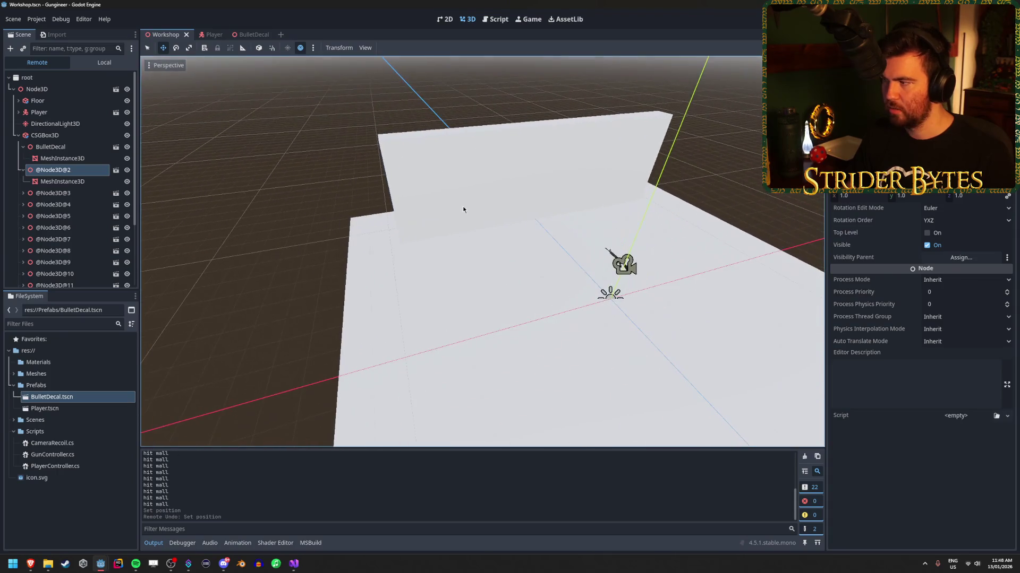
click(68, 194)
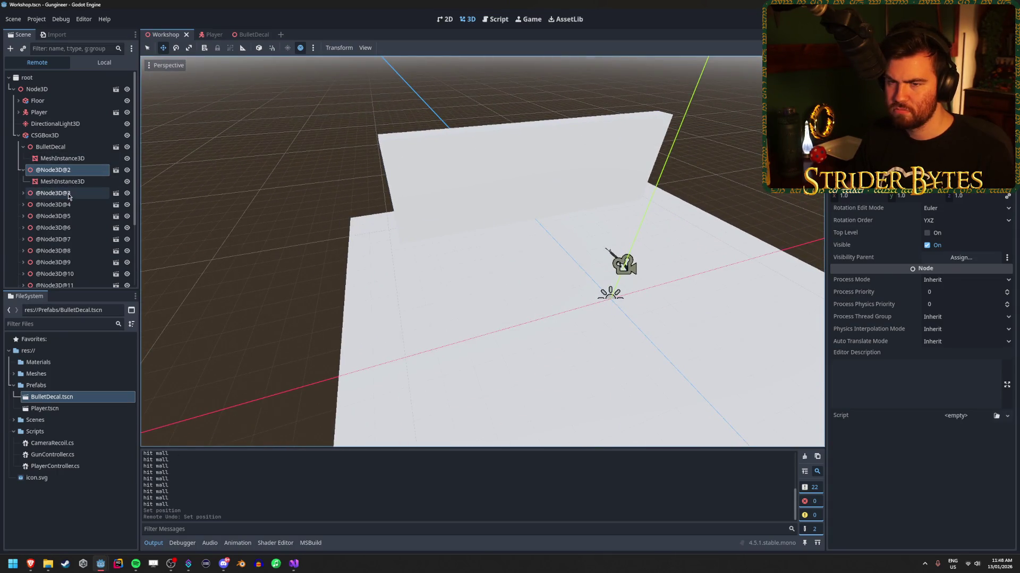
click(128, 194)
drag(506, 172, 491, 175)
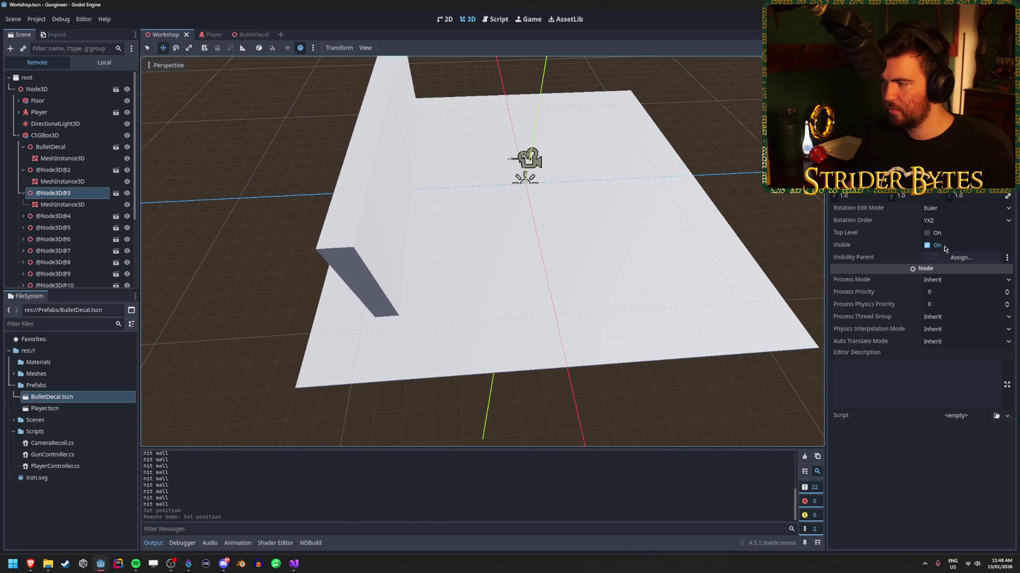
click(927, 233)
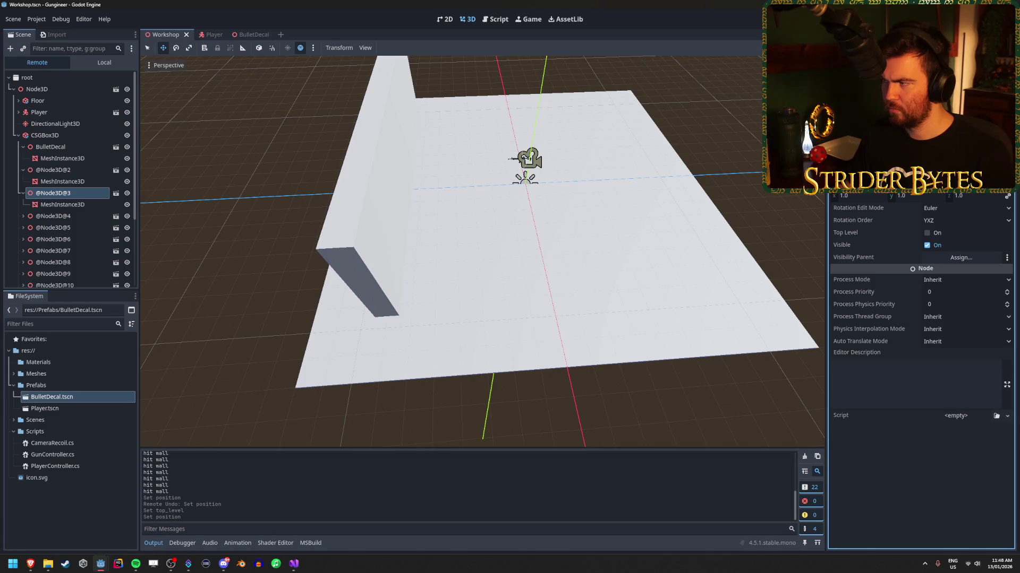
scroll(68, 237, down, 5)
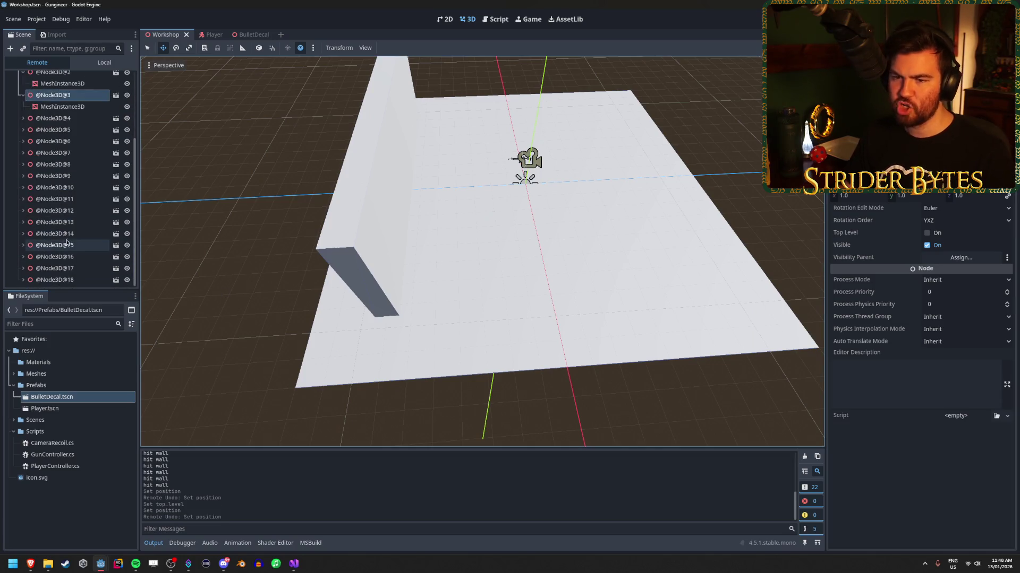
double_click(68, 234)
click(62, 245)
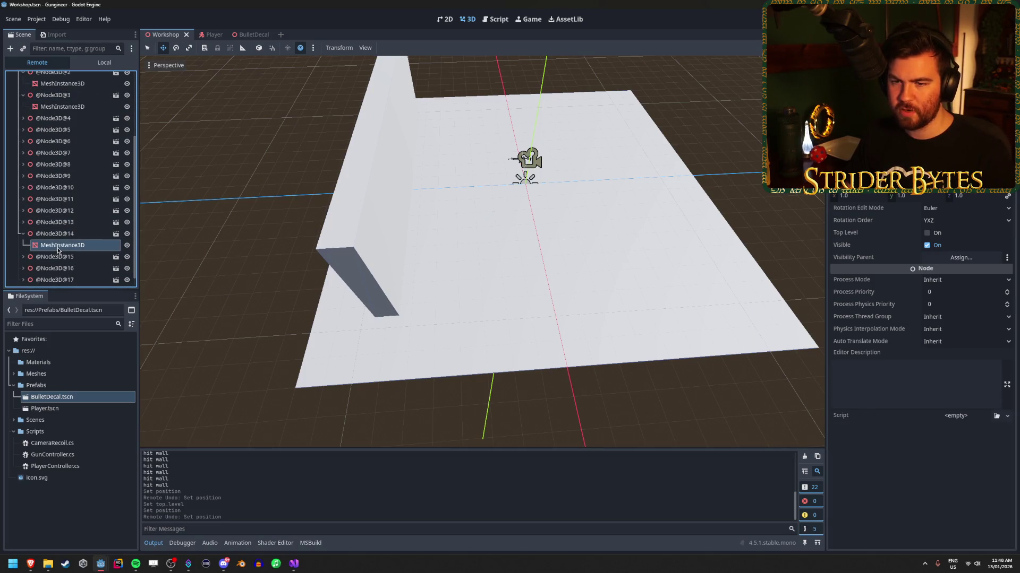
Fly the camera across the floor toward the player, stop the game with F8, and open BulletDecal.tscn.
key(w)
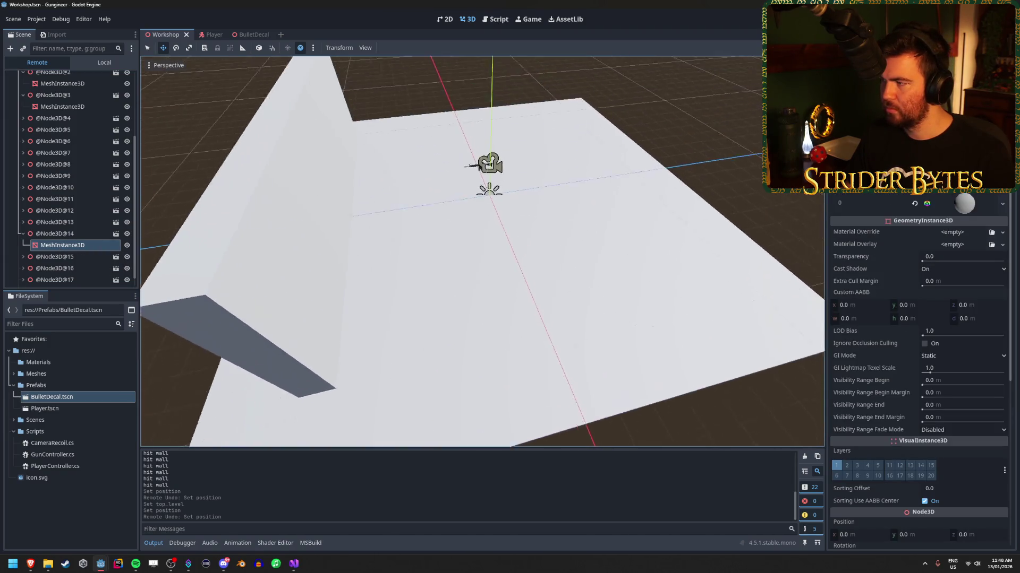
key(w)
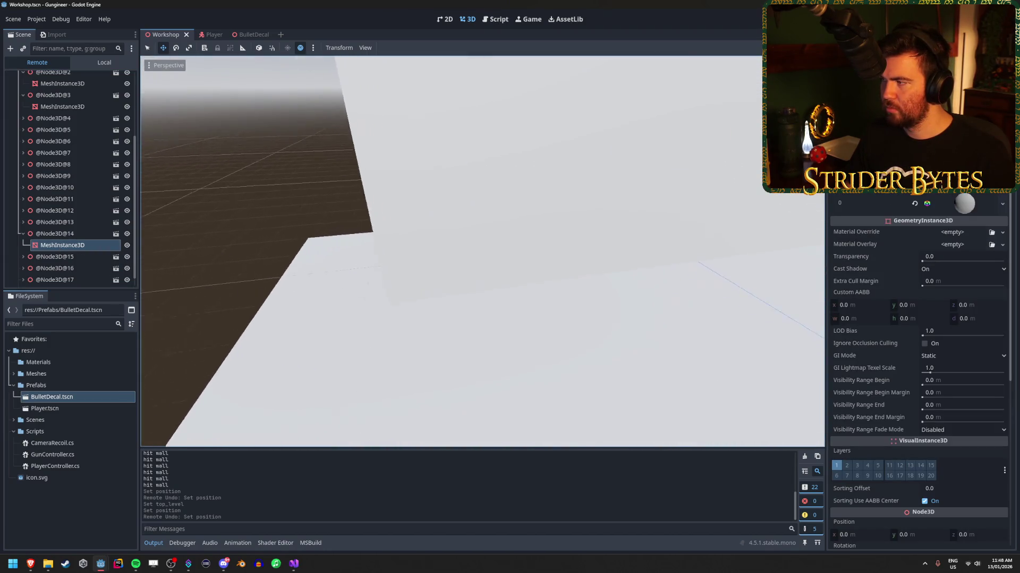
key(w)
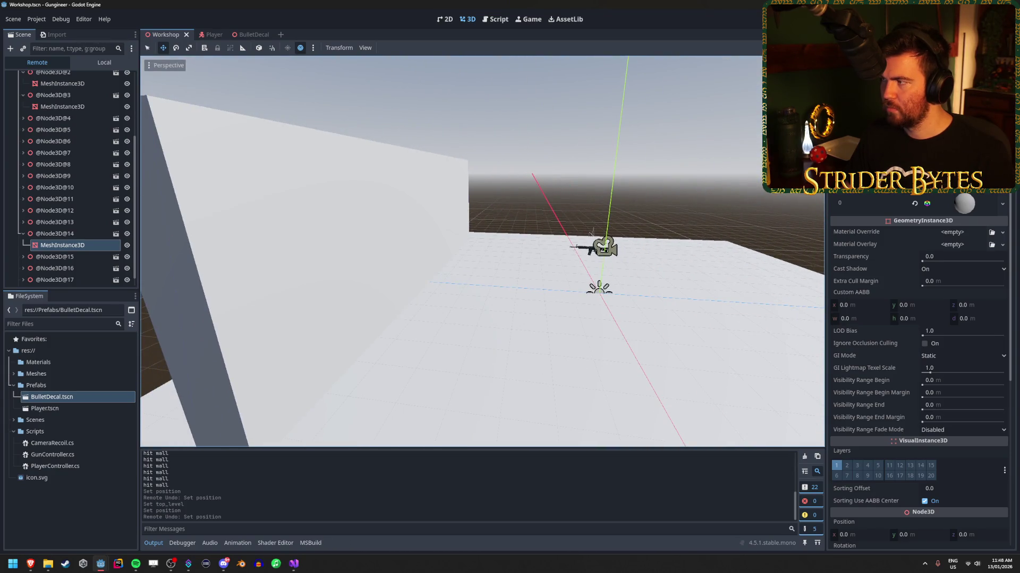
key(F8)
click(250, 34)
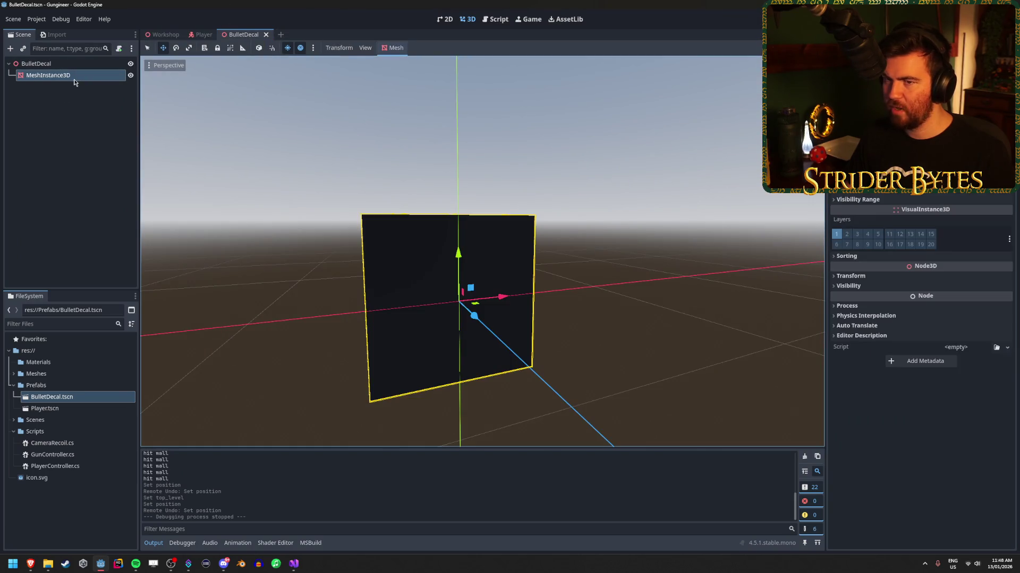
Give the BulletDecal's MeshInstance3D a new SphereMesh and save the scene.
click(1007, 96)
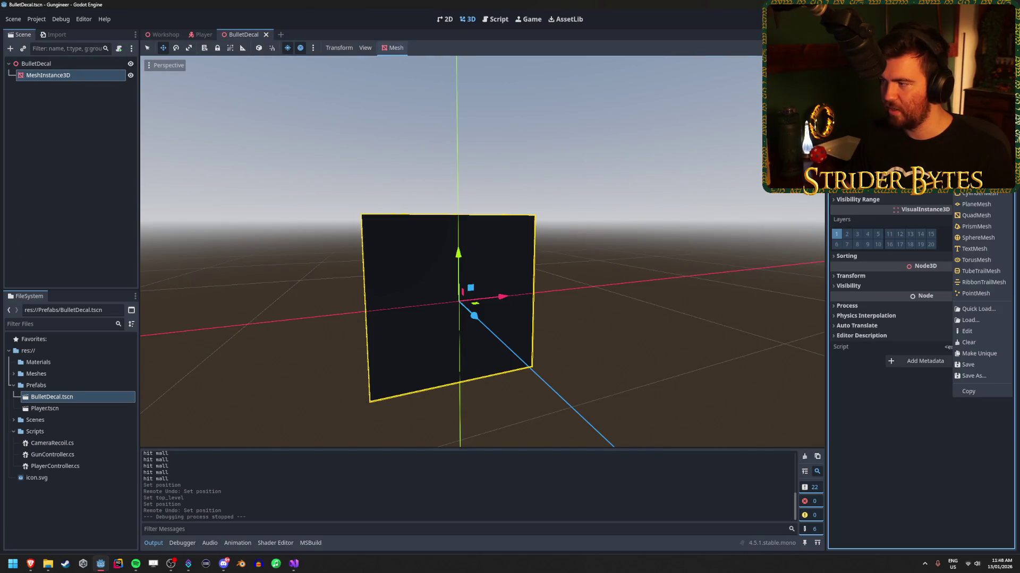
click(977, 238)
key(ctrl+s)
drag(588, 258, 486, 189)
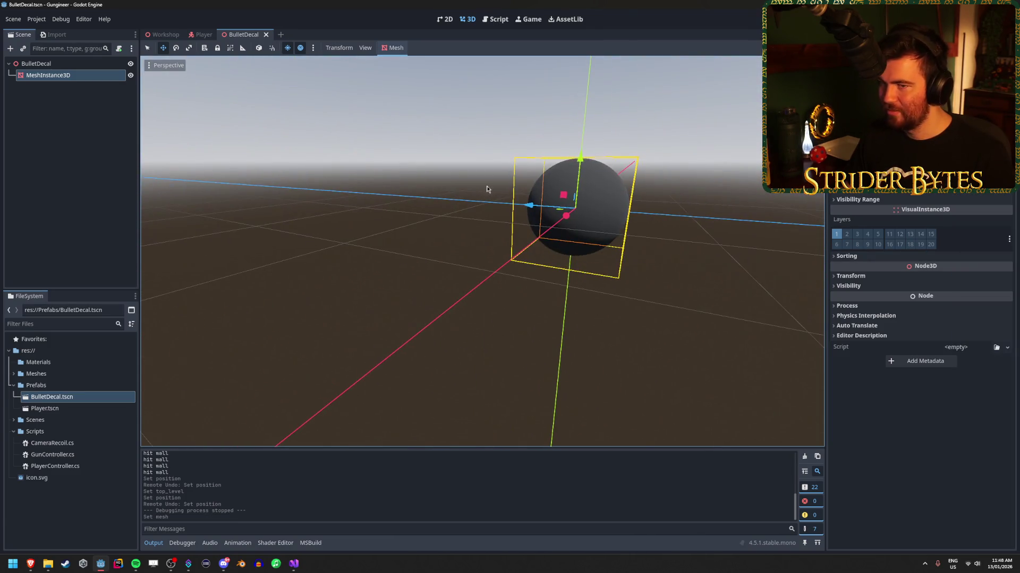
Run the Workshop scene, fire three shots at the wall to spawn sphere decals, then stop.
click(164, 34)
key(F5)
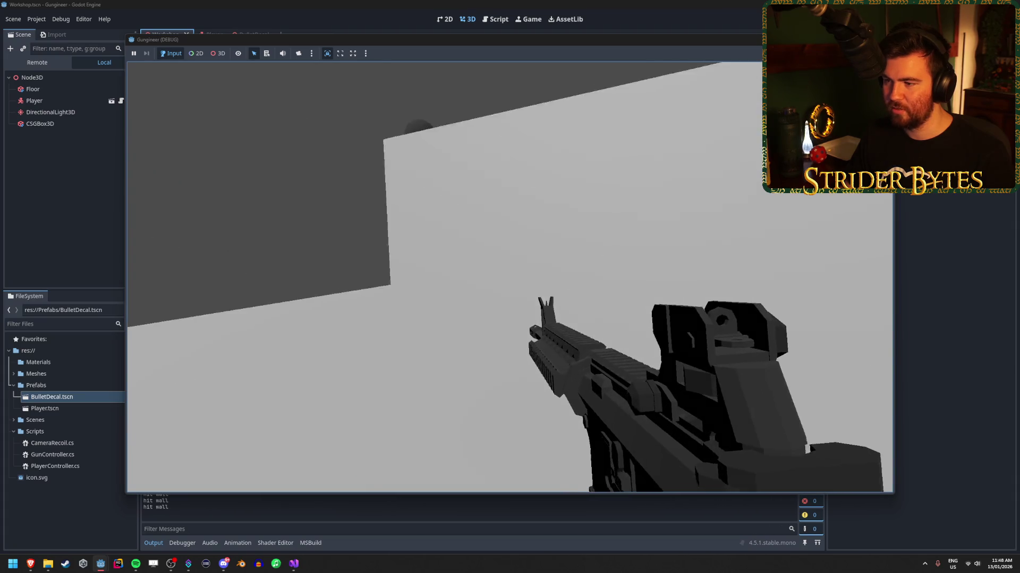
click(510, 277)
click(510, 277)
click(510, 277)
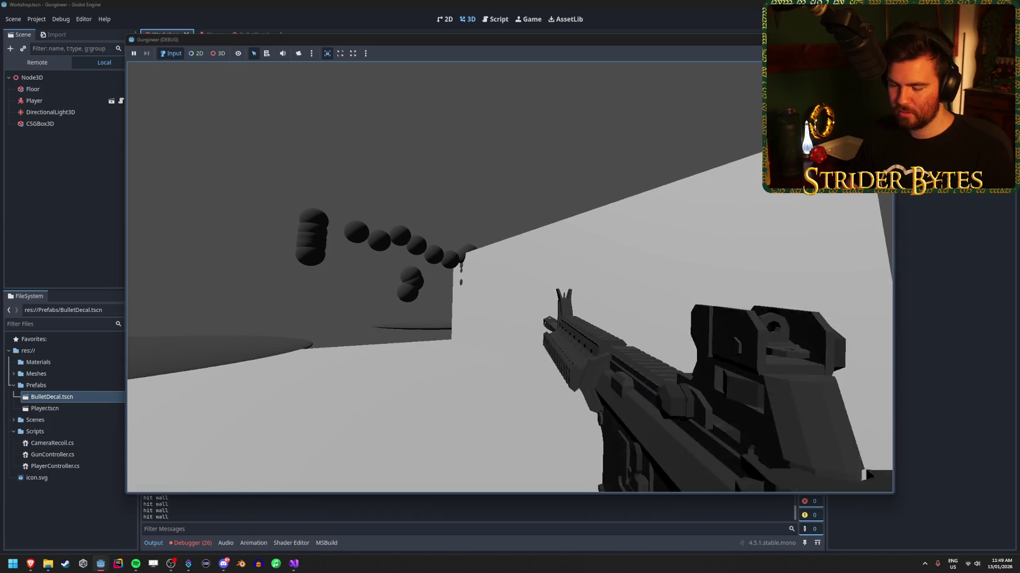
key(Escape)
Review GunController.cs's raycast and collision check, down to the decal position on line 89.
click(296, 566)
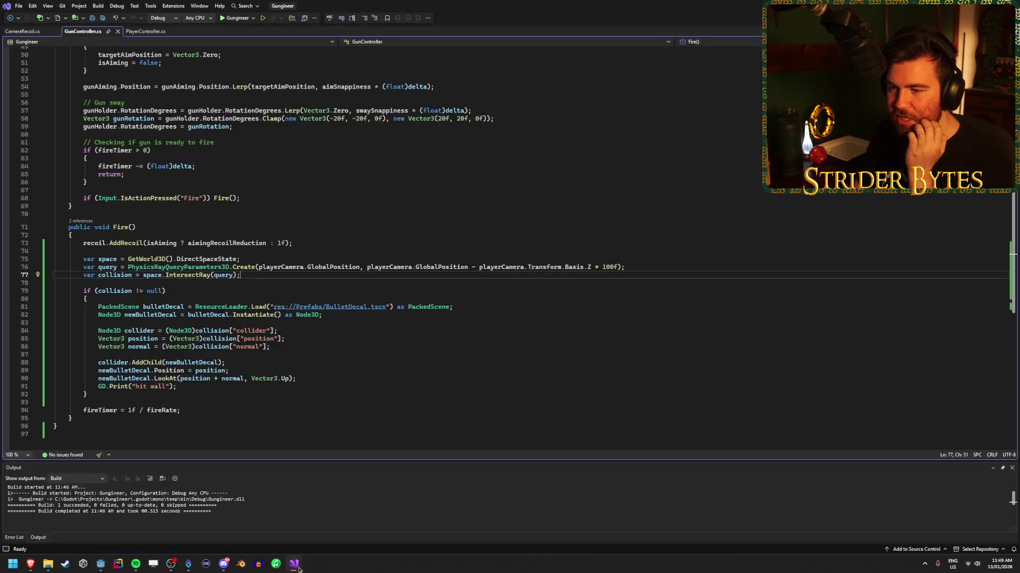
click(274, 266)
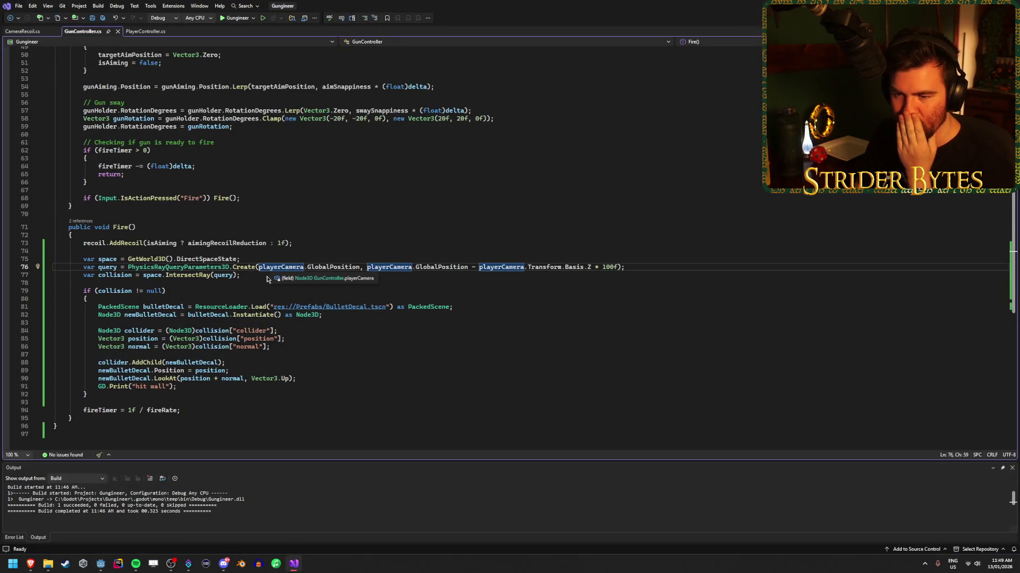
click(211, 299)
click(213, 339)
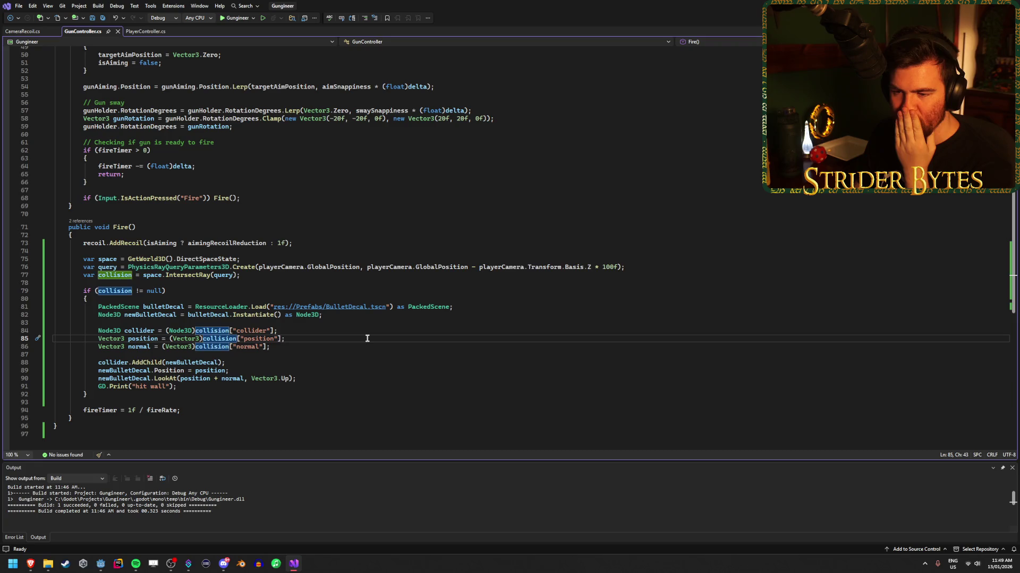
click(165, 370)
Change line 89 to set GlobalPosition instead of Position, save, and return to Godot.
double_click(165, 370)
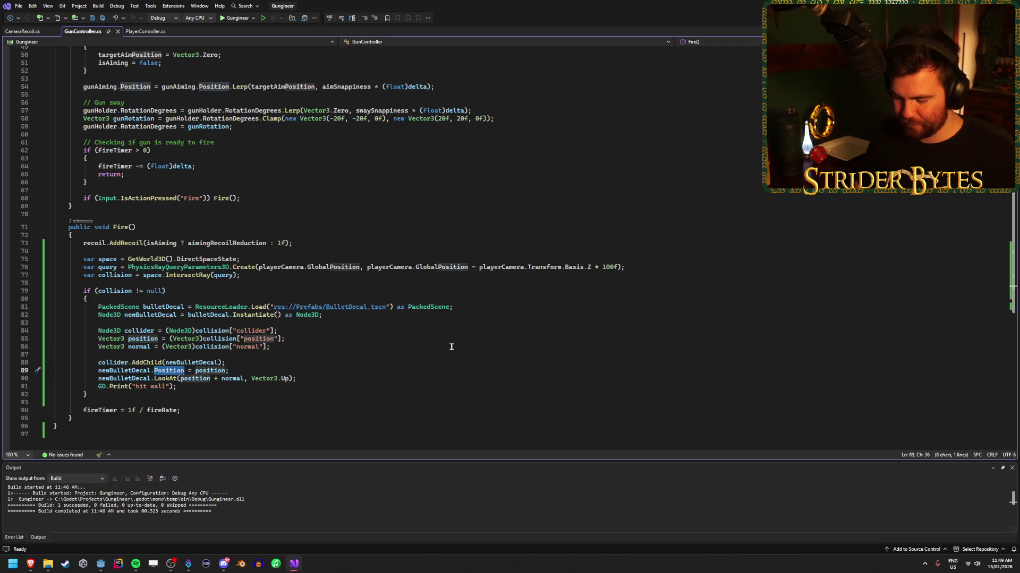
text(Glob)
key(Tab)
key(ctrl+s)
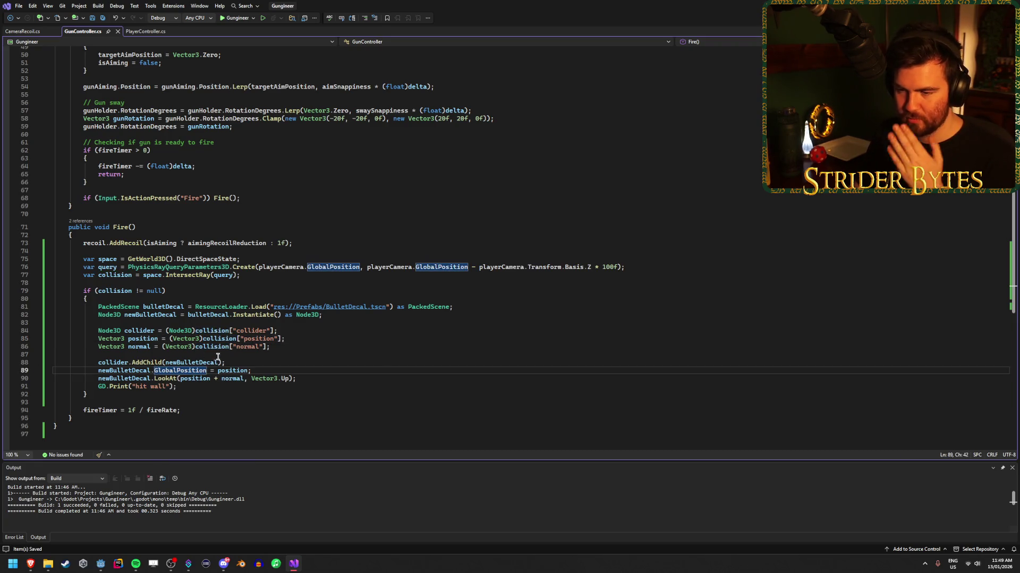
click(233, 371)
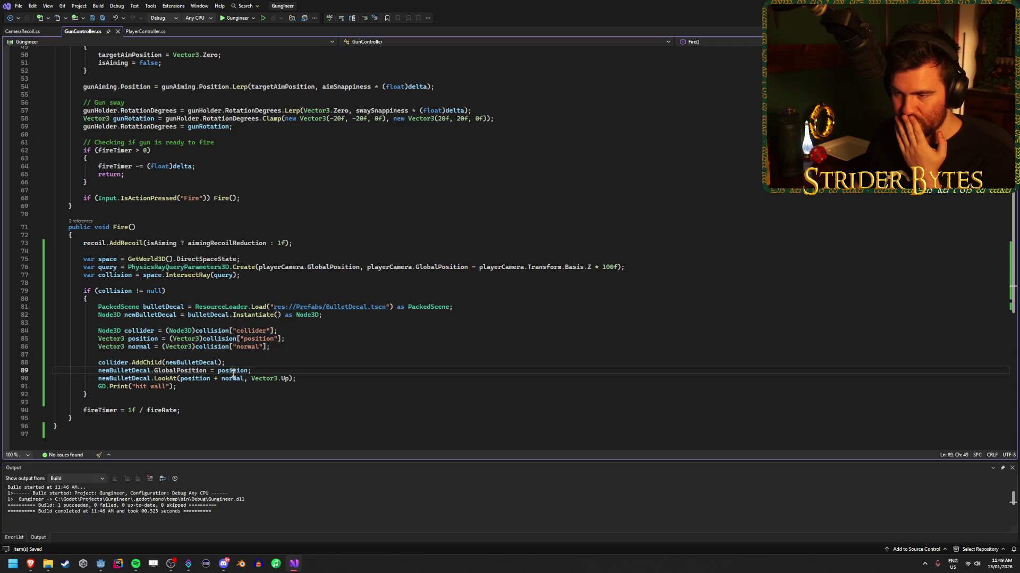
click(272, 370)
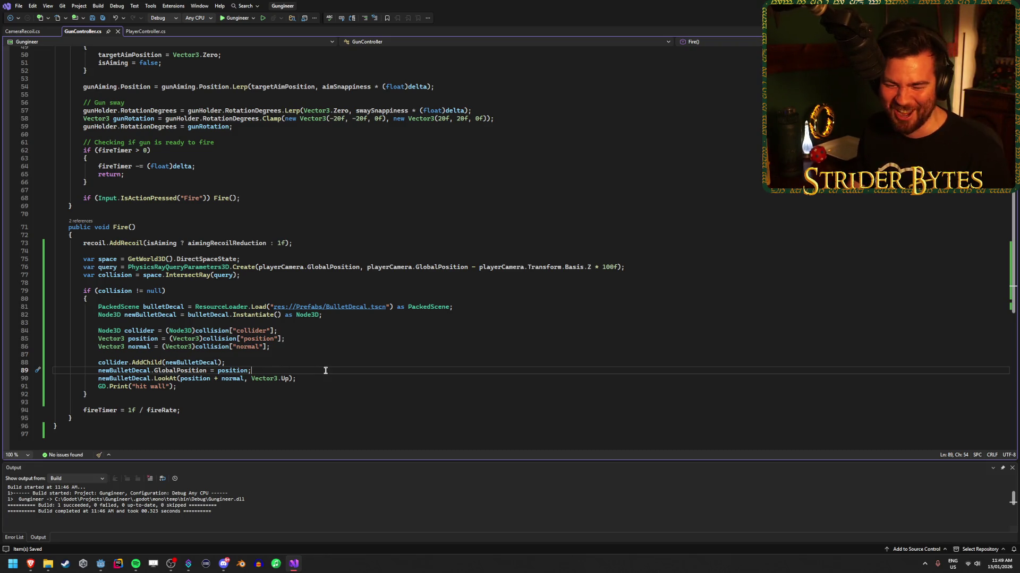
click(108, 569)
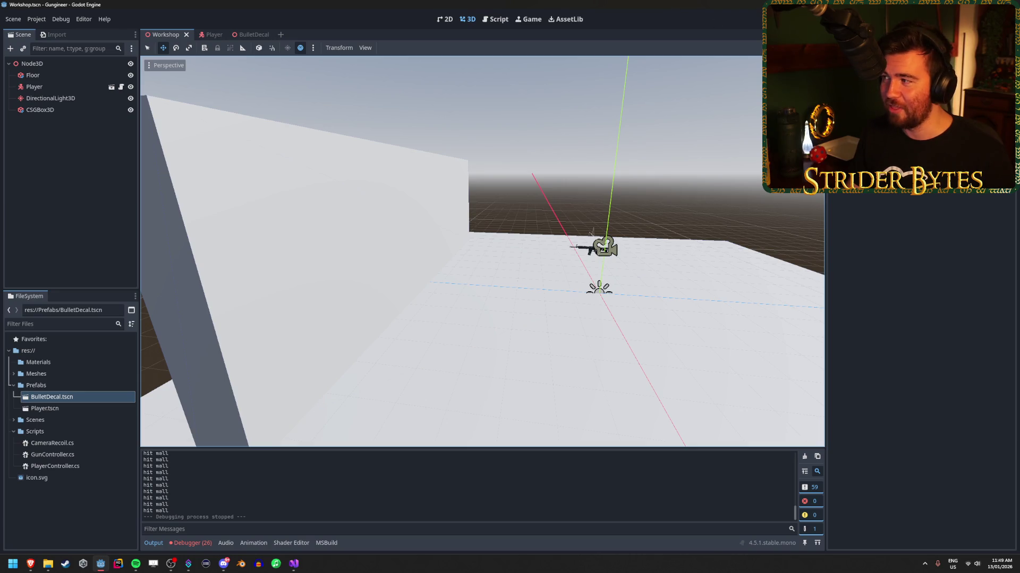
Rerun the game, fire three shots at the wall, stop it, and reopen BulletDecal.tscn.
key(F5)
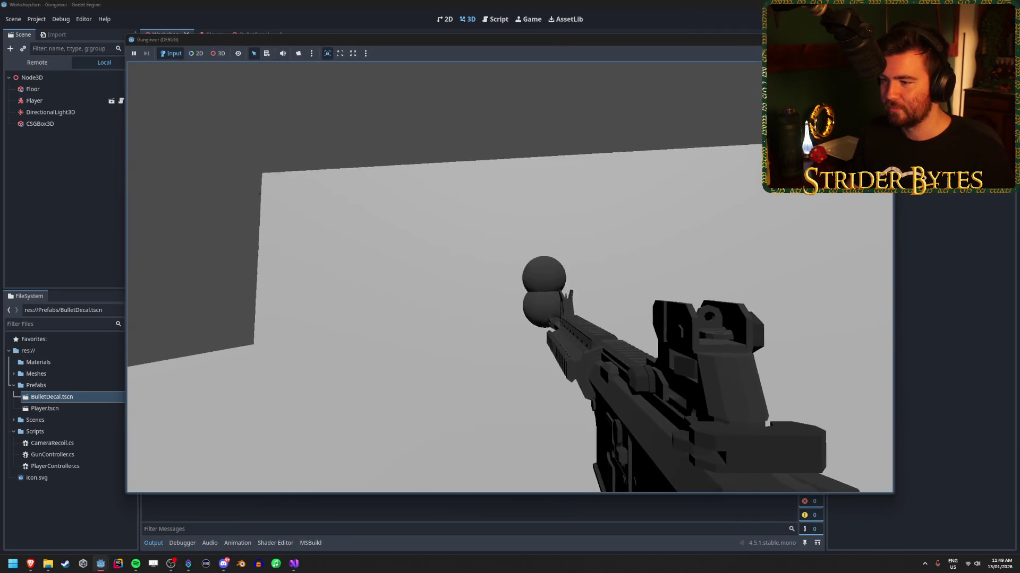
click(510, 277)
click(509, 277)
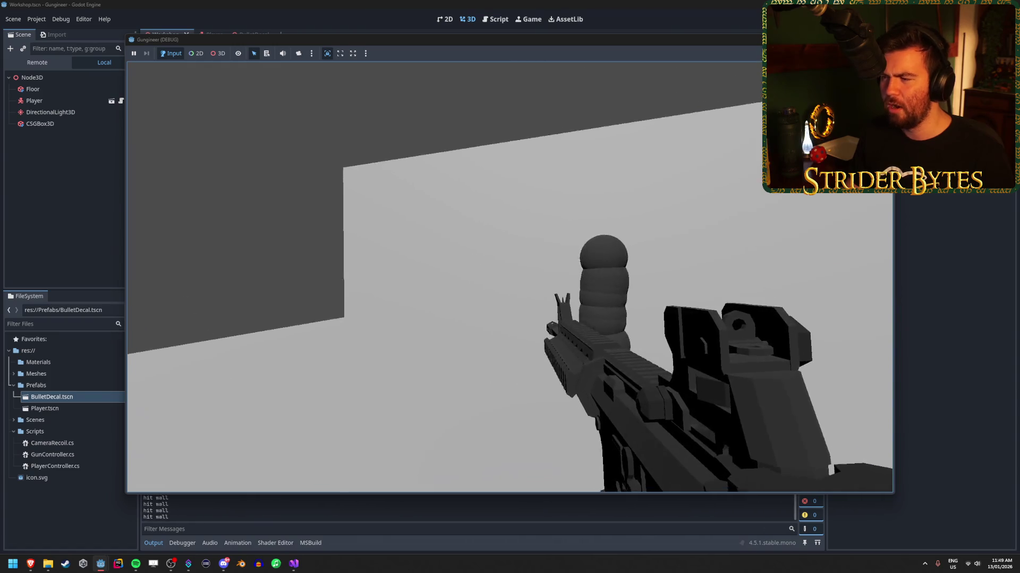
click(510, 278)
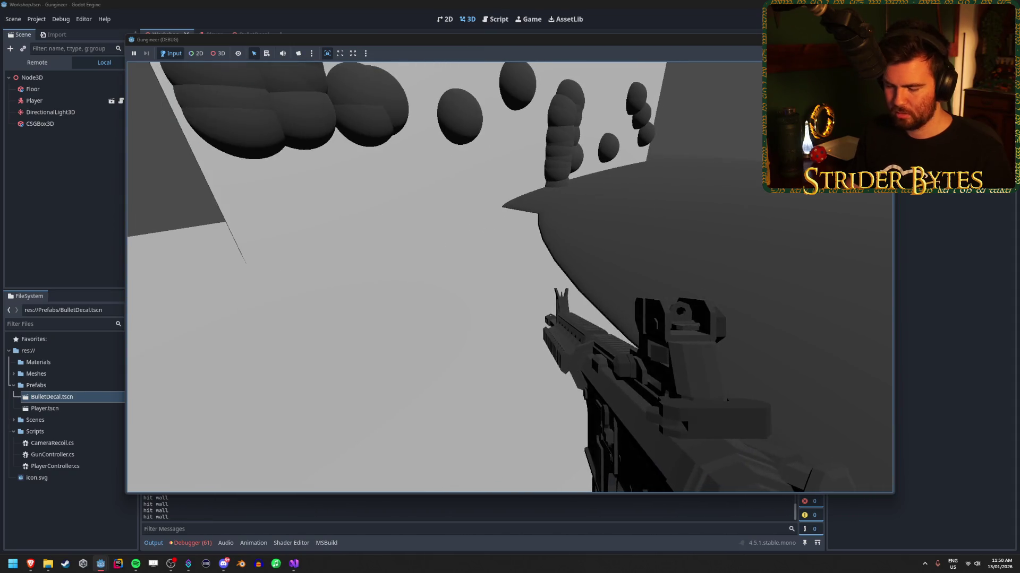
key(Escape)
click(245, 33)
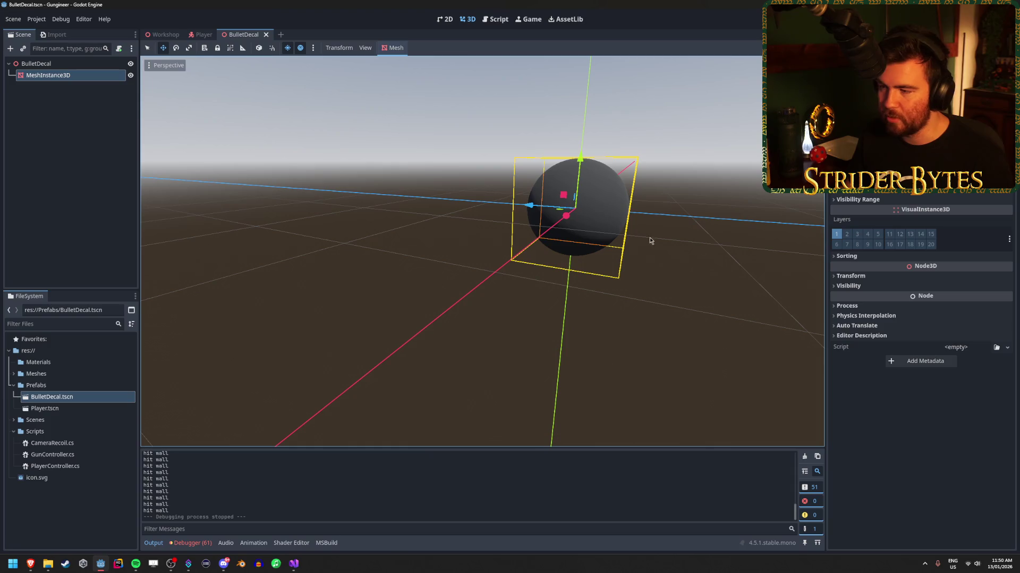
Replace the decal's sphere mesh with a new flat PlaneMesh.
click(1008, 101)
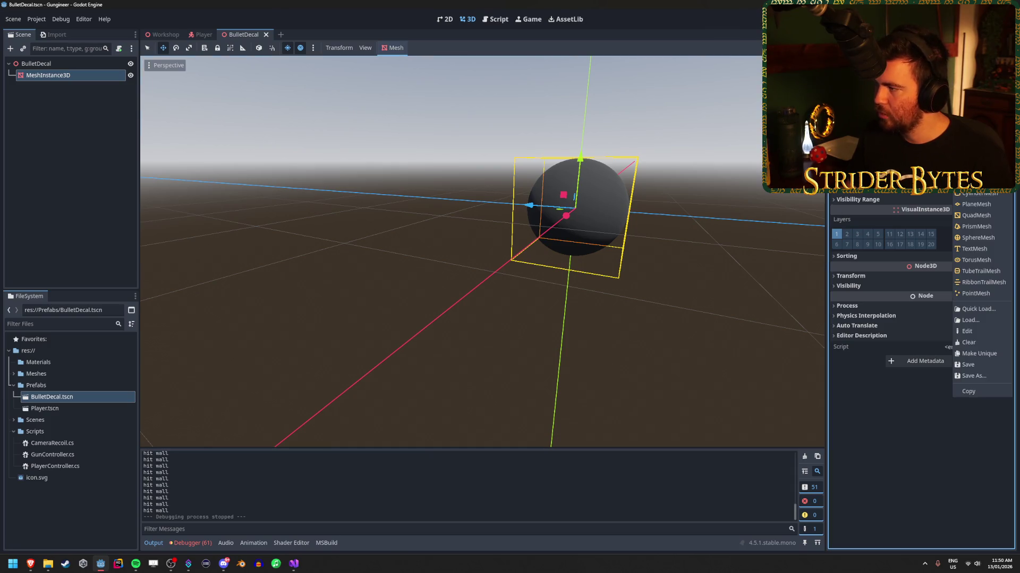
click(987, 215)
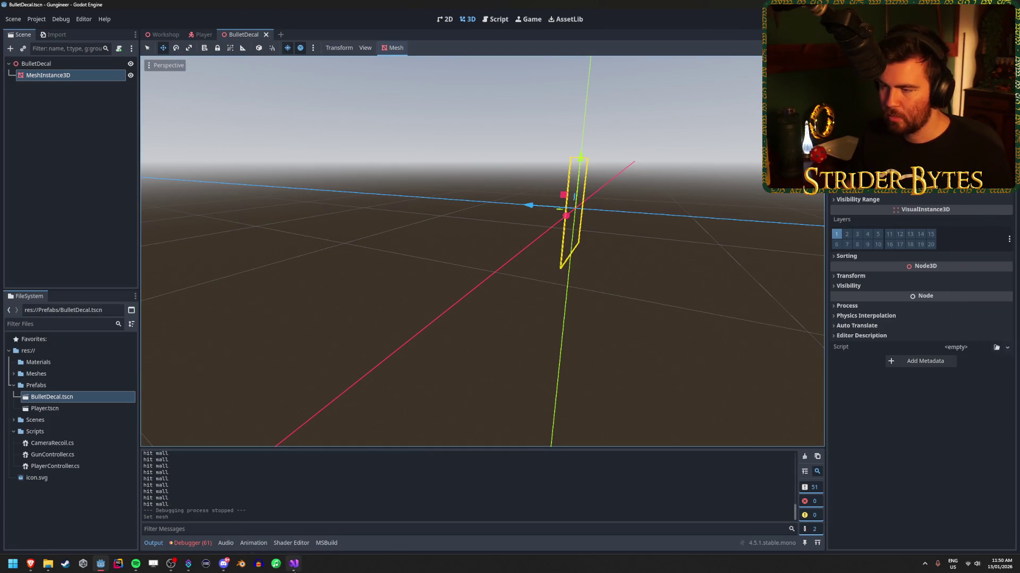
click(294, 567)
mouse_move(176, 569)
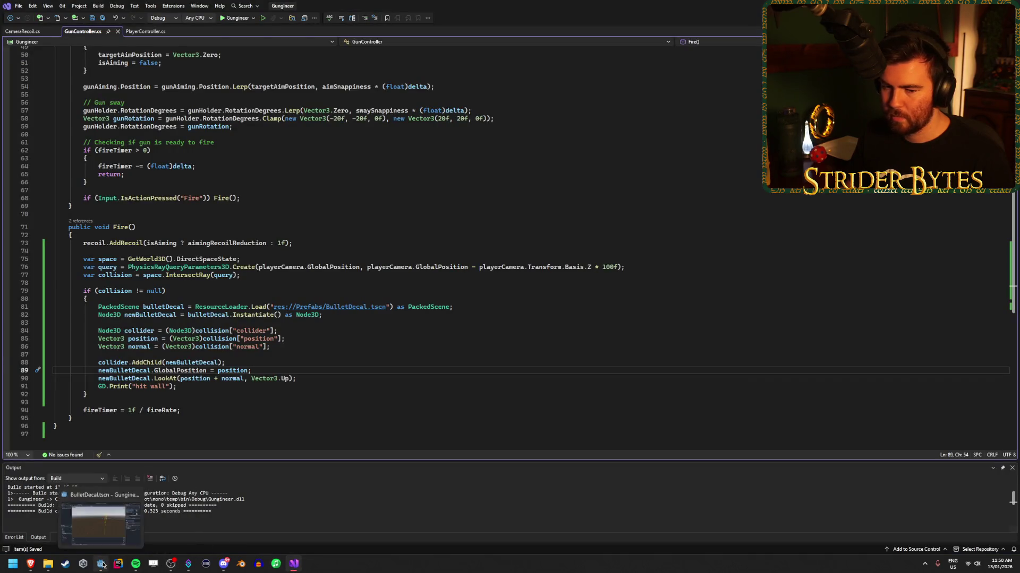
click(101, 520)
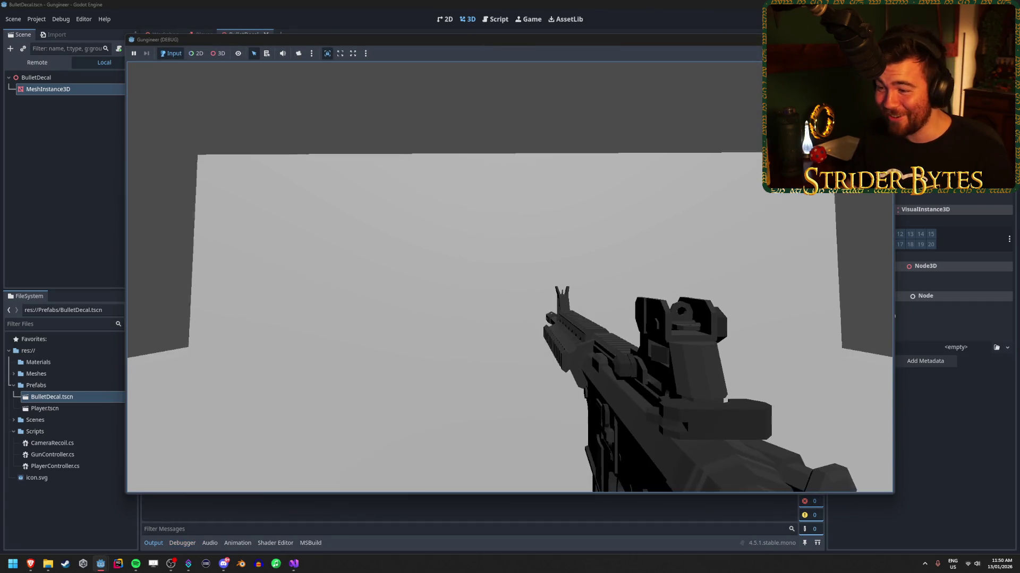
Fire four test shots at the wall, then stop the game with F8.
click(509, 277)
click(510, 277)
click(510, 277)
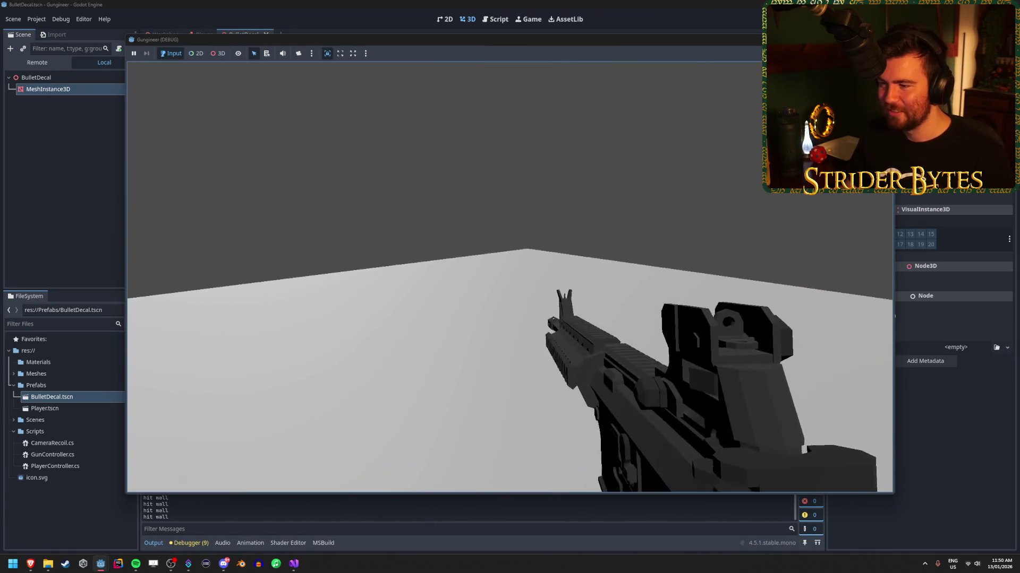
click(510, 277)
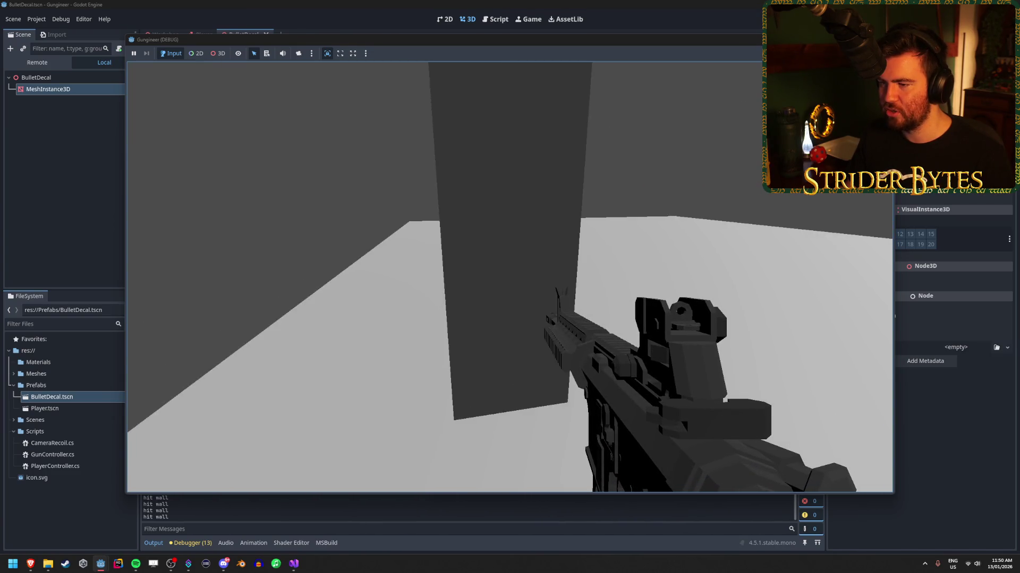
key(F8)
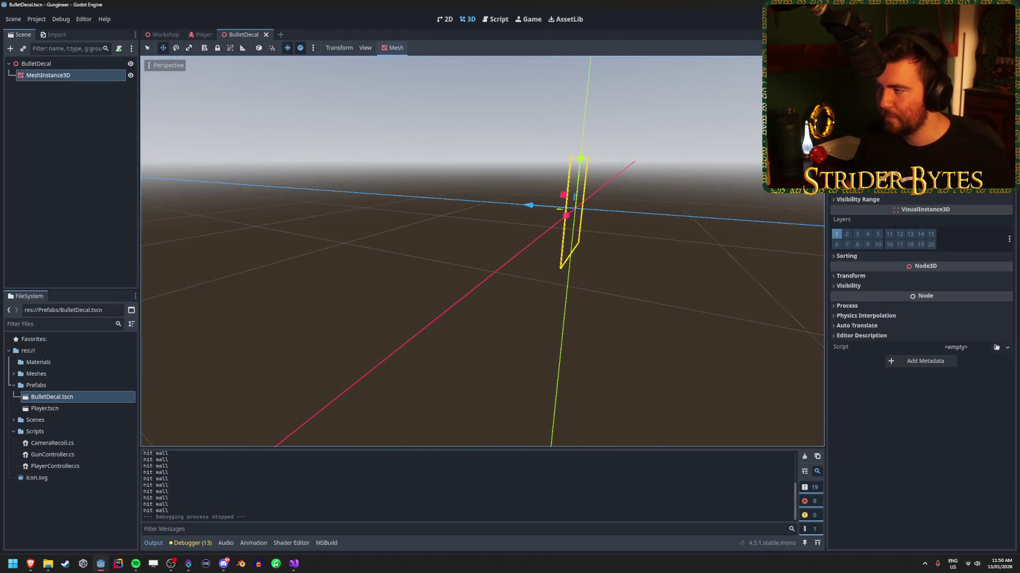
Rotate the decal plane about -165 degrees, then fire four shots to place flat decals.
mouse_move(403, 160)
mouse_down()
mouse_move(266, 81)
mouse_move(223, 107)
mouse_move(428, 243)
mouse_up()
mouse_move(392, 274)
mouse_down()
mouse_move(485, 280)
mouse_move(683, 255)
mouse_move(393, 120)
mouse_move(314, 134)
mouse_move(346, 129)
mouse_up()
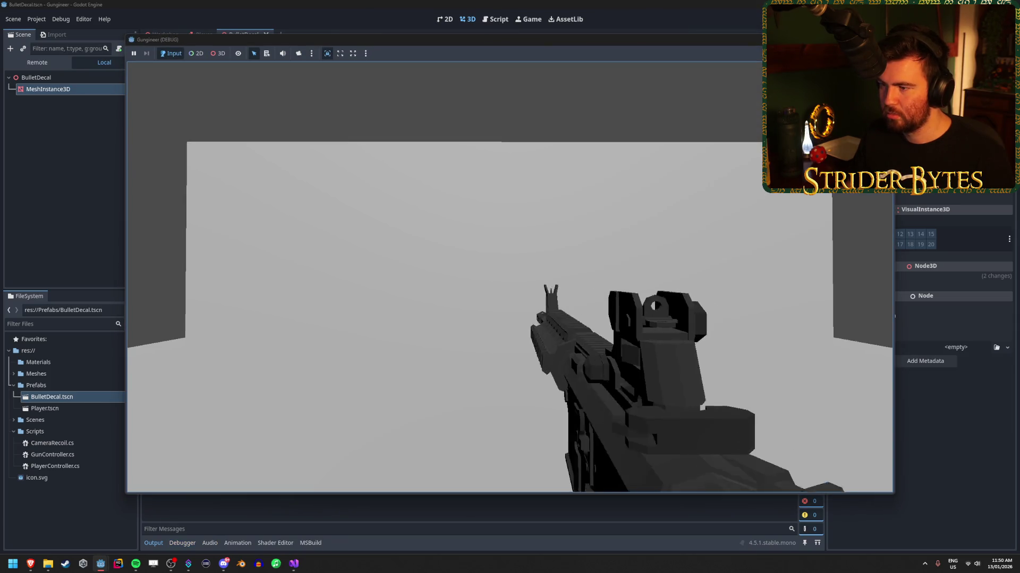
click(510, 277)
click(509, 277)
click(510, 277)
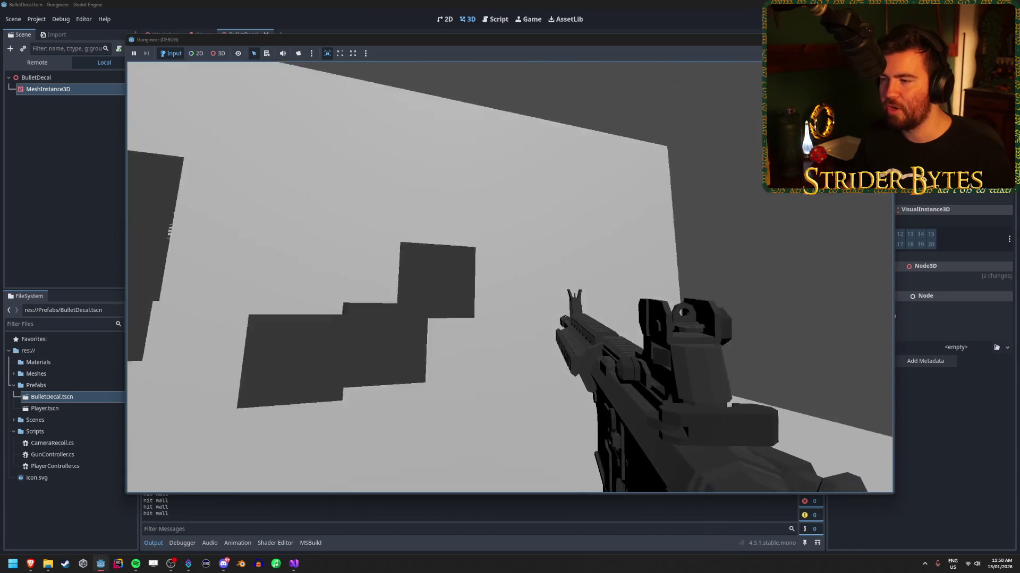
click(509, 277)
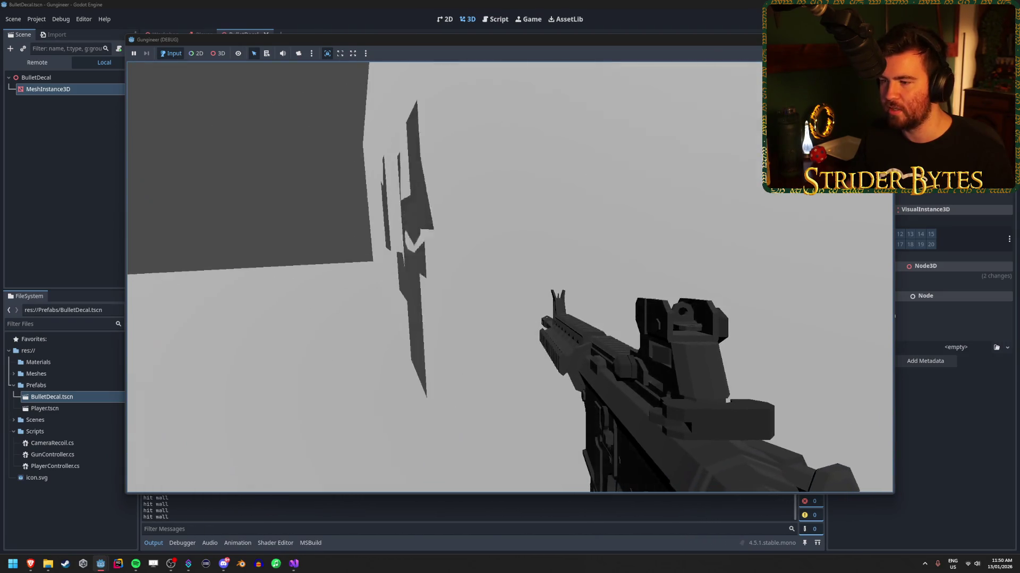
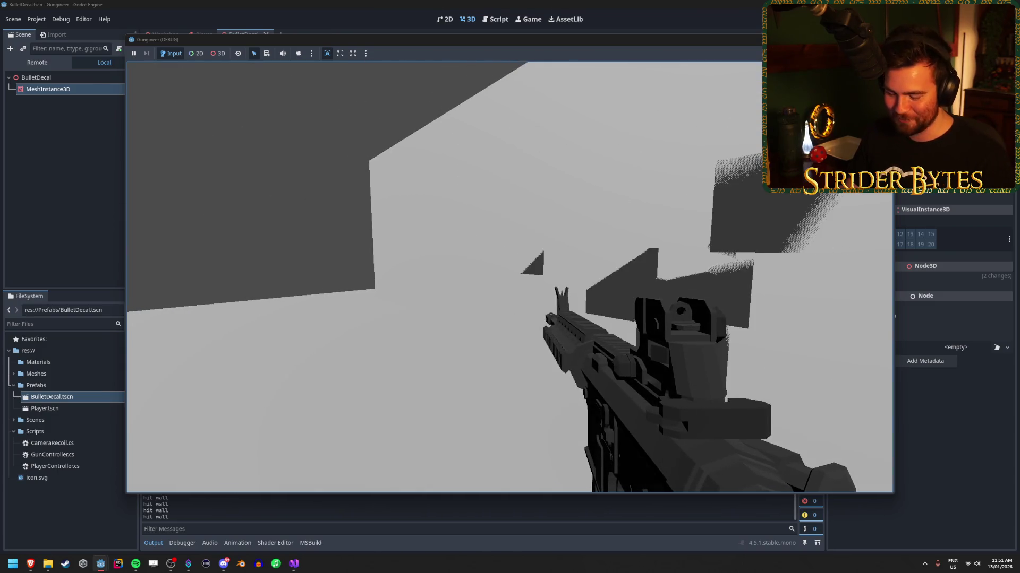
Stop the game, offset the decal plane's Z position to -0.01 and save BulletDecal.
key(F8)
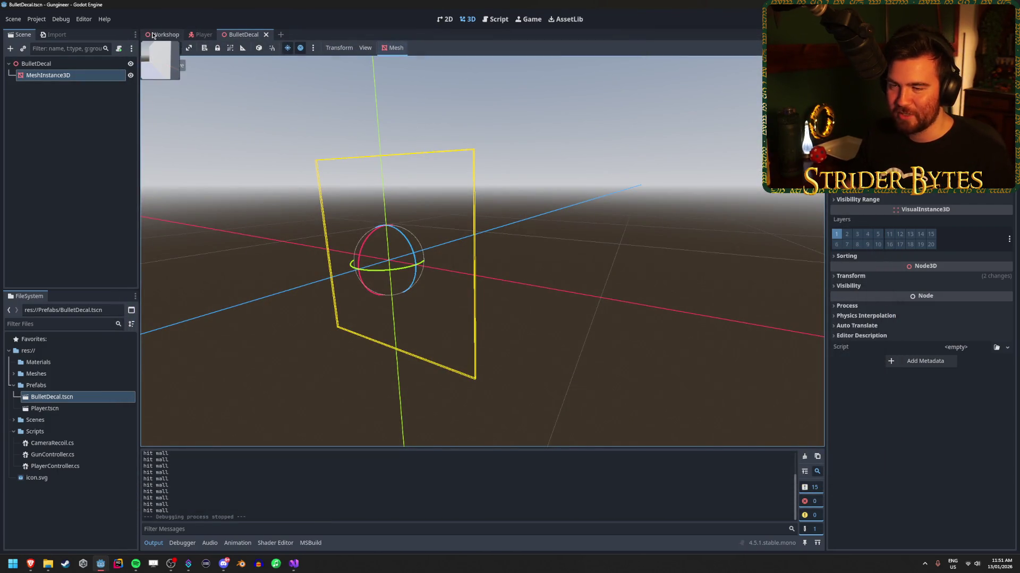
drag(530, 234, 536, 244)
key(w)
click(851, 277)
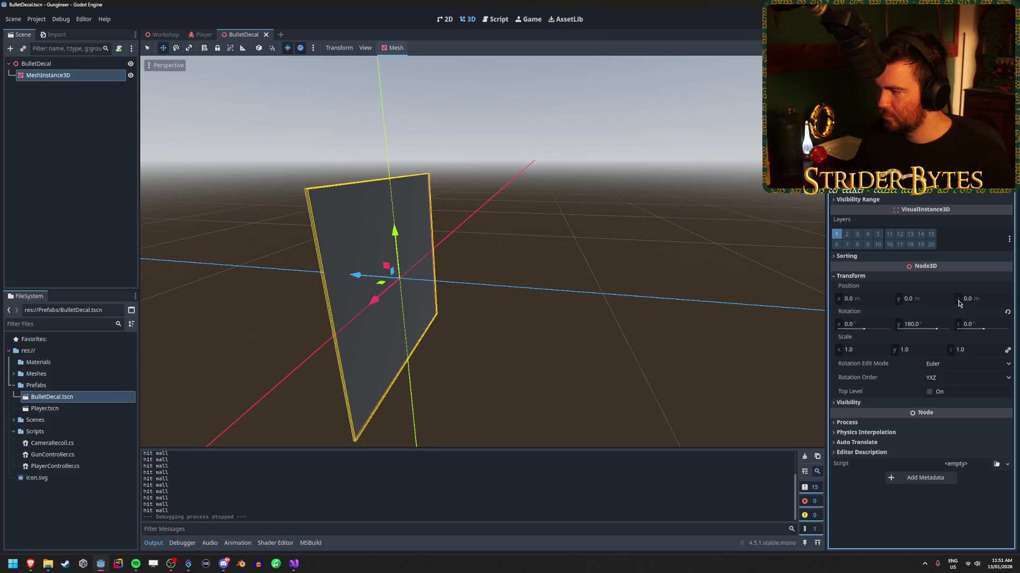
drag(959, 303, 980, 303)
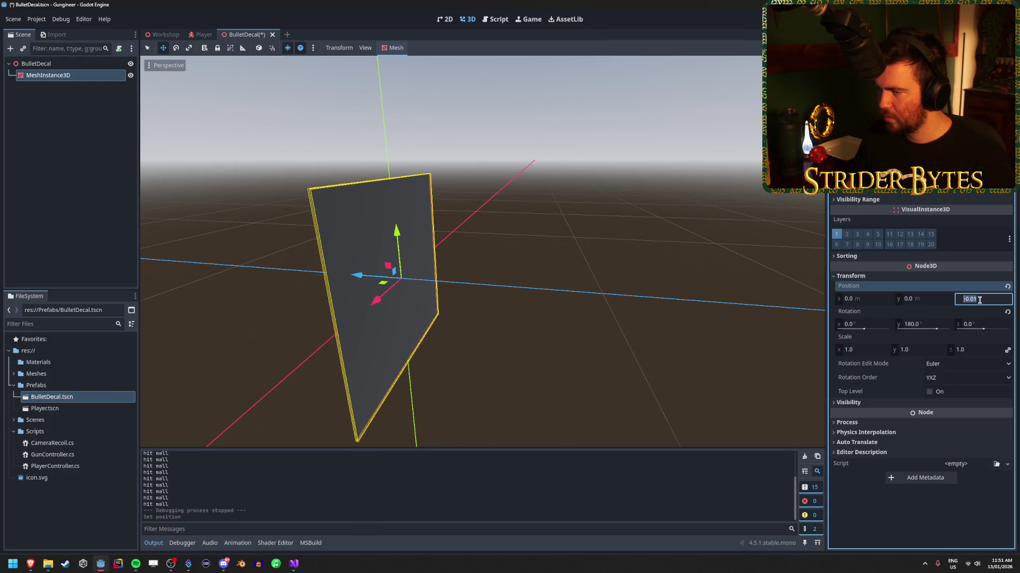
key(ctrl+s)
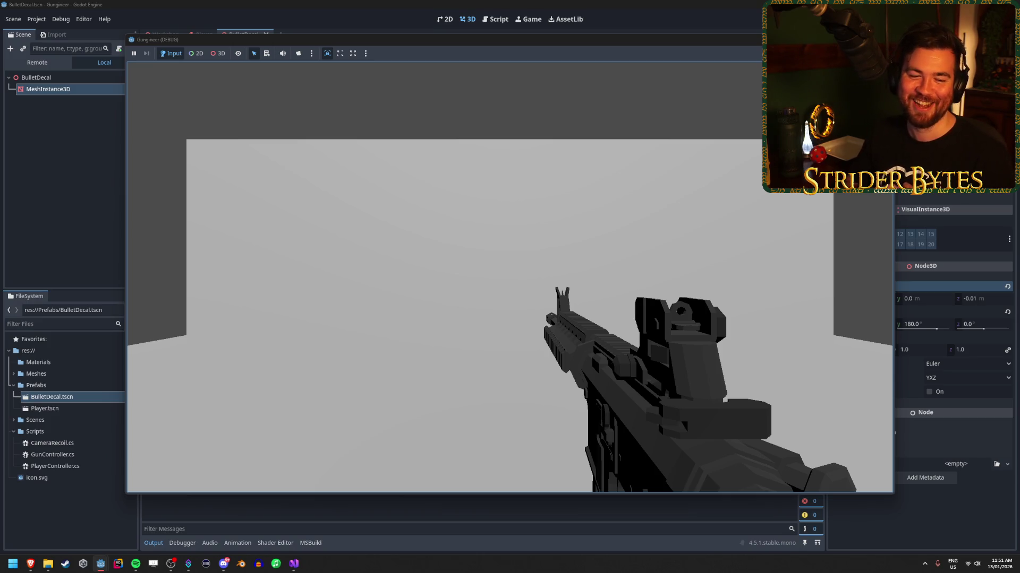
Fire four shots at the wall and walk back and forth to inspect the decals.
click(509, 276)
click(509, 276)
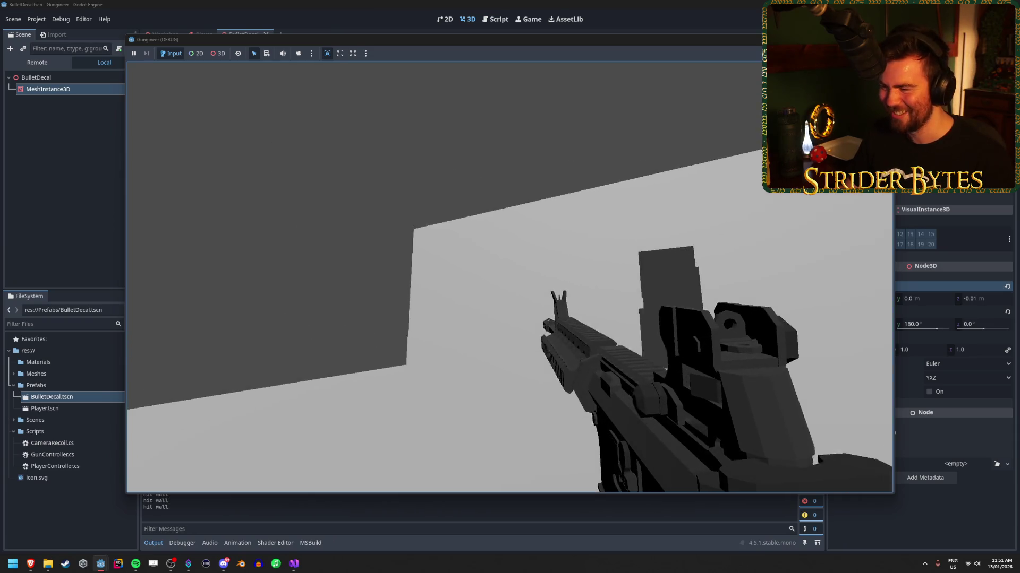
click(509, 276)
click(510, 276)
key(s)
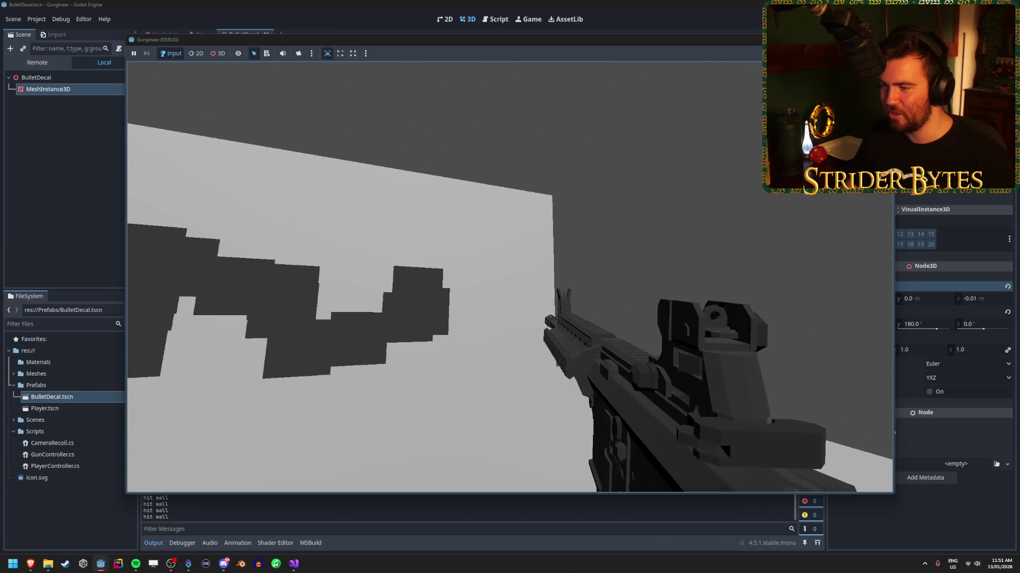
key(w)
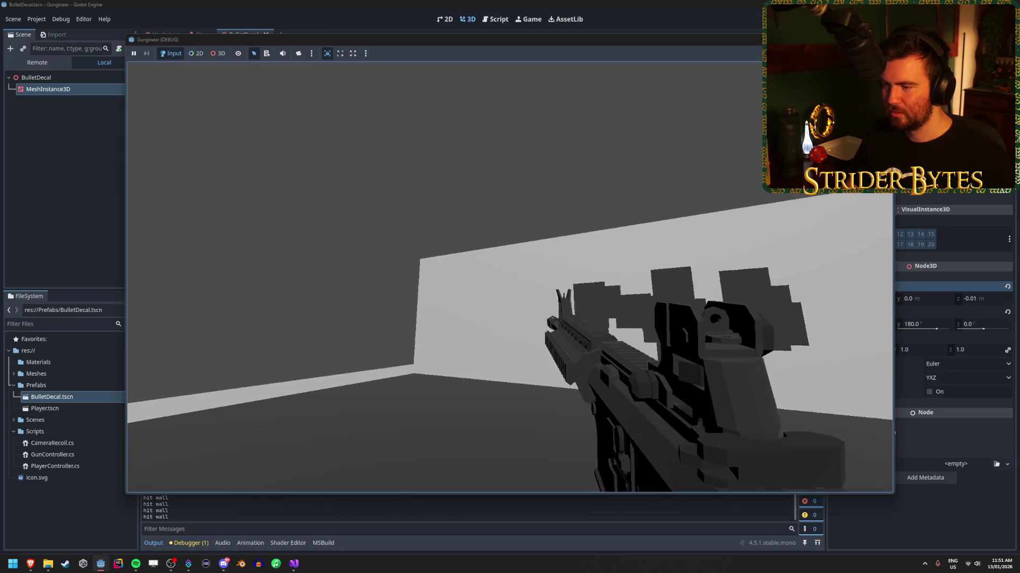
key(s)
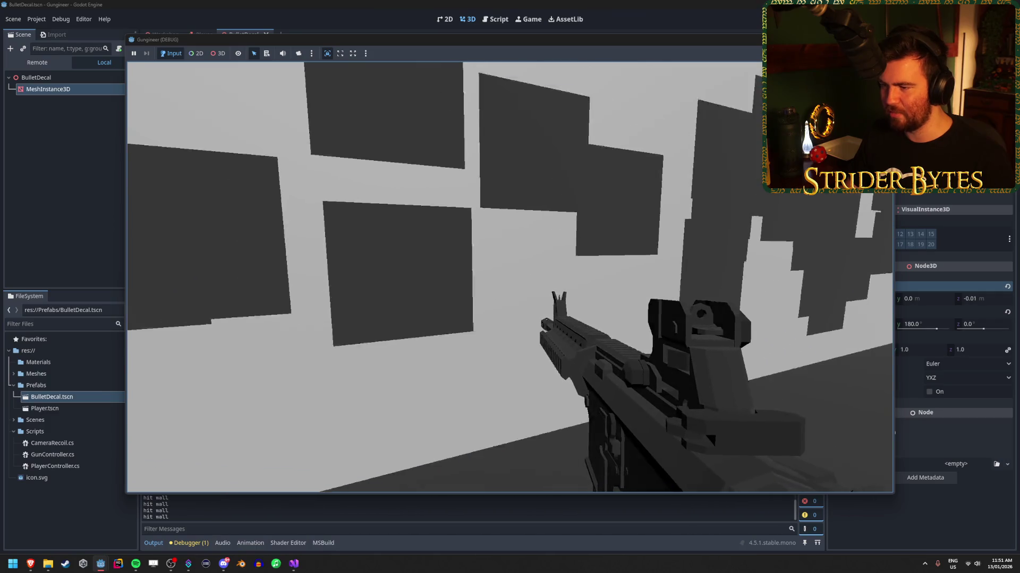
Quit the game and orbit toward the decal plane to edit its scale.
key(Escape)
drag(510, 277, 808, 360)
click(855, 350)
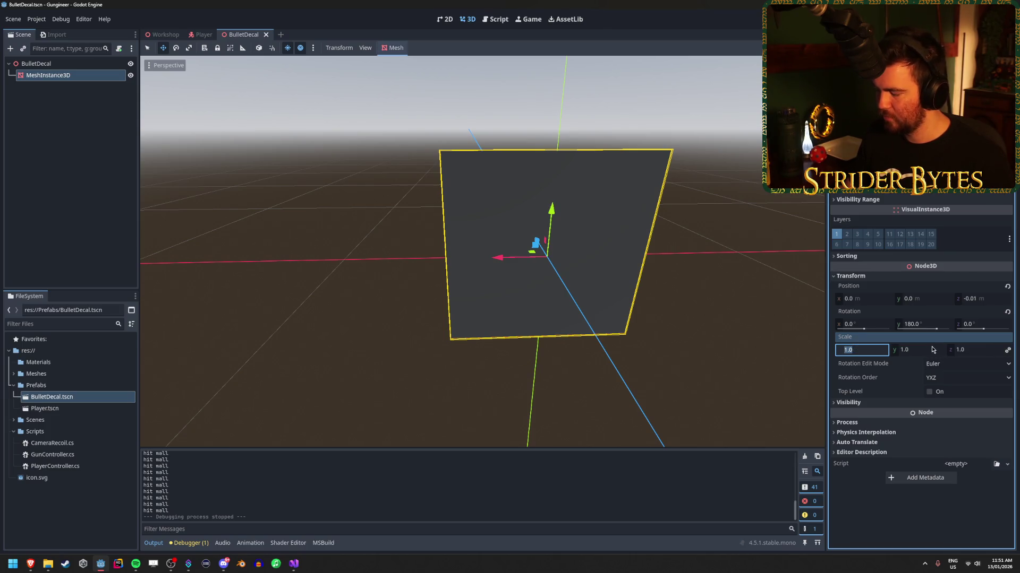
Scale the decal to 0.1 on all axes, shoot lines of holes, then stop the game.
text(0.1)
key(Return)
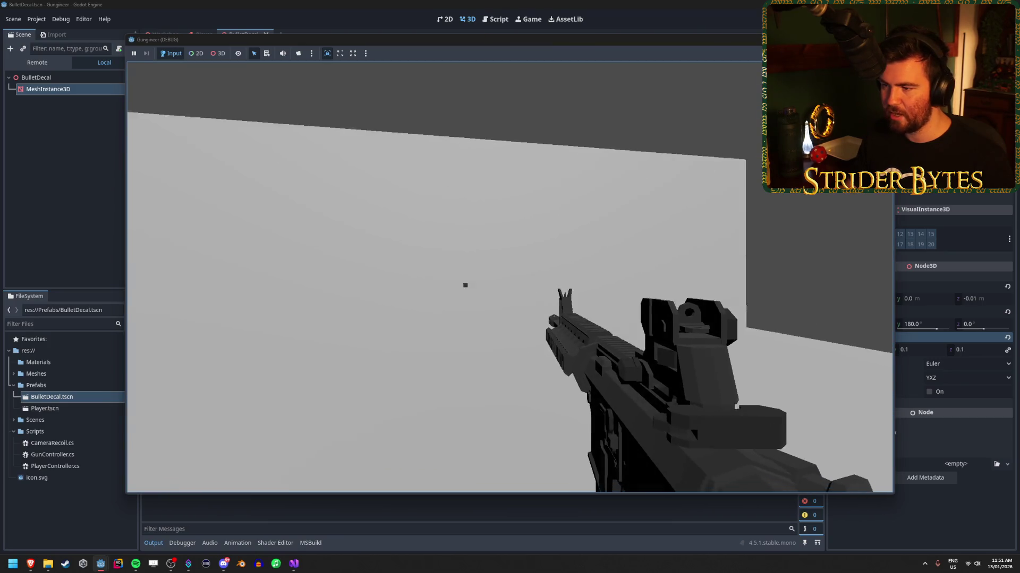
drag(466, 285, 447, 340)
mouse_move(509, 276)
mouse_down()
mouse_move(424, 279)
mouse_move(552, 287)
mouse_move(499, 279)
mouse_move(512, 271)
mouse_move(541, 282)
mouse_move(499, 266)
mouse_move(499, 276)
mouse_move(481, 276)
mouse_move(510, 277)
mouse_up()
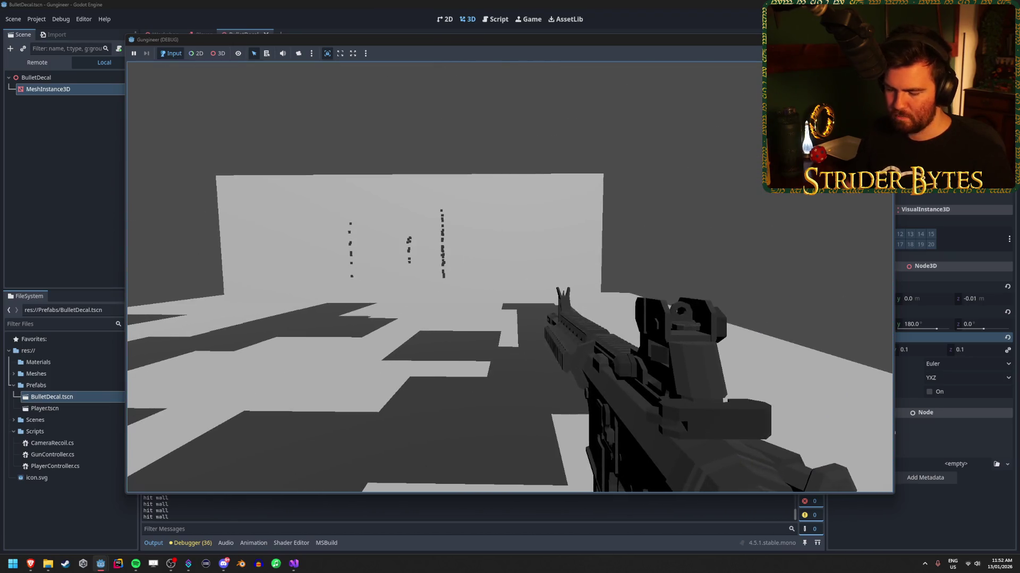
key(F8)
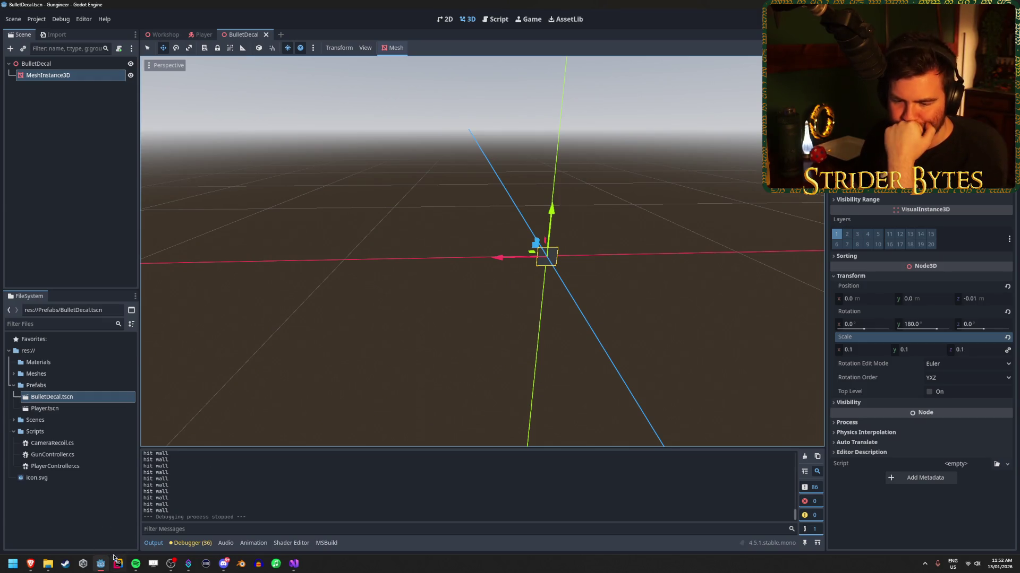
Check the PhysicsDirectSpaceState3D docs and the bullet-hole tutorial, then return to GunController.cs.
mouse_move(173, 567)
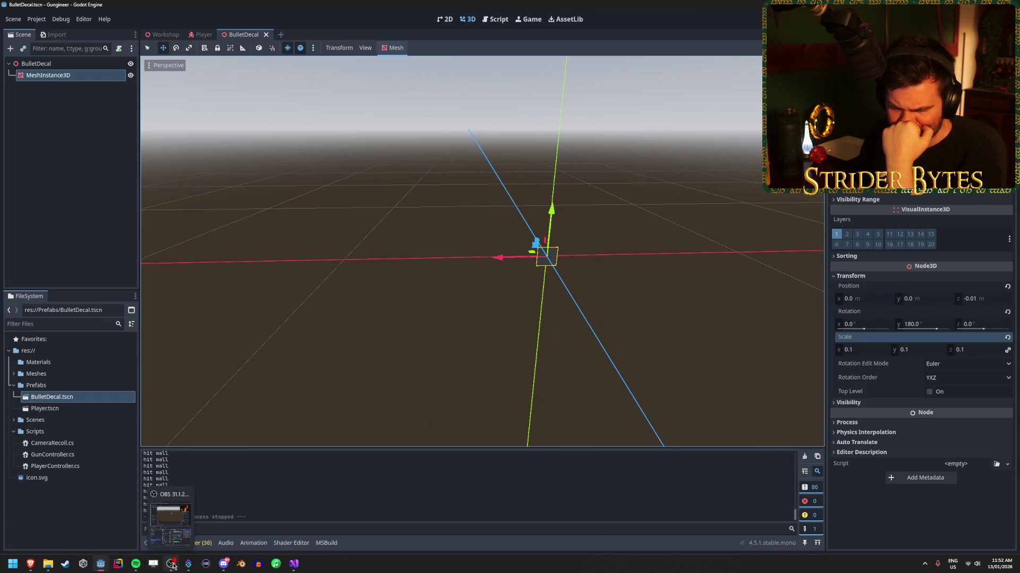
mouse_move(32, 569)
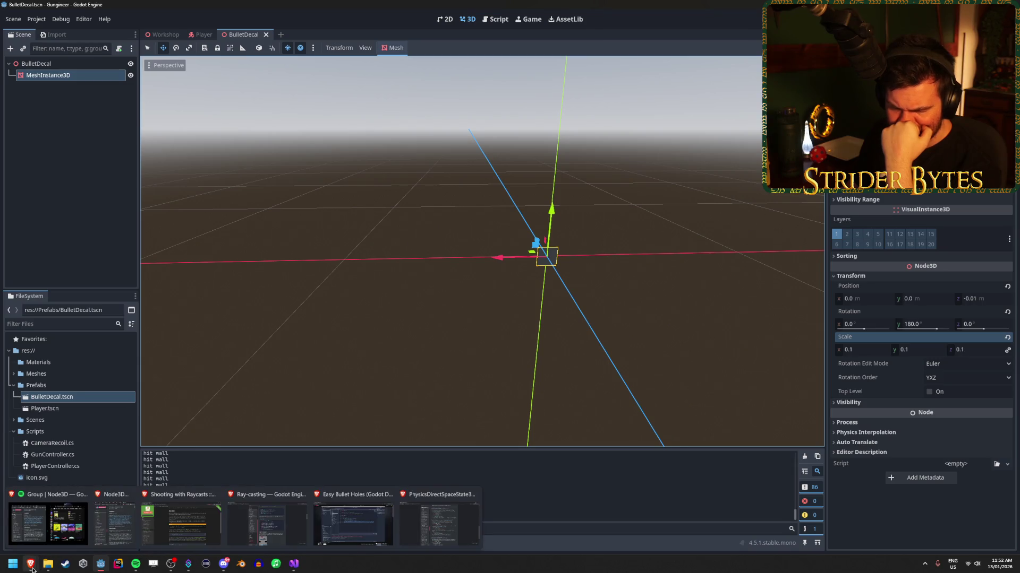
click(440, 537)
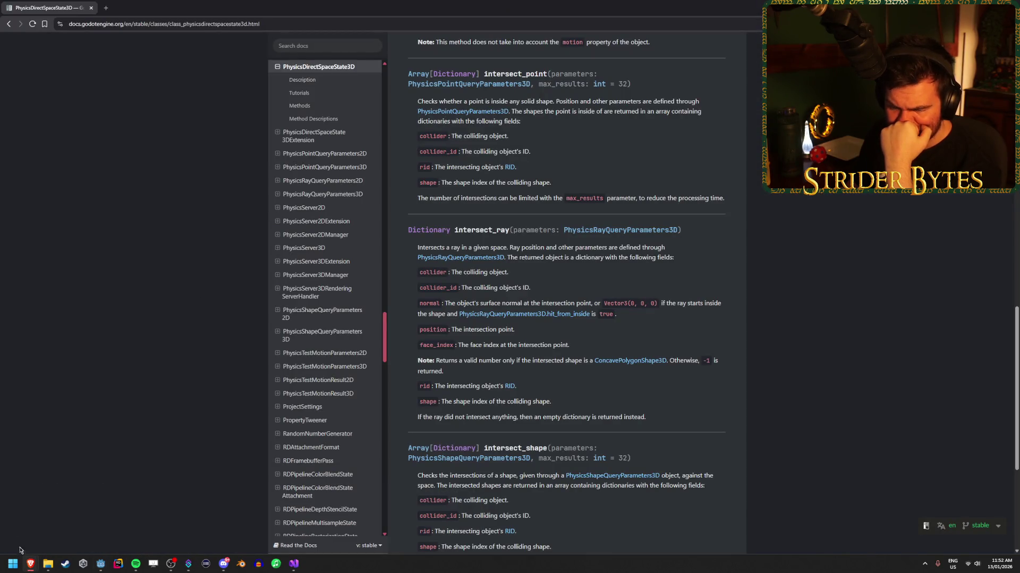
mouse_move(27, 568)
click(364, 531)
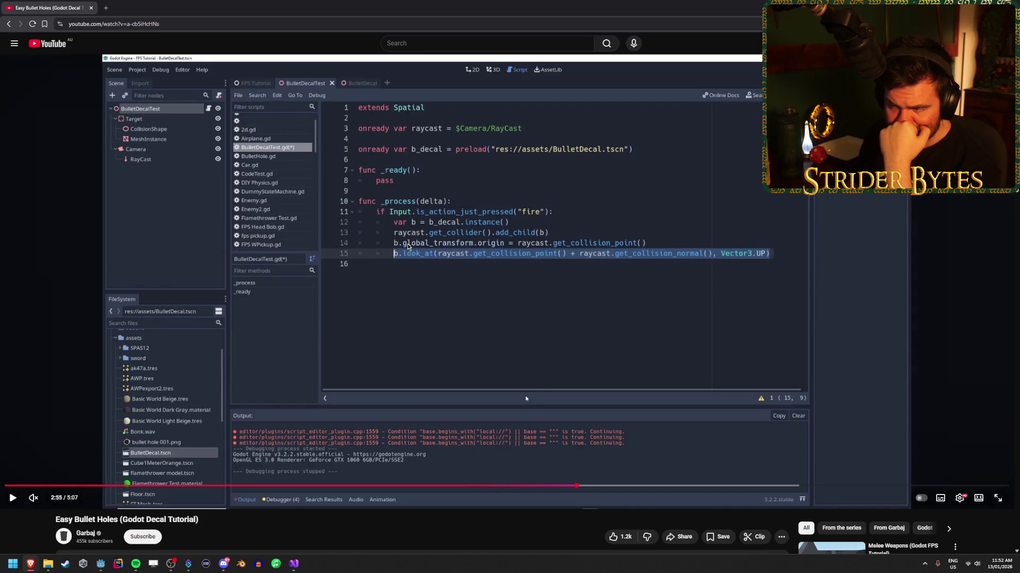
click(296, 566)
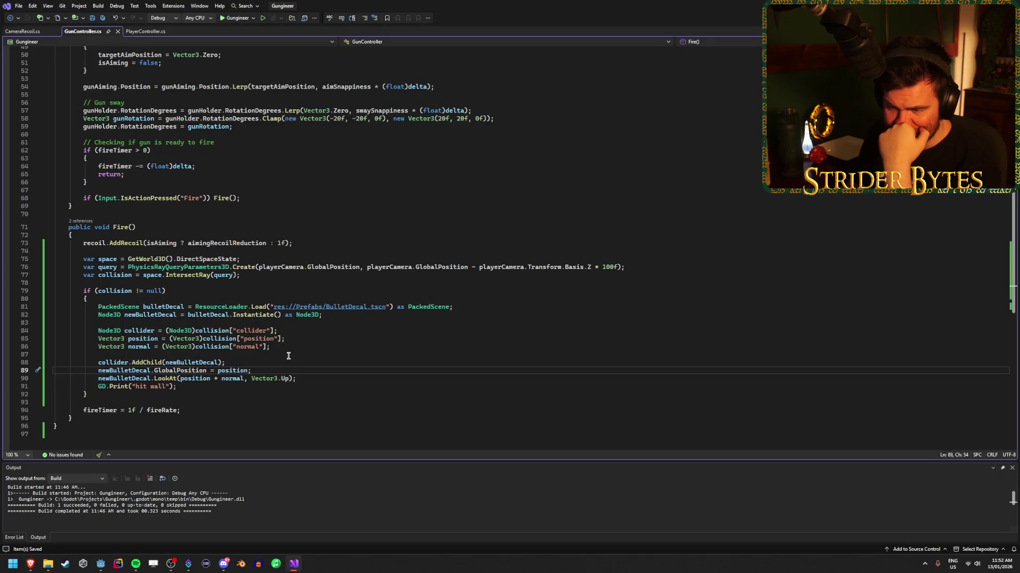
Replace GlobalPosition on line 89 with GlobalTransform.Origin using IntelliSense completion.
click(206, 371)
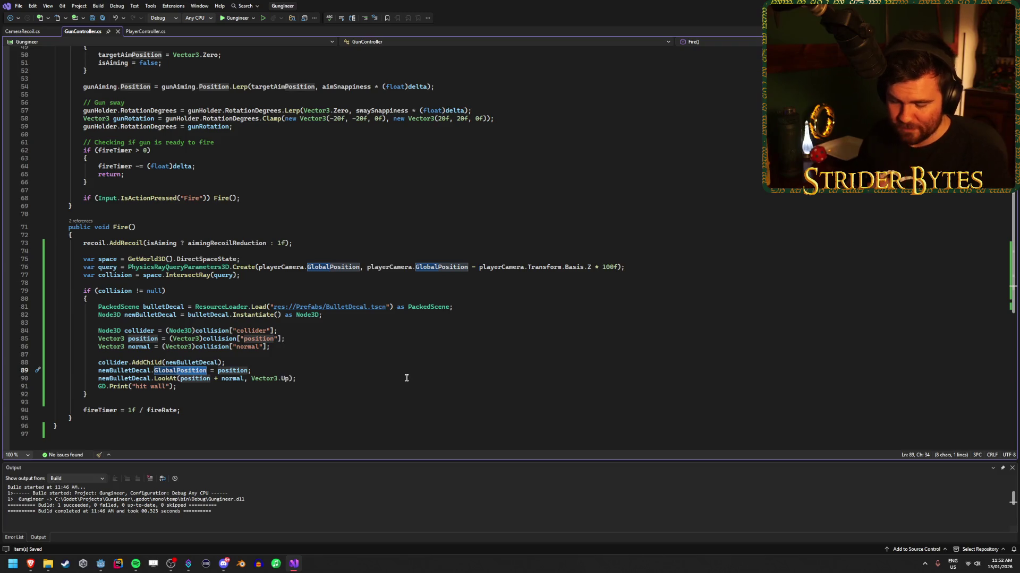
text(T)
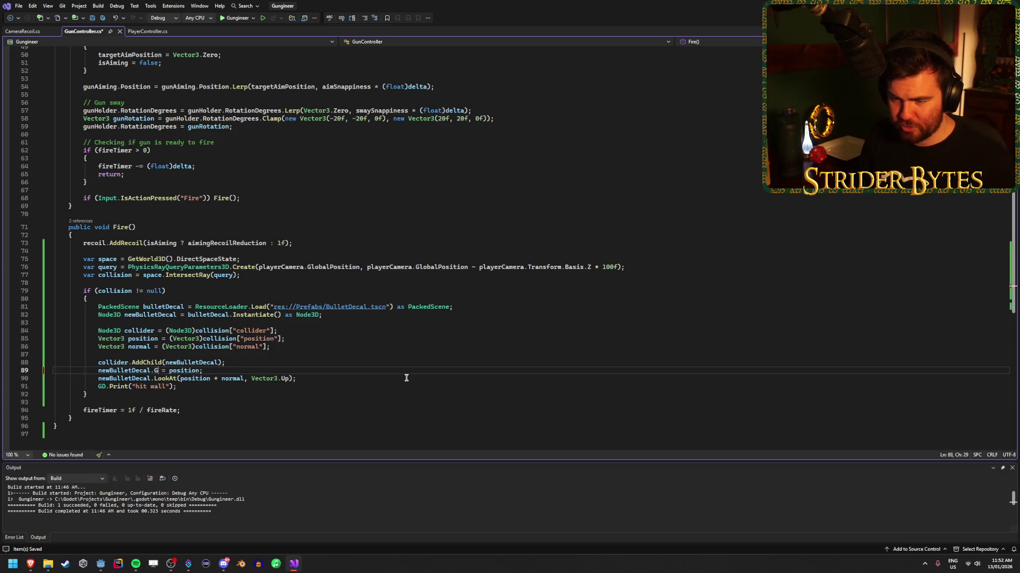
text(glo)
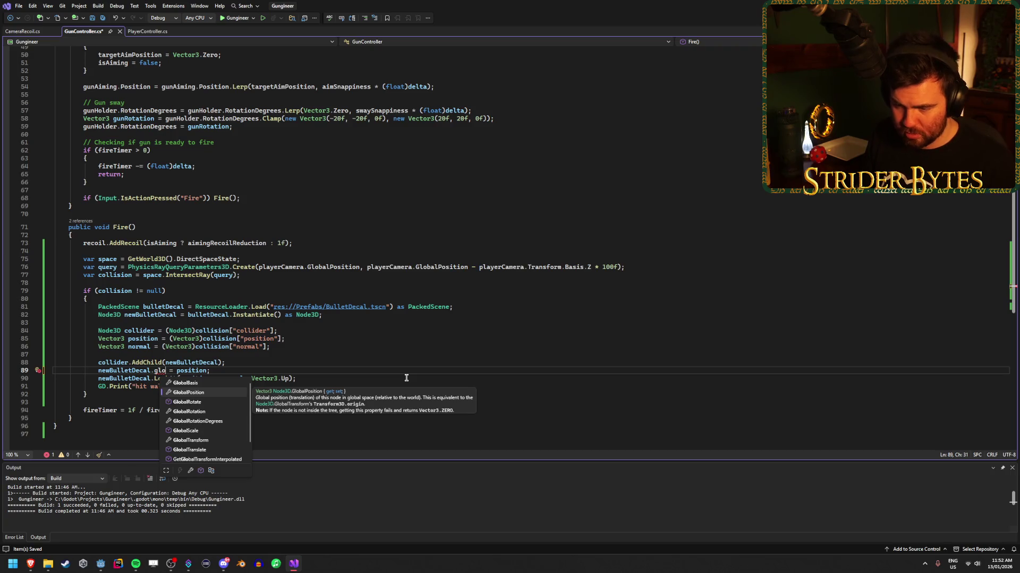
key(Down)
key(Down)
key(Down)
text(.or)
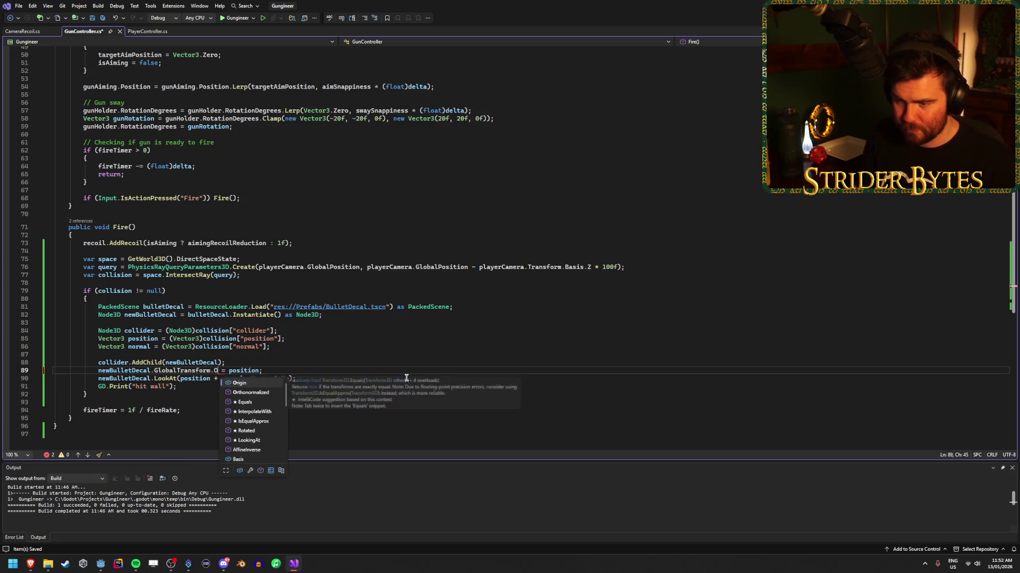
key(Tab)
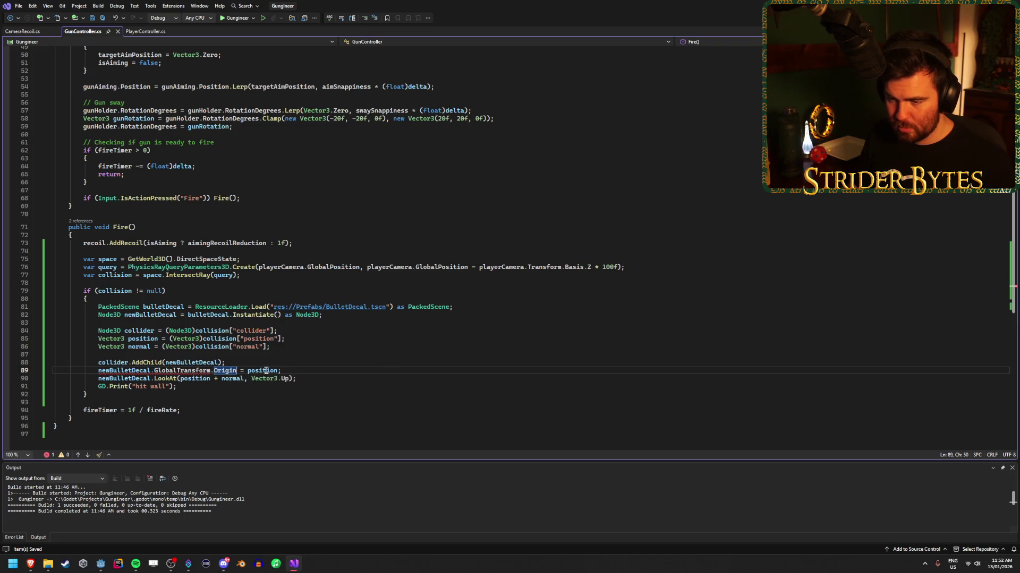
mouse_move(195, 373)
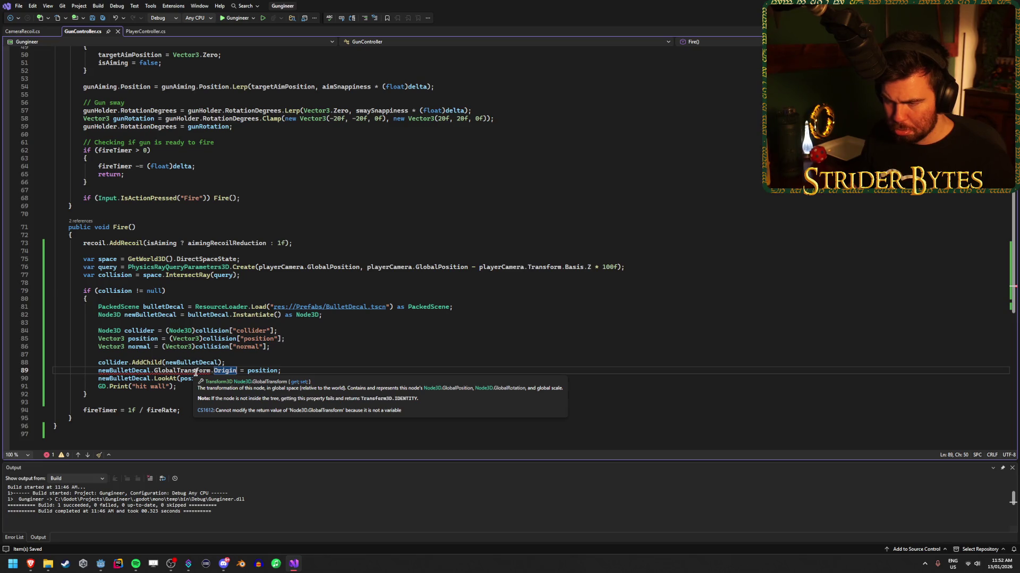
mouse_move(137, 370)
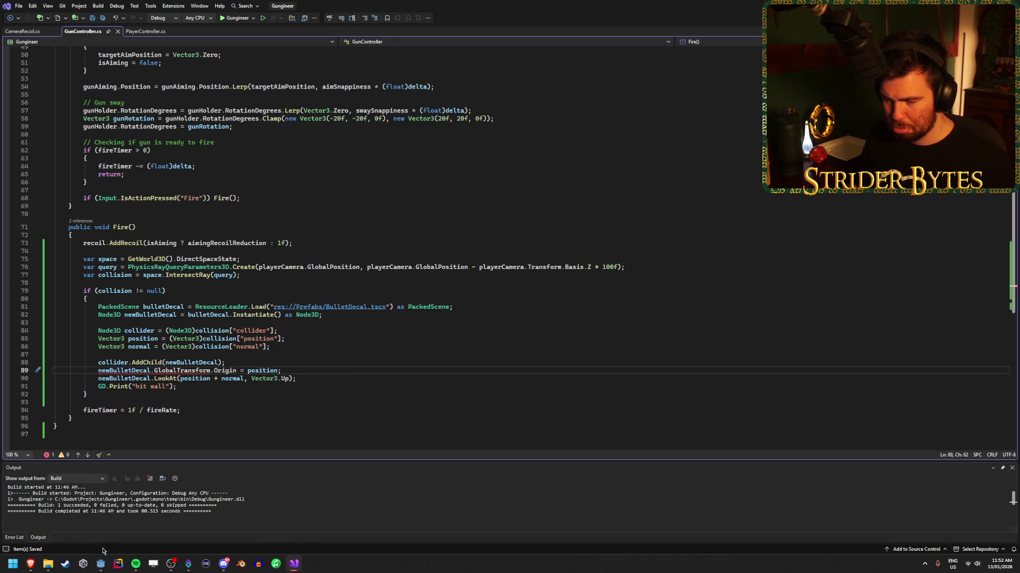
Scrub the tutorial video to its decal placement code at 2:54, then return to Visual Studio.
mouse_move(103, 569)
mouse_move(31, 564)
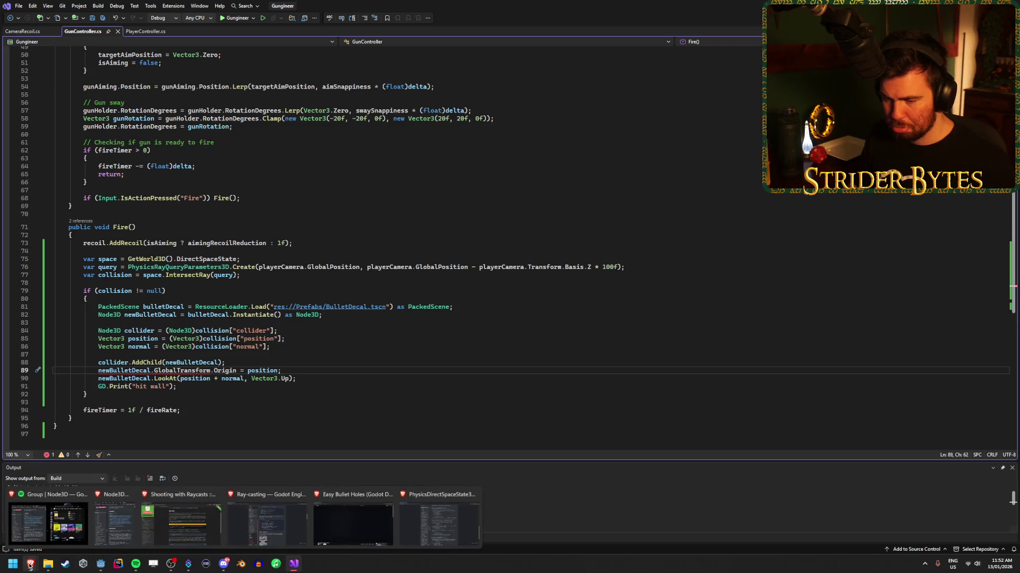
click(355, 541)
drag(607, 486, 906, 486)
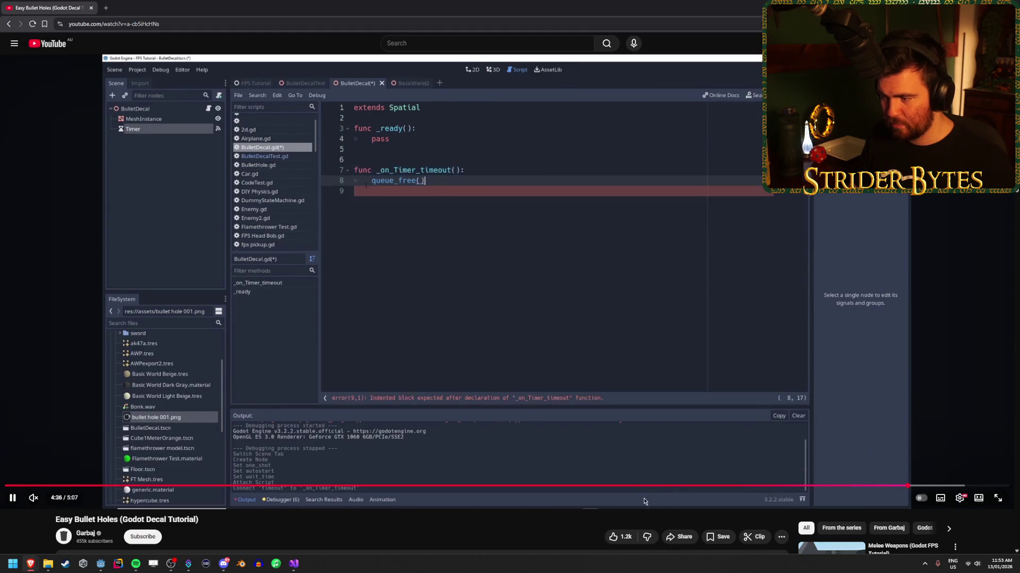
click(654, 486)
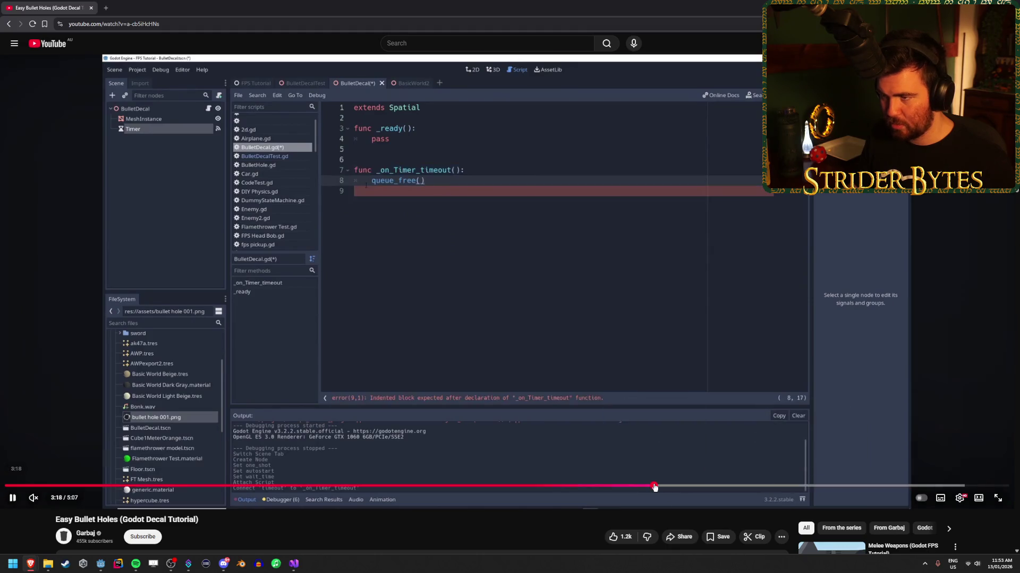
drag(676, 487, 530, 486)
click(462, 487)
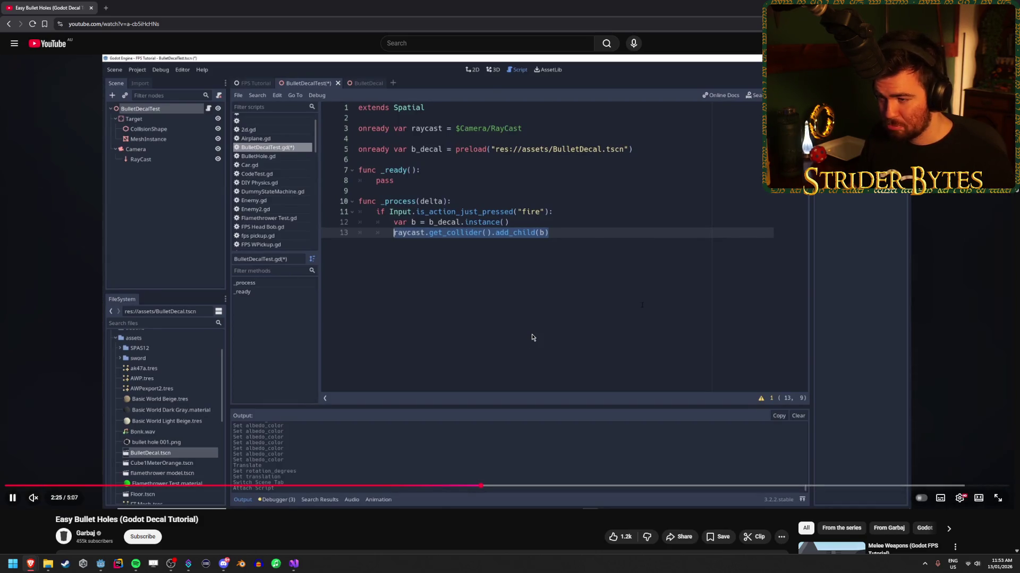
click(509, 486)
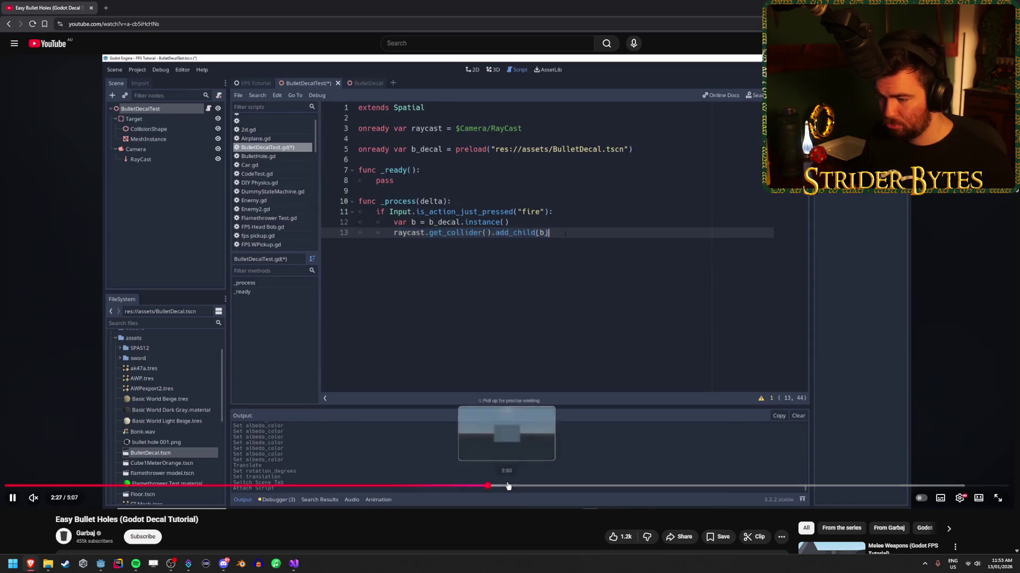
click(573, 486)
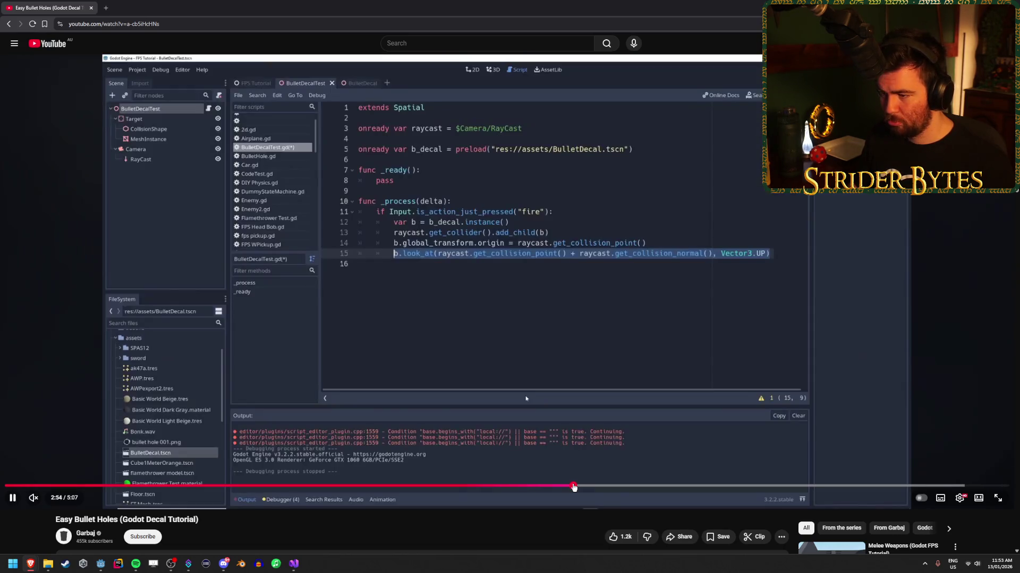
click(513, 377)
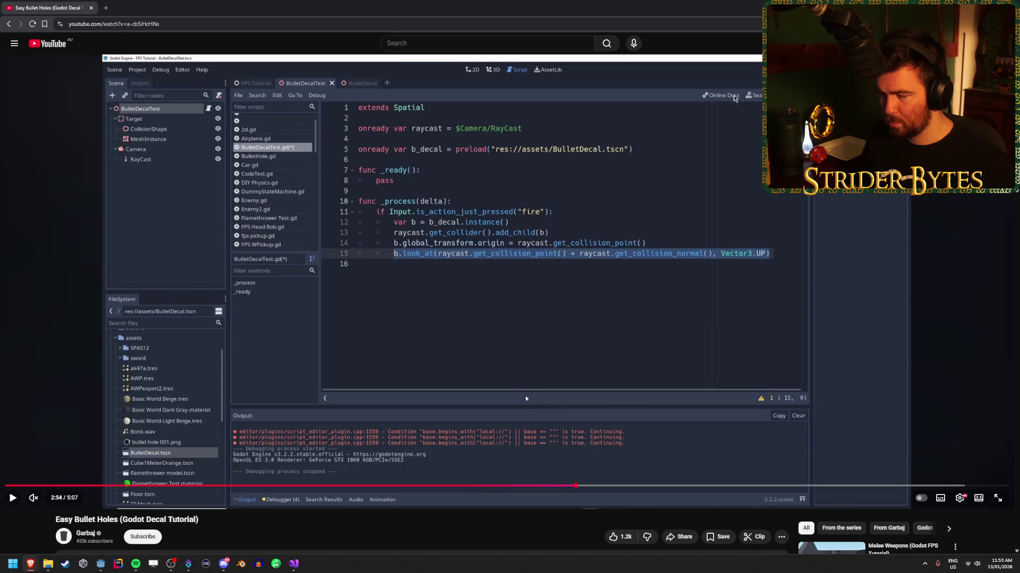
key(alt+Tab)
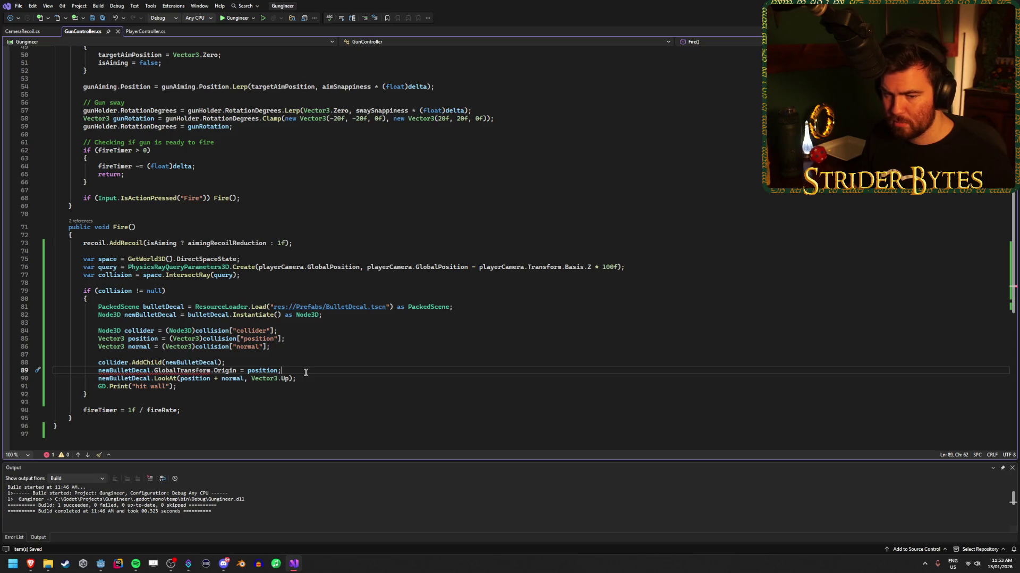
Change line 89 back to newBulletDecal.GlobalPosition = position and save GunController.cs.
click(236, 371)
key(BackSpace)
key(BackSpace)
key(BackSpace)
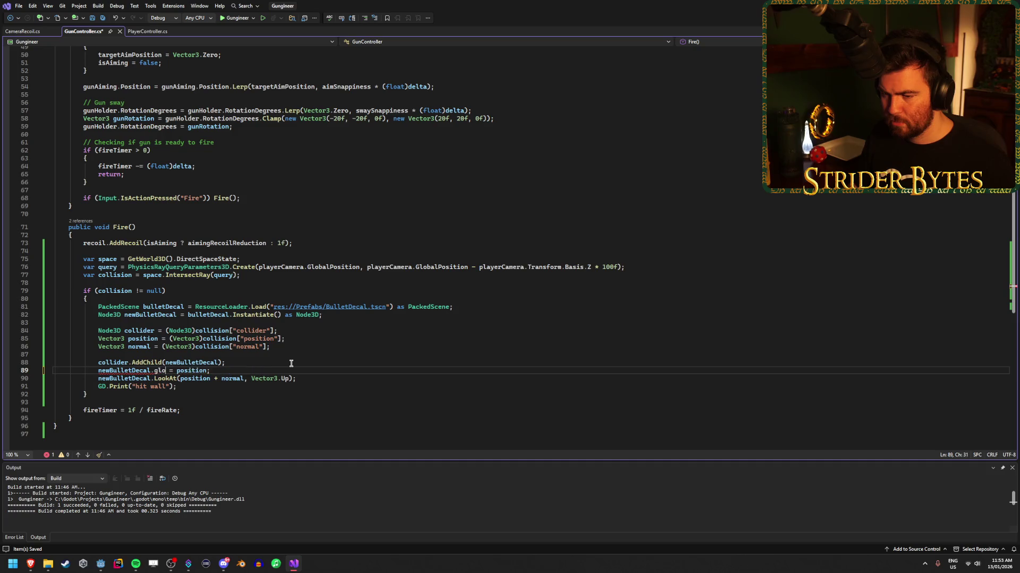
text(lobalTra)
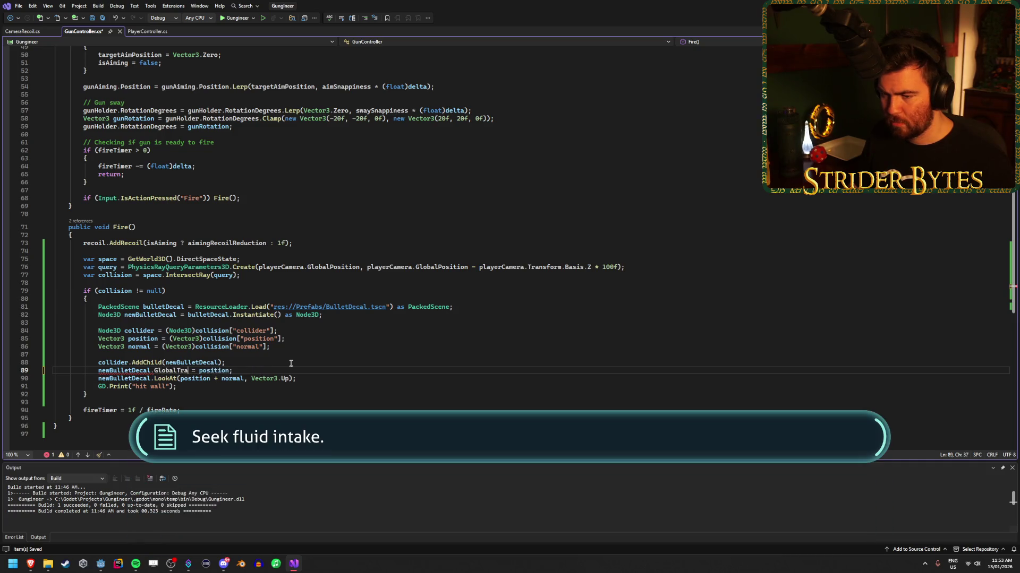
text(lPosition)
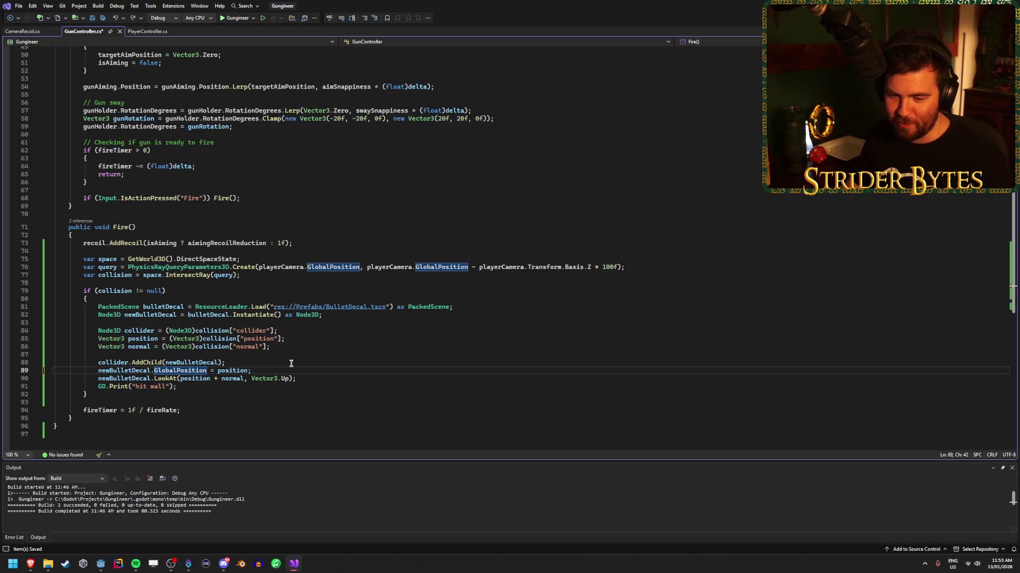
click(332, 375)
key(ctrl+s)
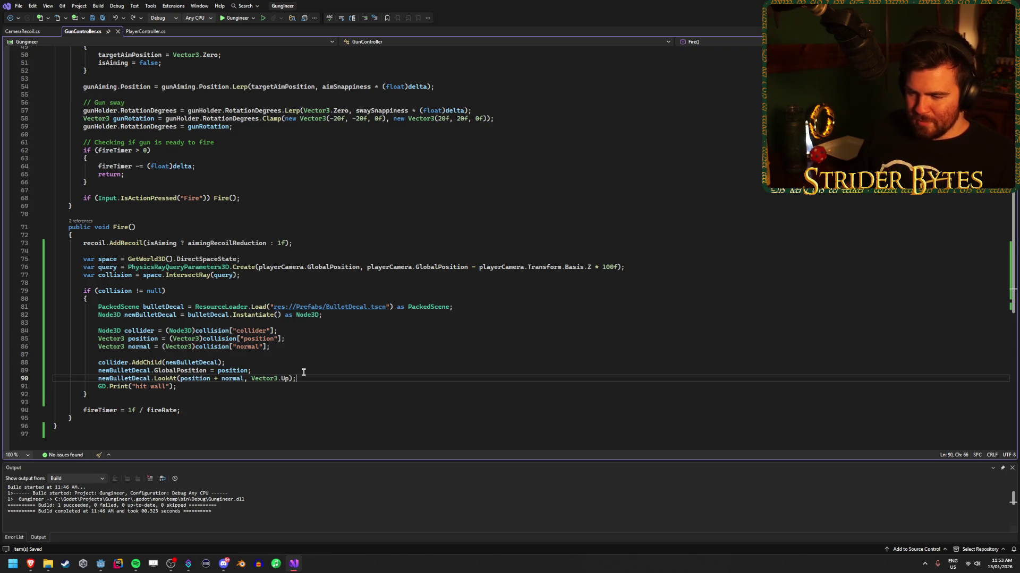
Inspect the GlobalPosition usage and the position variable's type on line 89.
click(169, 370)
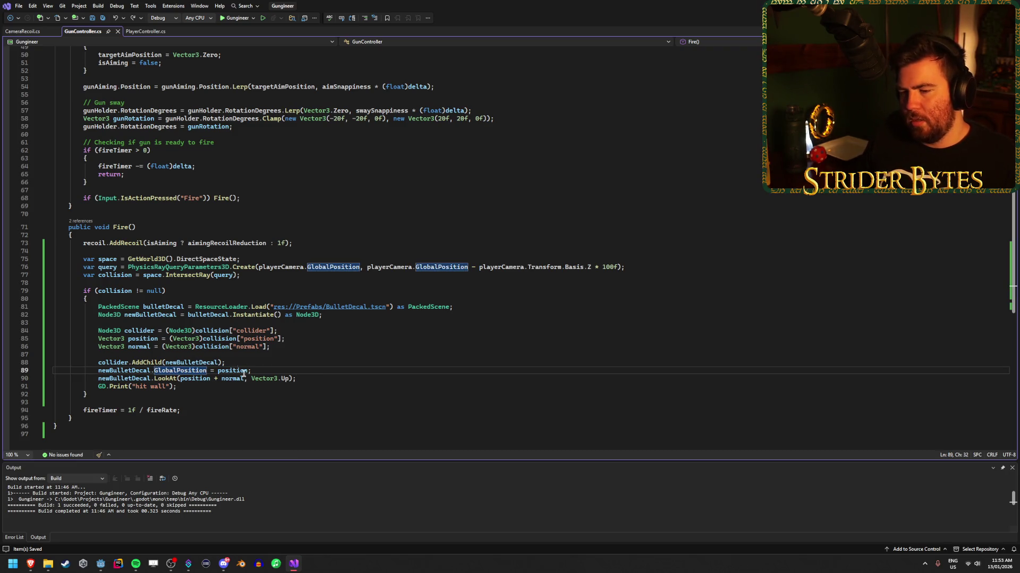
click(265, 372)
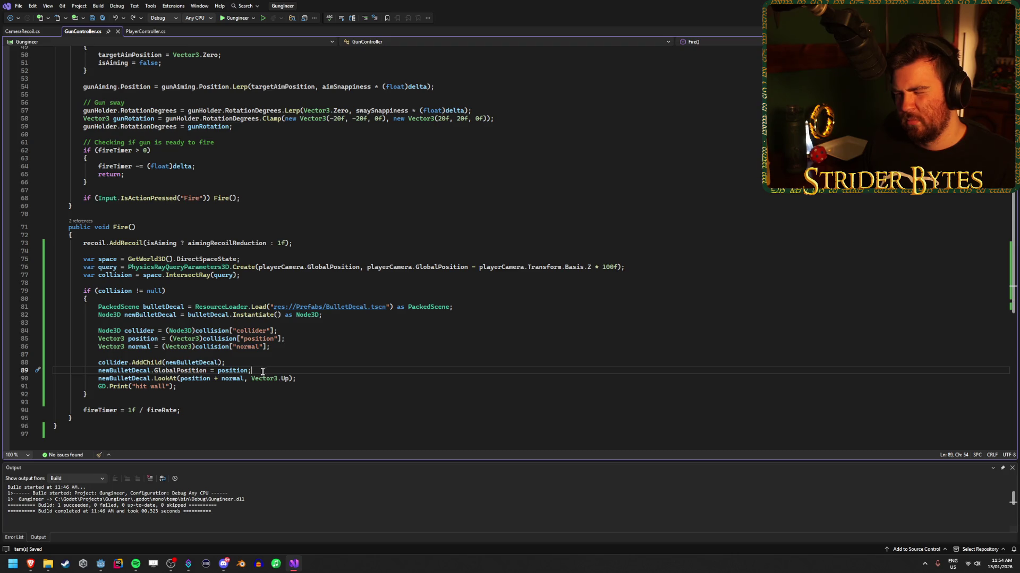
click(237, 372)
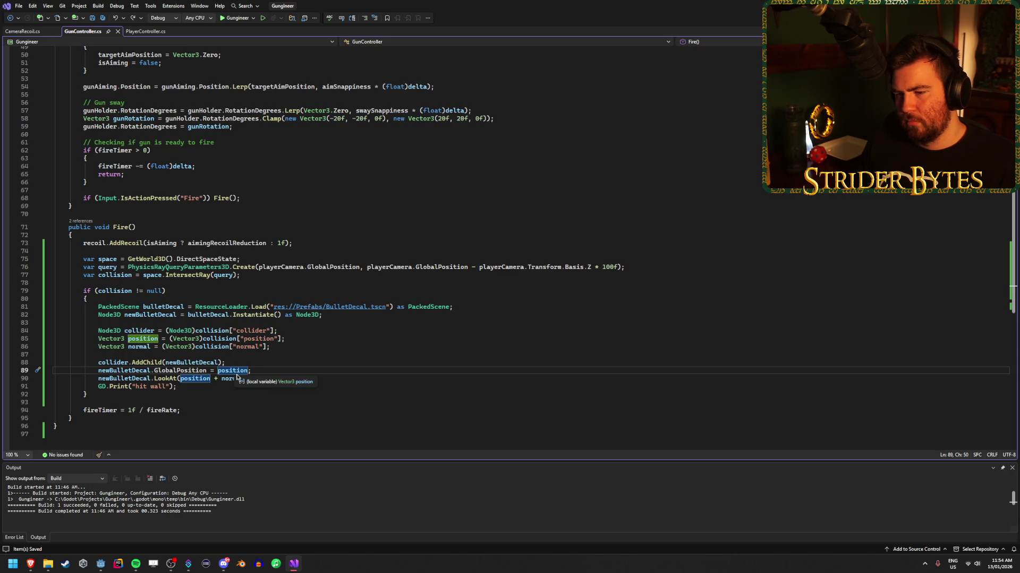
click(261, 370)
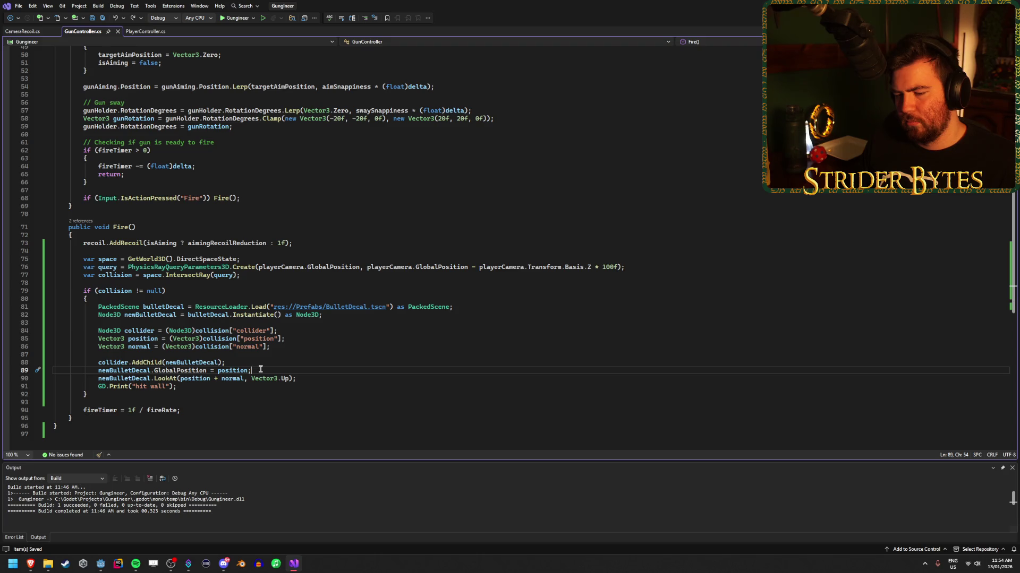
Run the game and fire several columns of bullet holes across the walls.
click(100, 564)
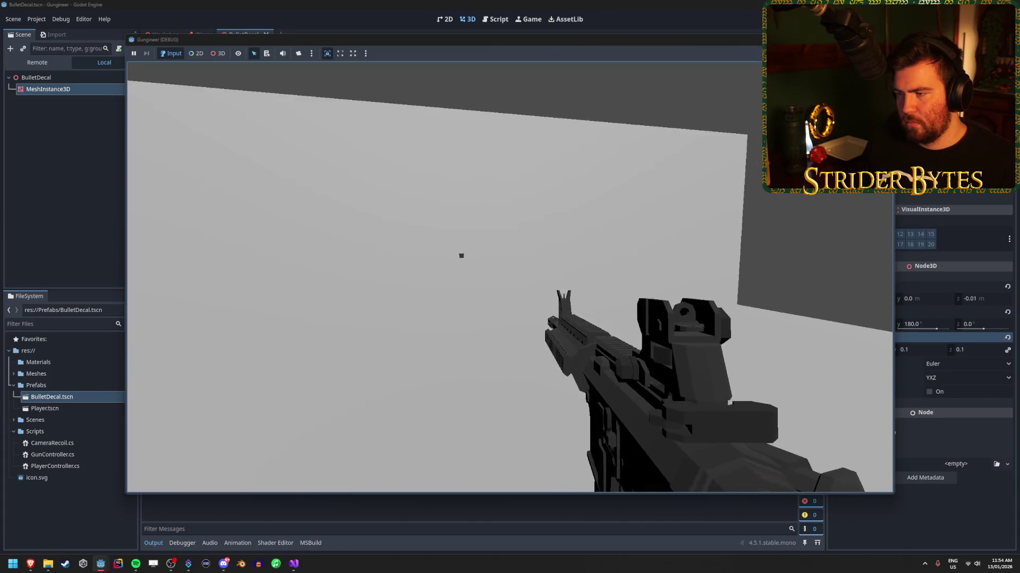
click(510, 285)
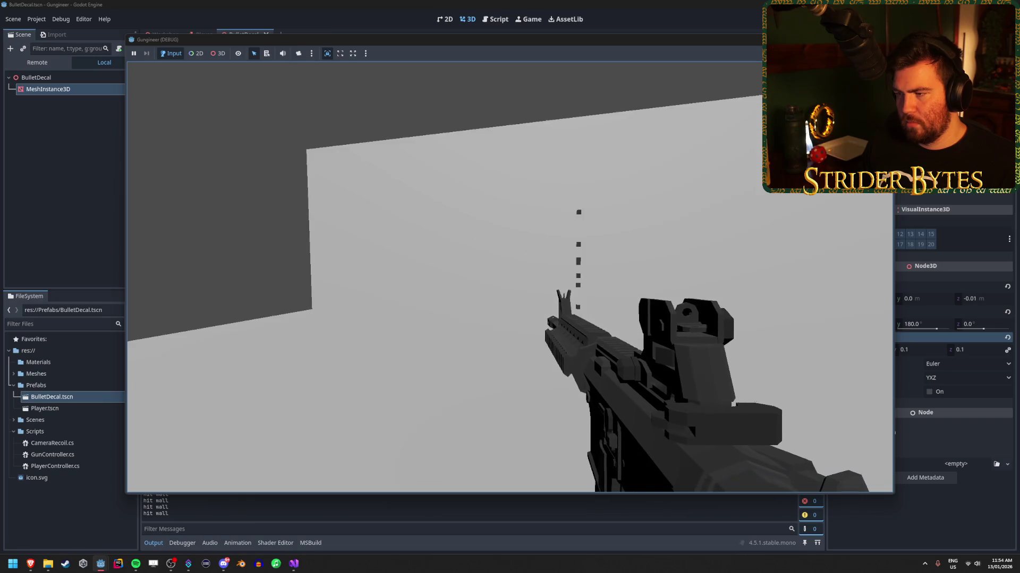
click(510, 285)
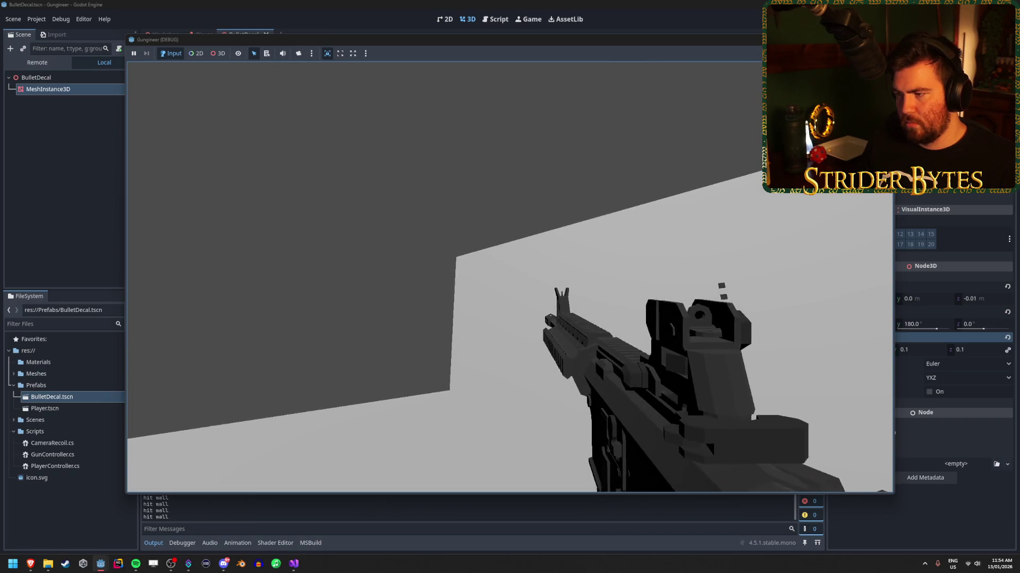
click(510, 284)
click(509, 284)
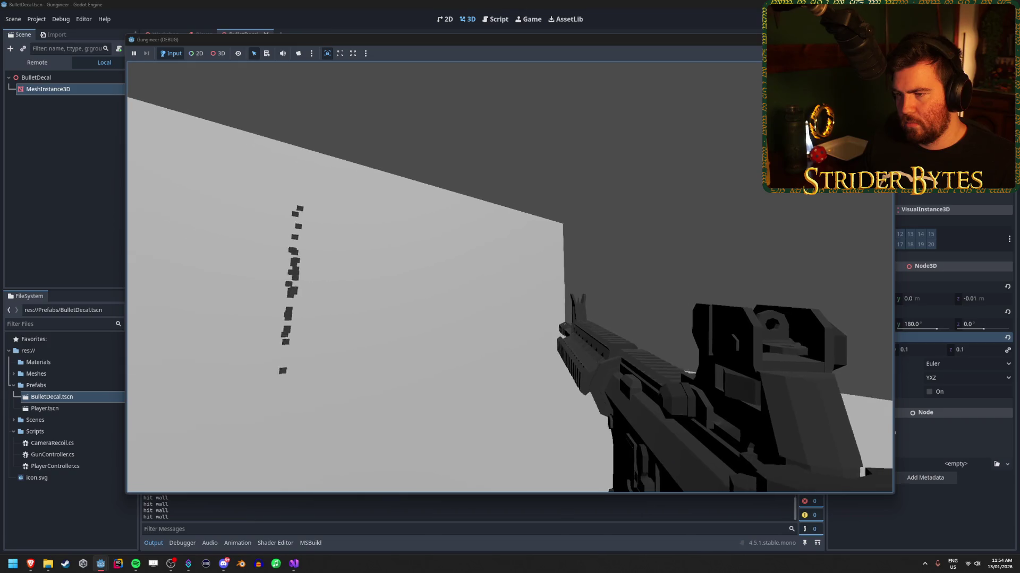
click(509, 285)
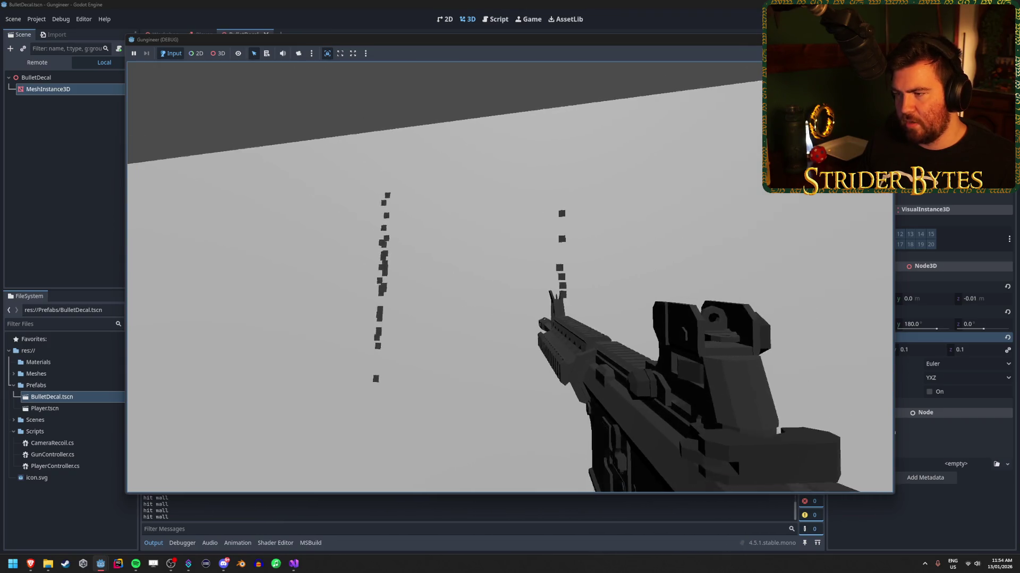
key(s)
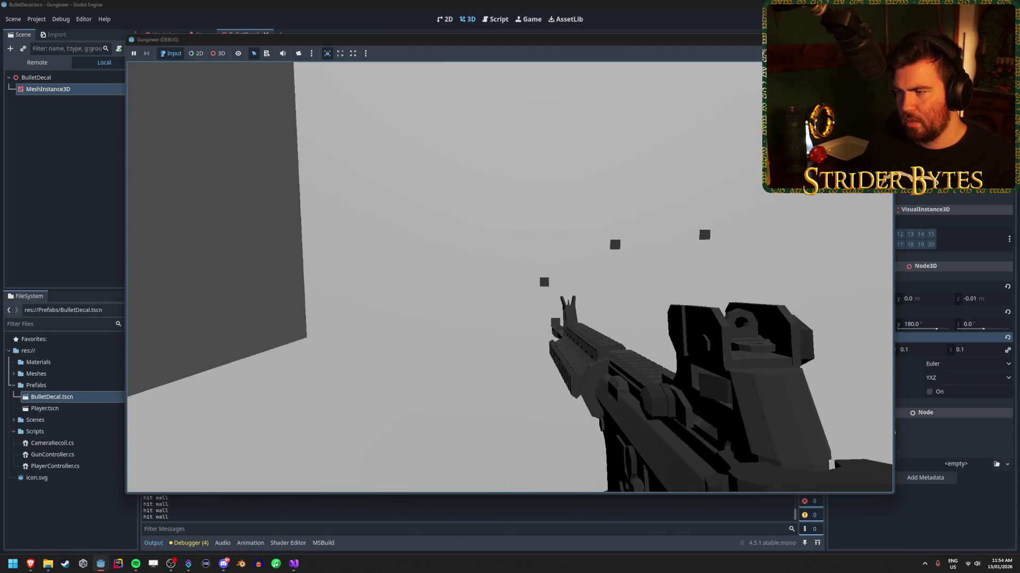
click(510, 285)
Stop the game, frame and orbit the decal mesh, then select PhysicsRayQueryParameters3D in GunController.cs.
key(Escape)
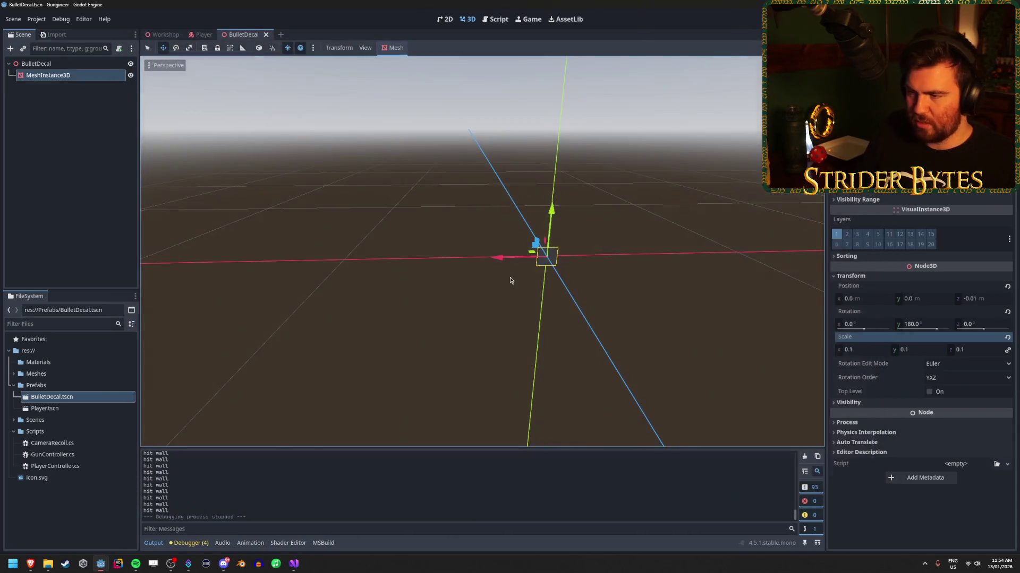
key(f)
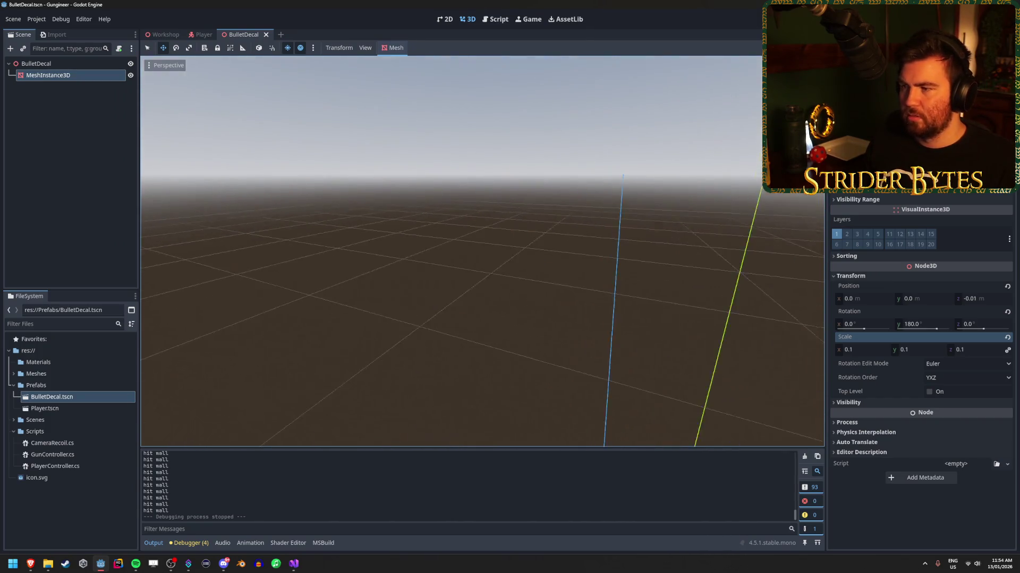
drag(571, 255, 572, 267)
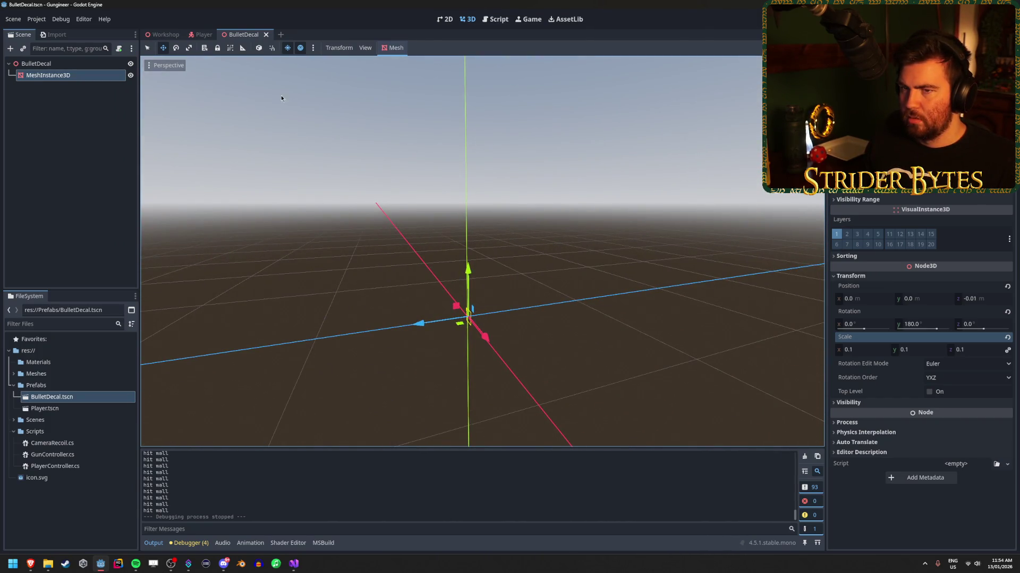
click(59, 123)
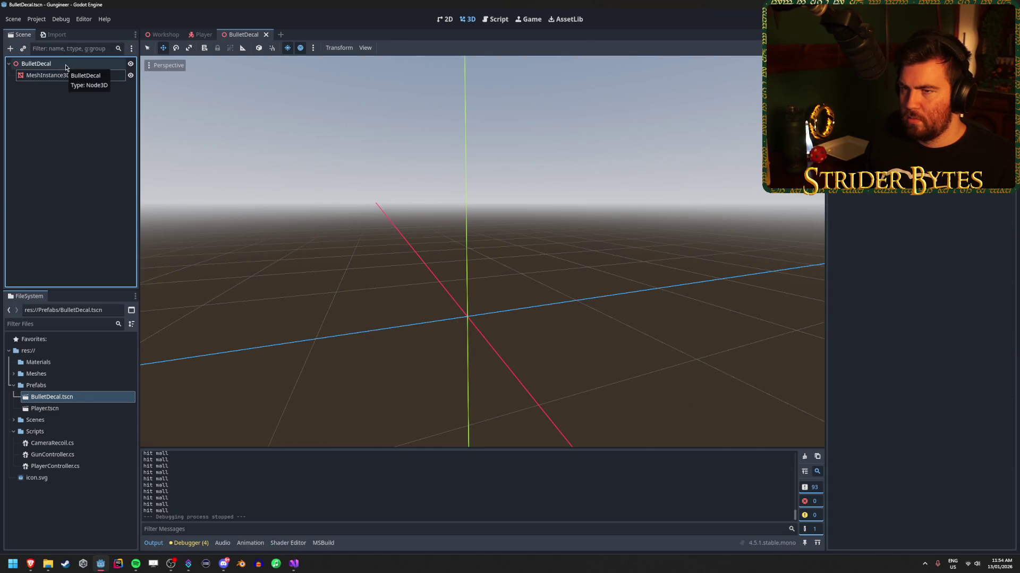
click(293, 564)
click(175, 267)
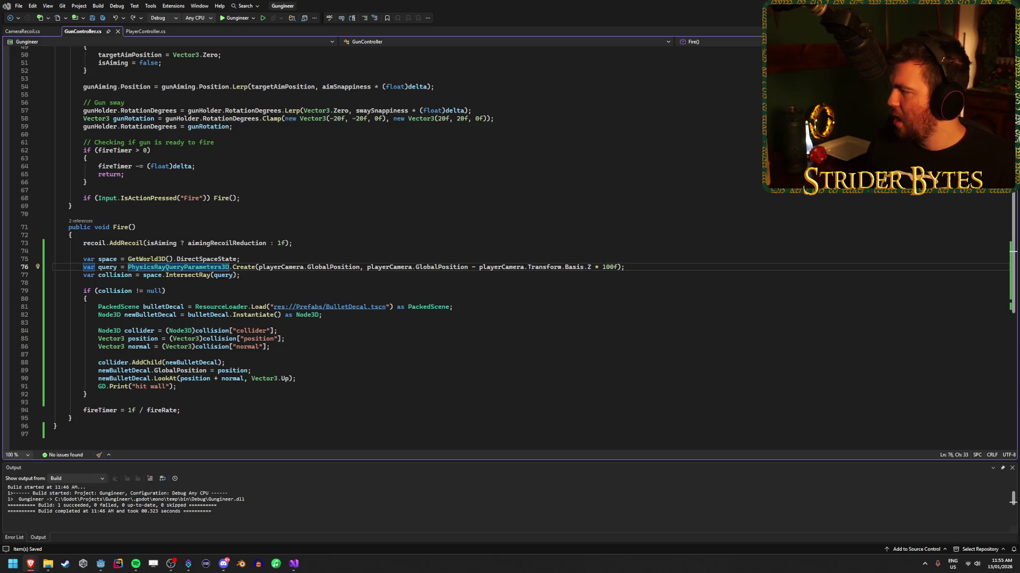
Read the PhysicsRayQueryParameters3D docs, including create(), then return to Visual Studio.
key(F1)
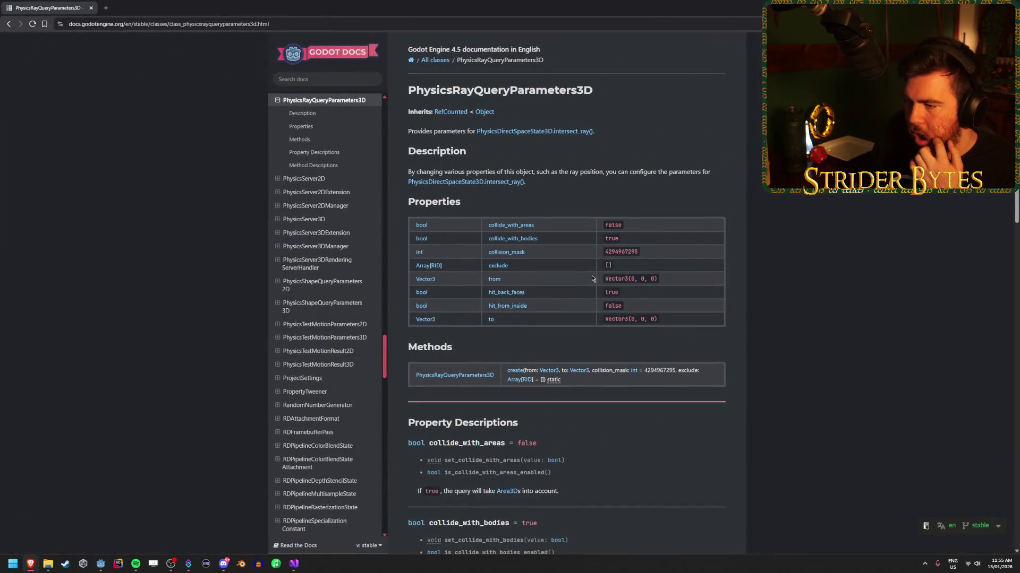
scroll(592, 279, down, 6)
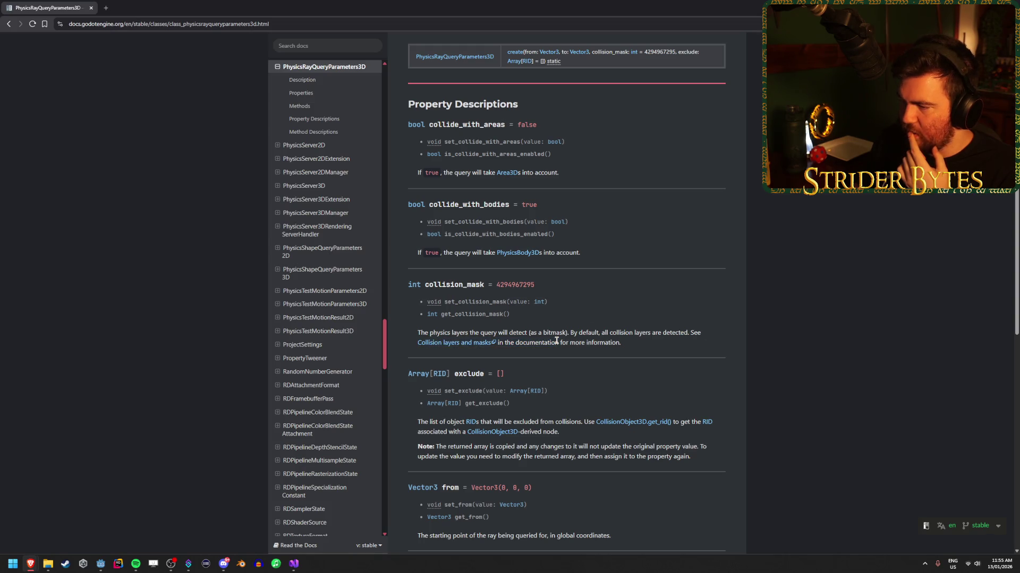
scroll(556, 341, down, 2)
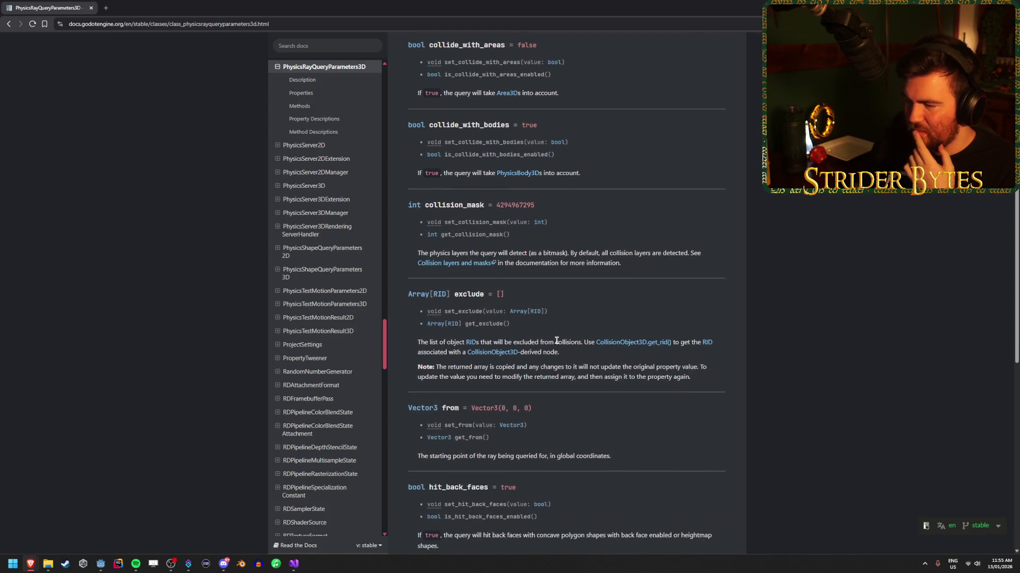
scroll(557, 332, down, 5)
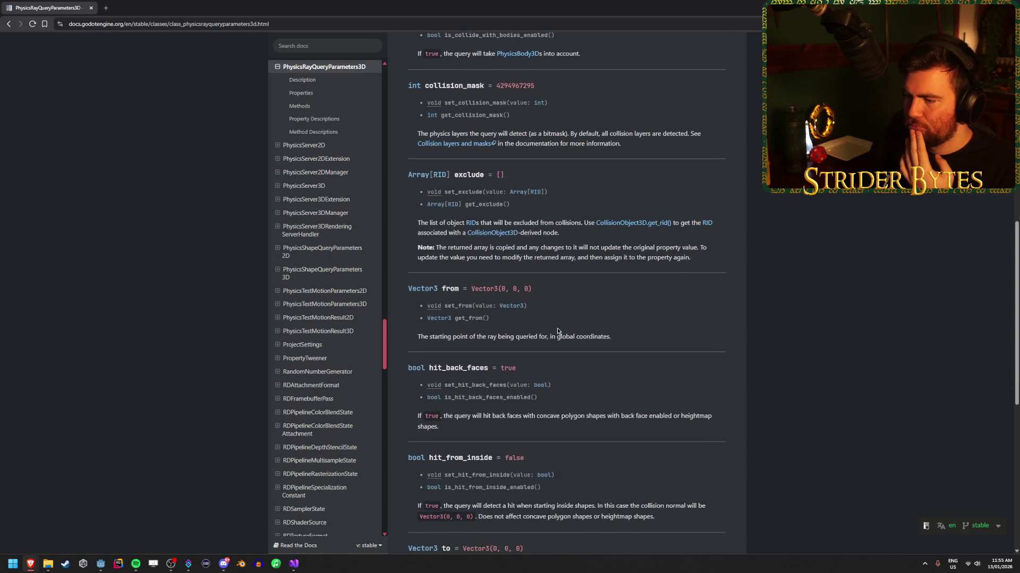
scroll(557, 331, down, 5)
scroll(557, 329, down, 2)
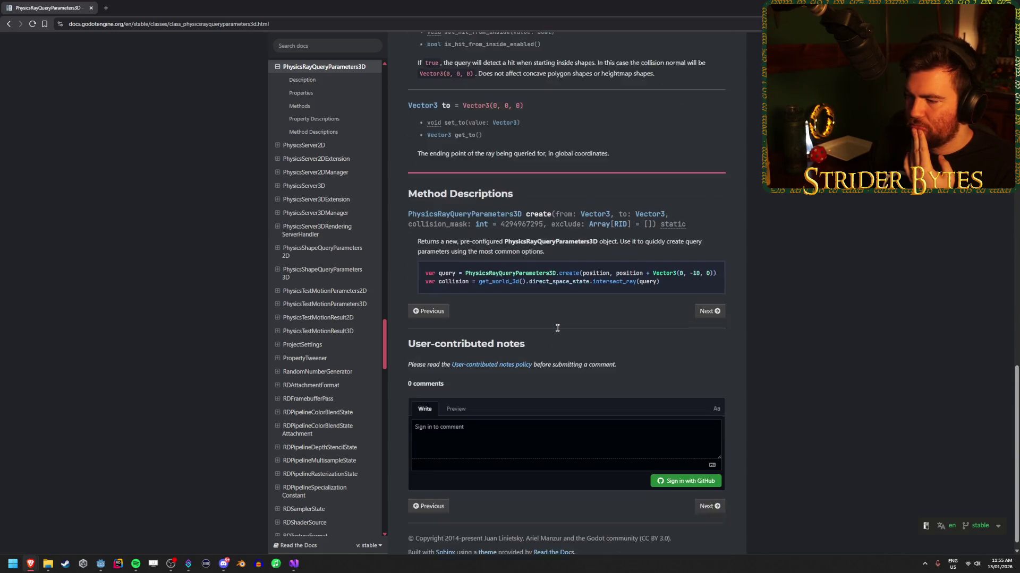
scroll(557, 328, up, 15)
scroll(557, 329, up, 2)
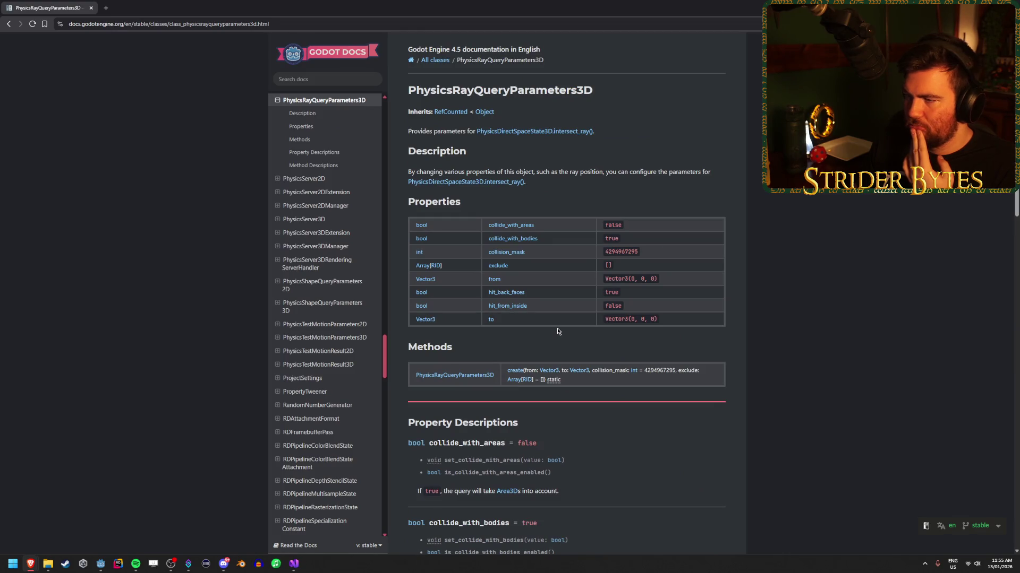
key(alt+Tab)
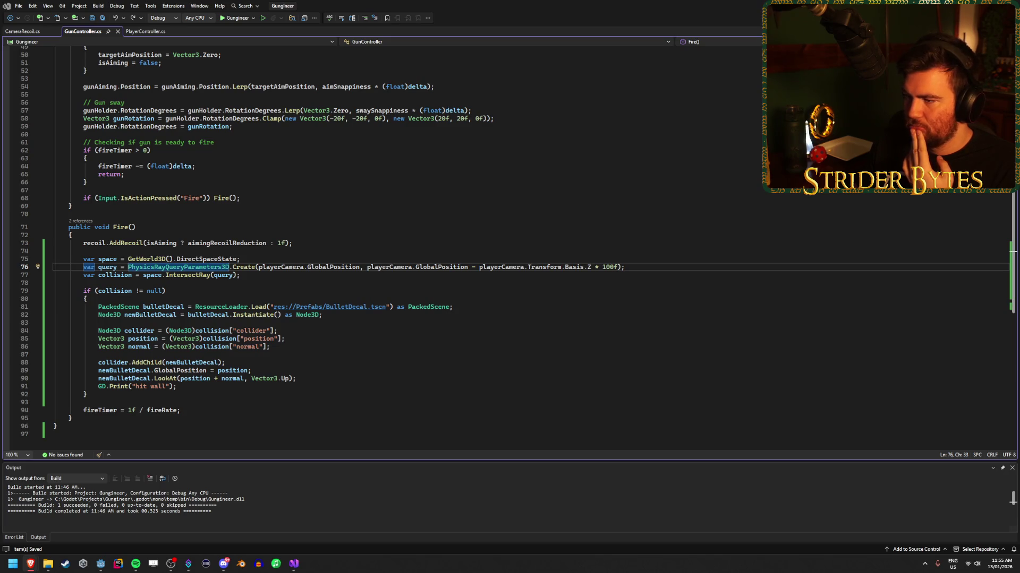
Remove the stray comma after 100f on line 76, save GunController.cs, and return to Godot.
click(618, 267)
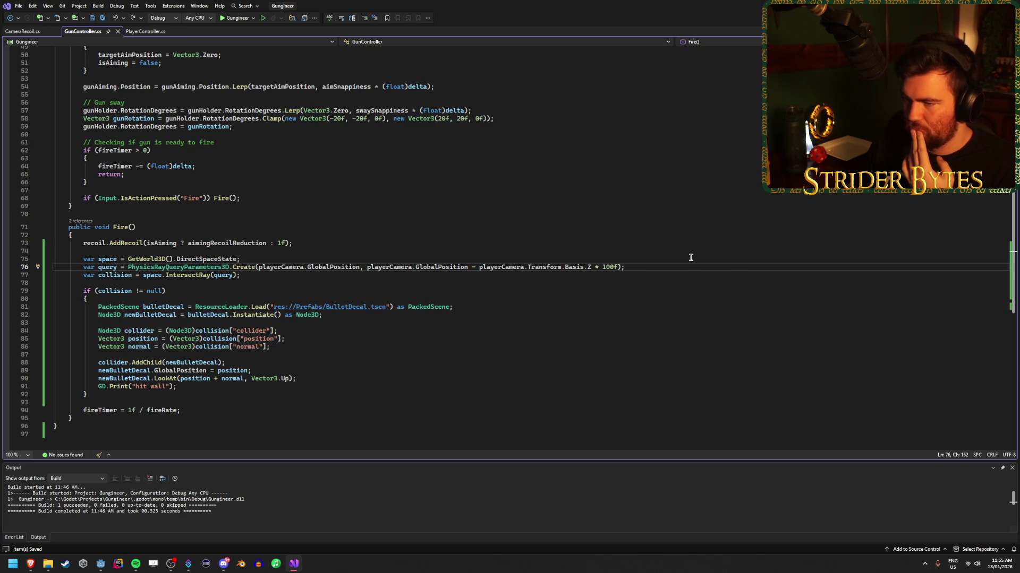
text(,)
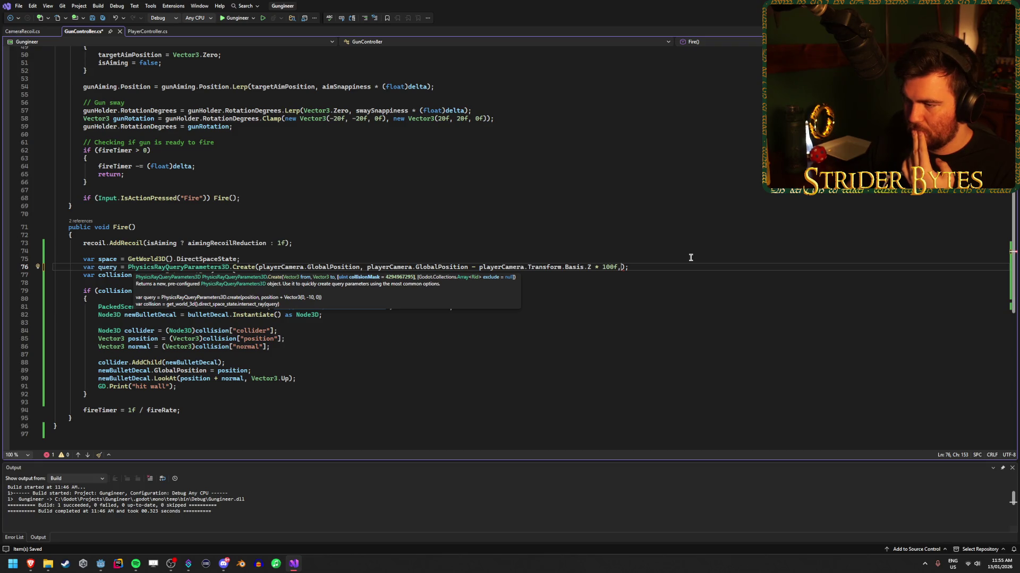
key(BackSpace)
key(BackSpace)
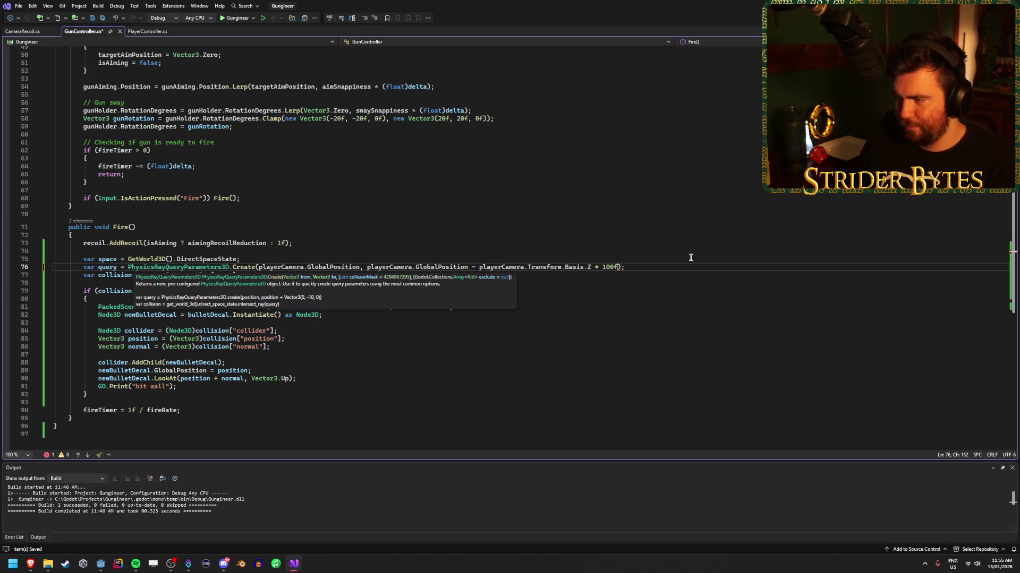
key(ctrl+s)
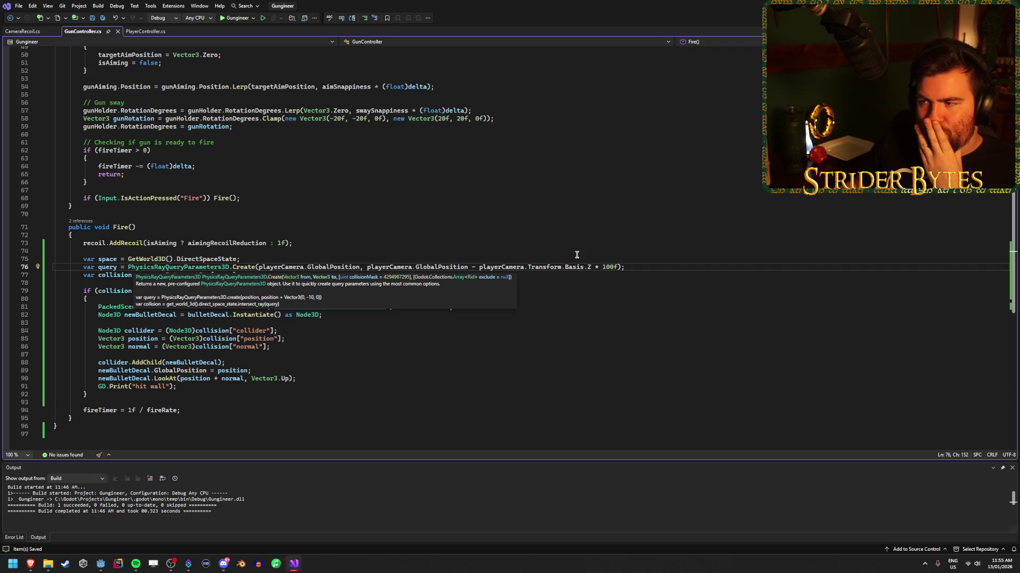
click(615, 277)
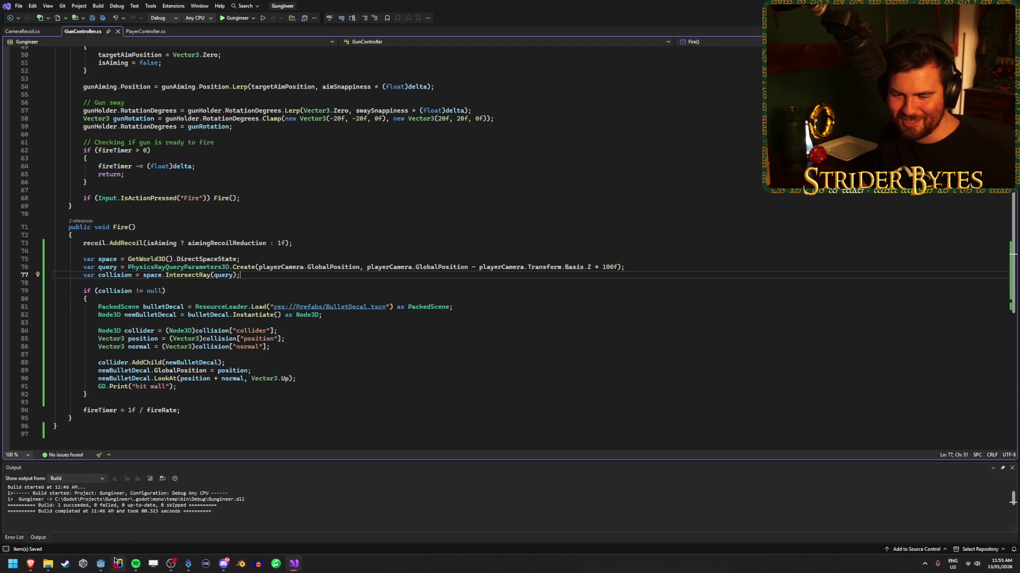
click(101, 563)
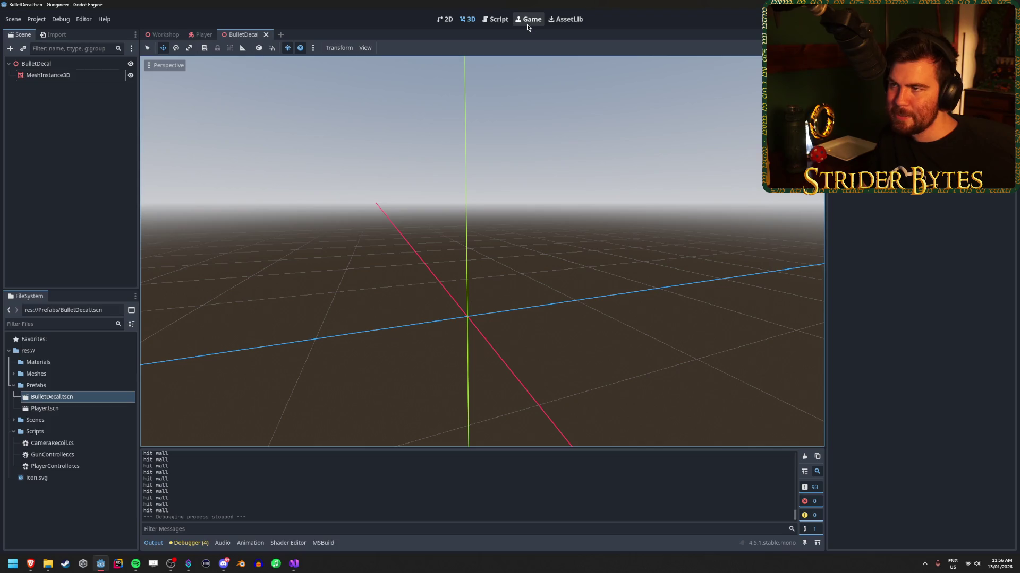
Test-run the game twice, switching to the Workshop scene between the runs.
key(F5)
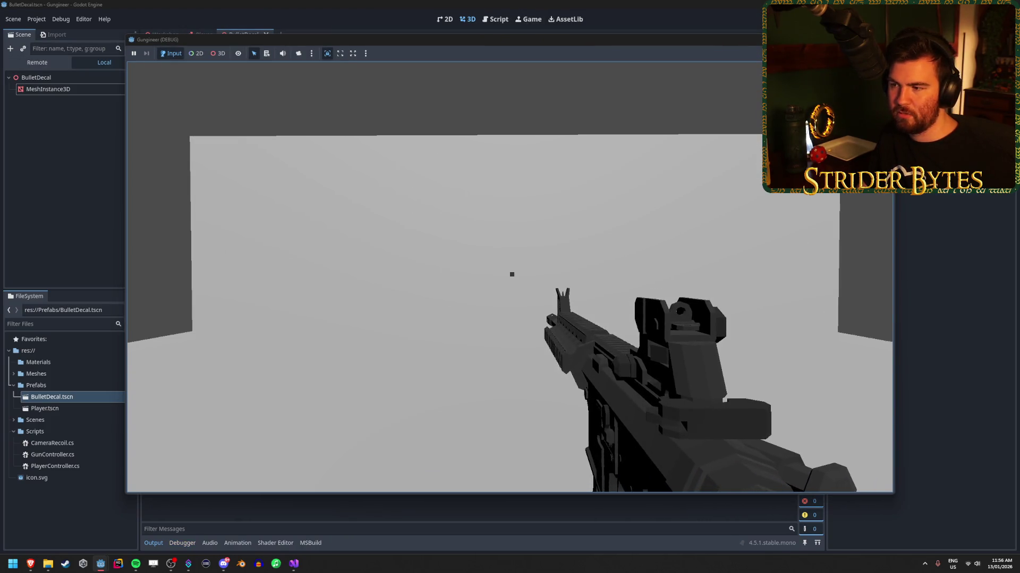
key(Escape)
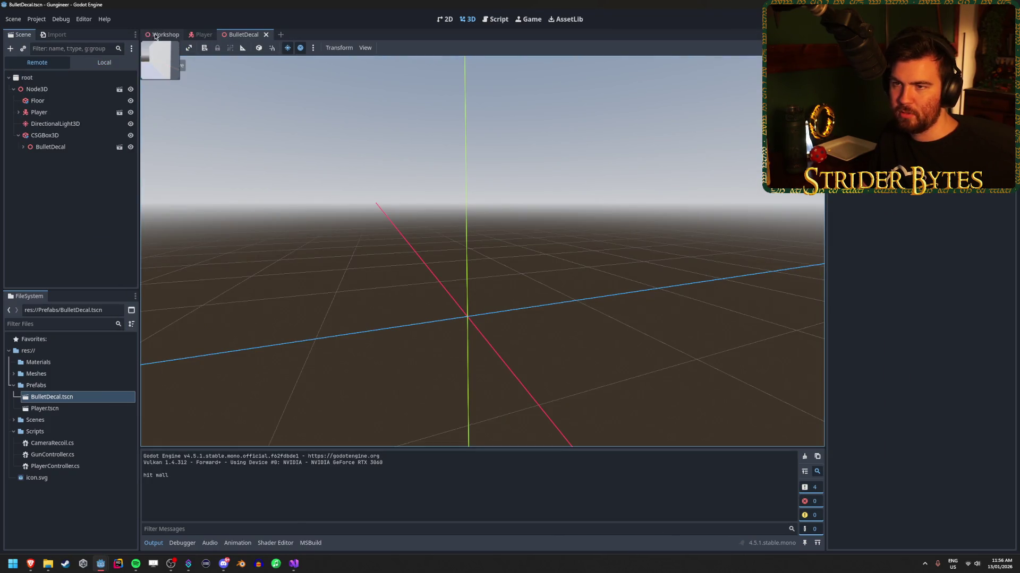
key(ctrl+Tab)
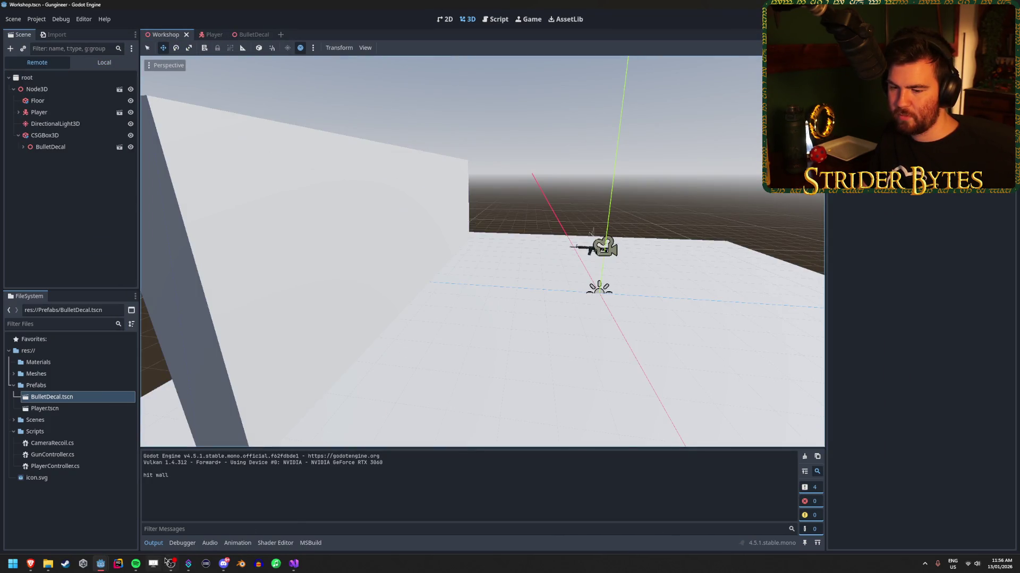
mouse_move(100, 564)
click(143, 523)
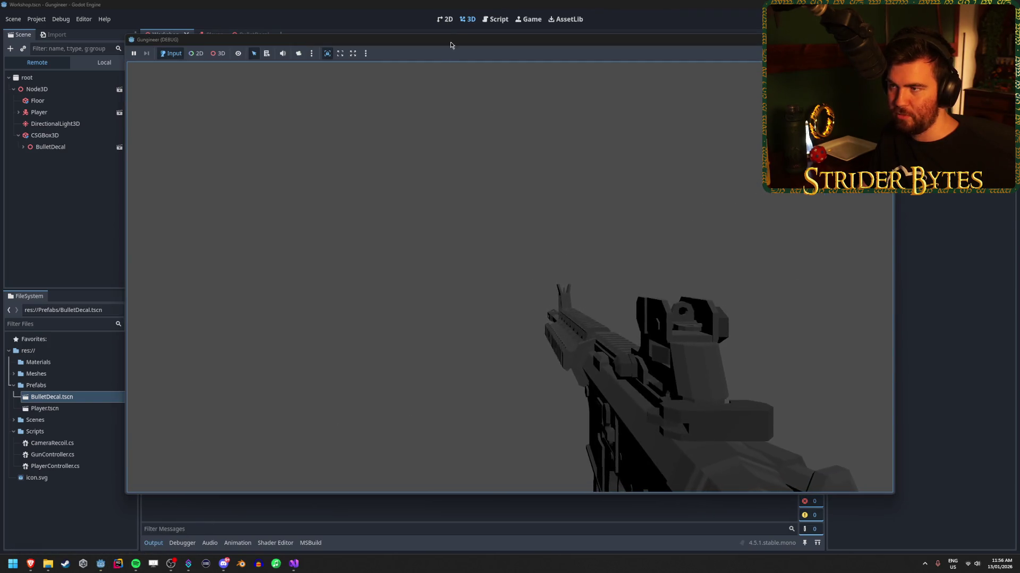
key(Escape)
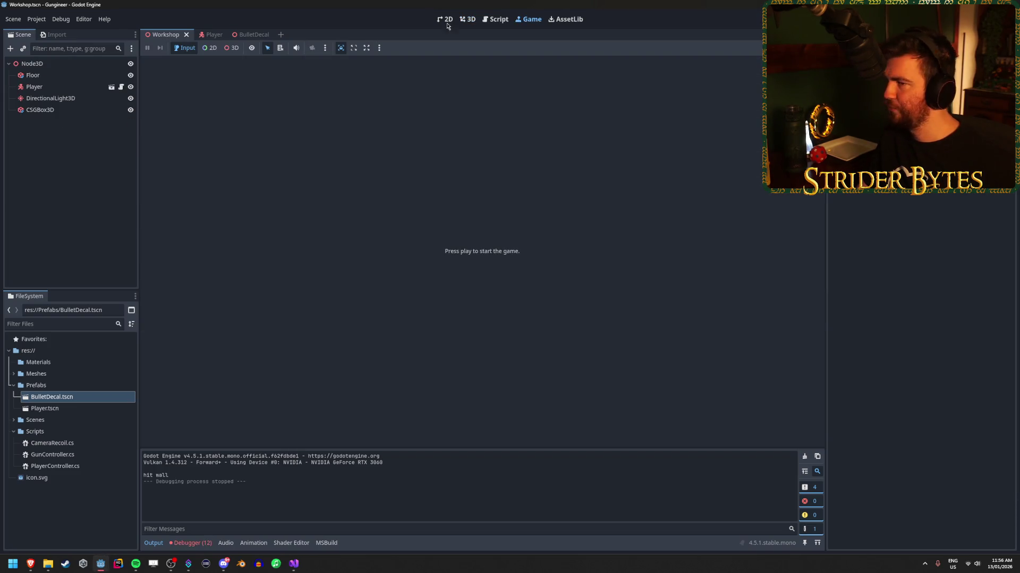
Save the Workshop scene in 3D view and close the three raycasting documentation pages in Brave.
click(466, 19)
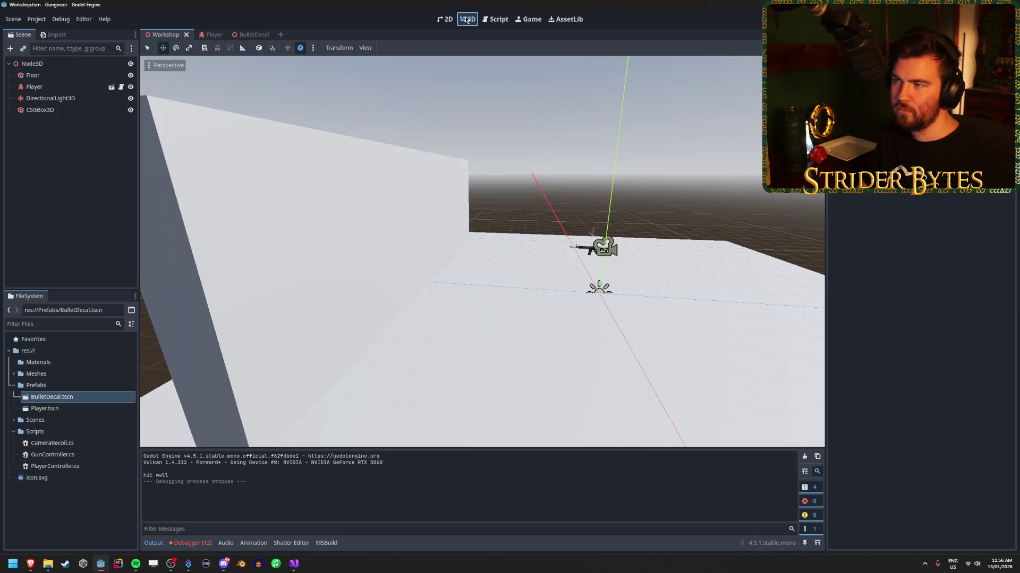
key(ctrl+s)
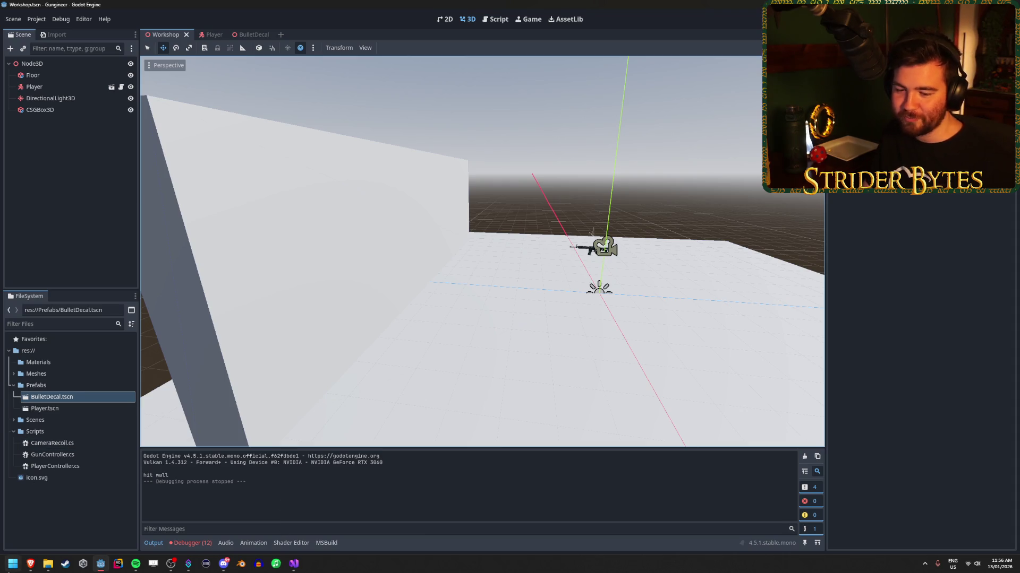
mouse_move(30, 564)
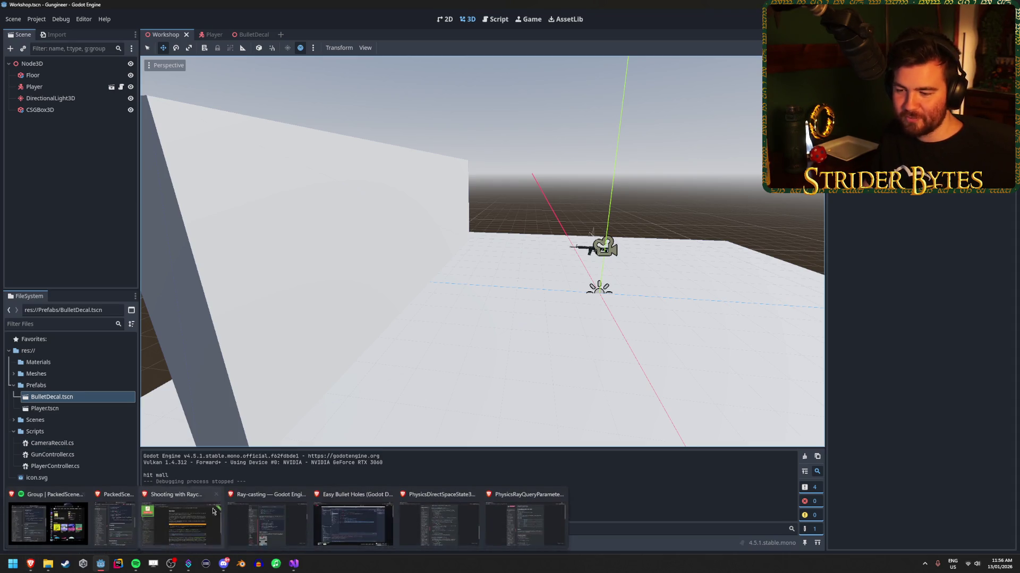
click(474, 496)
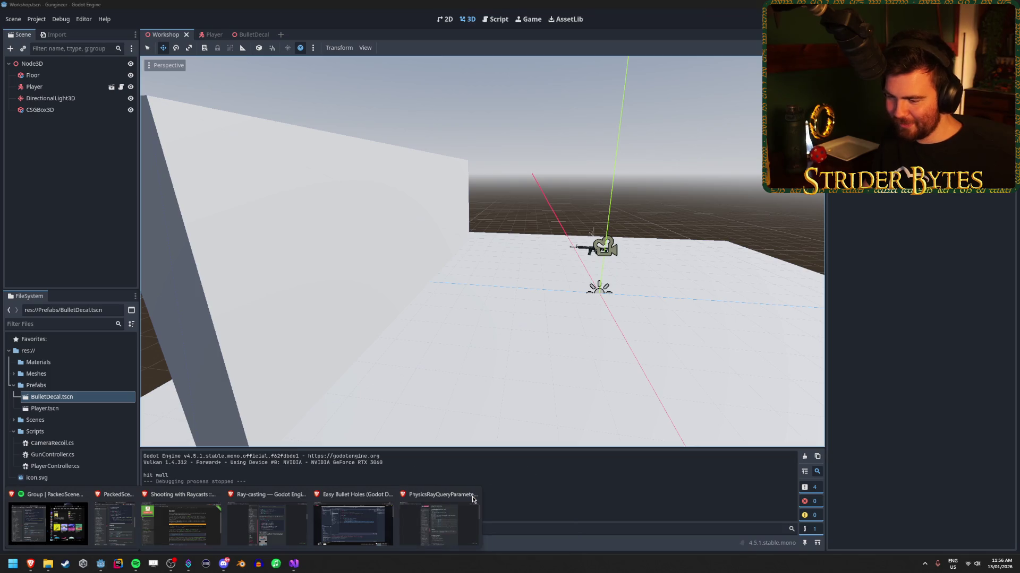
click(301, 495)
click(216, 495)
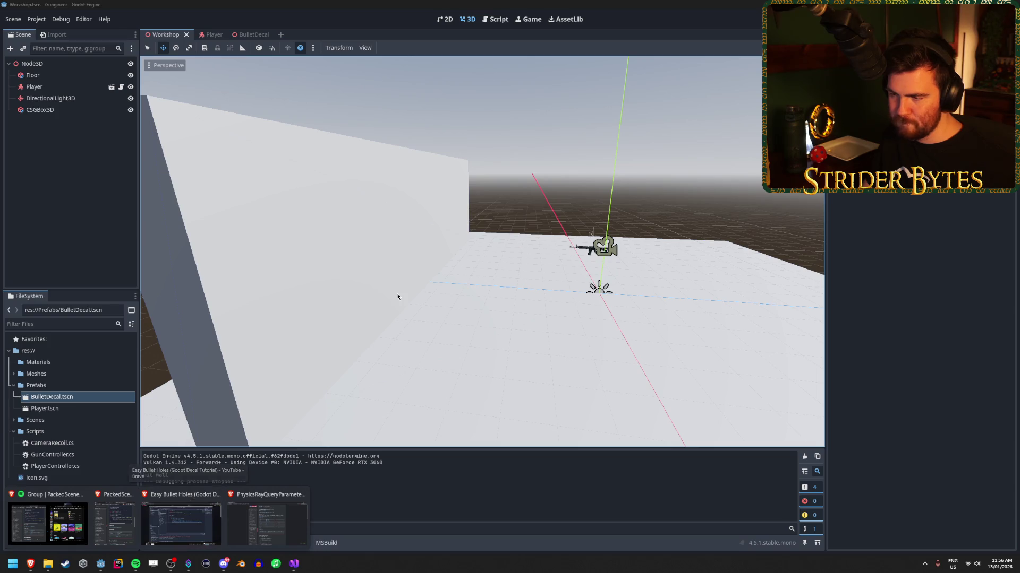
Fly the 3D view toward the gun and wall, then switch to the YouTube tutorial.
right_click(444, 206)
key(w)
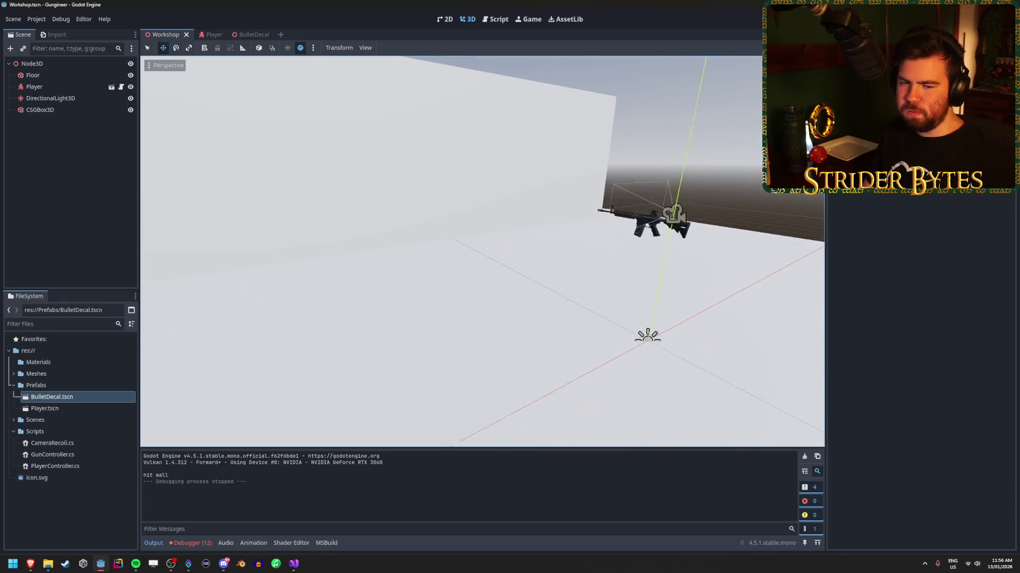
key(d)
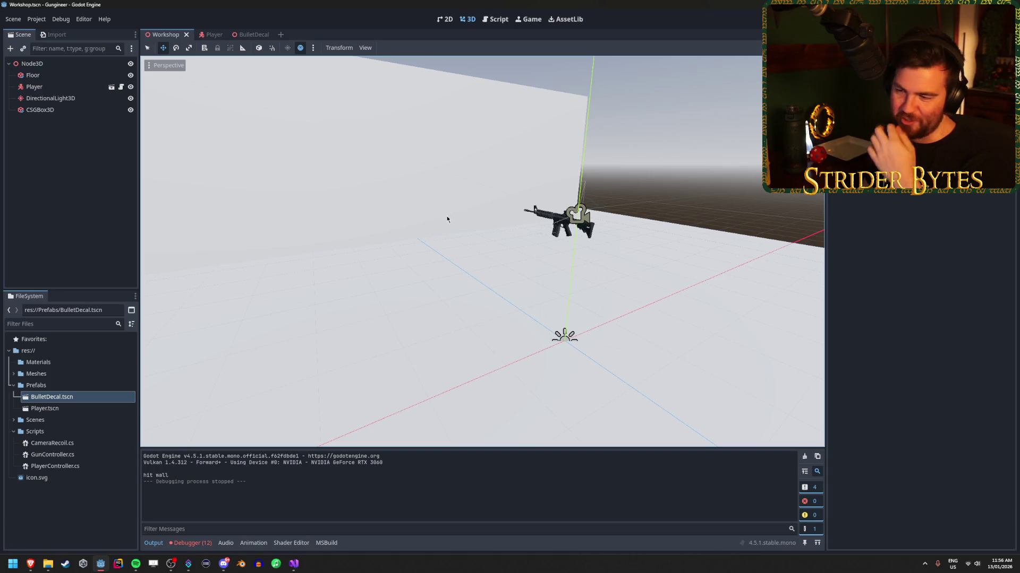
key(alt+Tab)
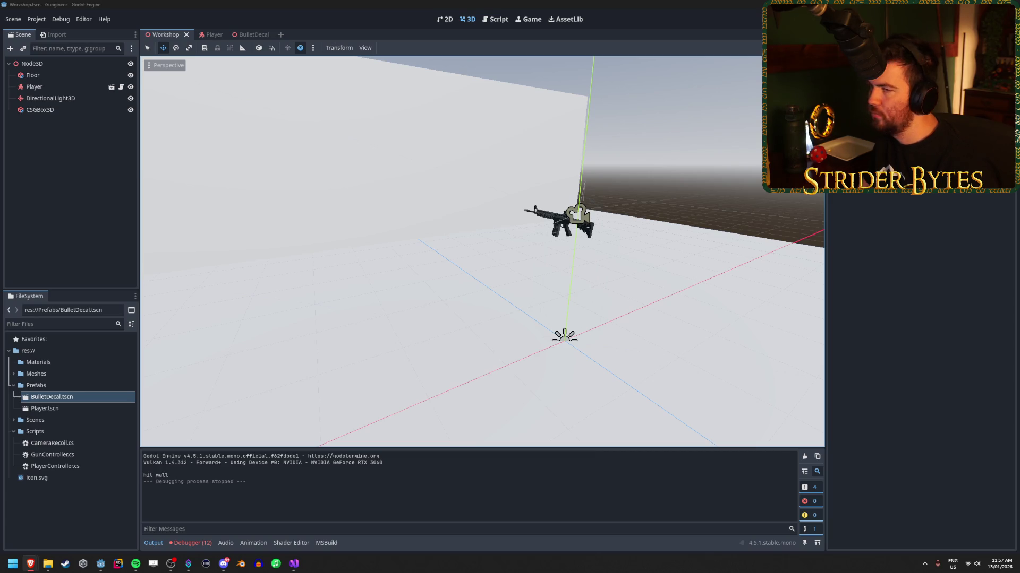
key(alt+Tab)
key(alt+Tab)
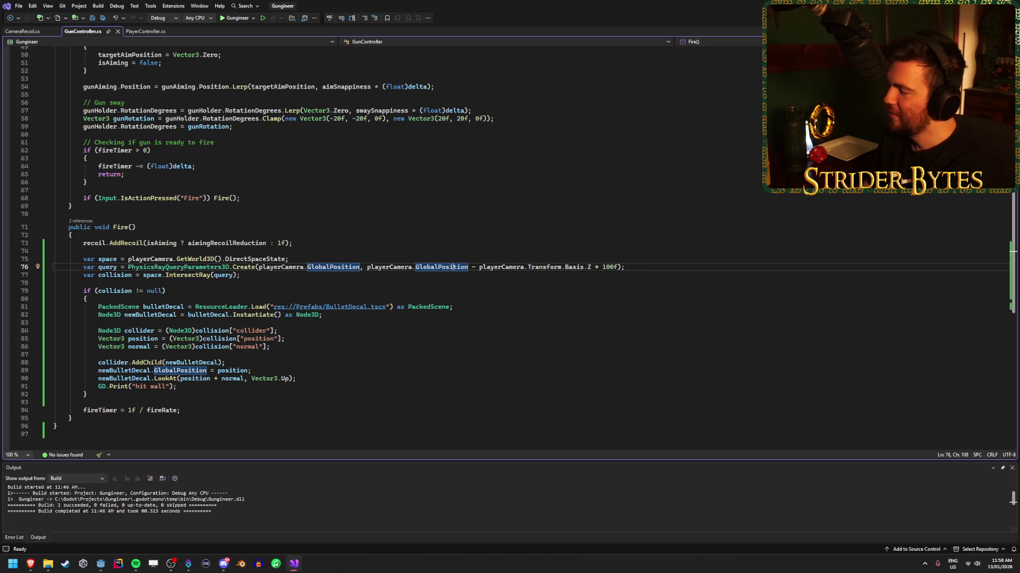
Get the space state from playerCamera.GetWorld3D() on line 75, then return to Godot.
click(634, 267)
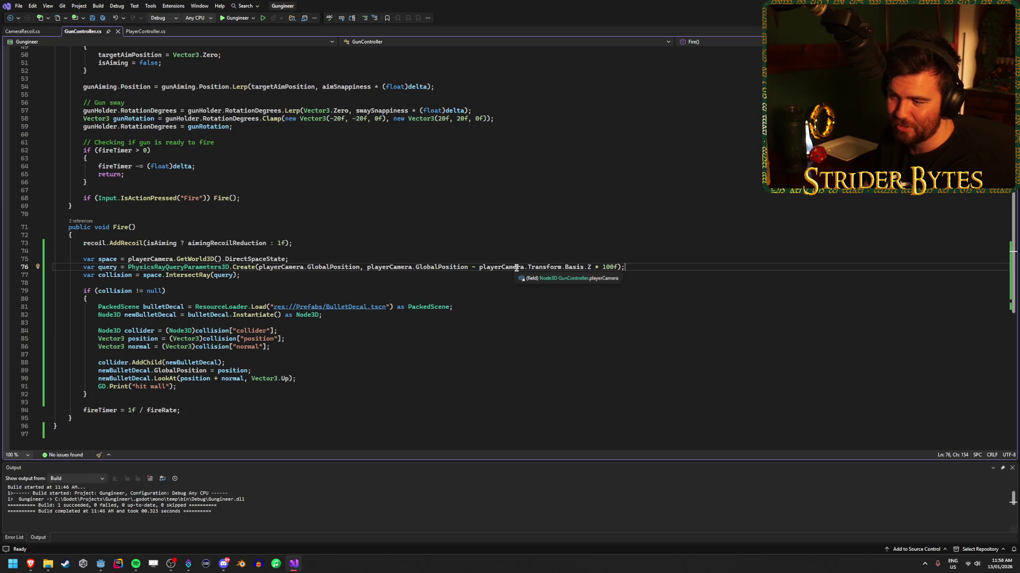
click(551, 267)
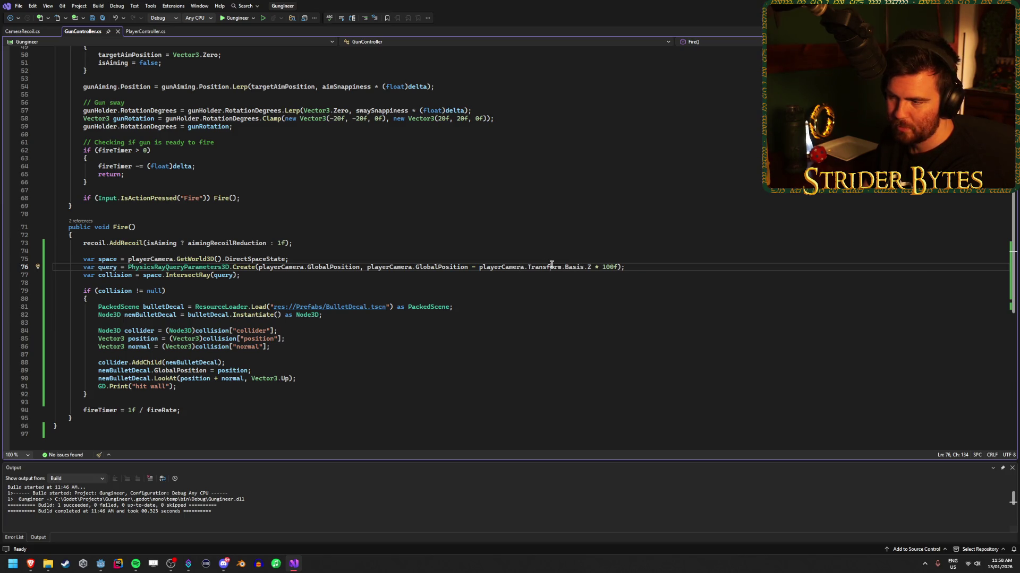
mouse_move(30, 564)
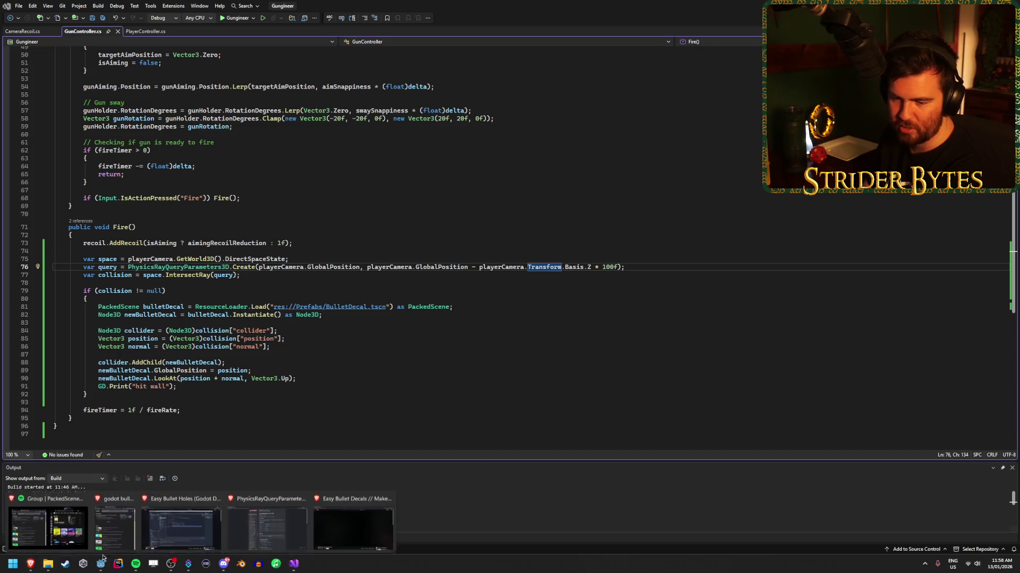
mouse_move(327, 528)
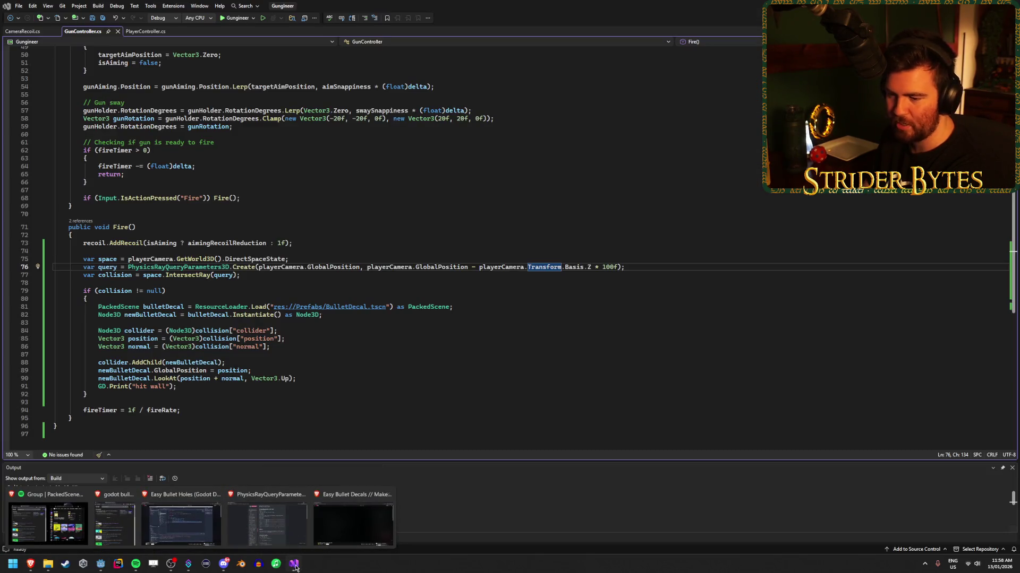
click(100, 564)
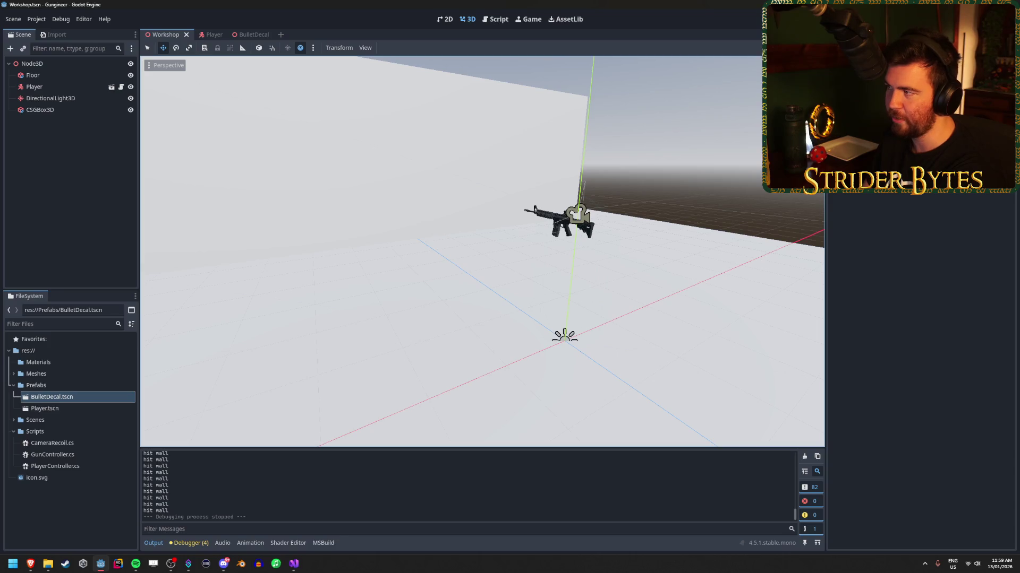
Run the game, spray several columns of bullet-hole decals across the walls, then stop it with F8.
key(F5)
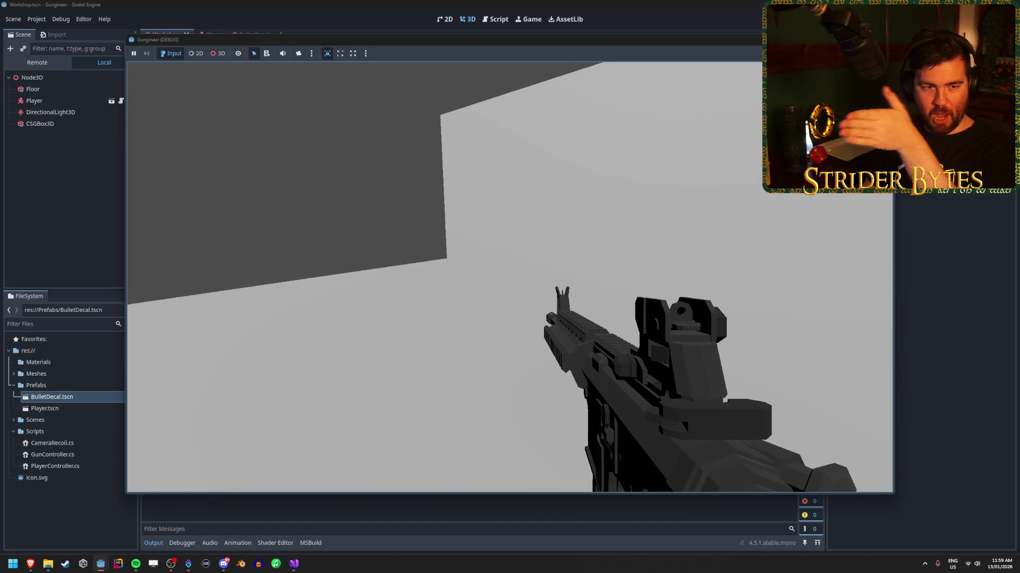
drag(510, 276, 499, 276)
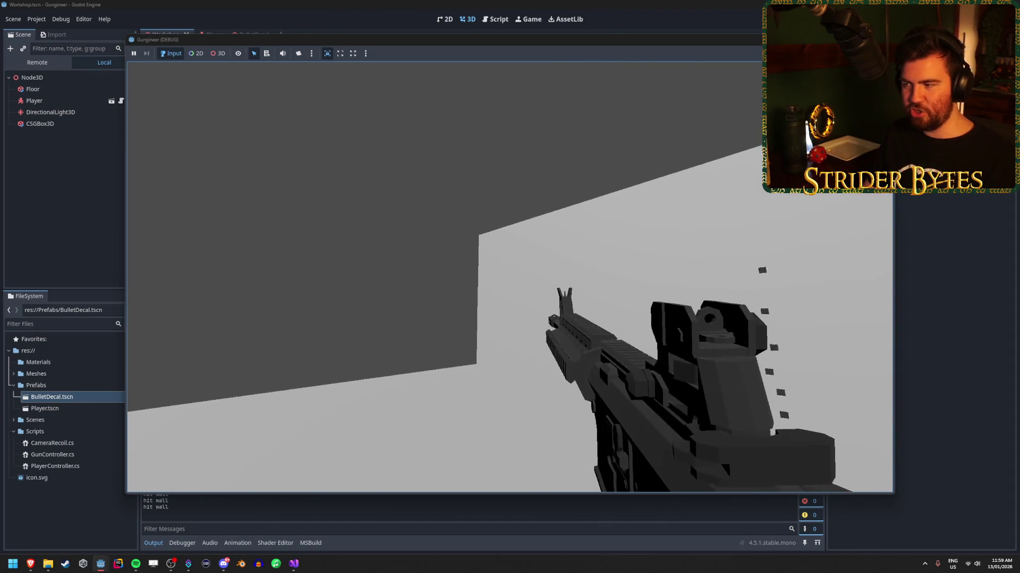
click(510, 278)
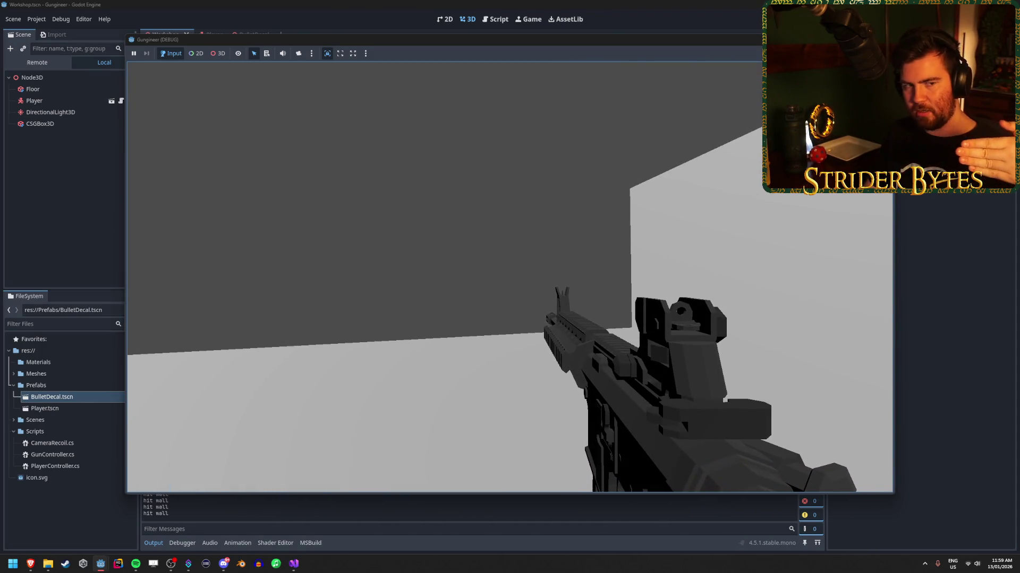
click(509, 276)
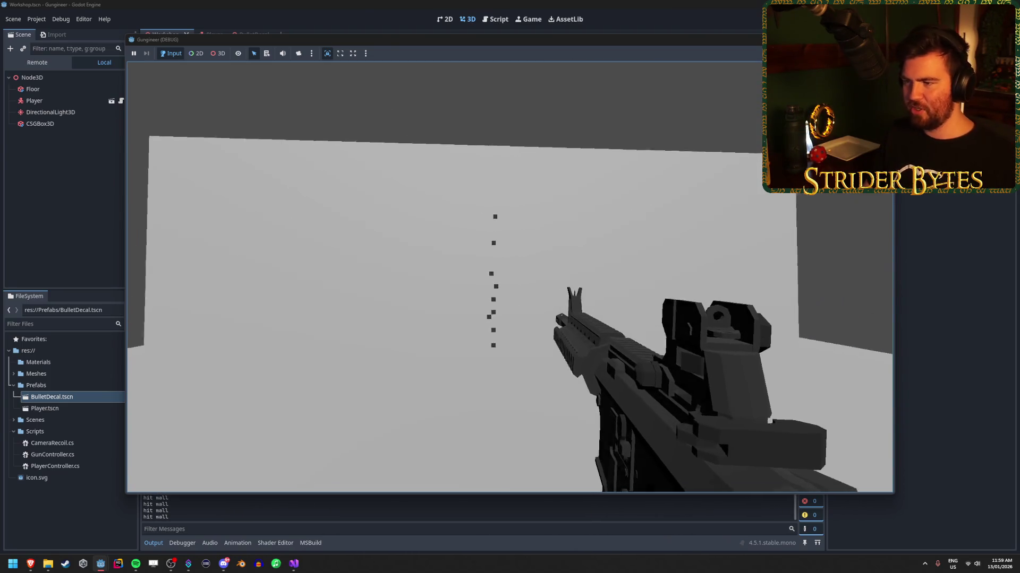
click(510, 276)
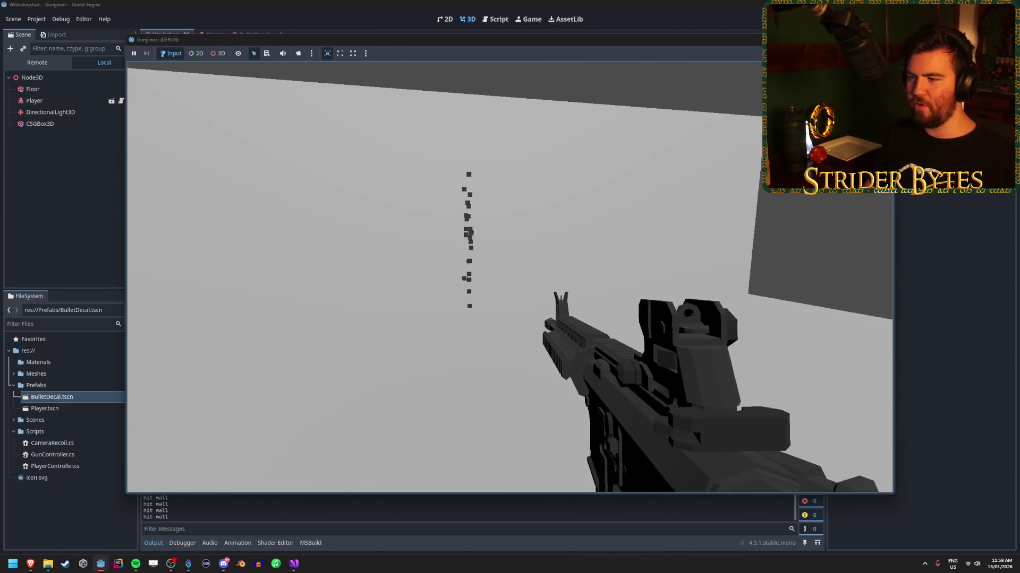
click(510, 277)
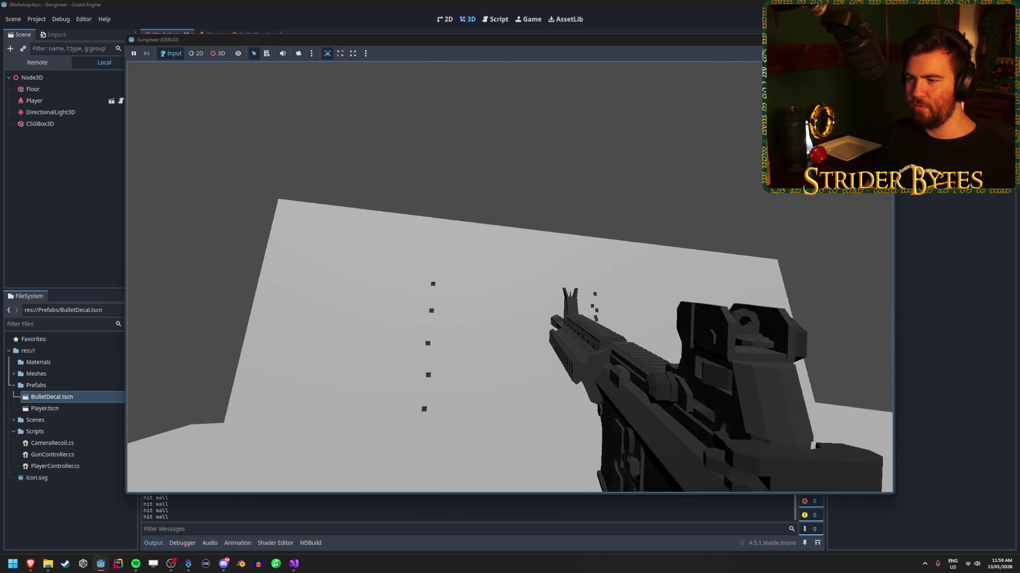
click(510, 276)
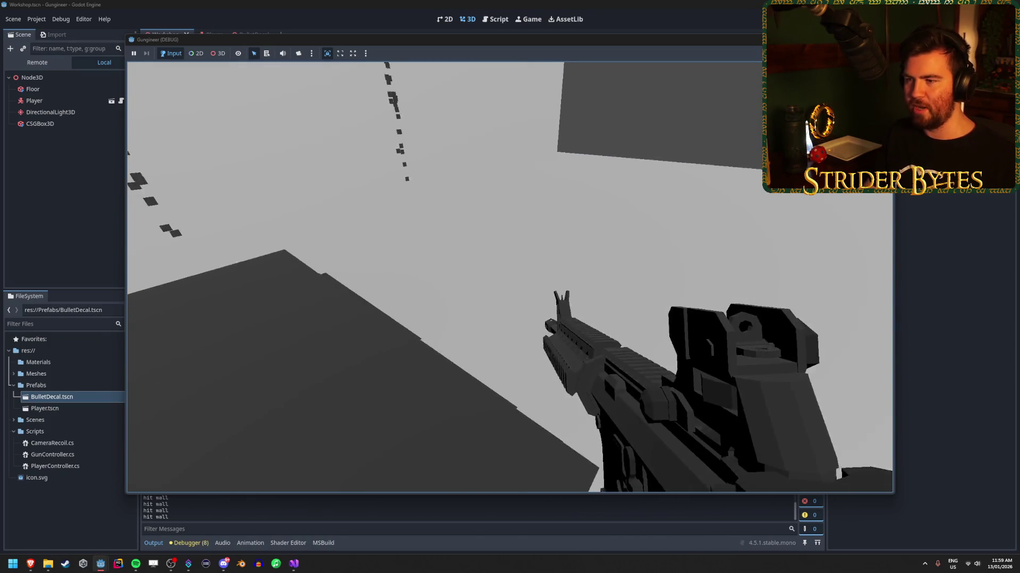
click(509, 276)
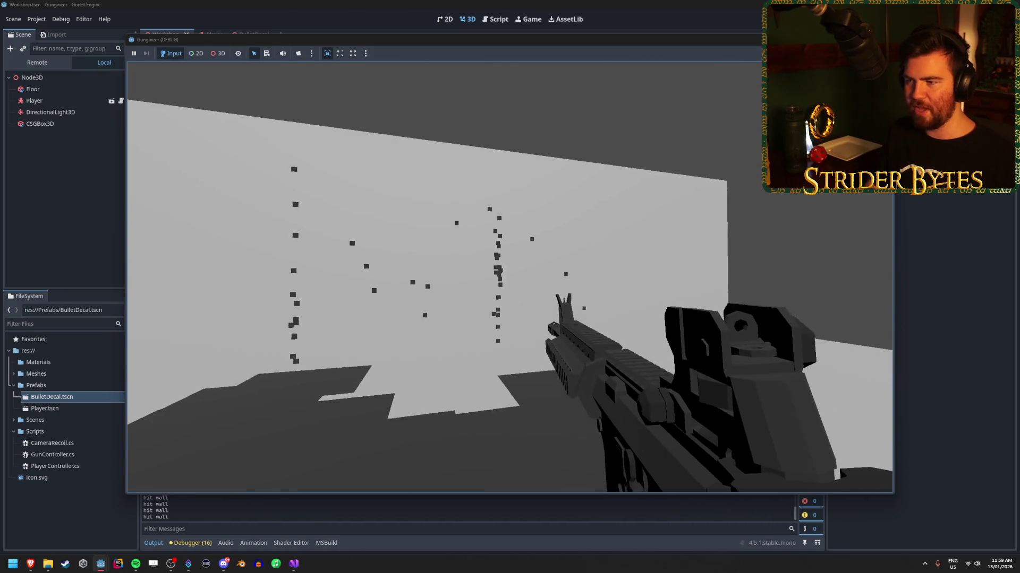
key(F8)
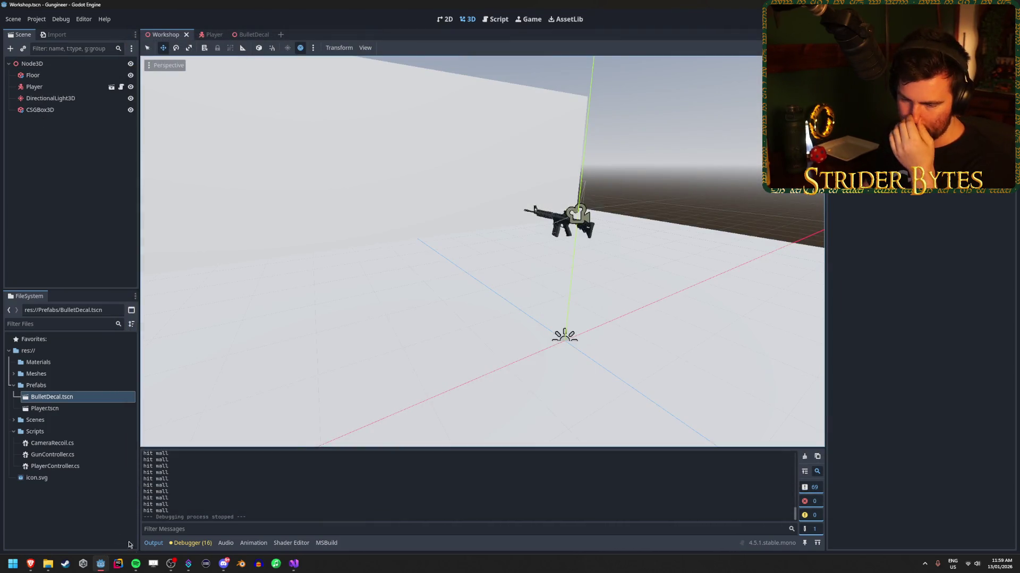
Review the Easy Bullet Decals tutorial's raycast code at 7:42, then go back to GunController.cs.
mouse_move(30, 564)
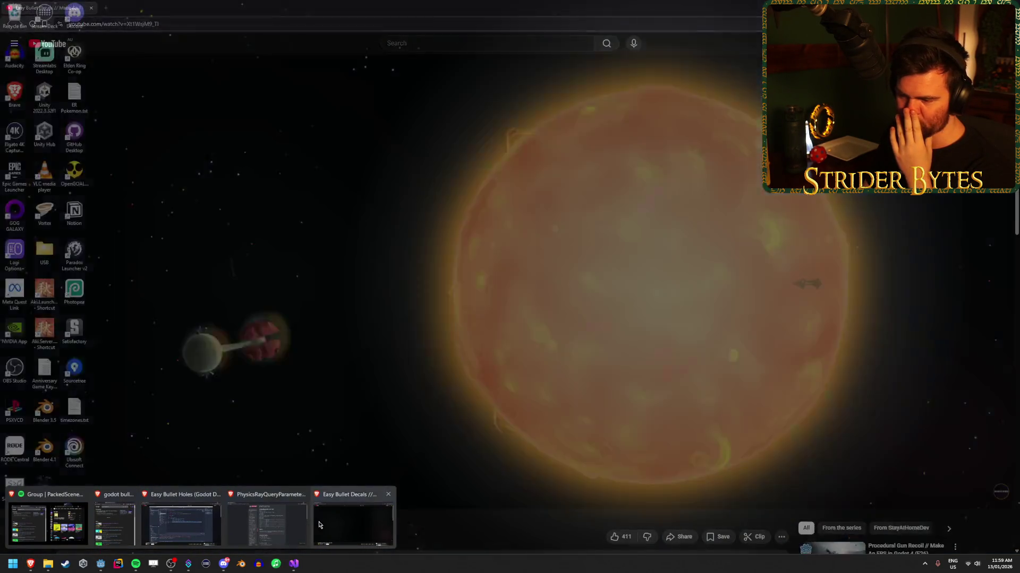
click(331, 524)
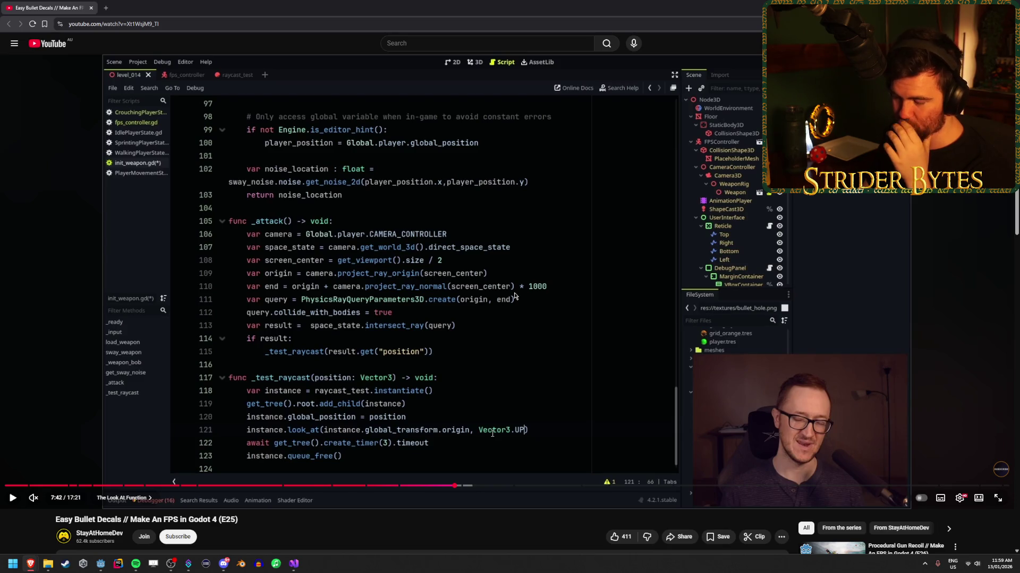
key(alt+Tab)
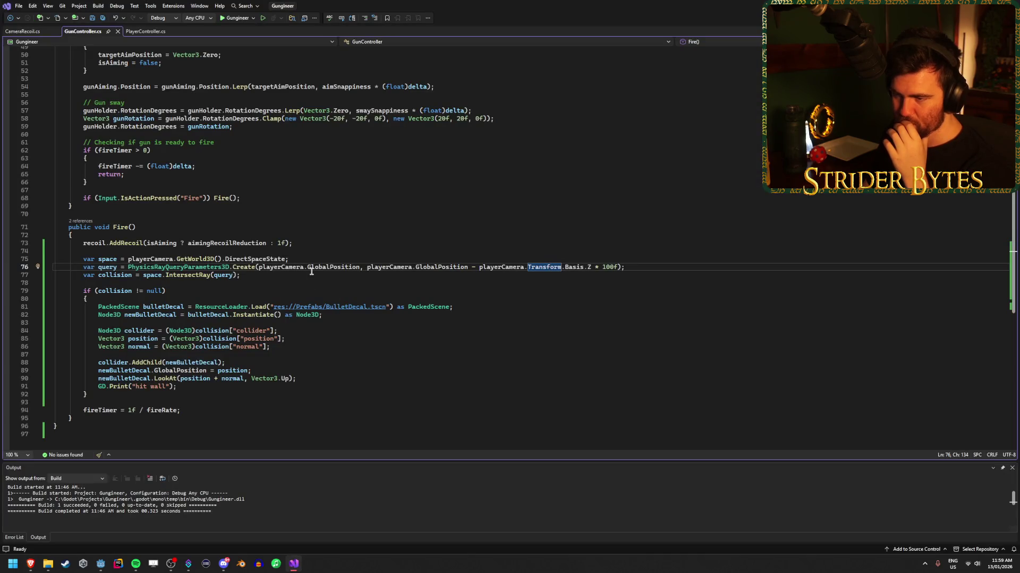
Add a blank line after the space-state line and select GlobalPosition in the ray query's origin.
click(312, 271)
click(632, 267)
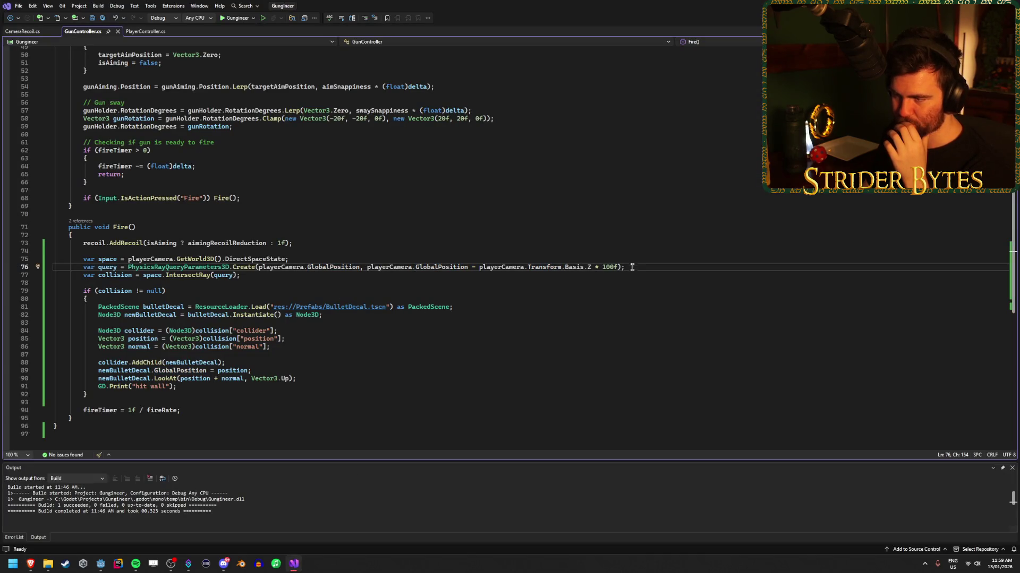
click(630, 259)
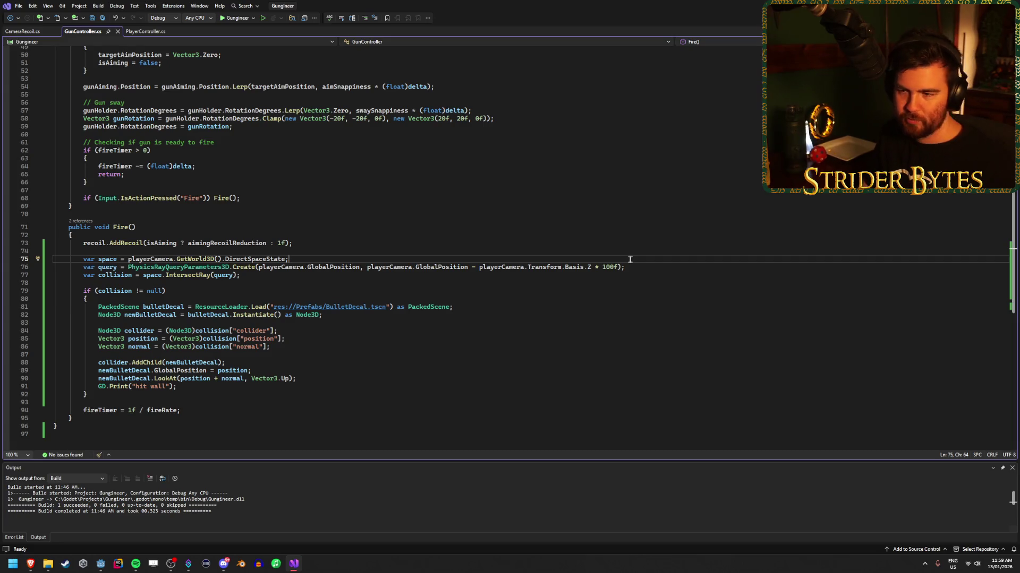
key(Return)
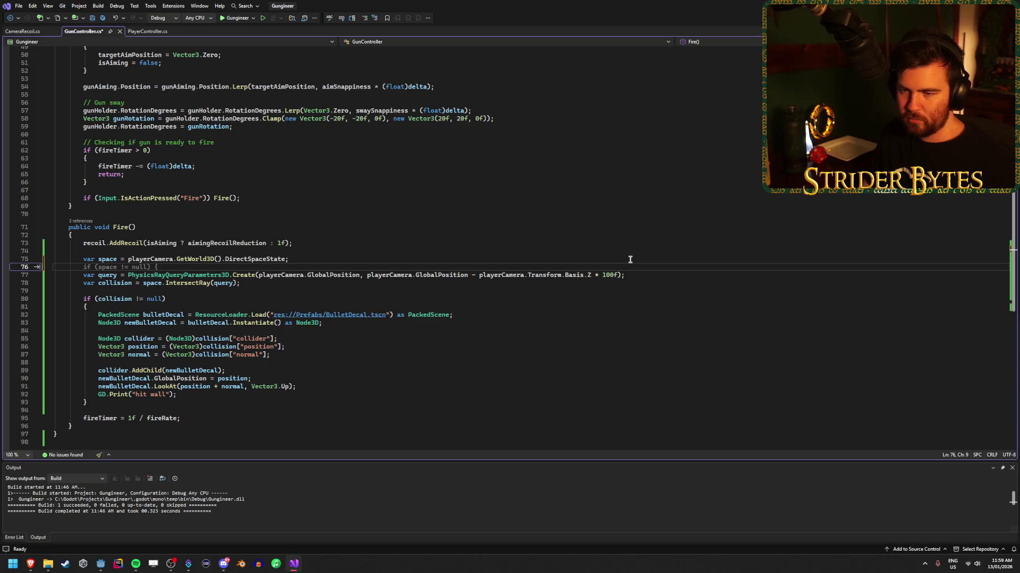
key(Escape)
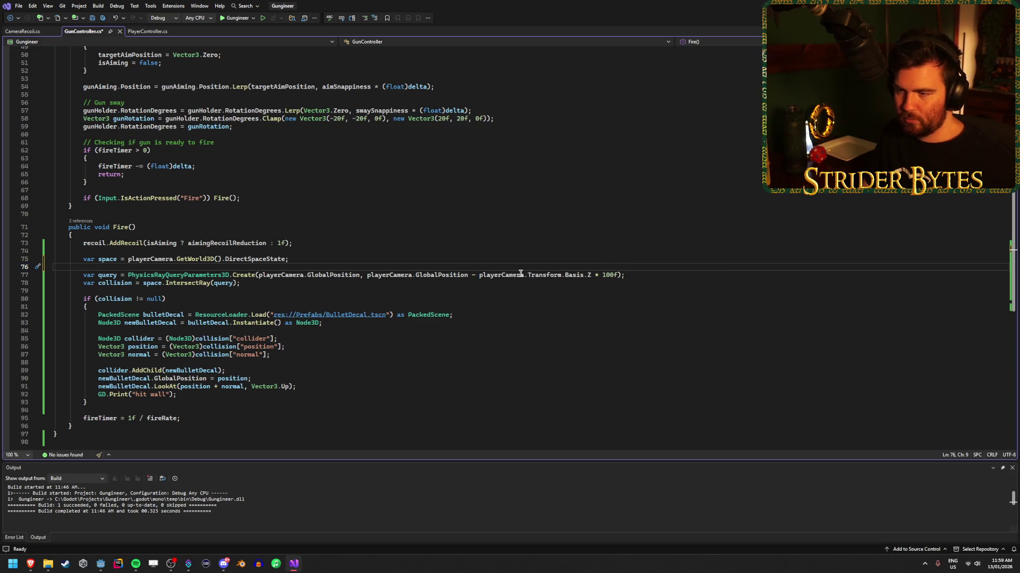
drag(360, 275, 306, 275)
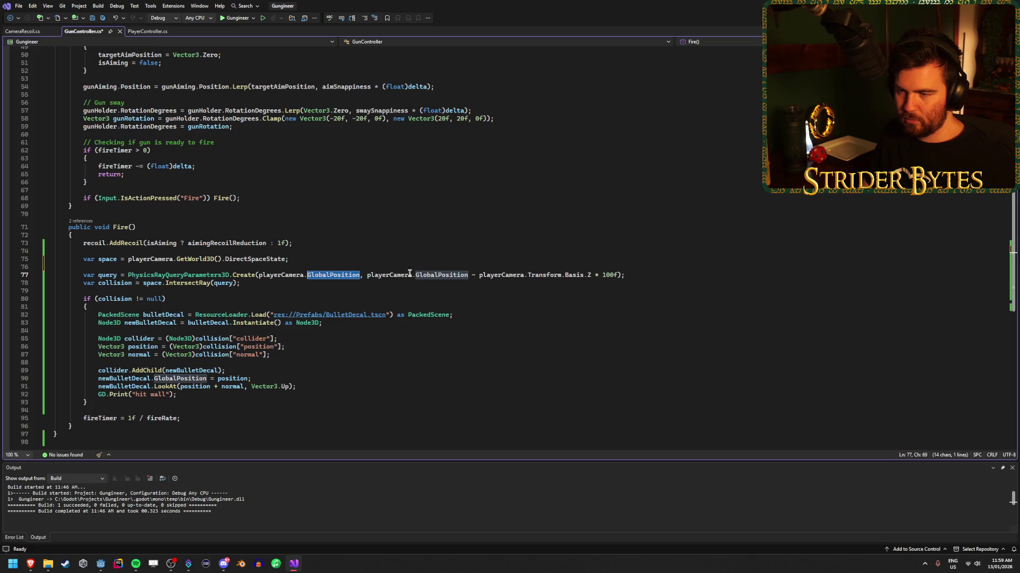
Compare against the Easy Bullet Holes tutorial, then reselect GlobalPosition in the ray origin.
mouse_move(30, 563)
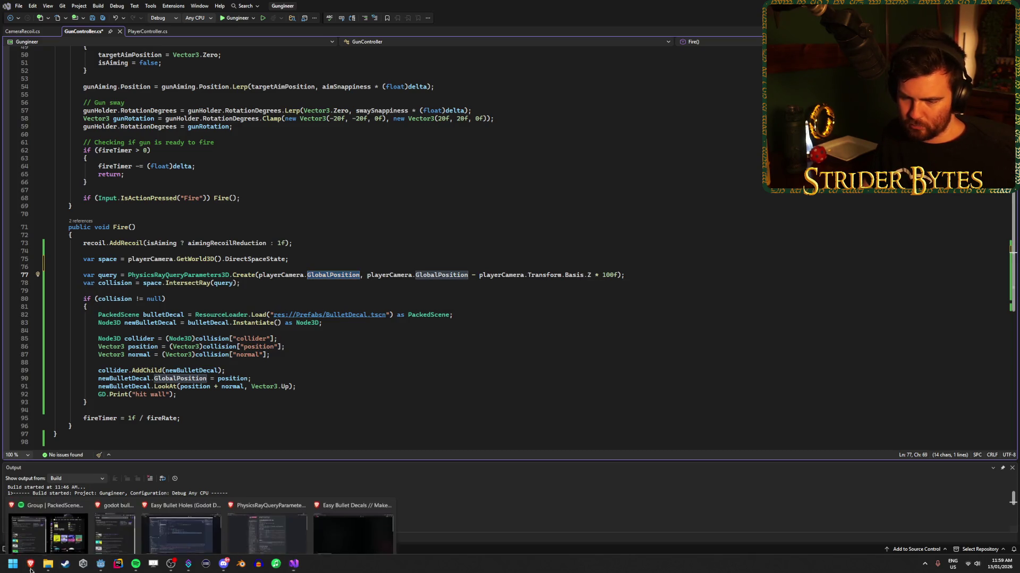
click(182, 498)
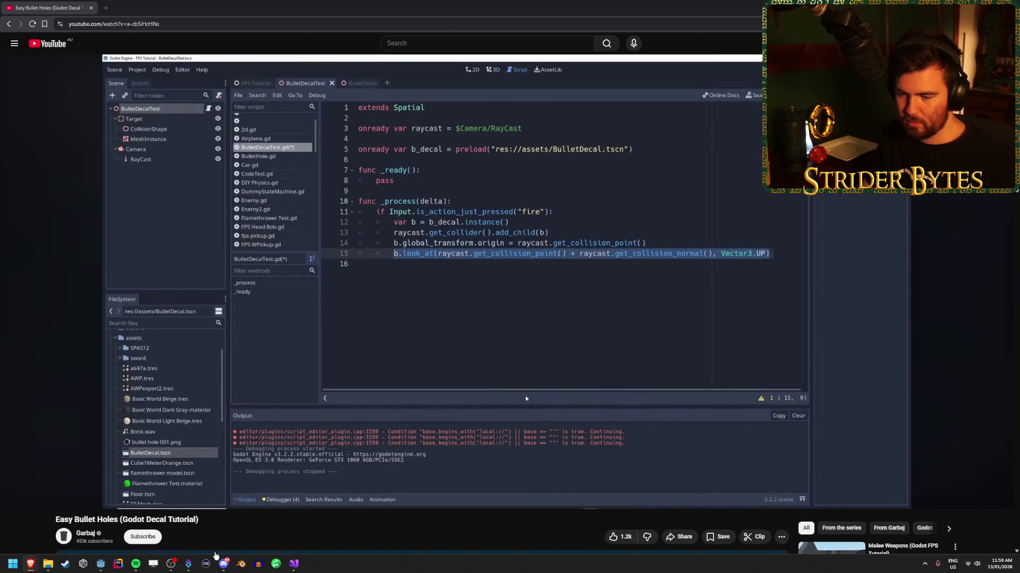
click(293, 564)
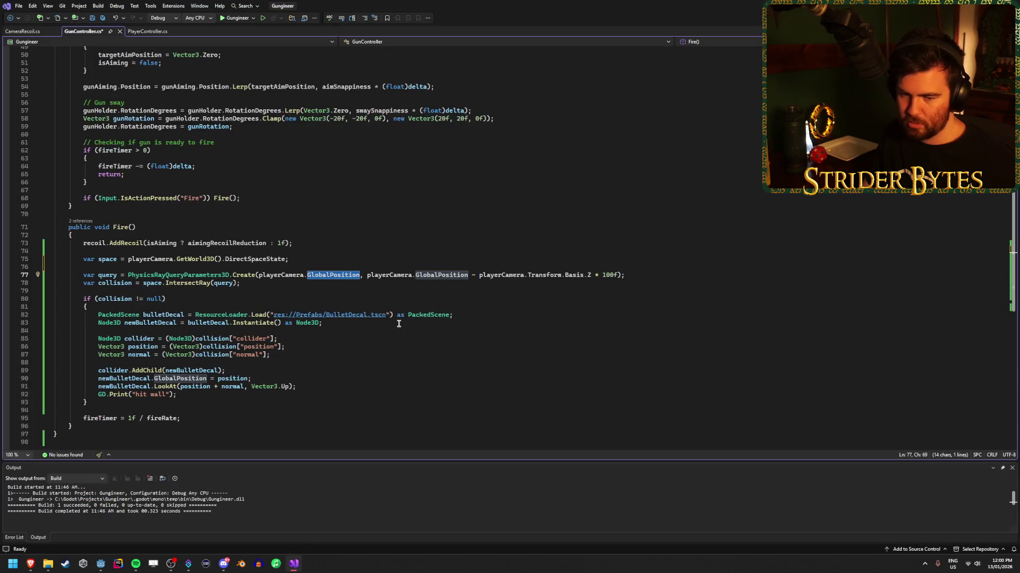
click(352, 275)
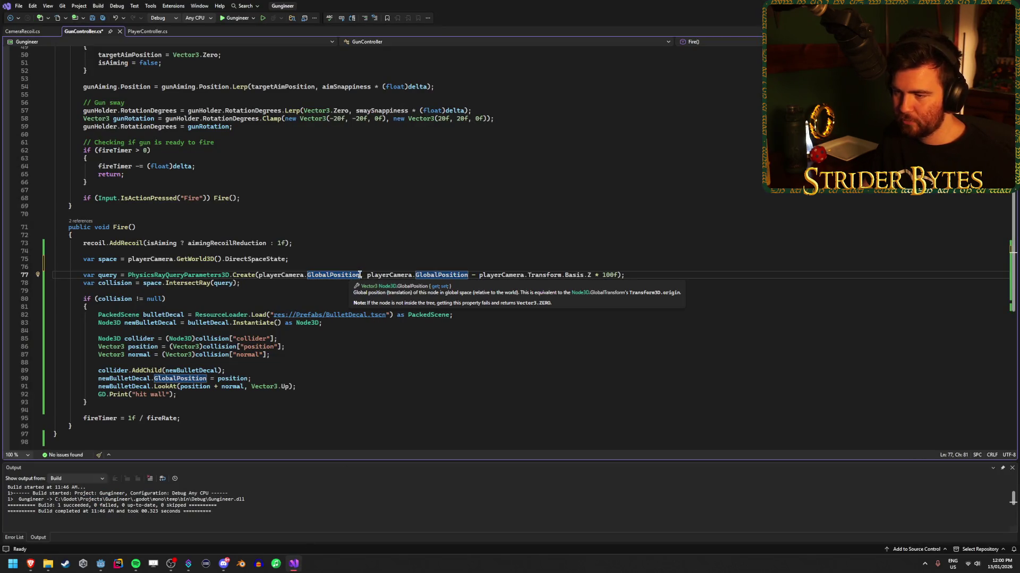
drag(359, 275, 306, 275)
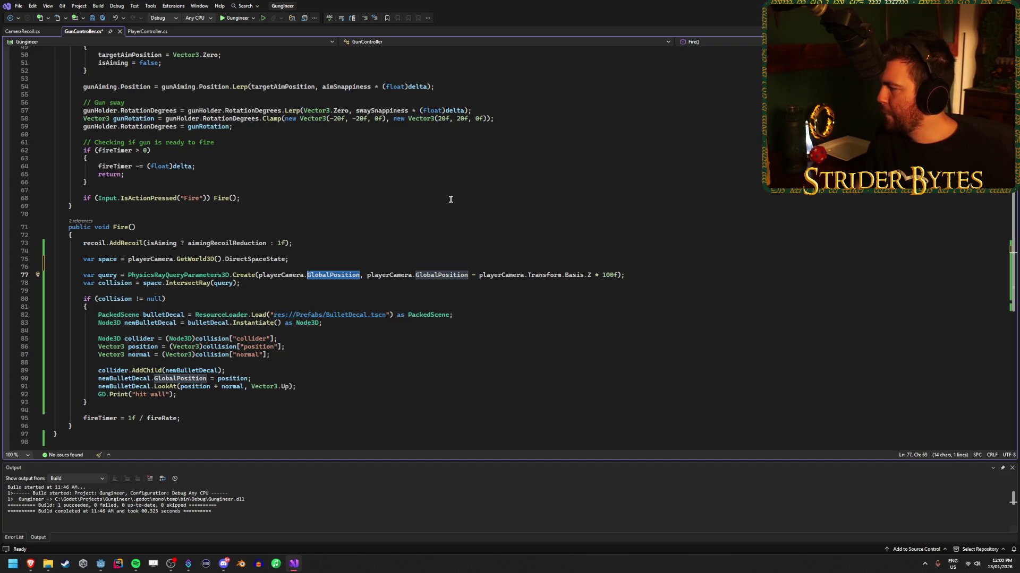
Replace GlobalPosition with an unfinished 'playerCamera.' reference and jump to the playerCamera field declaration.
text(Projec)
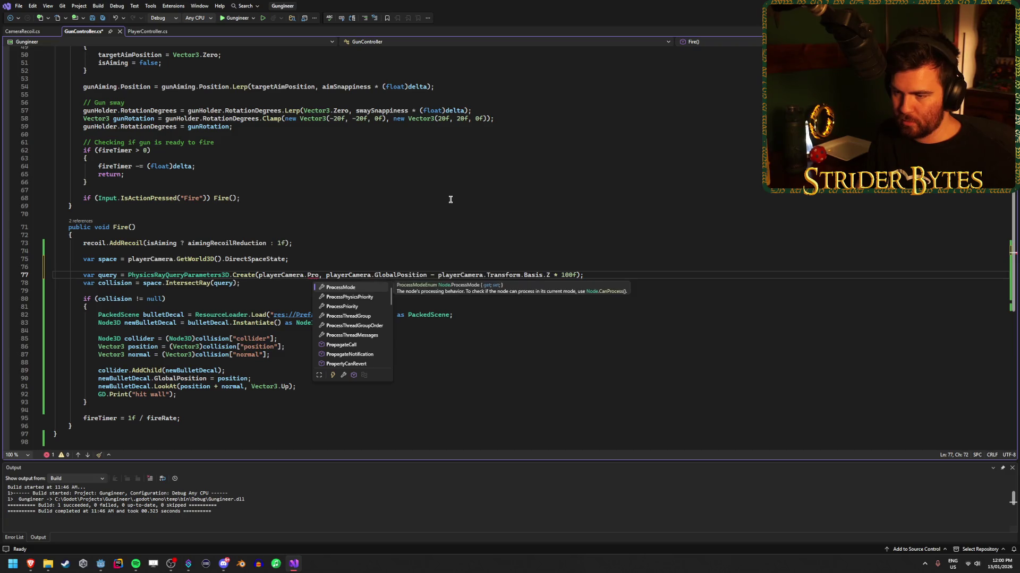
text(t)
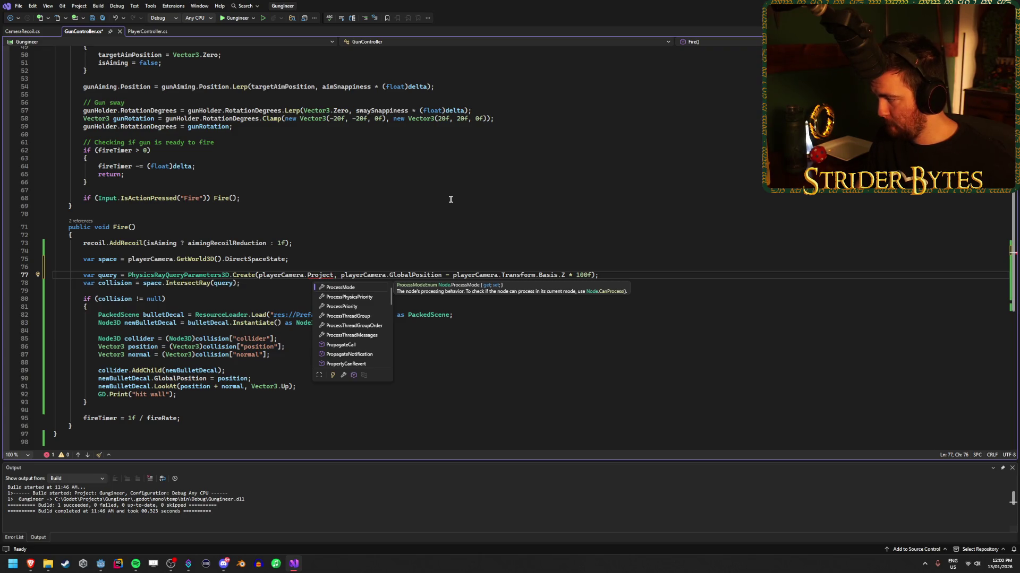
key(BackSpace)
key(BackSpace)
key(BackSpace)
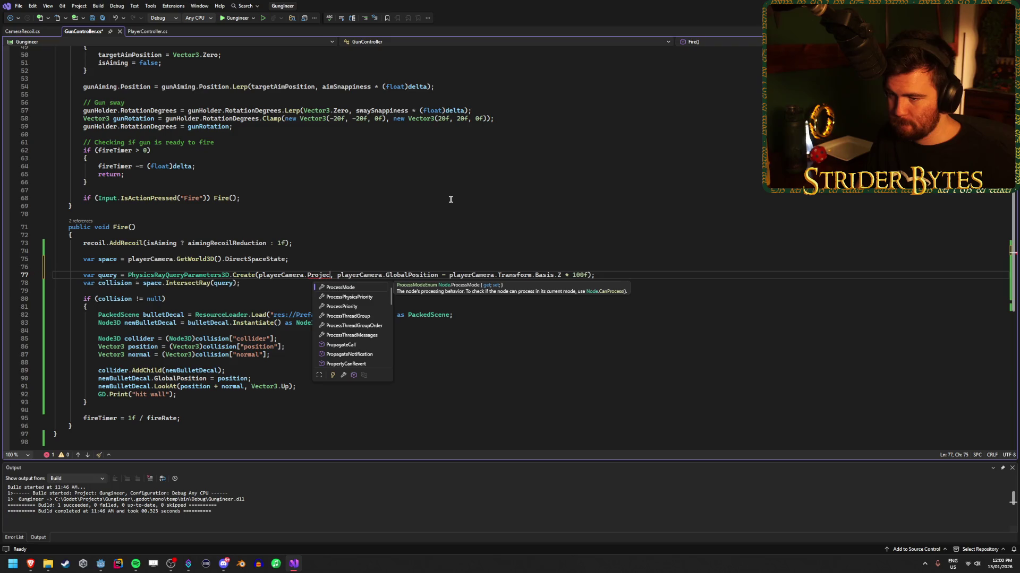
text(.)
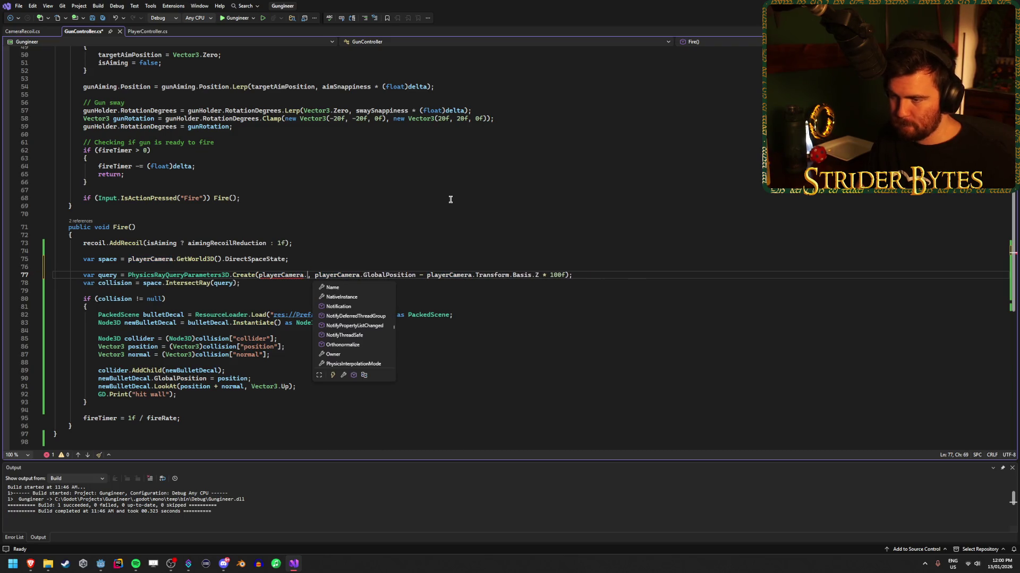
key(Up)
key(Up)
key(Up)
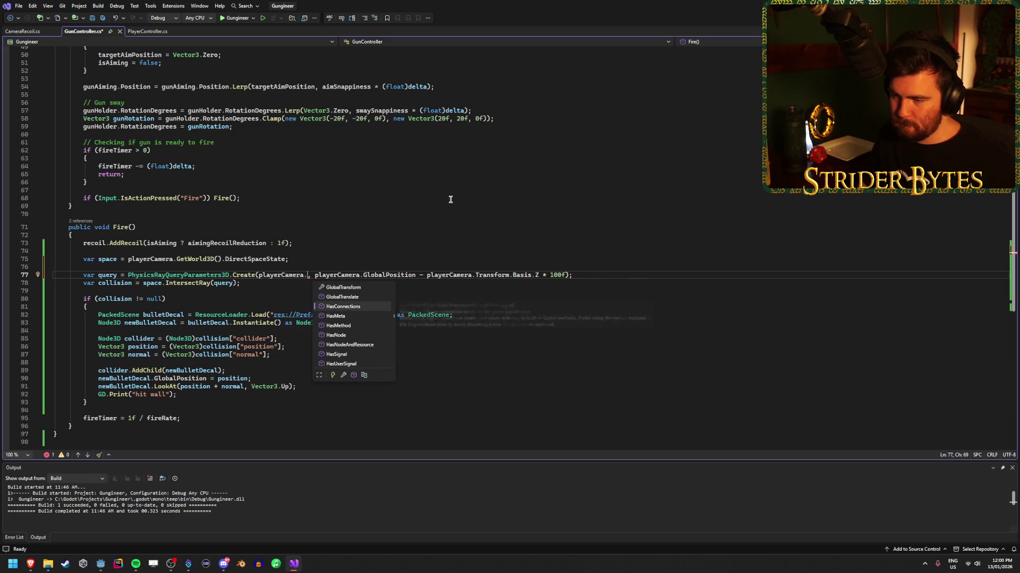
key(Up)
key(Up)
key(Up)
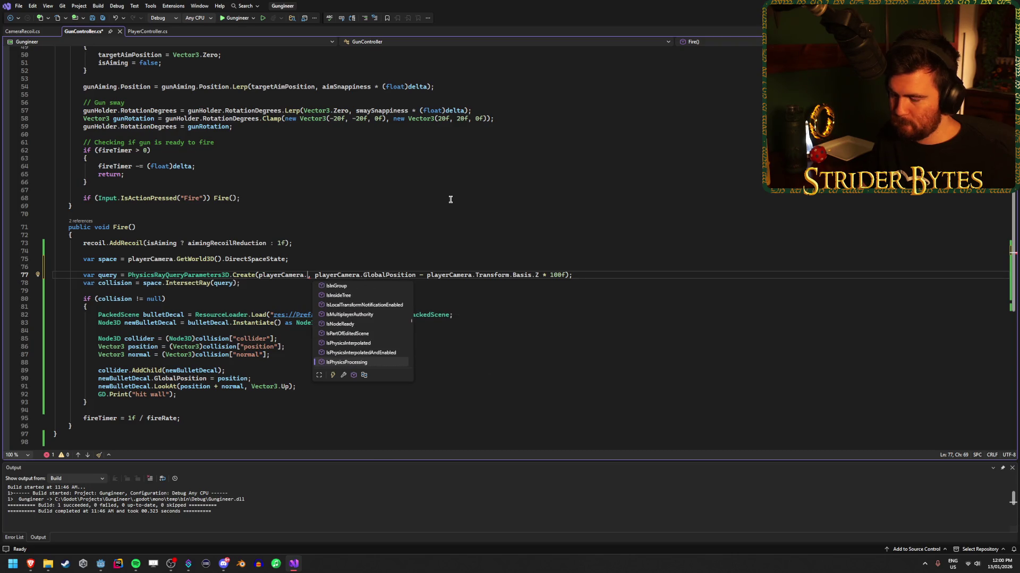
key(Escape)
scroll(455, 216, up, 16)
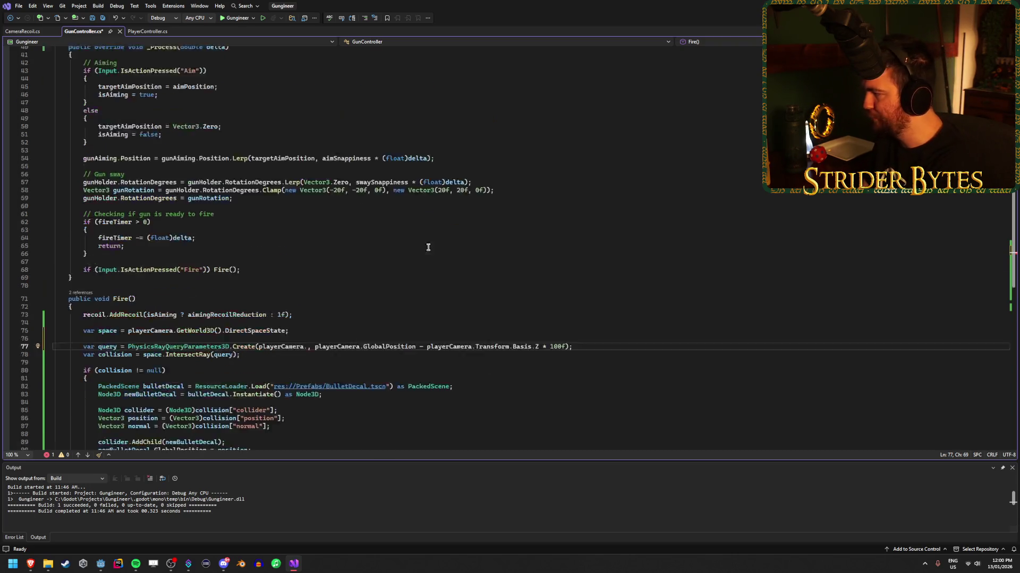
click(221, 96)
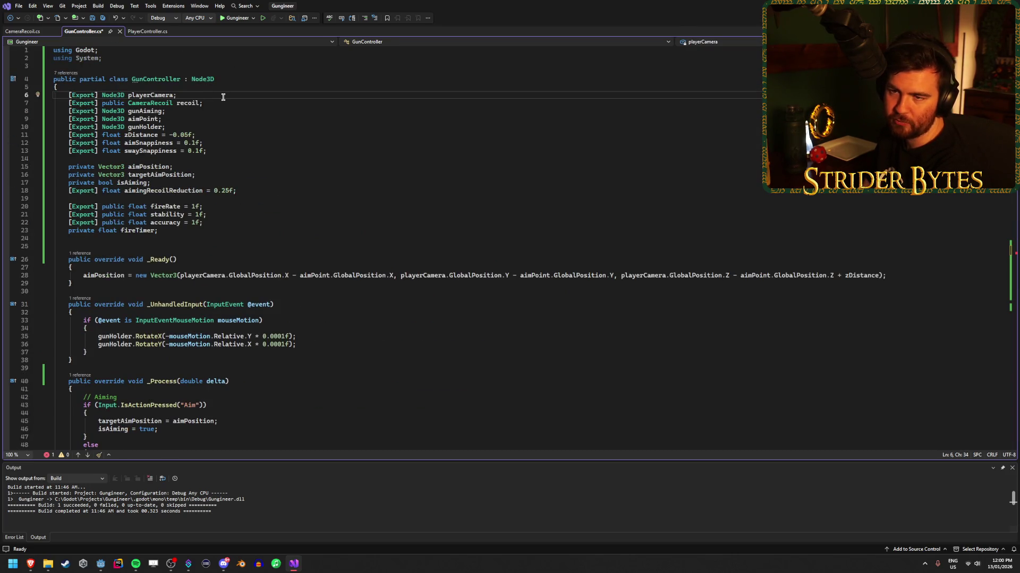
Change playerCamera's declared type from Node3D to Camera3D and save the script.
scroll(223, 97, down, 17)
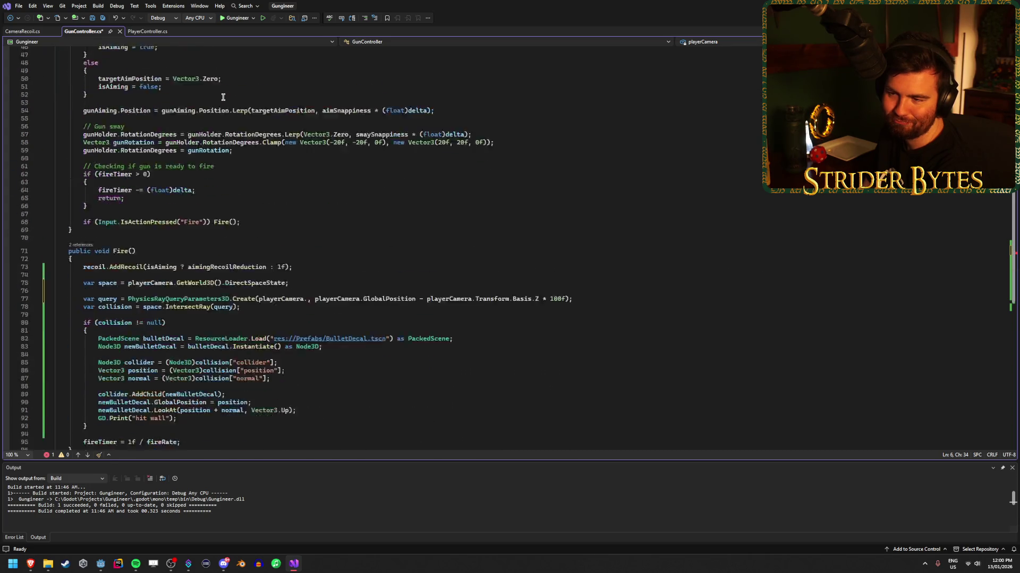
scroll(225, 97, up, 17)
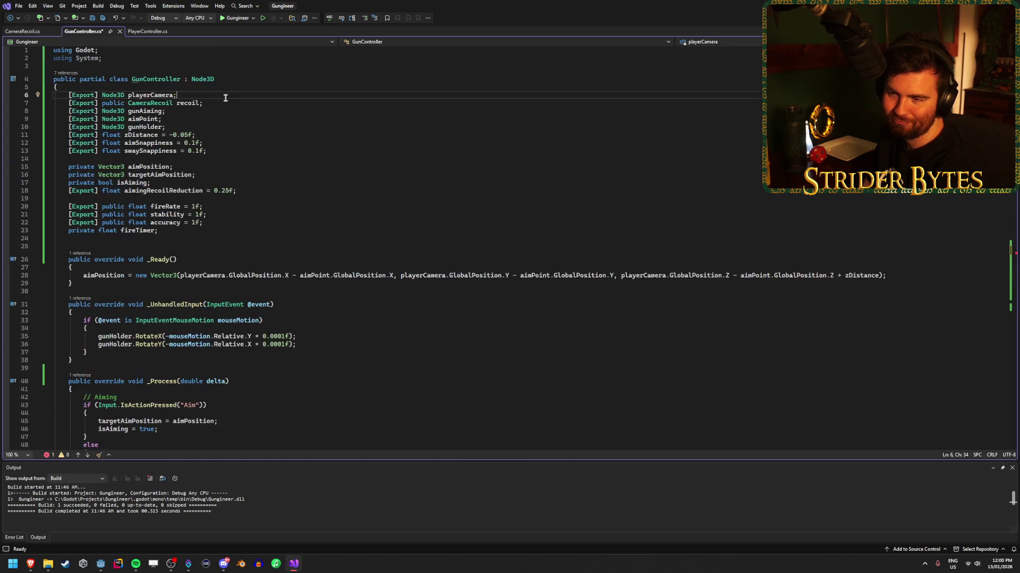
double_click(115, 98)
text(Camer)
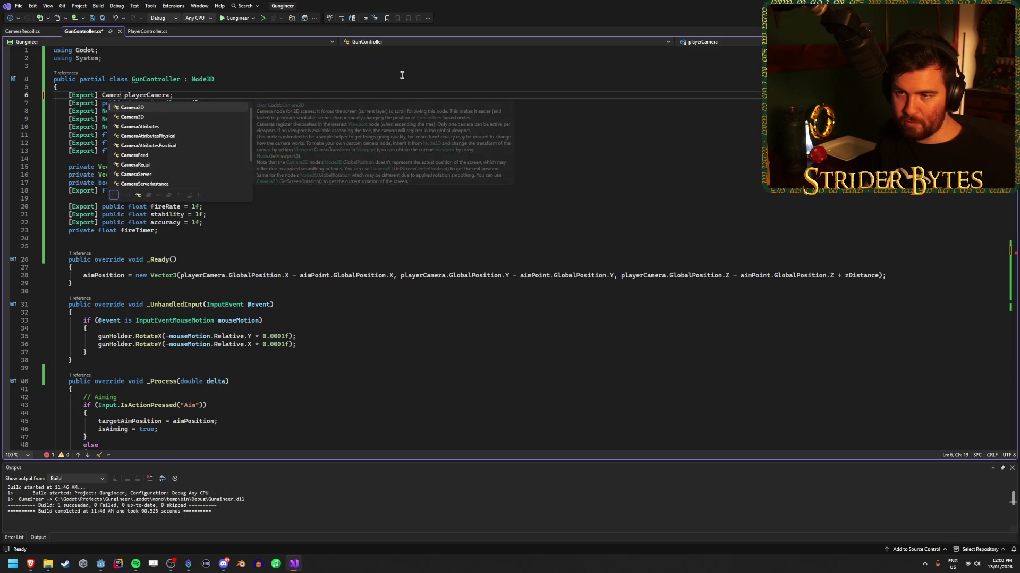
key(Down)
key(Tab)
key(ctrl+s)
Make the ray query's origin call playerCamera.ProjectRayOrigin() with the cursor inside its parentheses.
scroll(371, 117, down, 11)
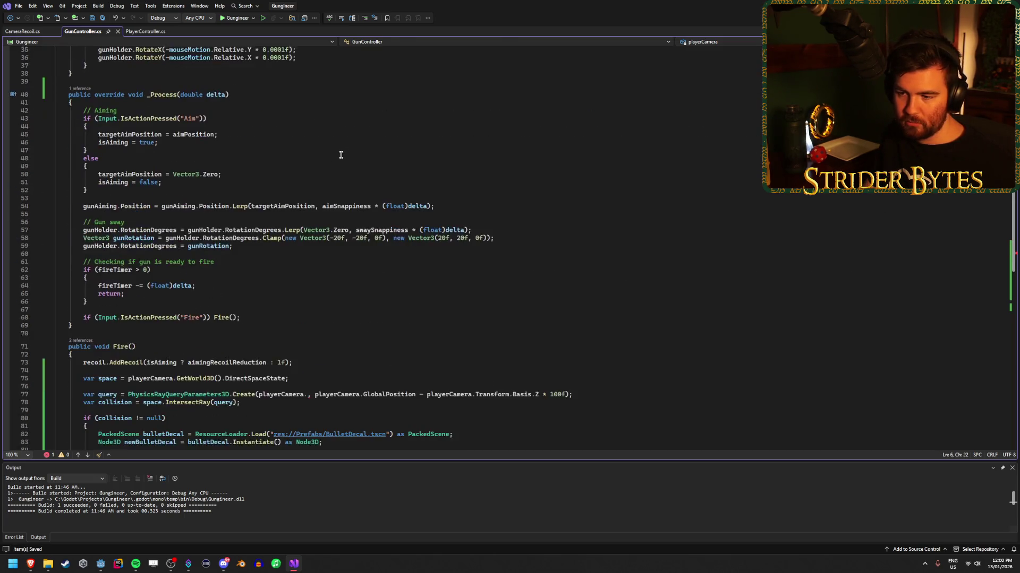
scroll(312, 255, down, 5)
scroll(400, 293, up, 10)
scroll(402, 296, down, 11)
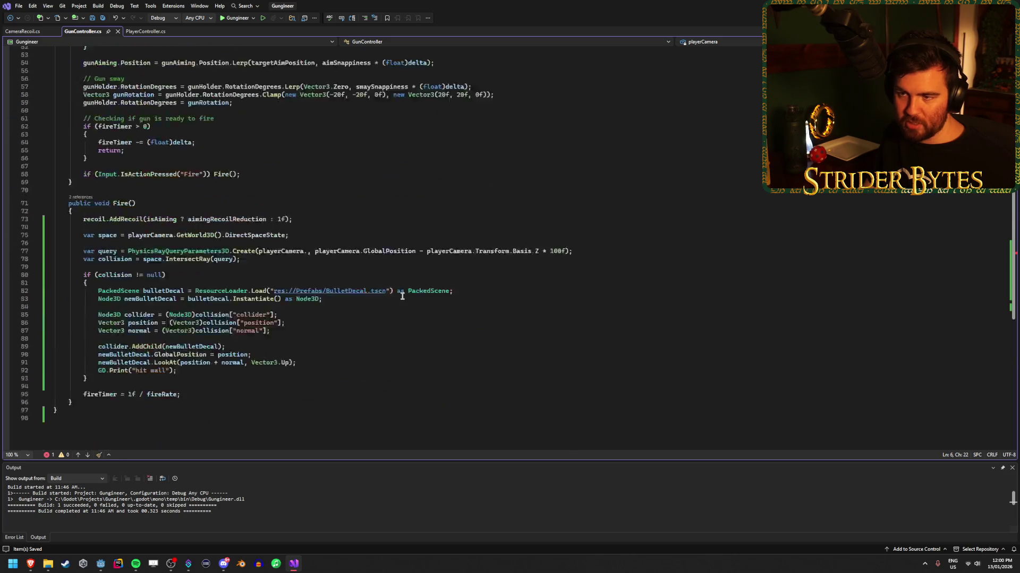
scroll(402, 296, down, 5)
scroll(372, 265, up, 3)
click(308, 203)
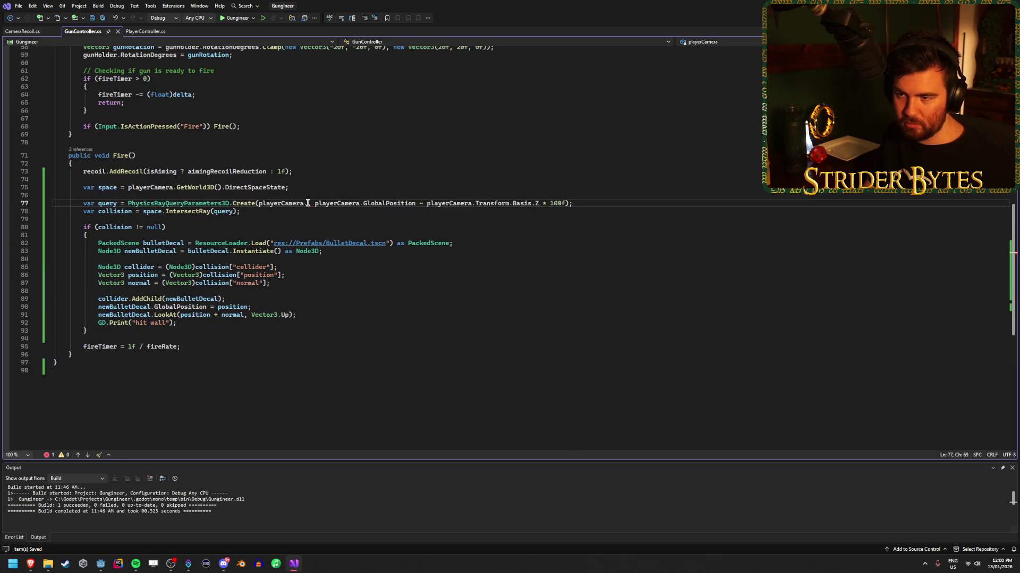
text(pr)
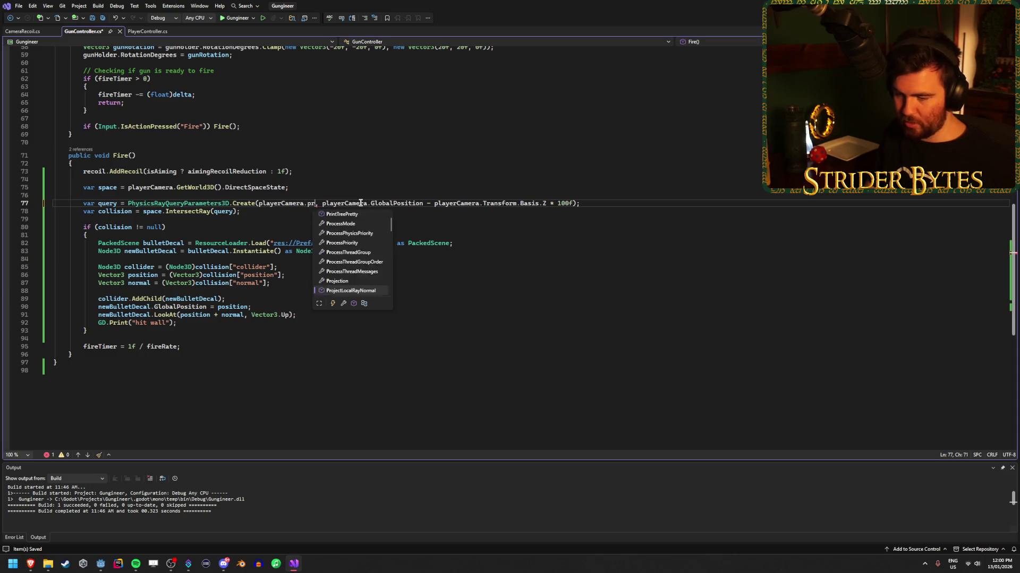
text(oje)
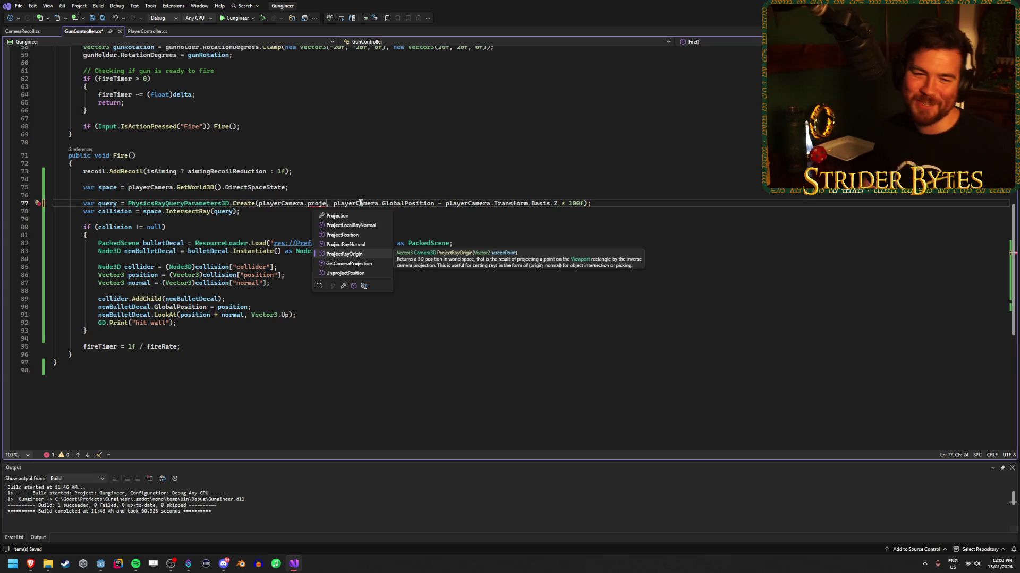
key(Tab)
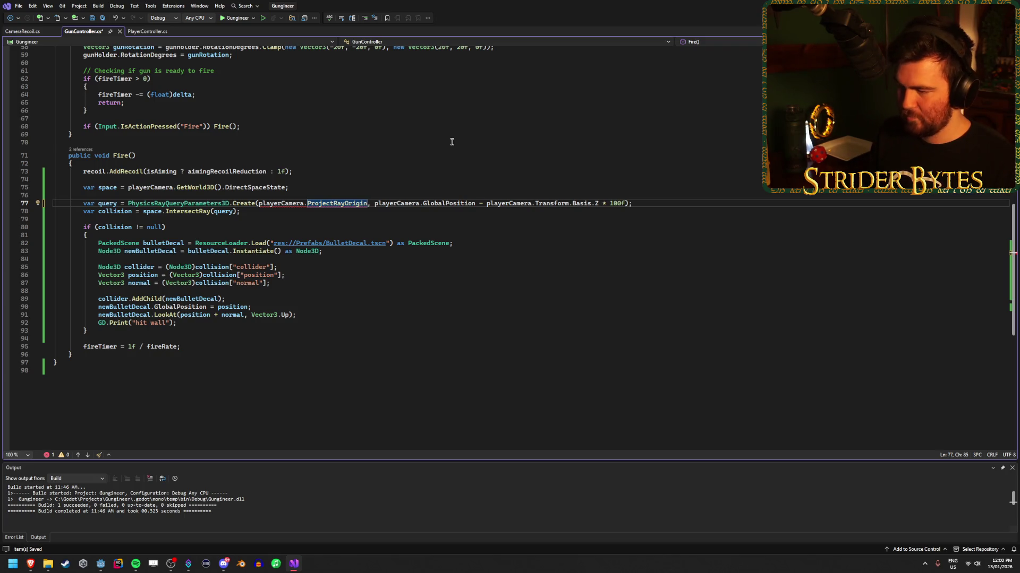
text(())
key(Left)
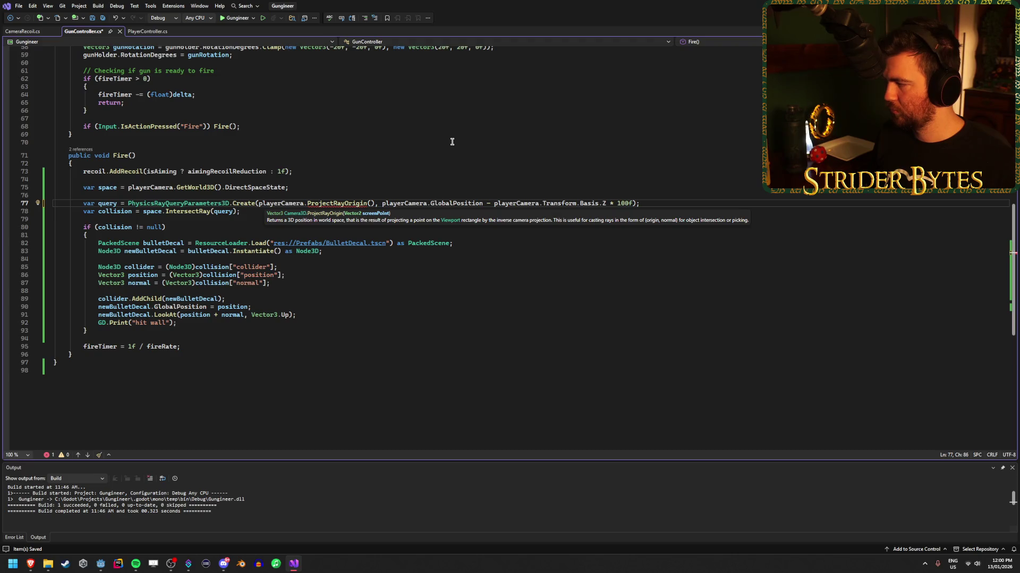
Pass GetViewport(). into ProjectRayOrigin and browse the viewport's members before returning to Godot.
text(GetV)
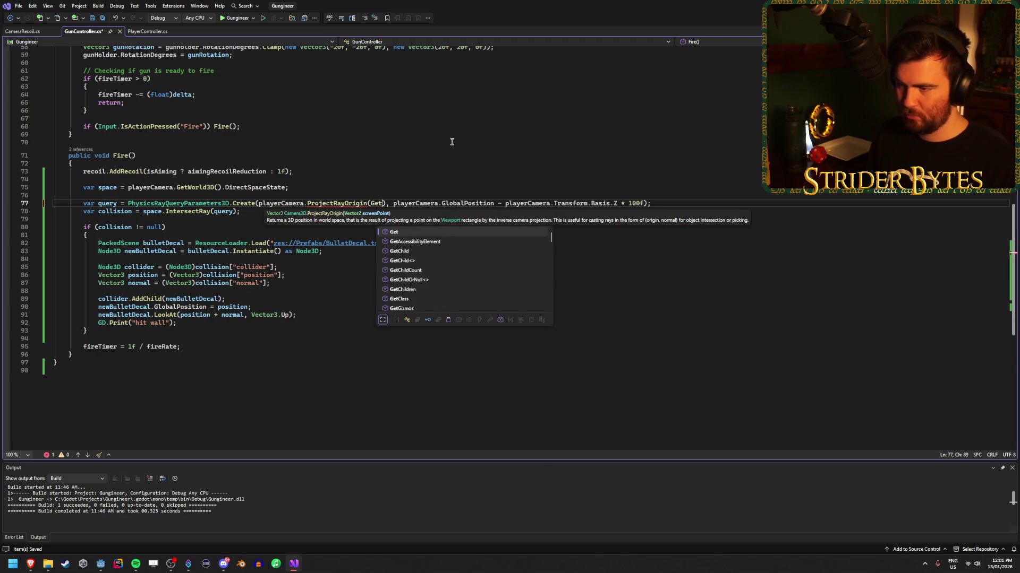
text(iewport)
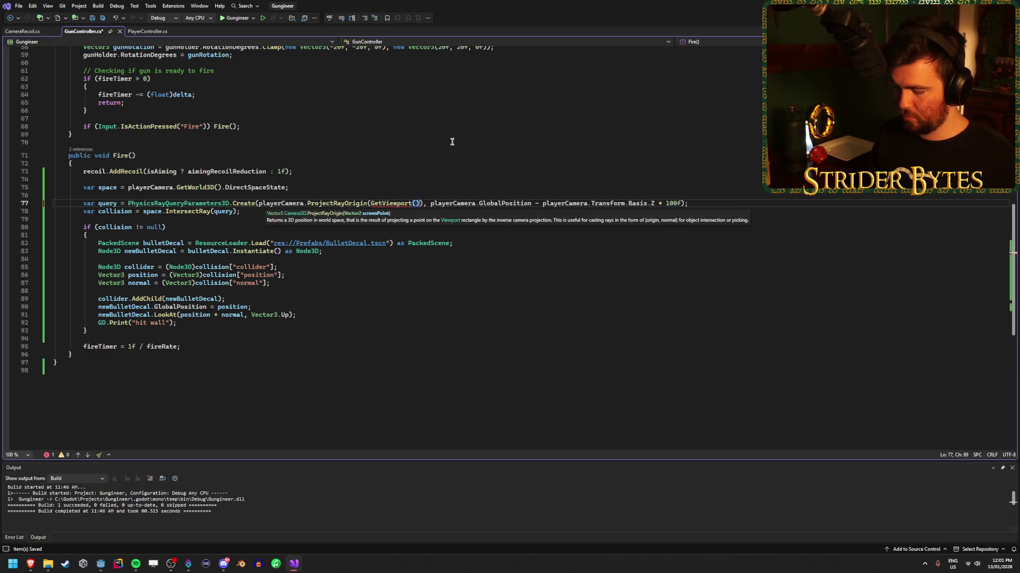
text(().siz)
key(BackSpace)
key(BackSpace)
key(BackSpace)
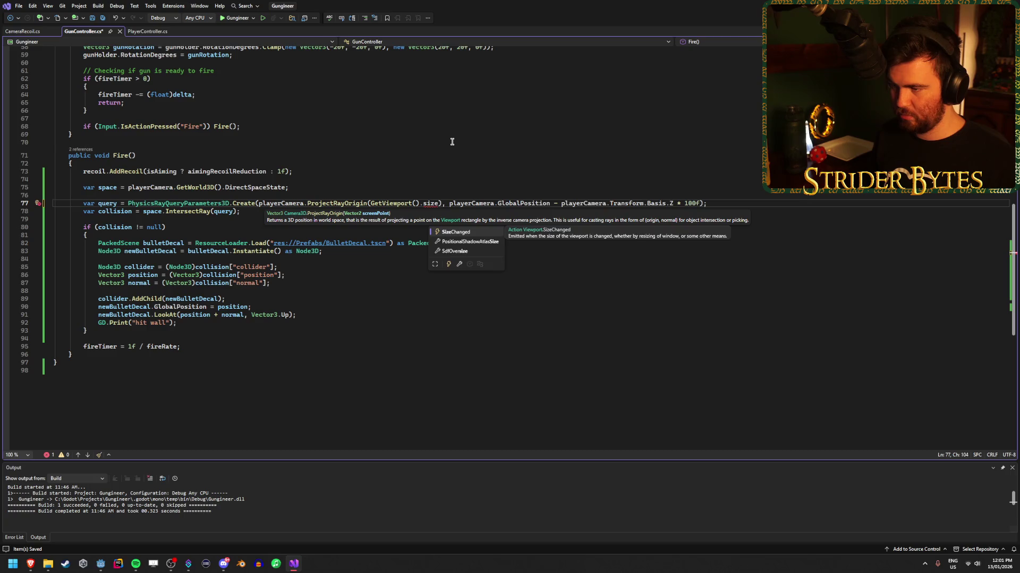
key(Down)
key(Down)
key(Down)
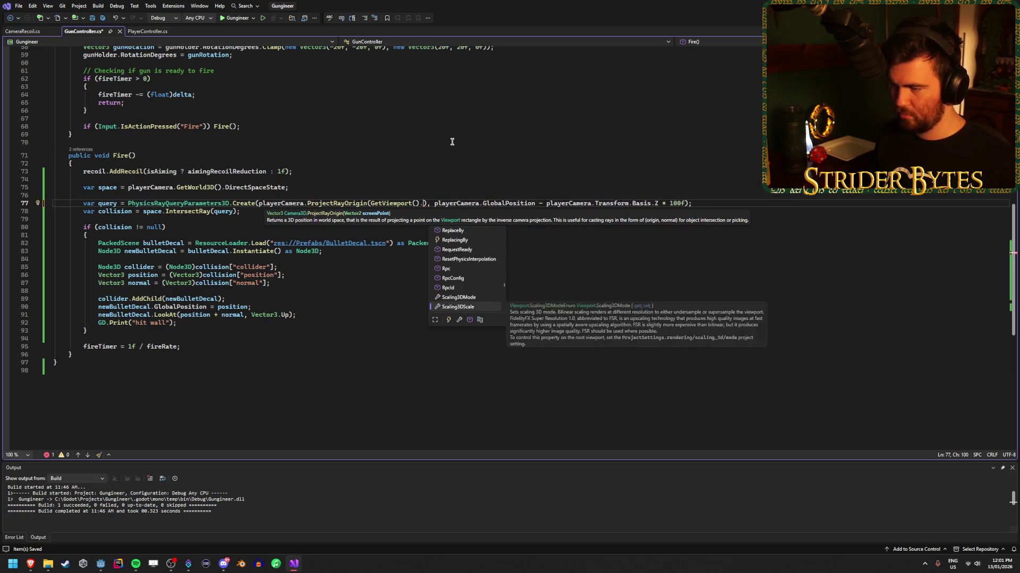
key(Down)
key(Down)
key(Down)
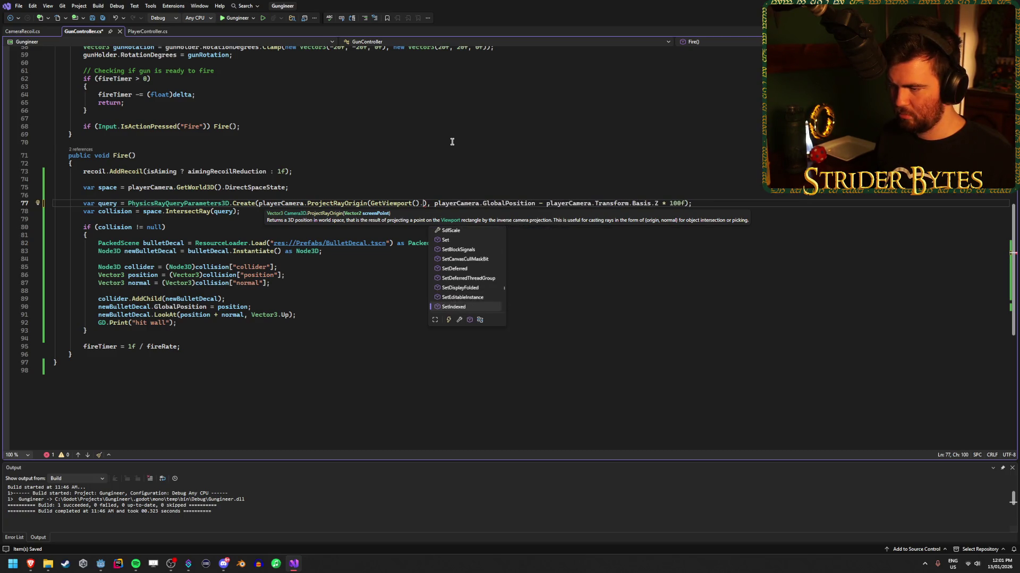
key(Down)
key(Down)
key(Down)
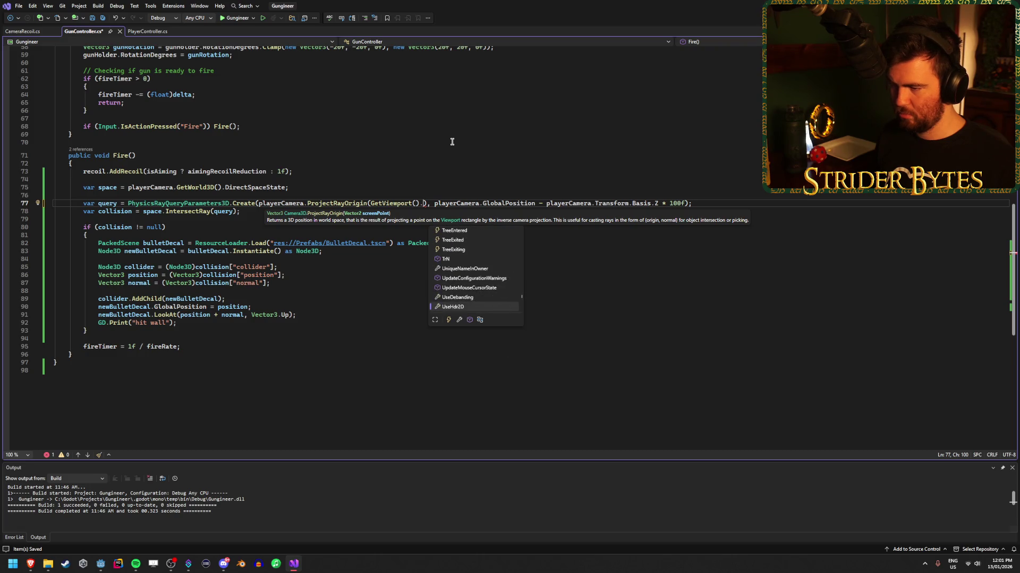
key(Down)
key(Down)
key(Down)
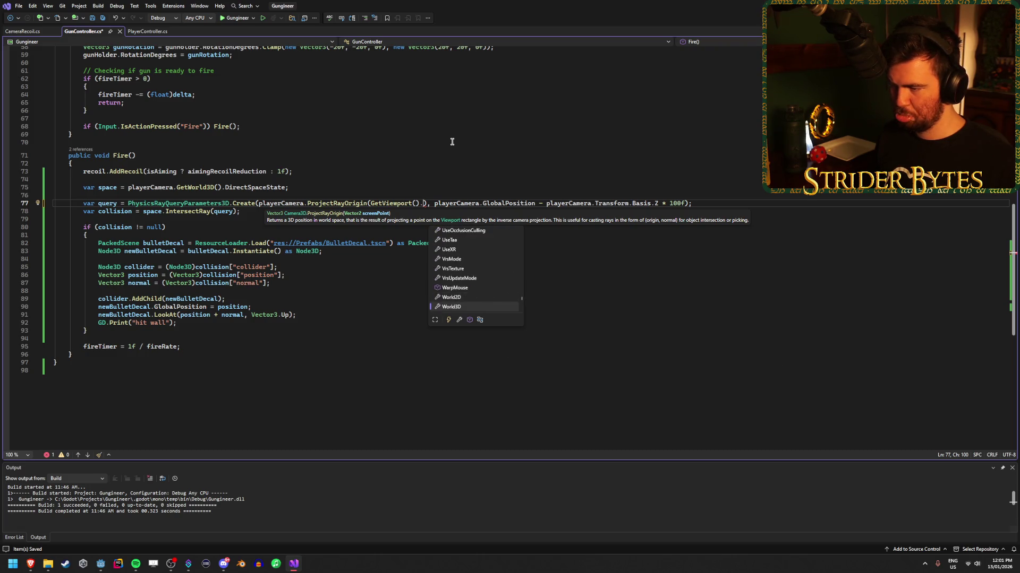
key(Down)
key(Down)
key(Down)
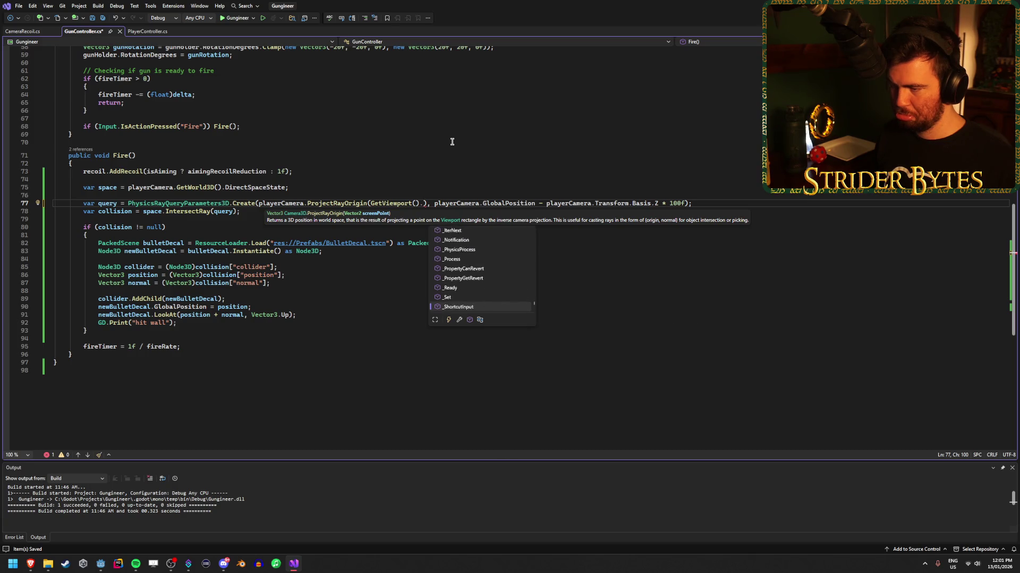
key(Up)
key(Up)
key(Up)
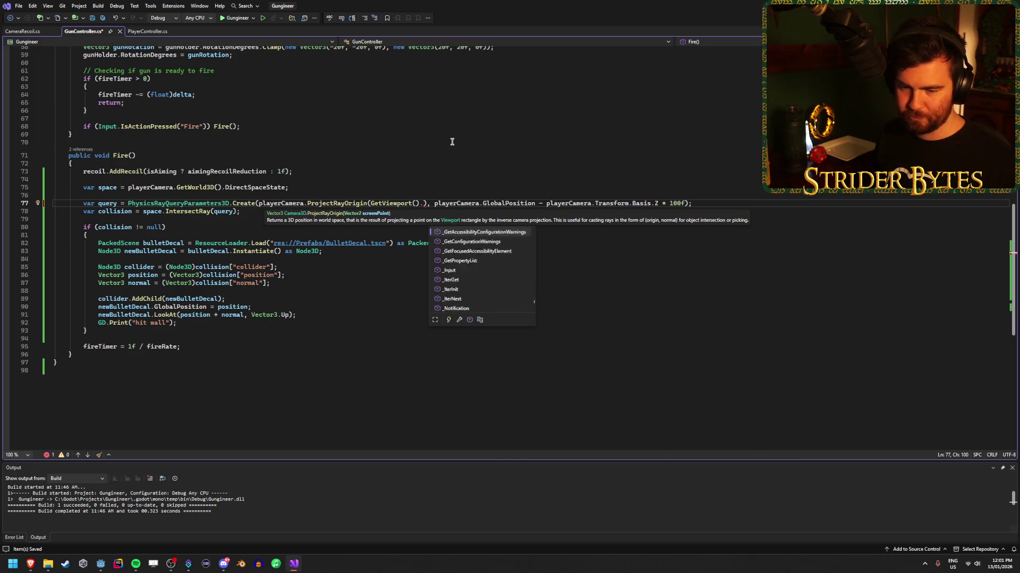
key(Up)
key(Up)
key(Up)
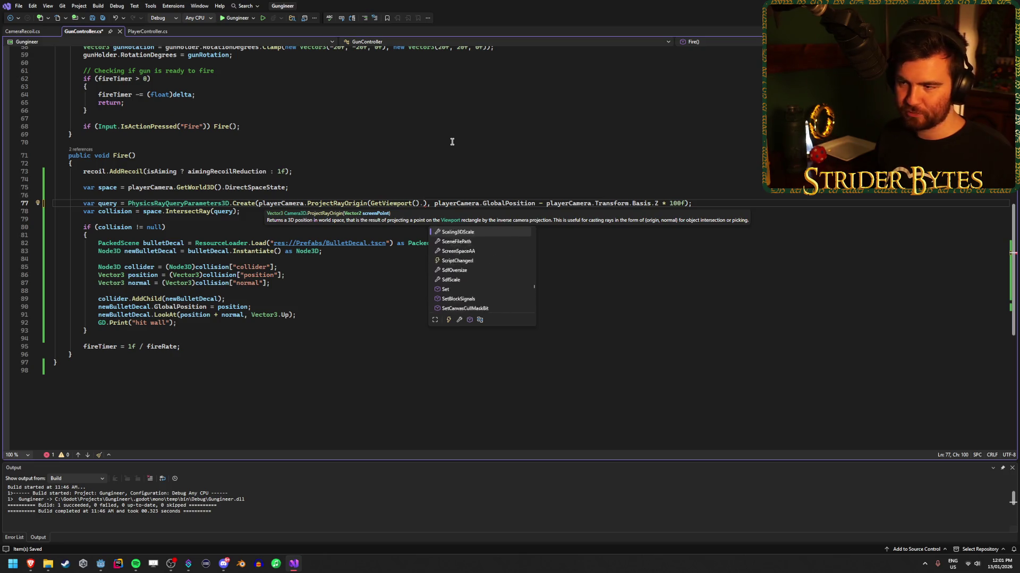
key(Up)
key(Up)
key(Up)
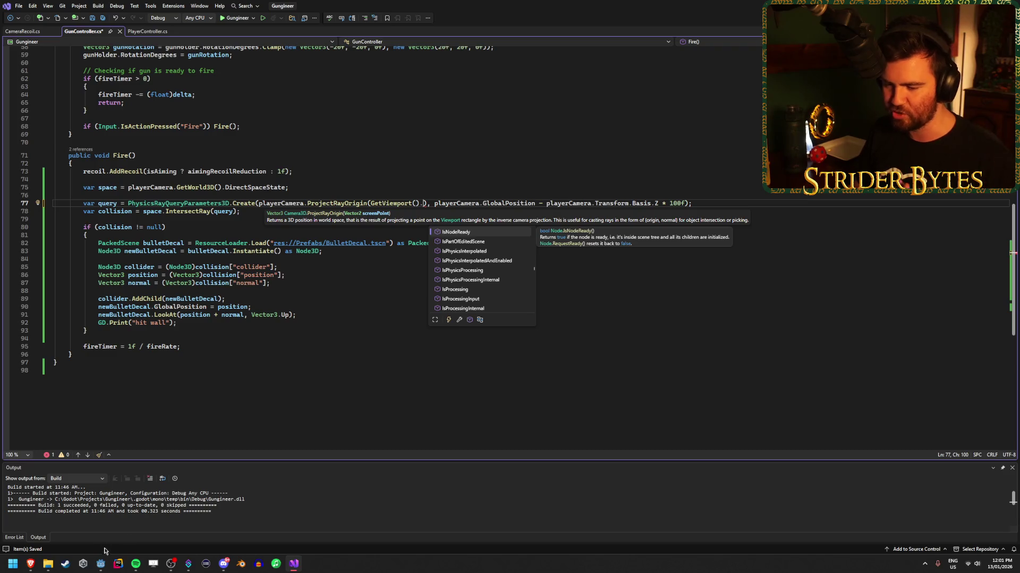
click(100, 564)
Fly the viewport camera low and close to the Workshop wall, then go back to GunController.cs.
drag(609, 161, 653, 280)
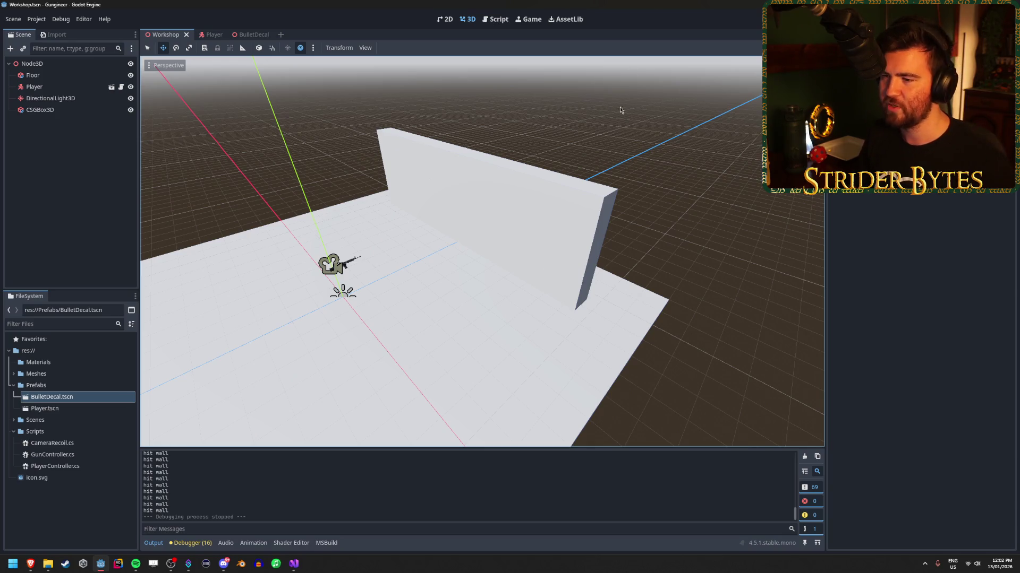
mouse_move(619, 110)
mouse_down()
mouse_move(611, 138)
mouse_move(605, 117)
mouse_move(557, 133)
mouse_move(515, 126)
mouse_up()
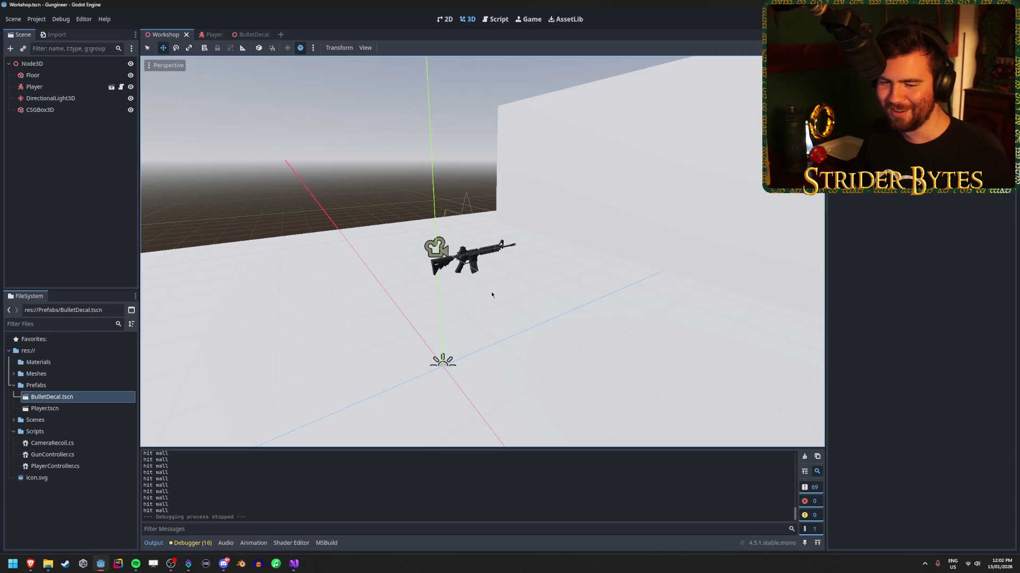
click(294, 563)
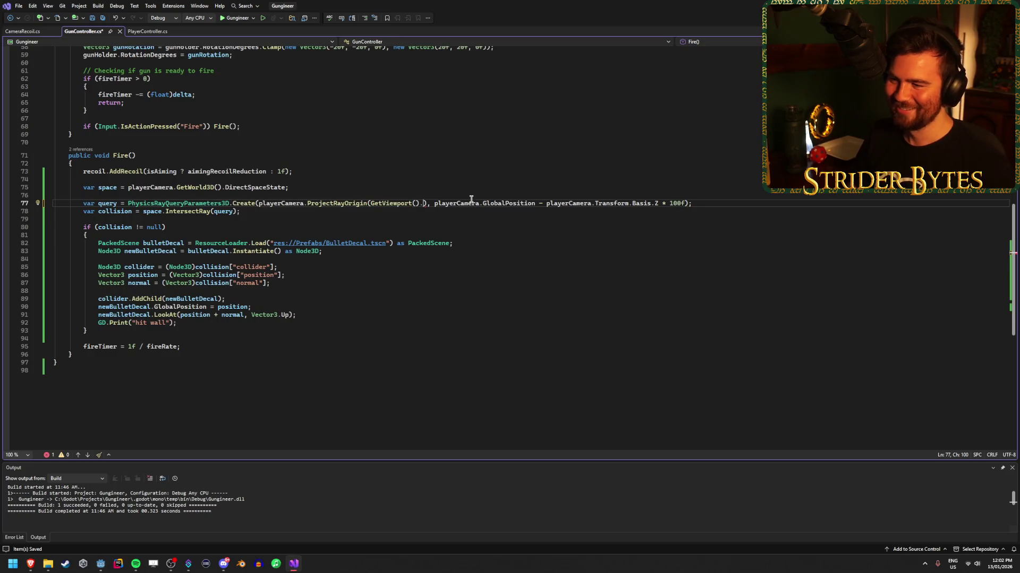
Browse the viewport members after GetViewport(), then delete that argument, leaving ProjectRayOrigin() empty.
key(BackSpace)
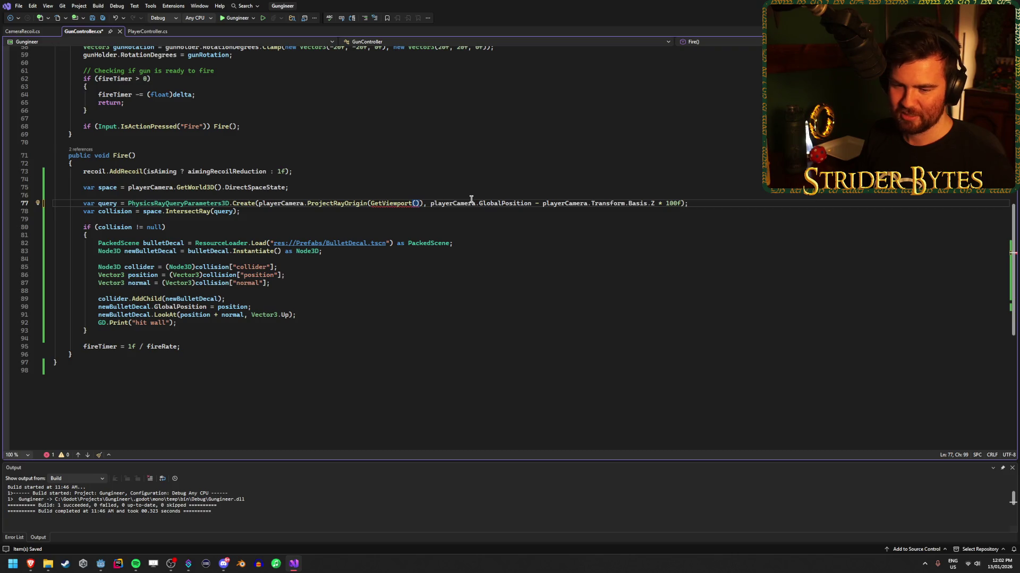
text(.)
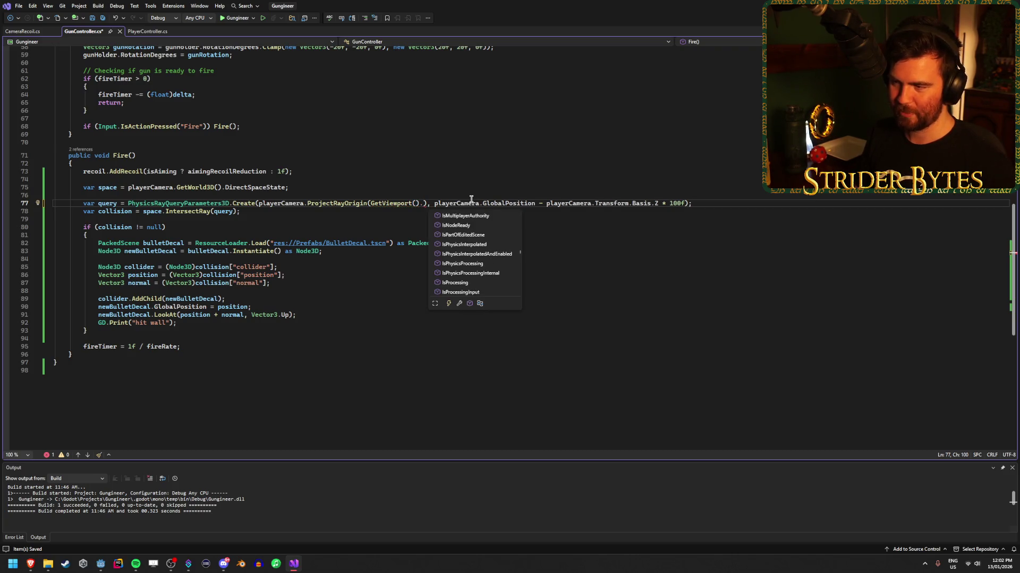
key(Up)
key(Up)
key(Up)
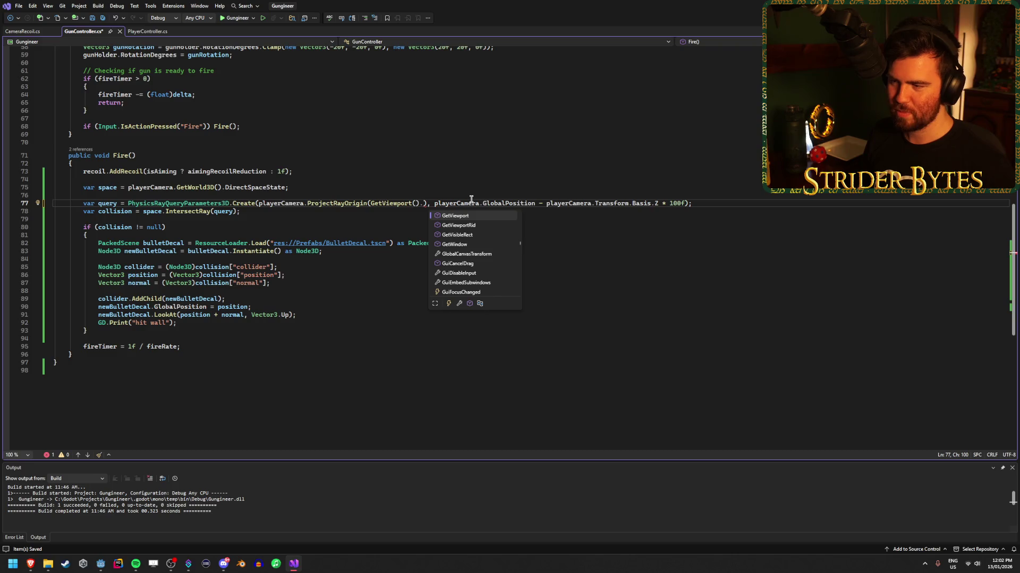
key(Up)
key(Up)
key(Up)
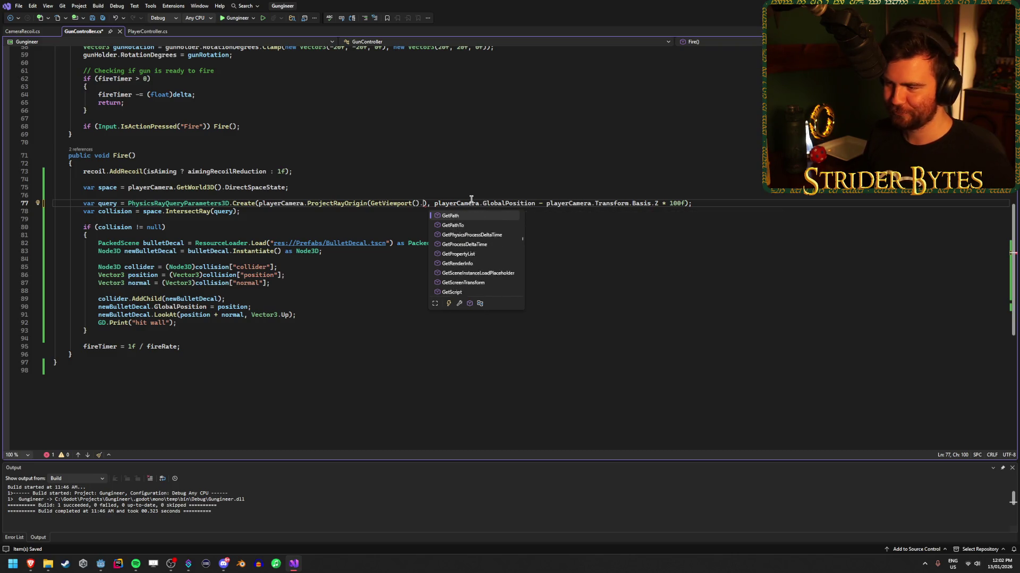
key(Up)
key(Up)
key(Up)
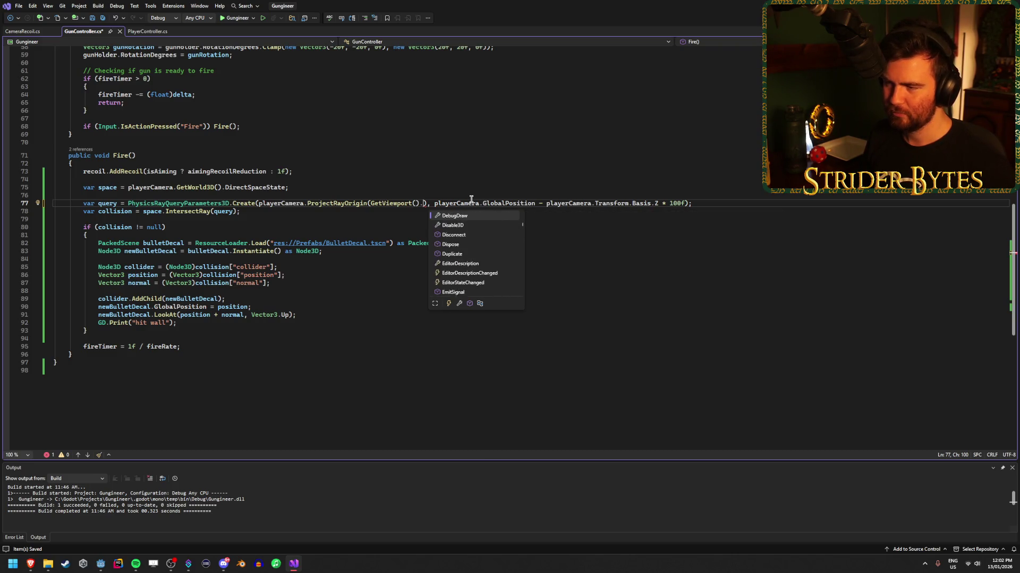
key(Up)
key(Up)
key(Up)
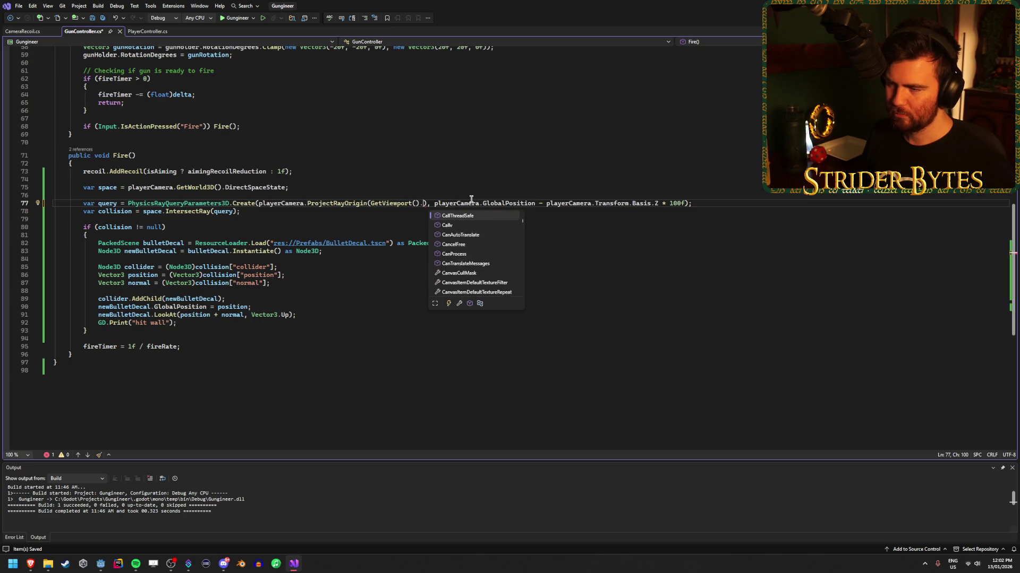
key(Down)
key(Down)
key(Down)
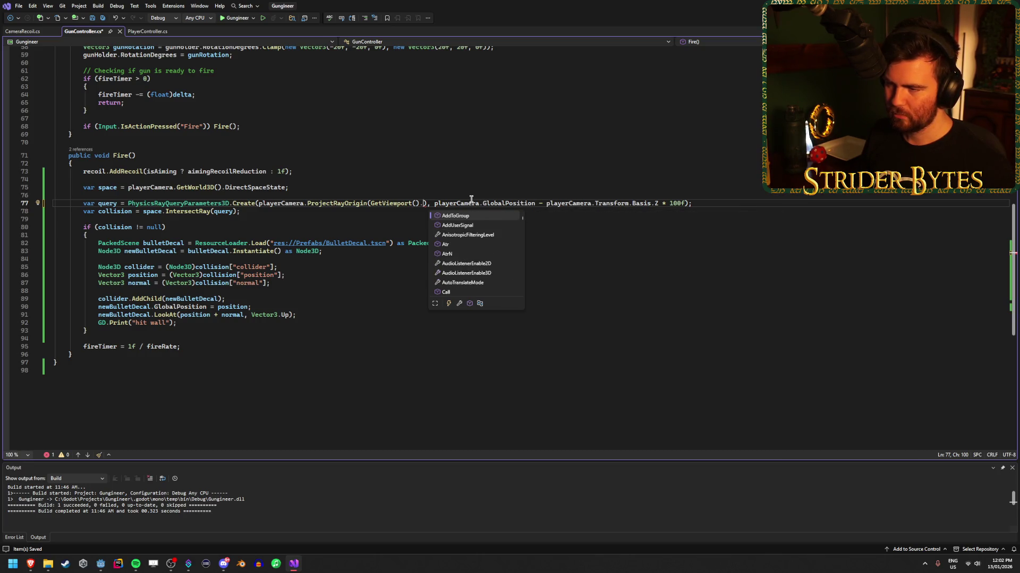
key(Escape)
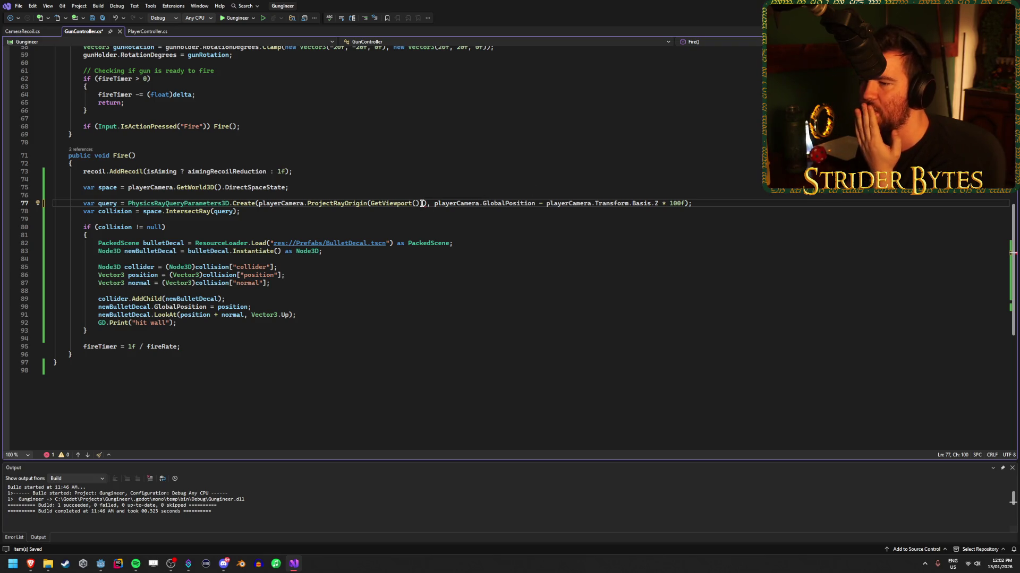
drag(423, 204, 370, 204)
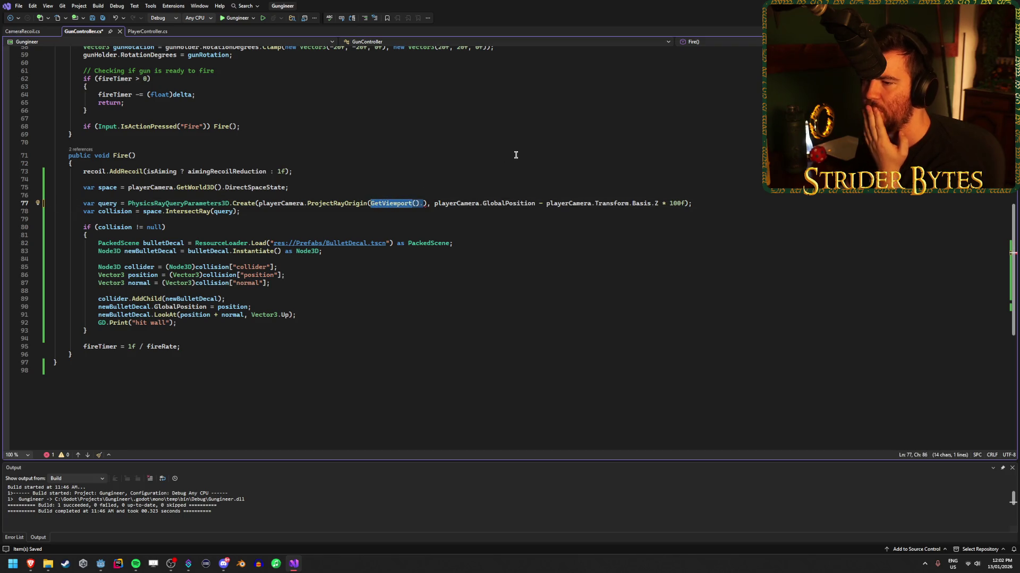
key(BackSpace)
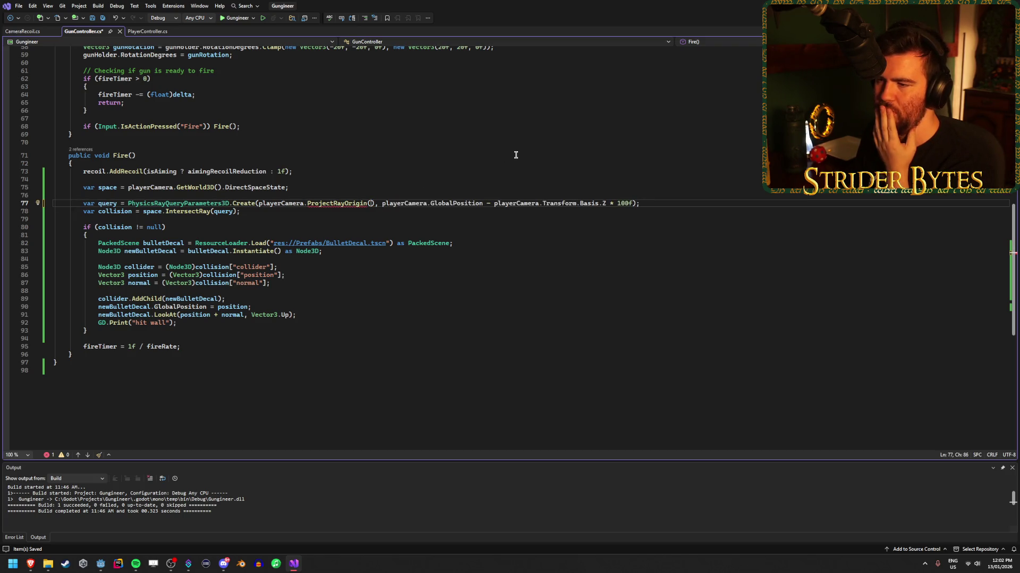
mouse_move(346, 203)
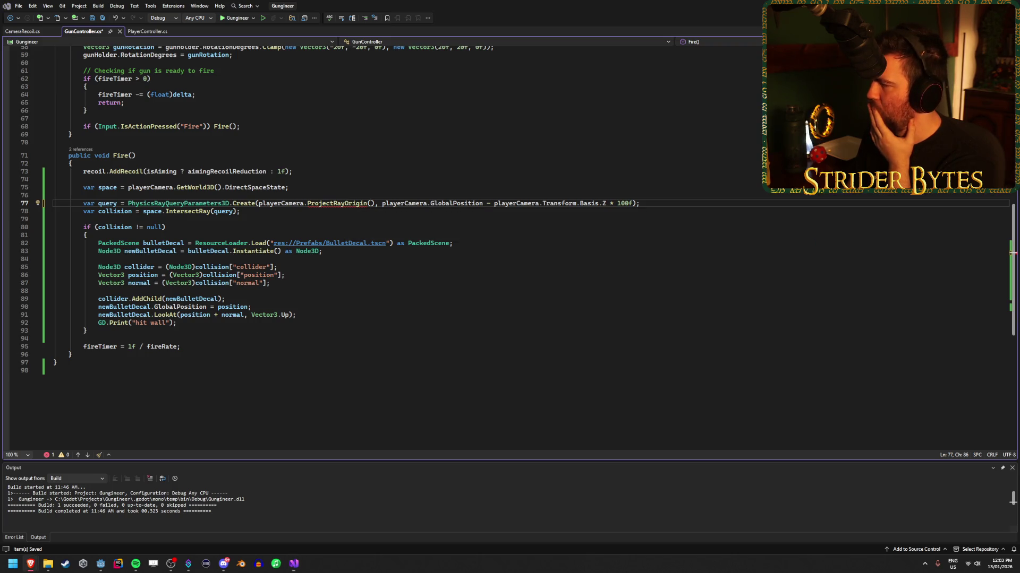
key(alt+Tab)
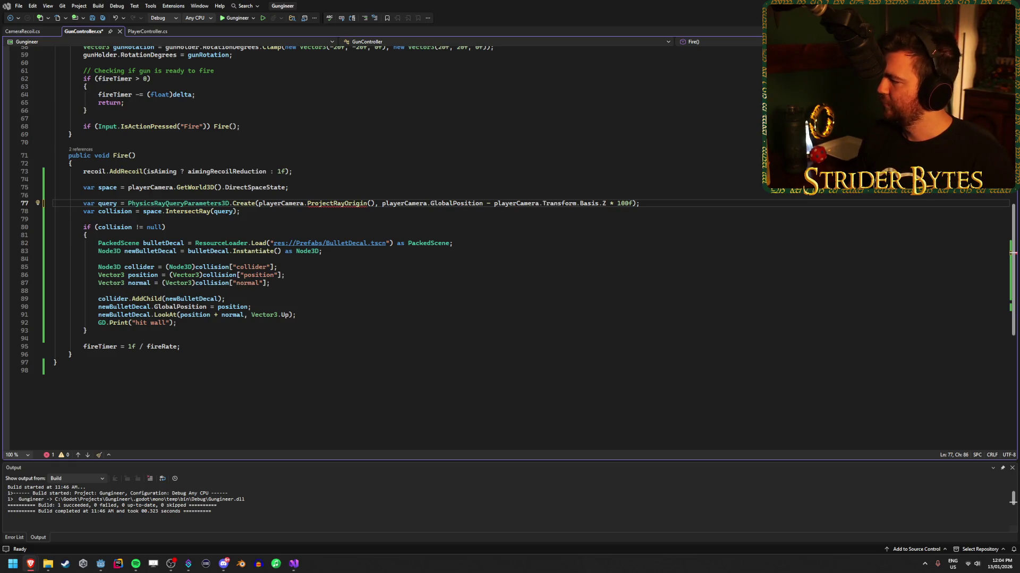
key(alt+Tab)
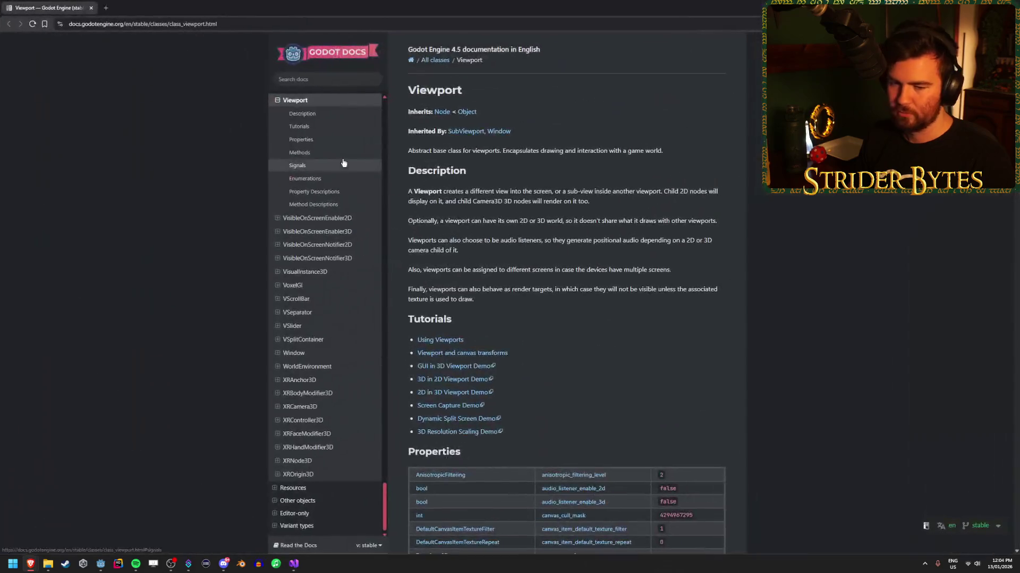
scroll(153, 242, down, 4)
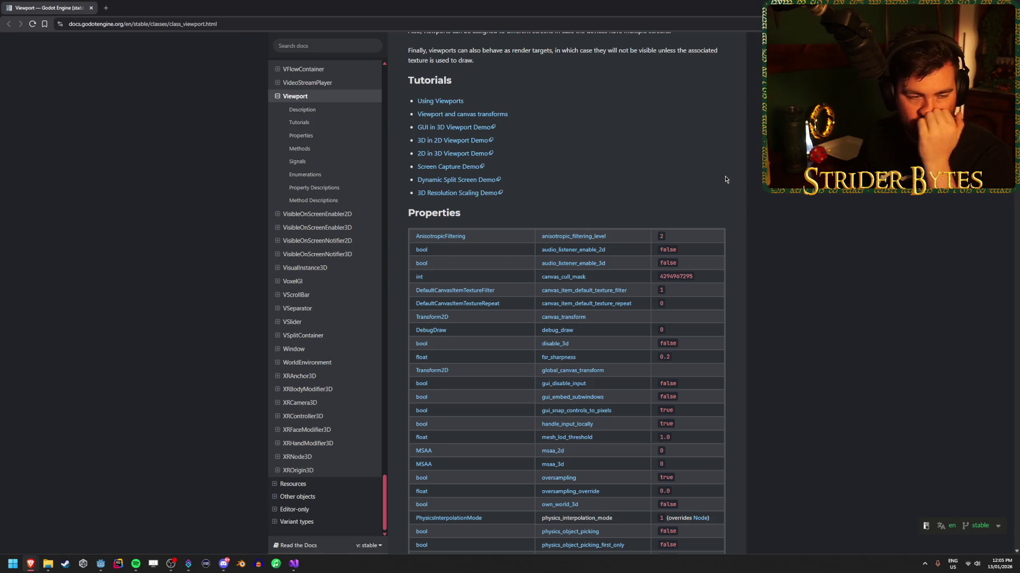
scroll(725, 165, down, 2)
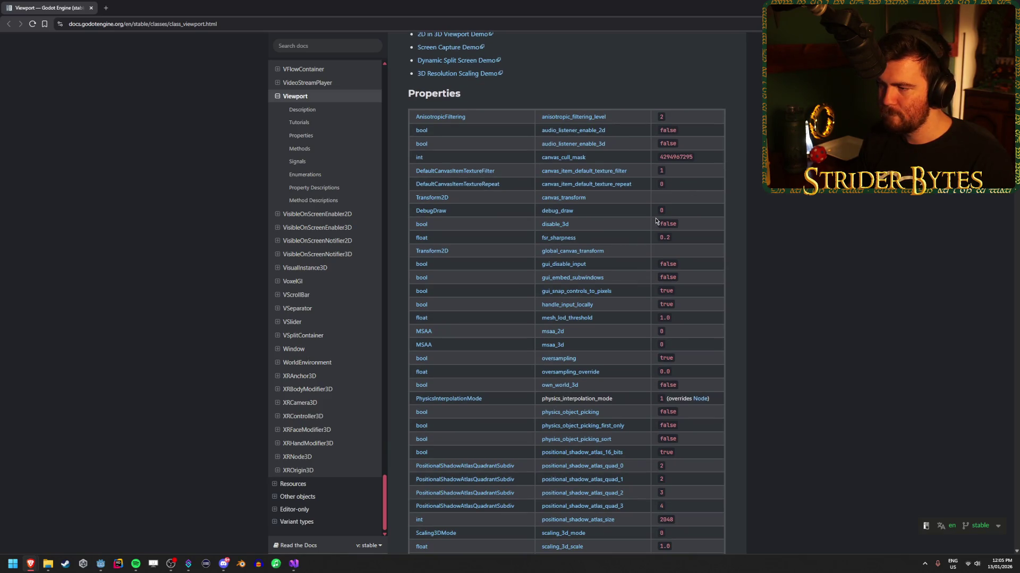
scroll(616, 216, down, 2)
scroll(642, 220, down, 2)
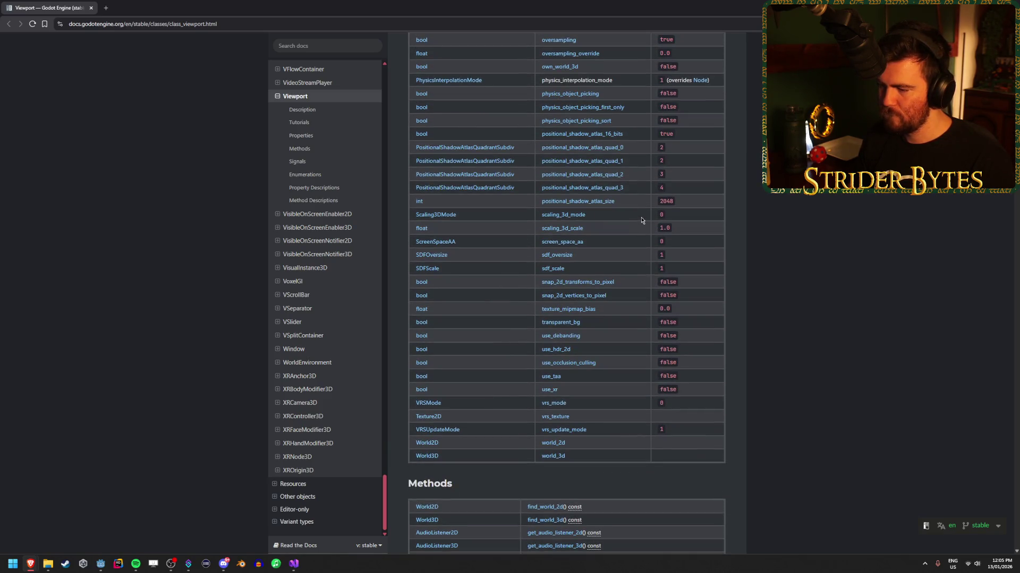
scroll(641, 220, down, 1)
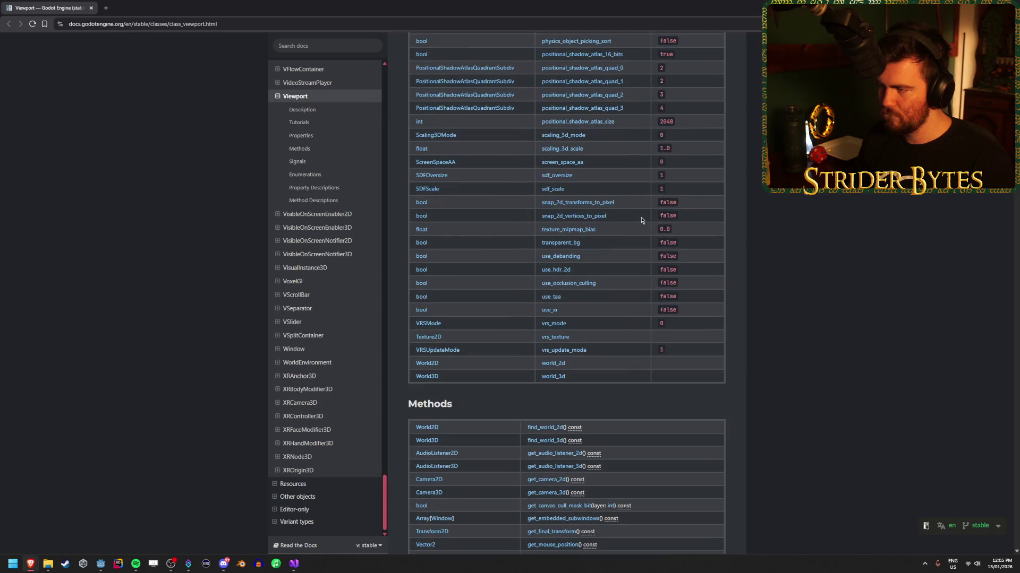
scroll(641, 220, down, 2)
scroll(642, 220, down, 3)
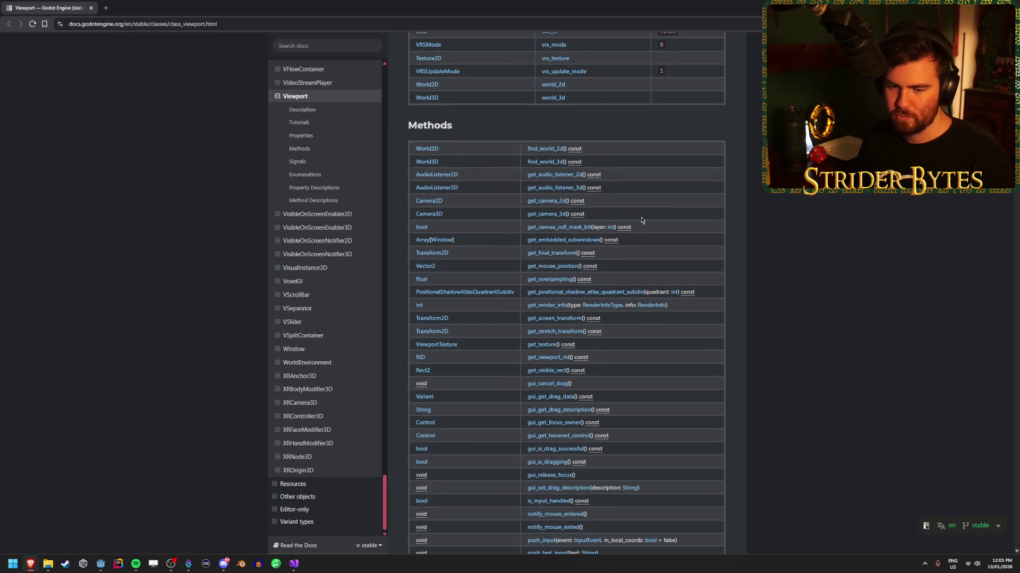
scroll(641, 220, down, 2)
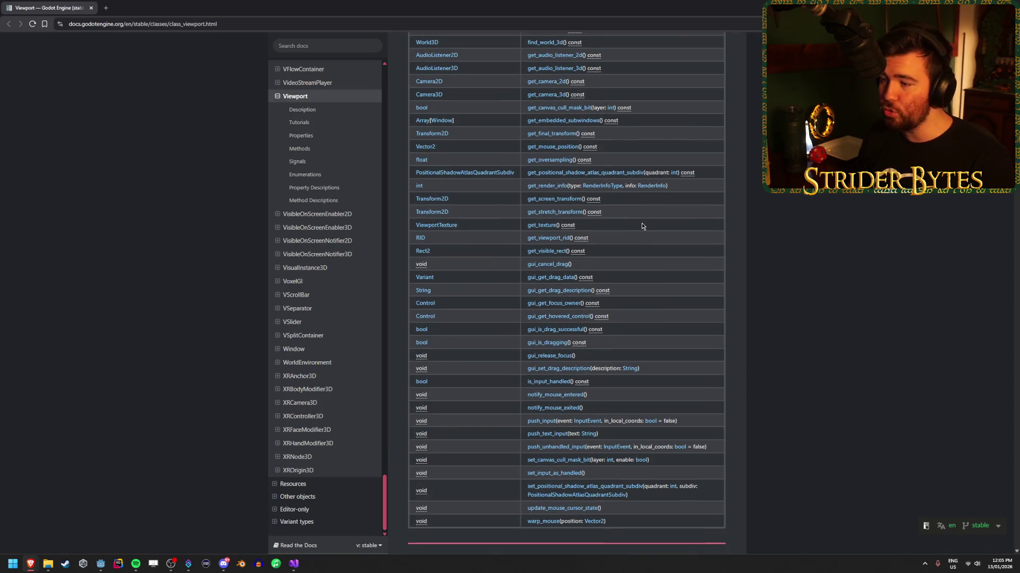
scroll(642, 223, up, 1)
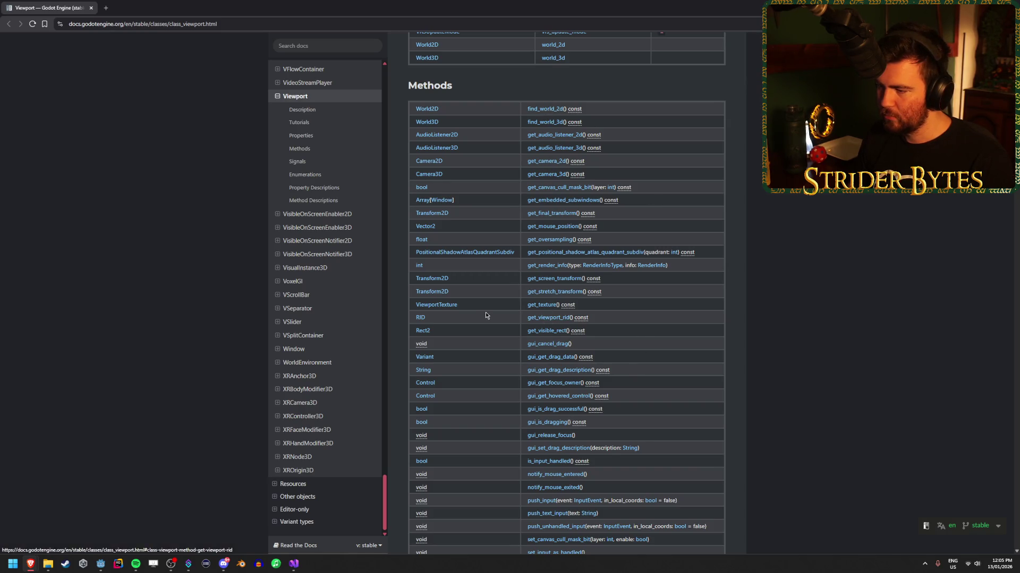
scroll(510, 330, down, 5)
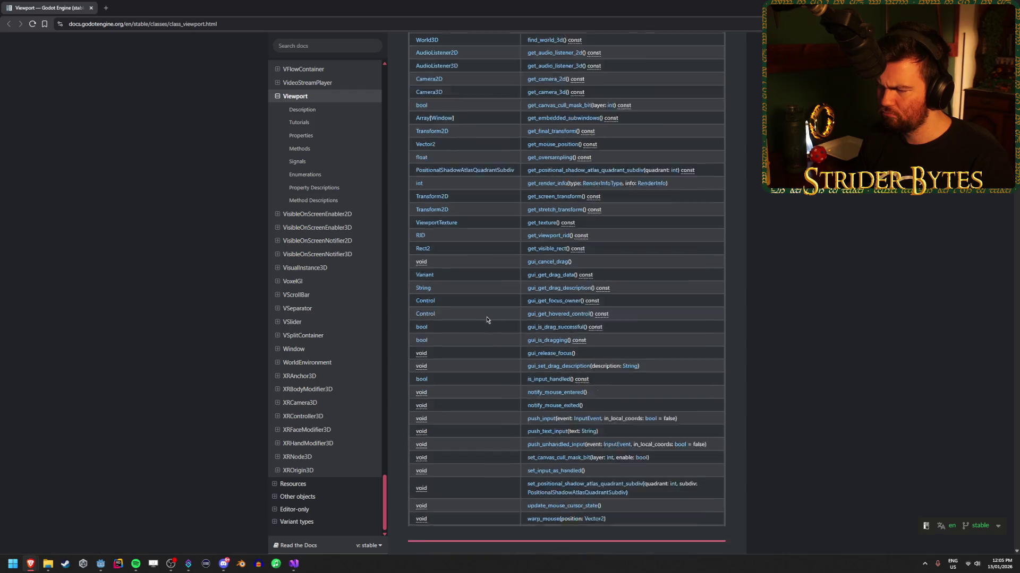
scroll(486, 319, down, 3)
key(Home)
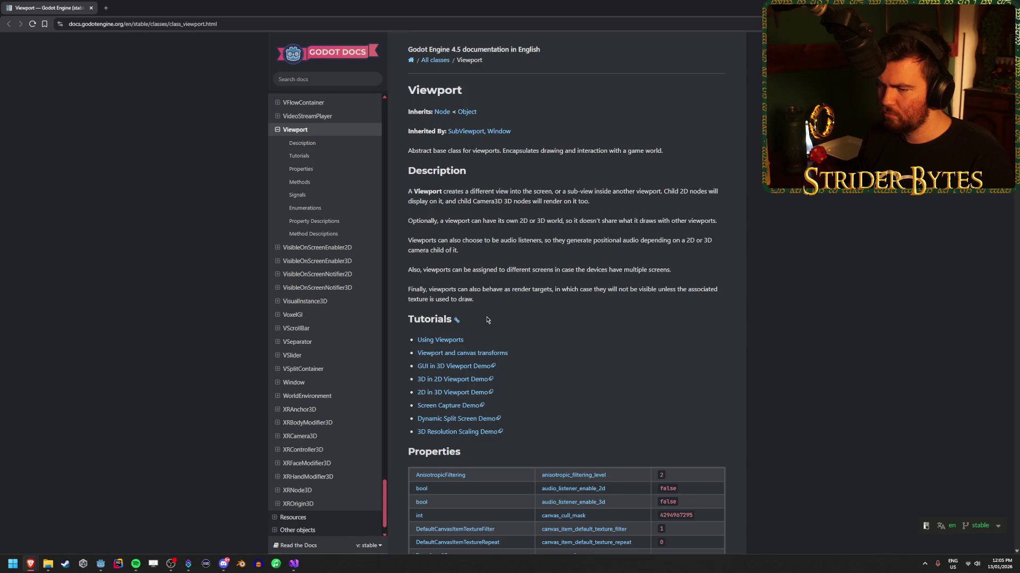
scroll(487, 319, down, 1)
scroll(487, 320, up, 1)
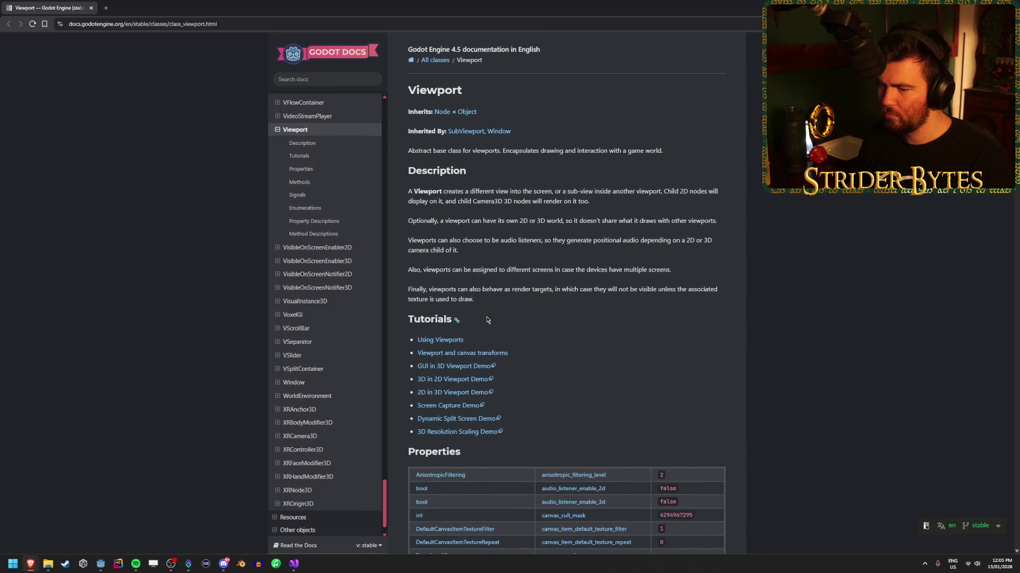
scroll(323, 316, up, 7)
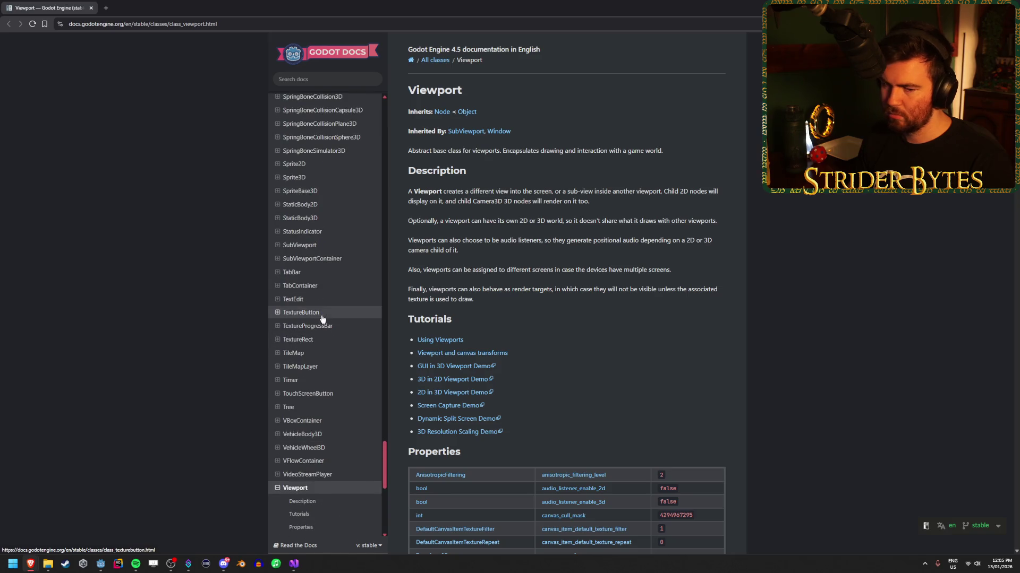
scroll(322, 316, up, 8)
scroll(323, 316, up, 7)
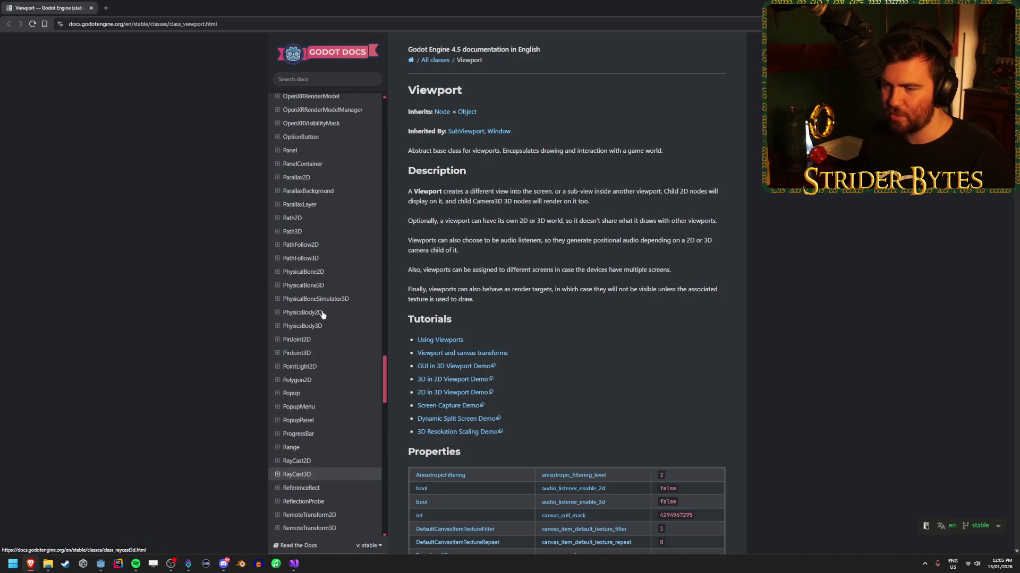
scroll(322, 314, up, 4)
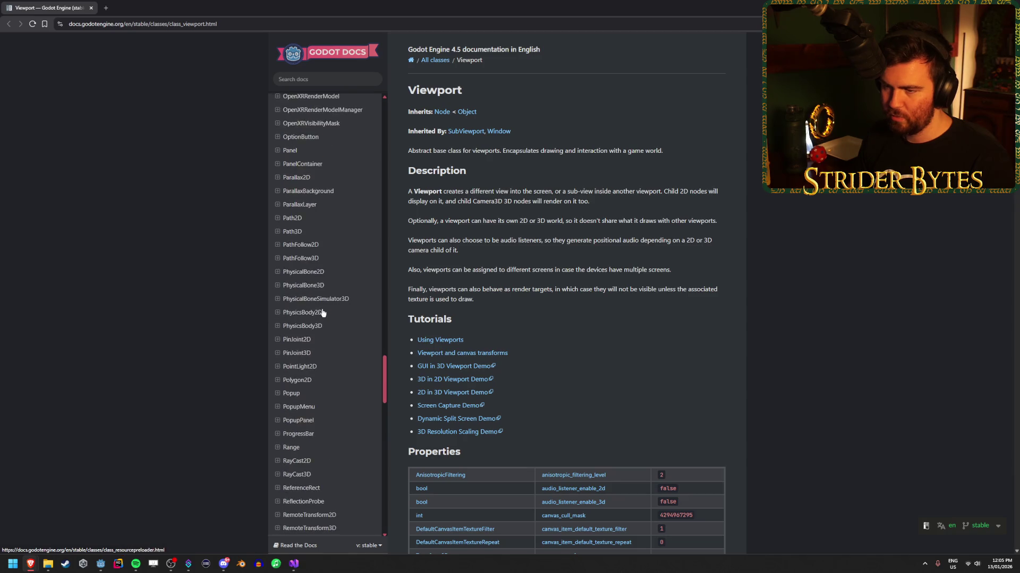
scroll(314, 311, up, 13)
scroll(314, 311, up, 12)
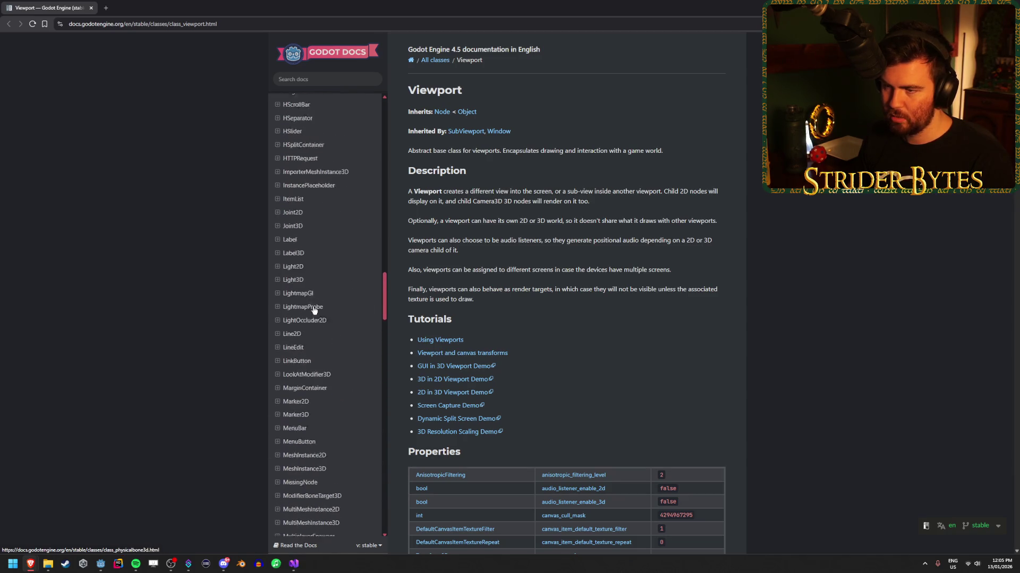
scroll(314, 311, down, 12)
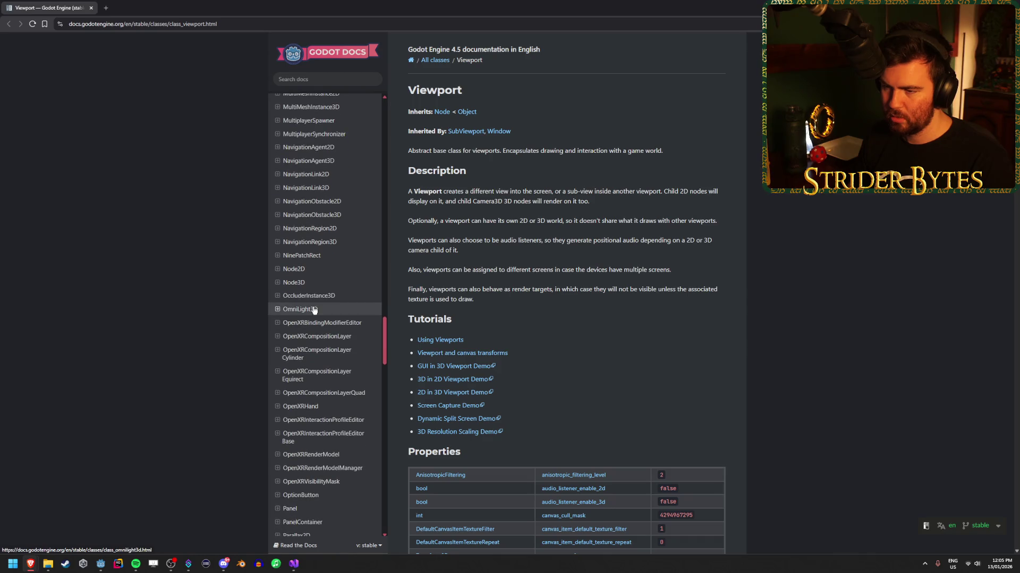
Browse the docs class list, opening Node3D's properties and then the MeshInstance3D reference.
click(276, 283)
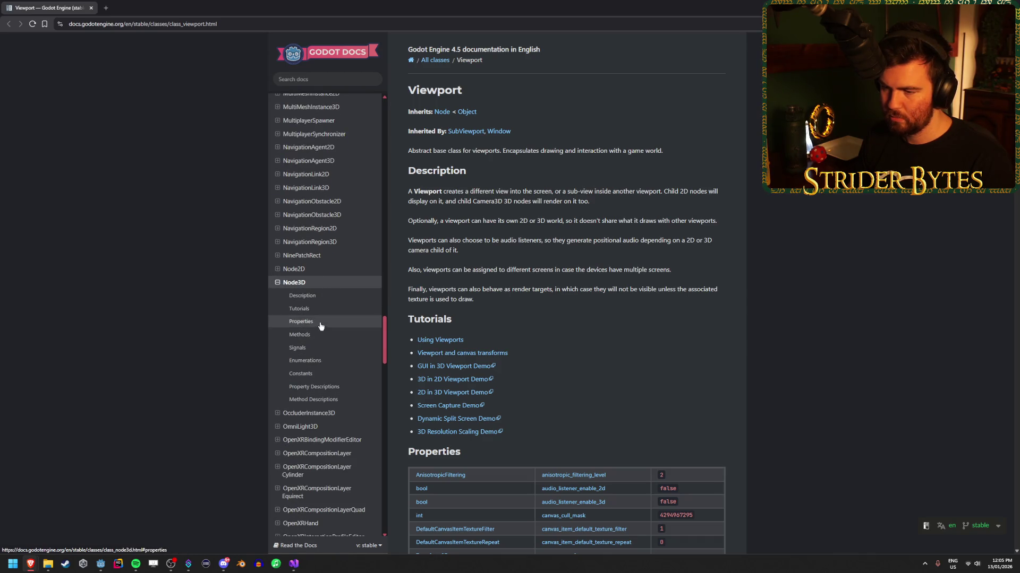
click(301, 322)
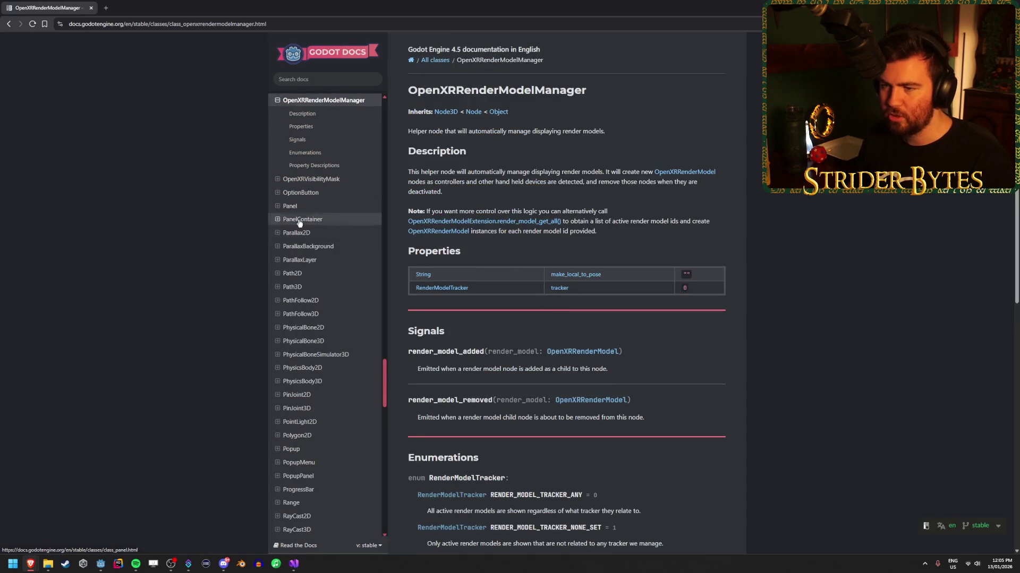
scroll(322, 267, up, 7)
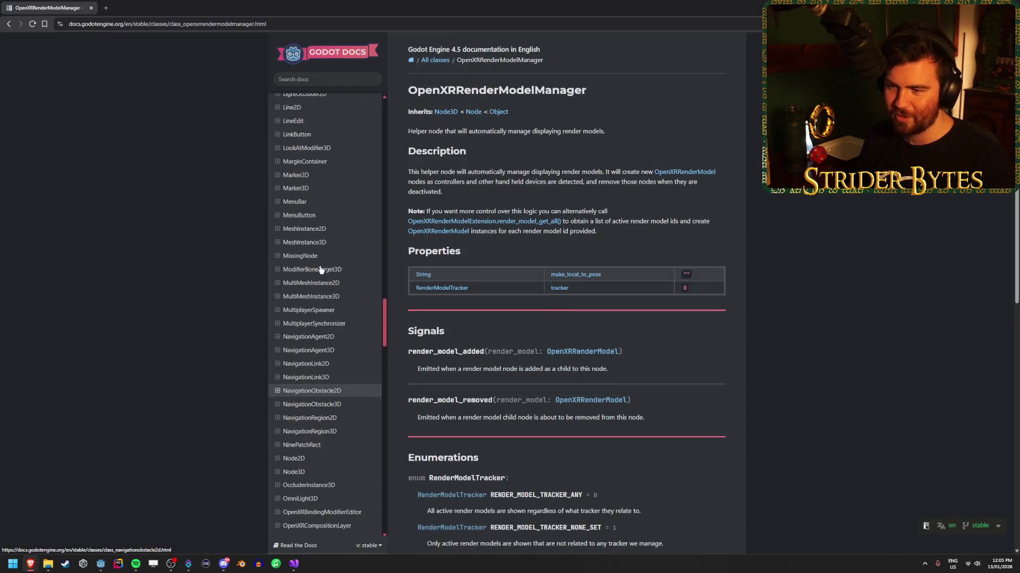
click(318, 242)
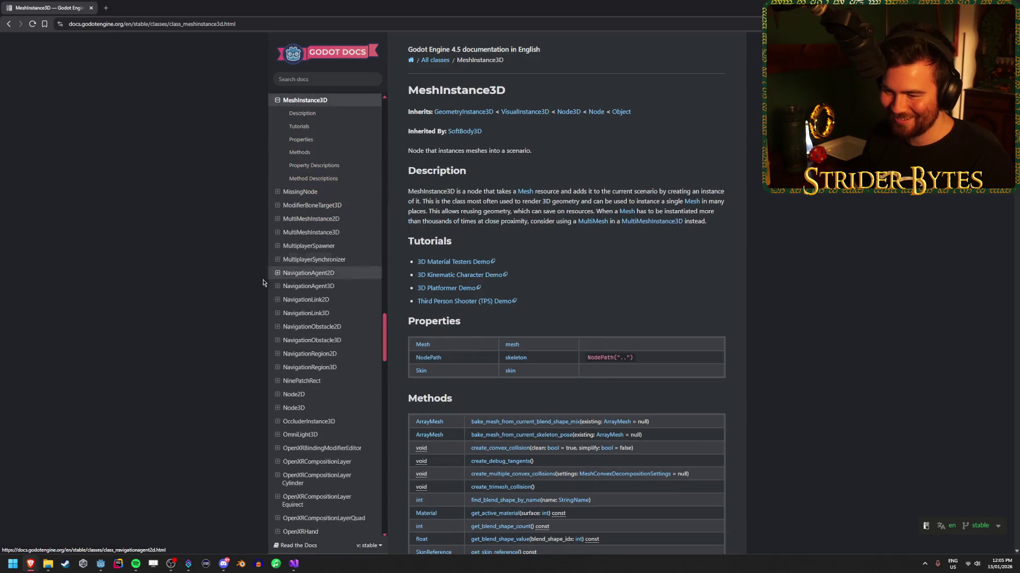
scroll(313, 250, up, 2)
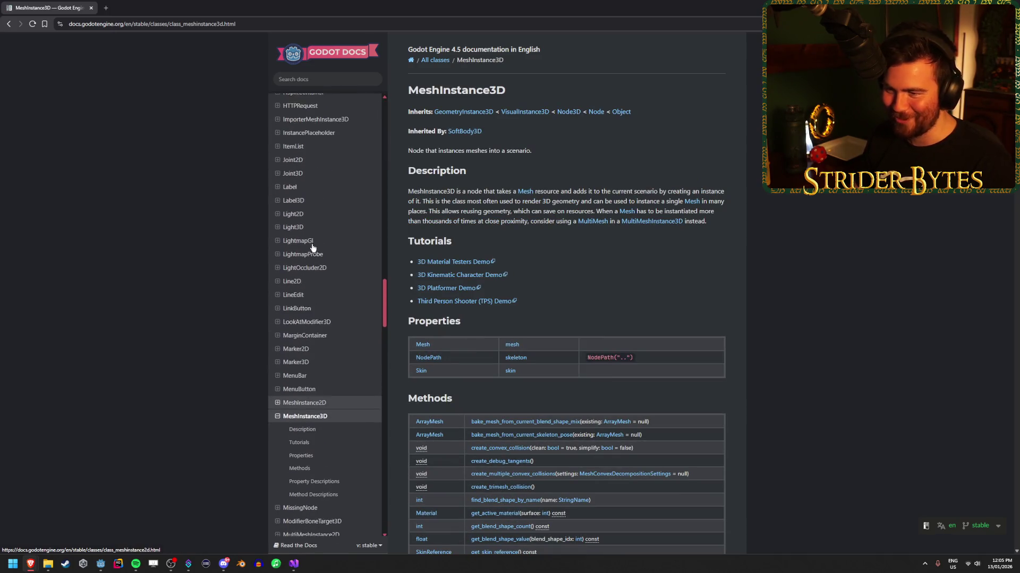
scroll(313, 248, down, 8)
scroll(313, 248, down, 3)
Open Node3D's methods list and scroll down to the rotation property descriptions.
click(294, 210)
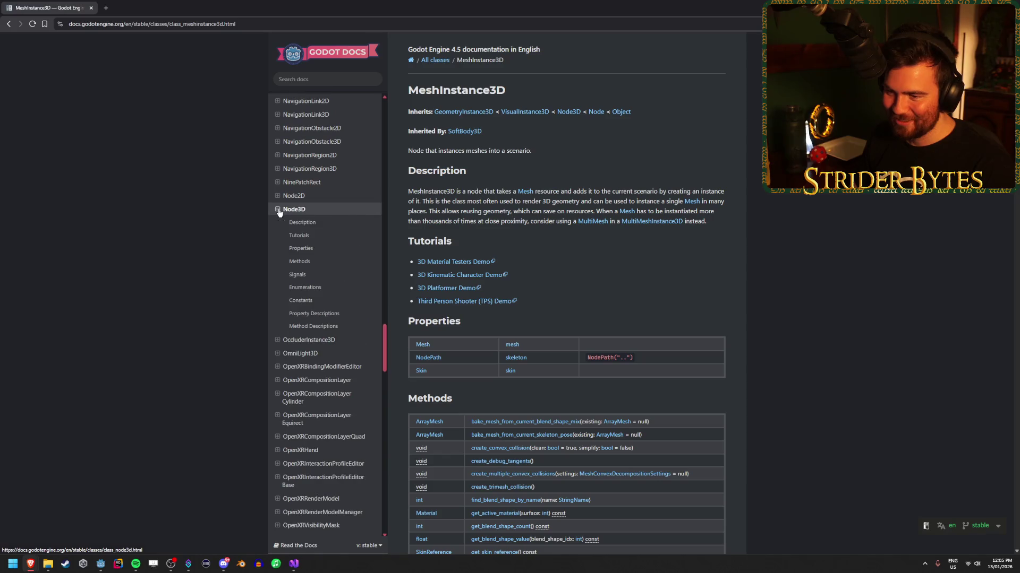
click(300, 261)
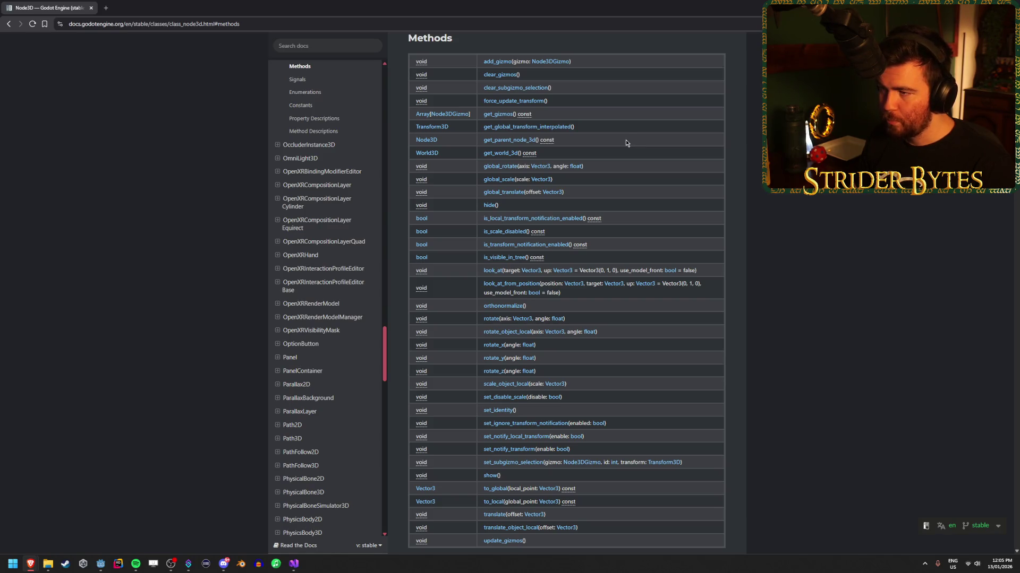
scroll(611, 254, down, 9)
scroll(607, 264, down, 9)
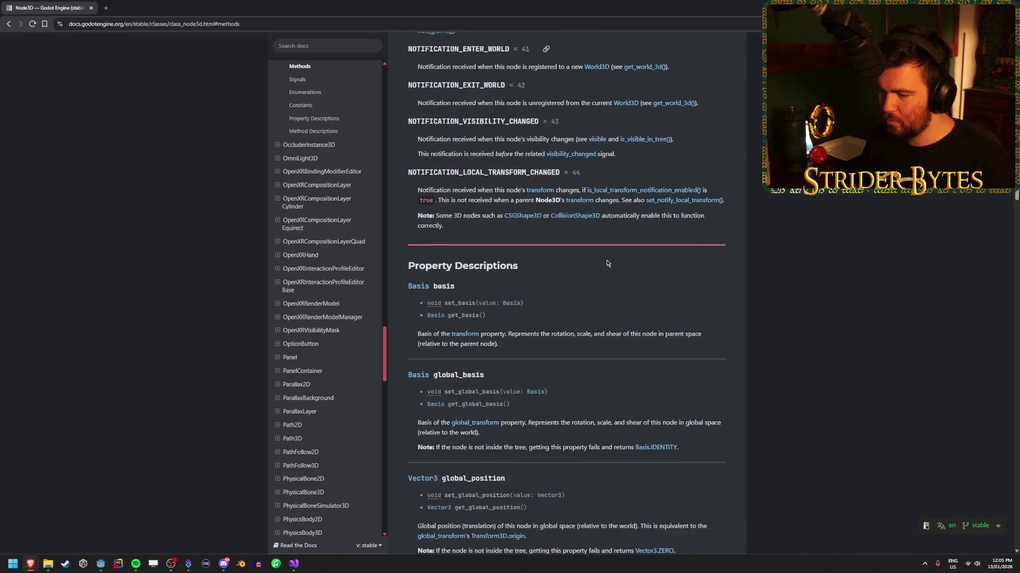
scroll(607, 264, down, 15)
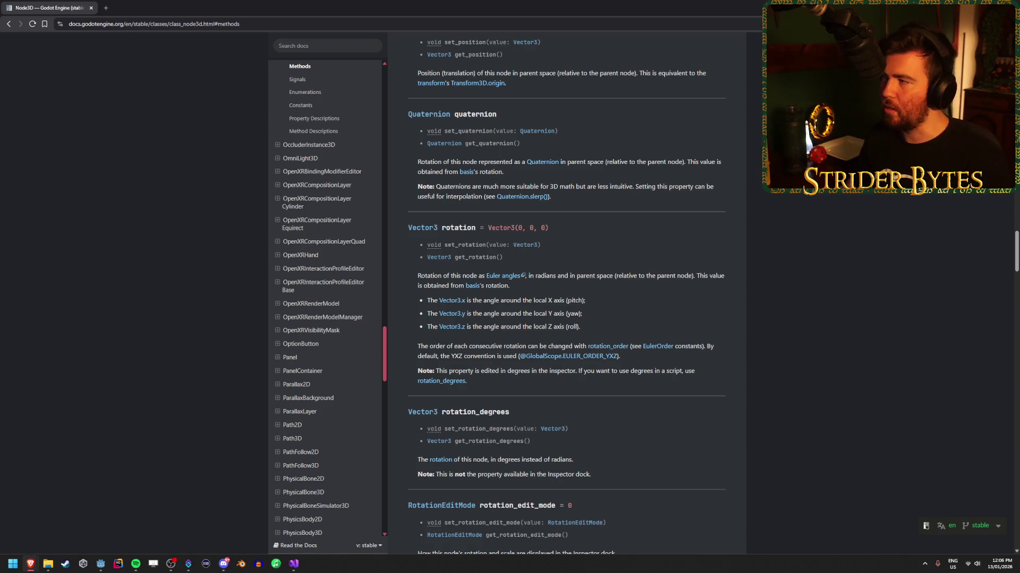
Pass GetViewport() as the ProjectRayOrigin argument on line 77 of GunController.cs.
key(alt+Tab)
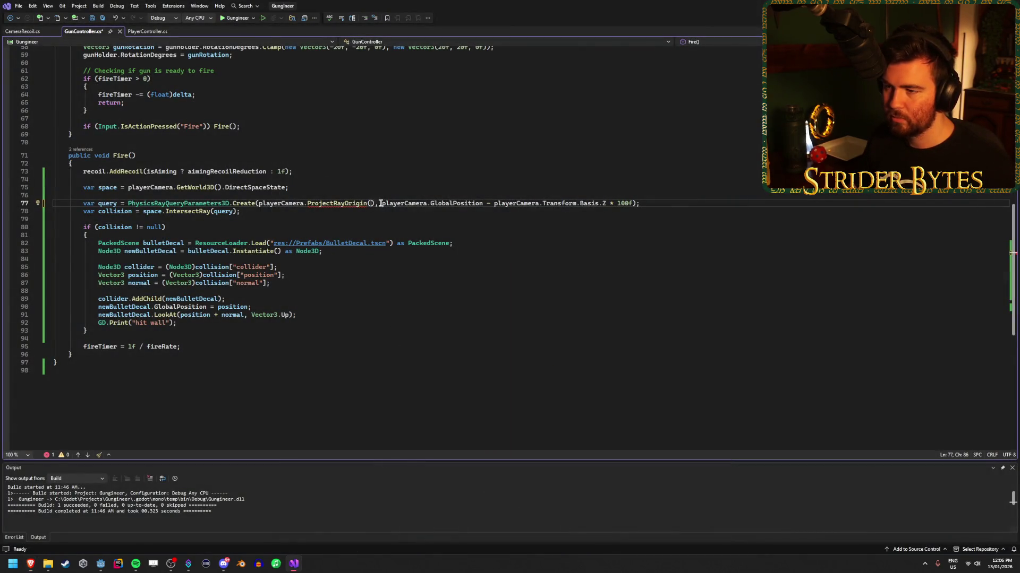
text(GetViewpo)
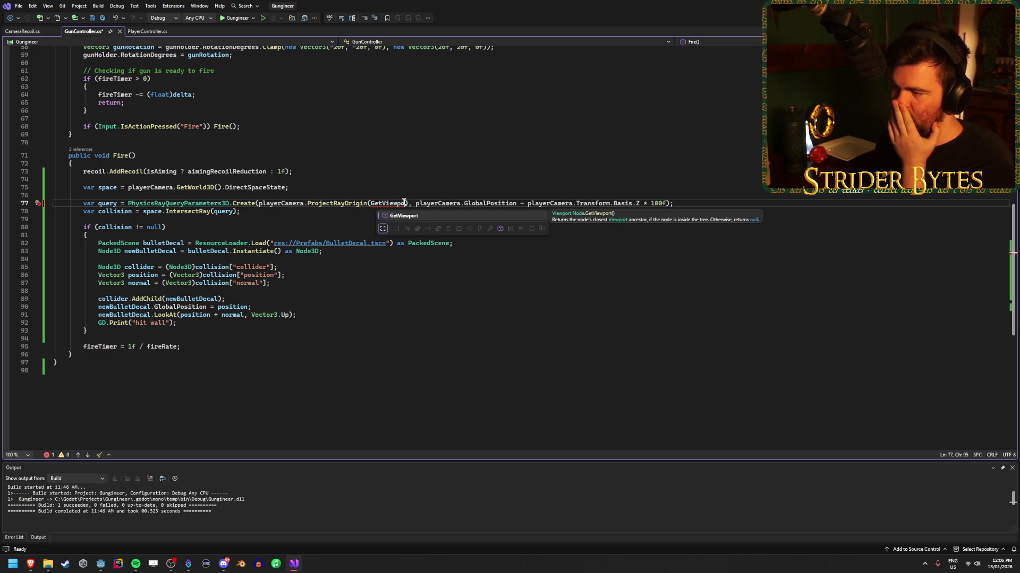
key(Tab)
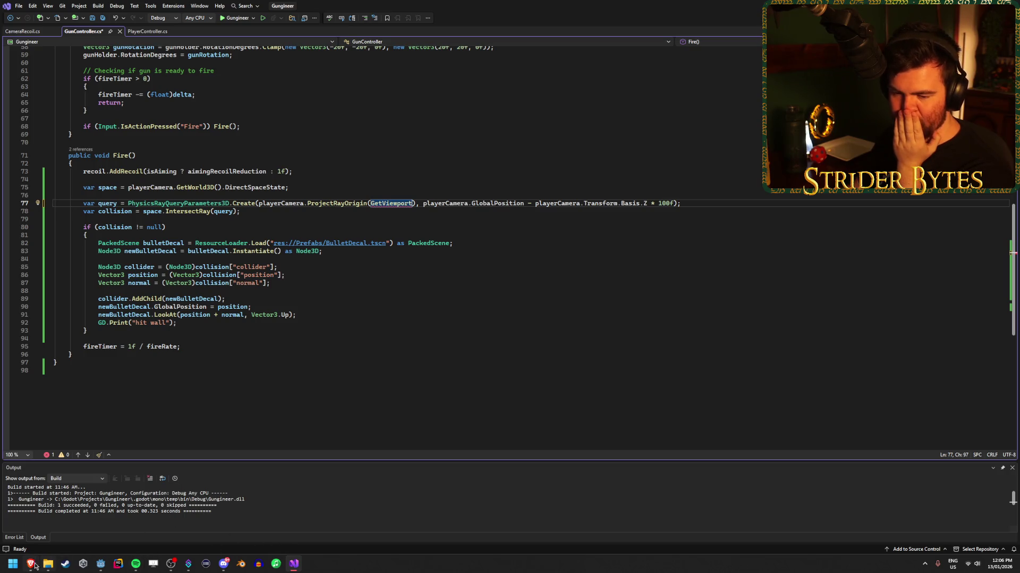
mouse_move(34, 567)
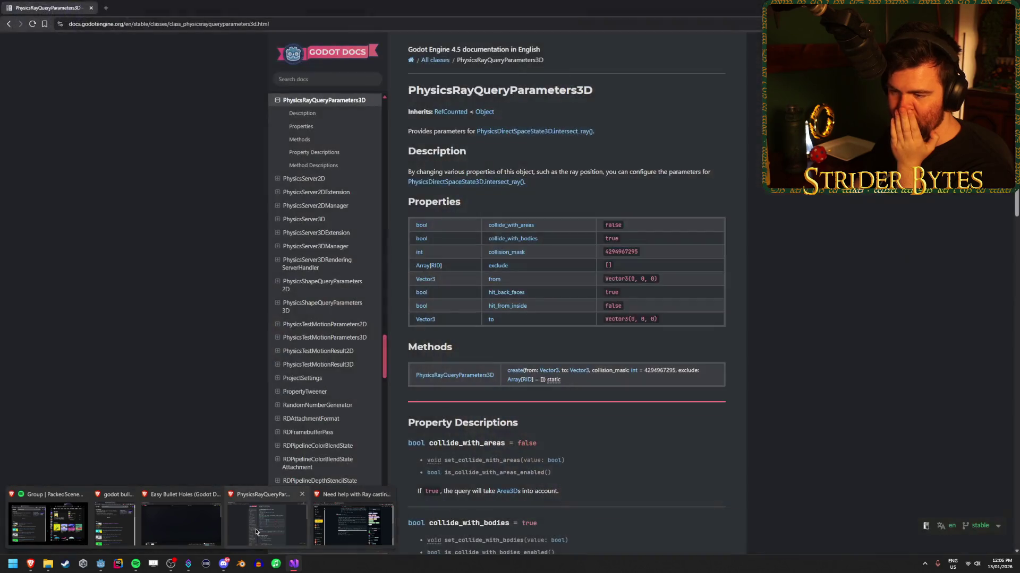
Bring back the PhysicsRayQueryParameters3D docs page and look through it.
click(255, 533)
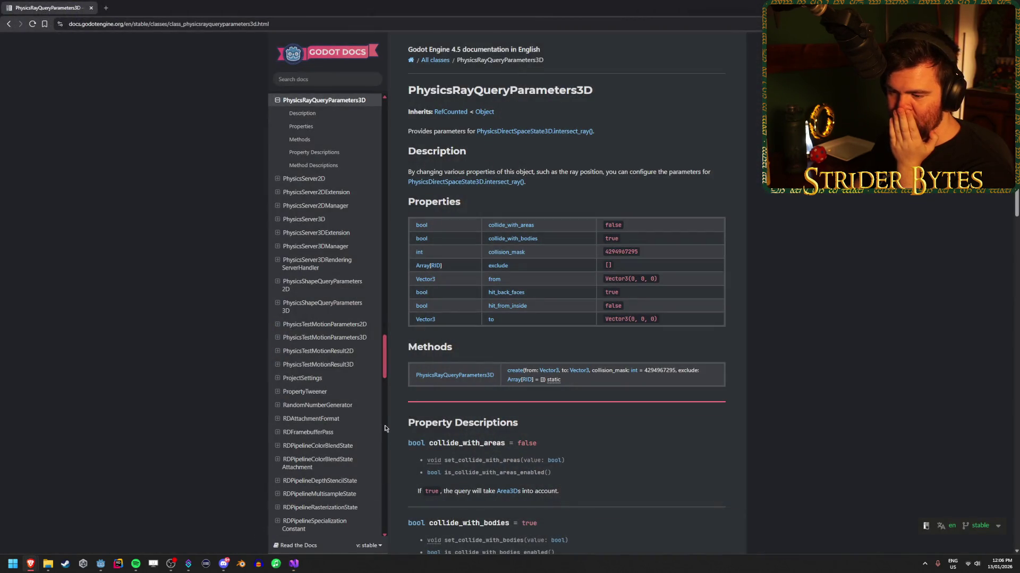
scroll(323, 428, up, 15)
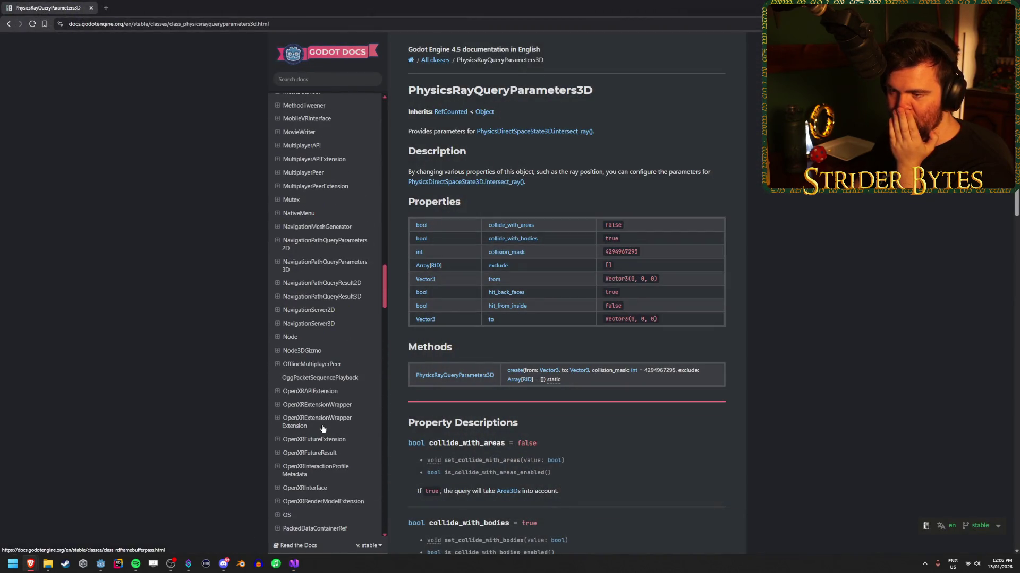
scroll(323, 429, up, 5)
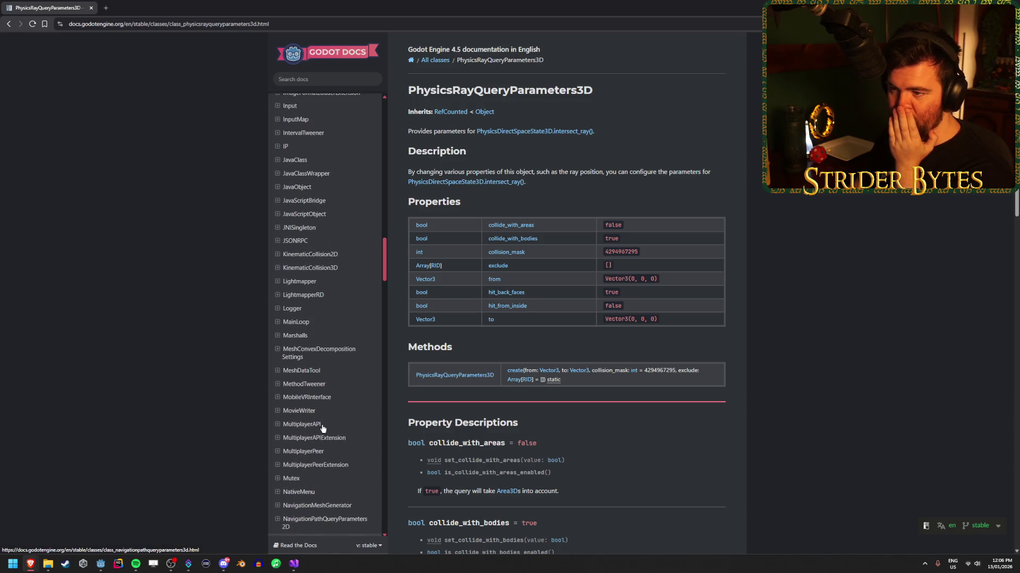
scroll(322, 426, down, 10)
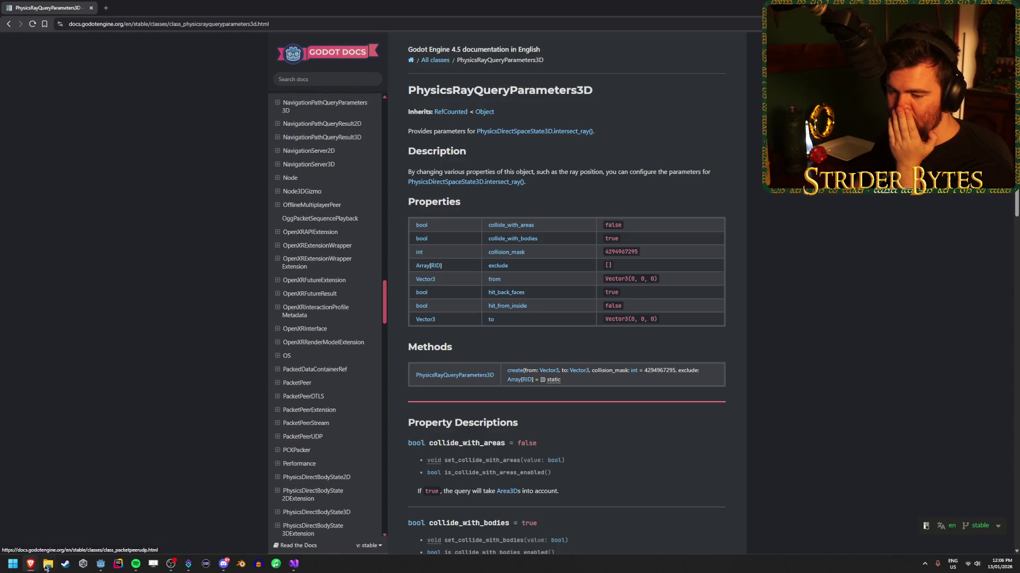
mouse_move(31, 564)
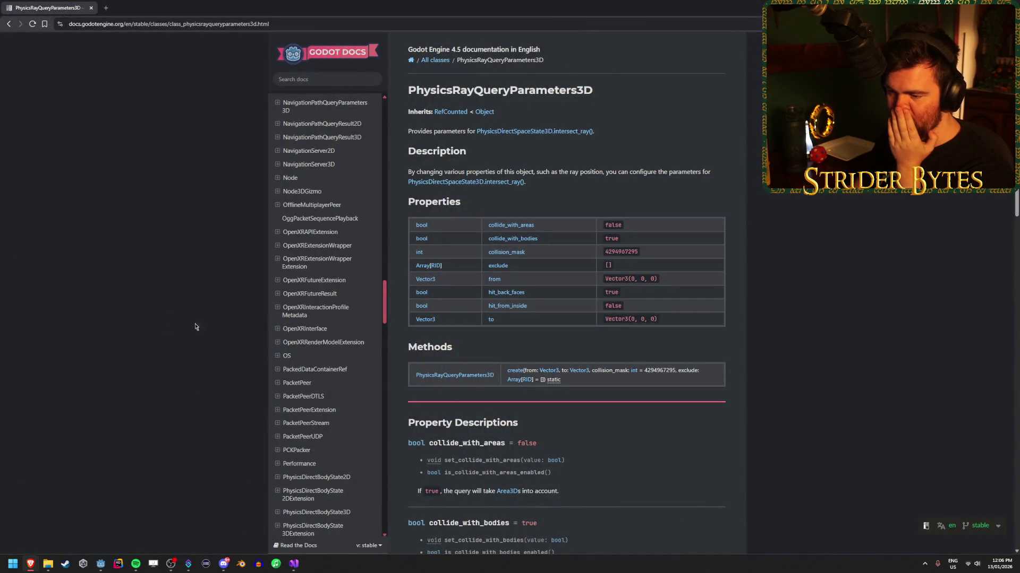
scroll(379, 344, down, 9)
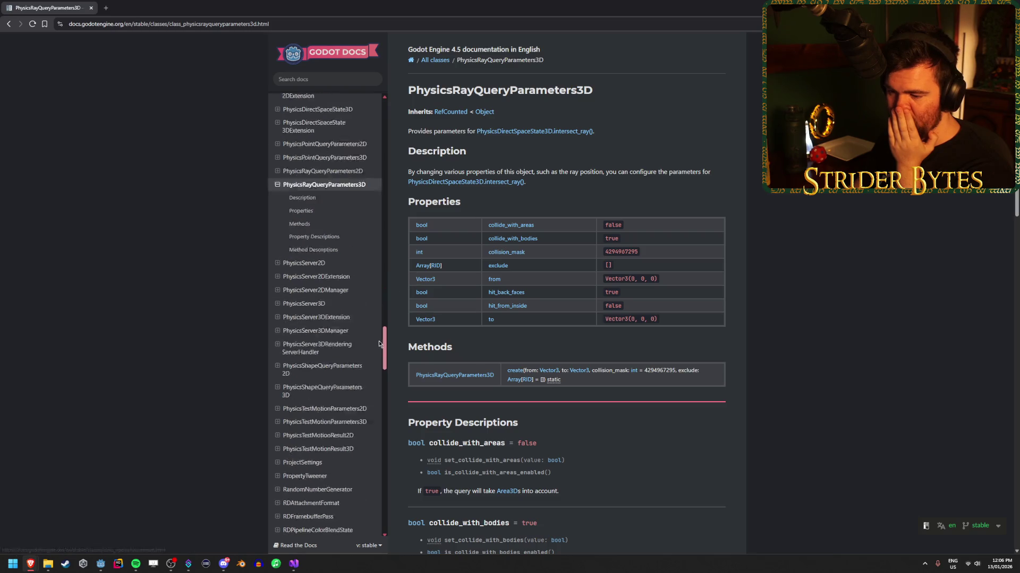
scroll(378, 344, down, 20)
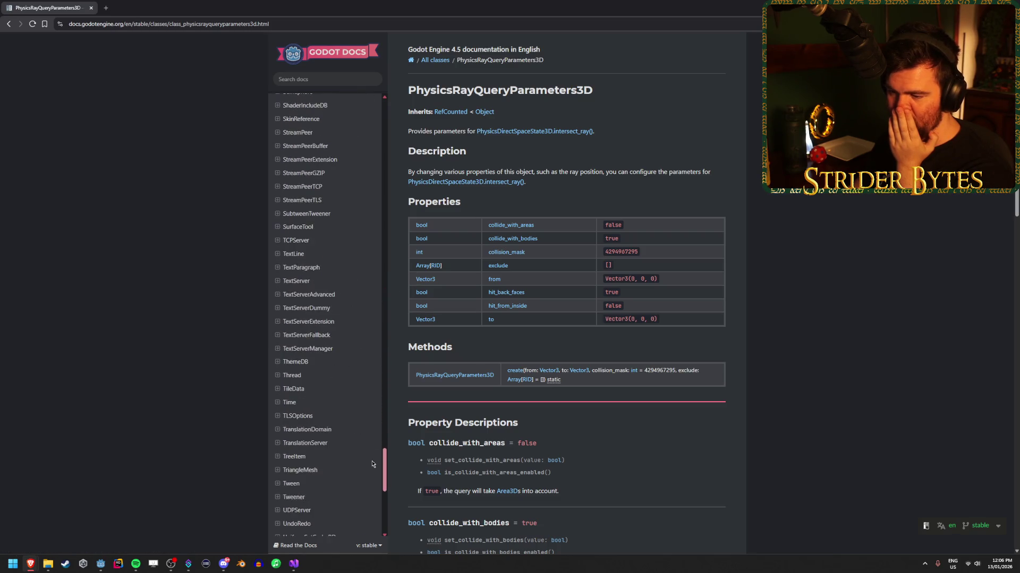
scroll(372, 465, up, 20)
Search the docs for 'node', open the Node class, and find get_viewport with 'view'.
click(338, 81)
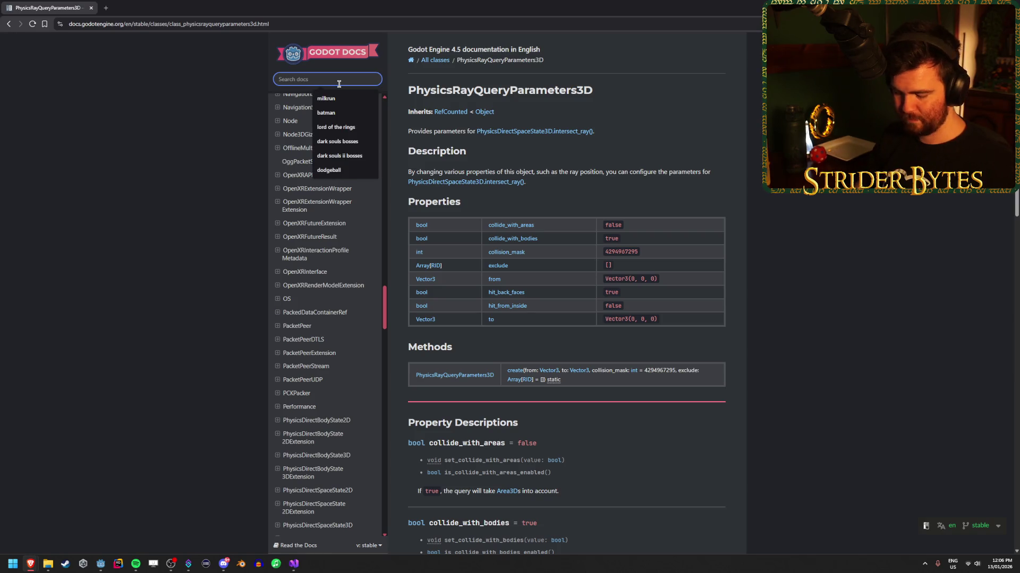
text(node)
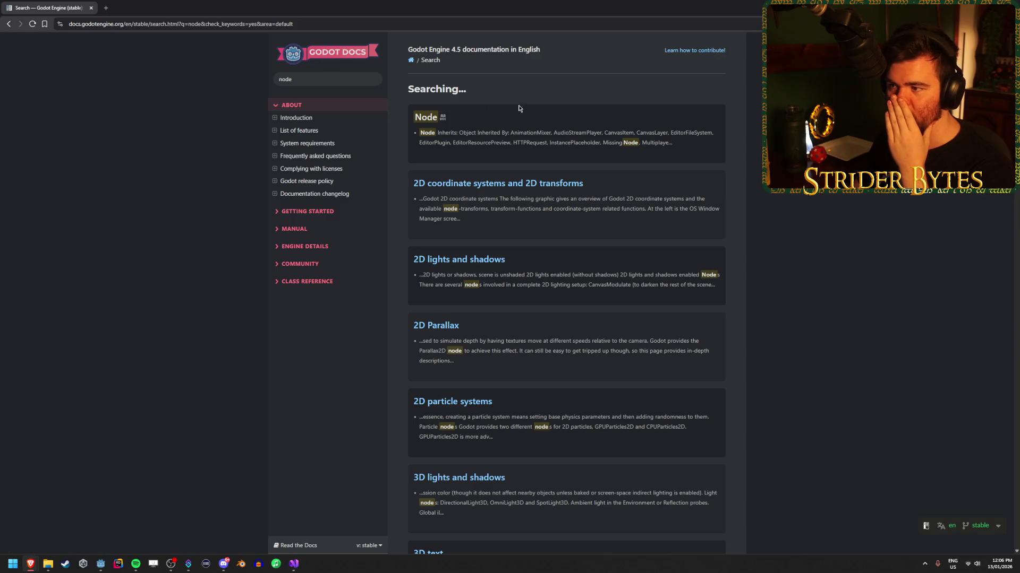
click(423, 118)
scroll(494, 268, down, 10)
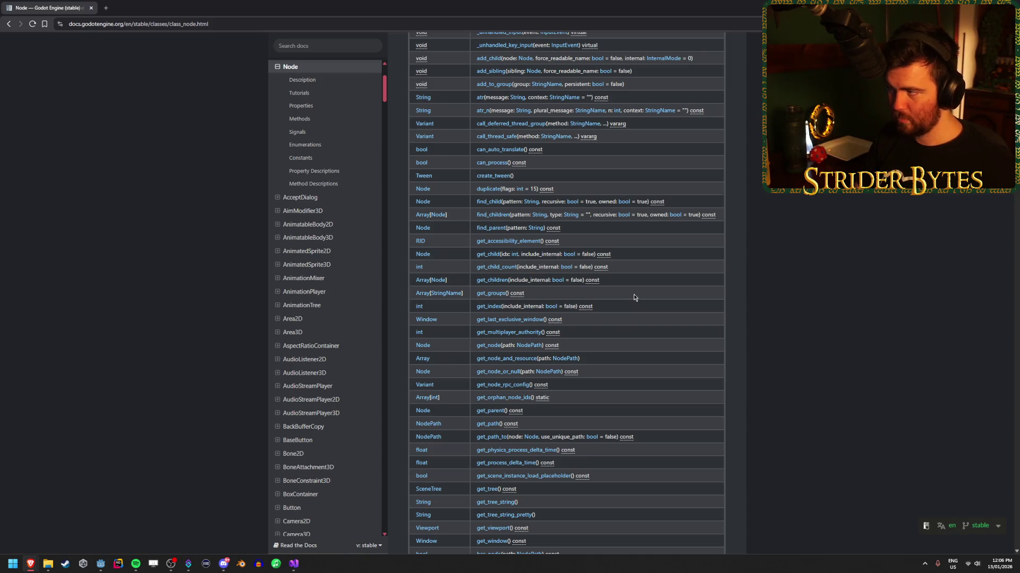
text(view)
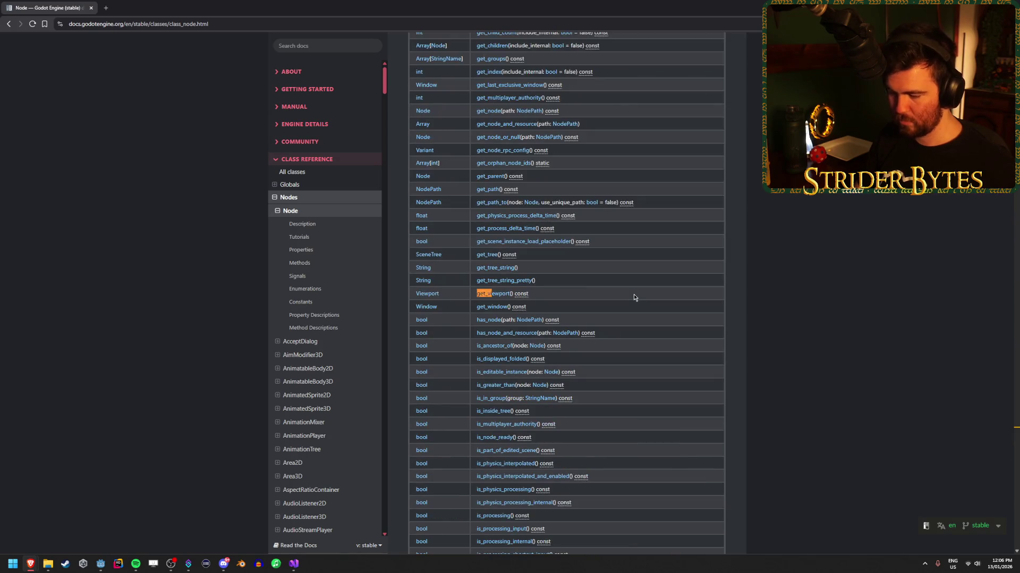
click(497, 295)
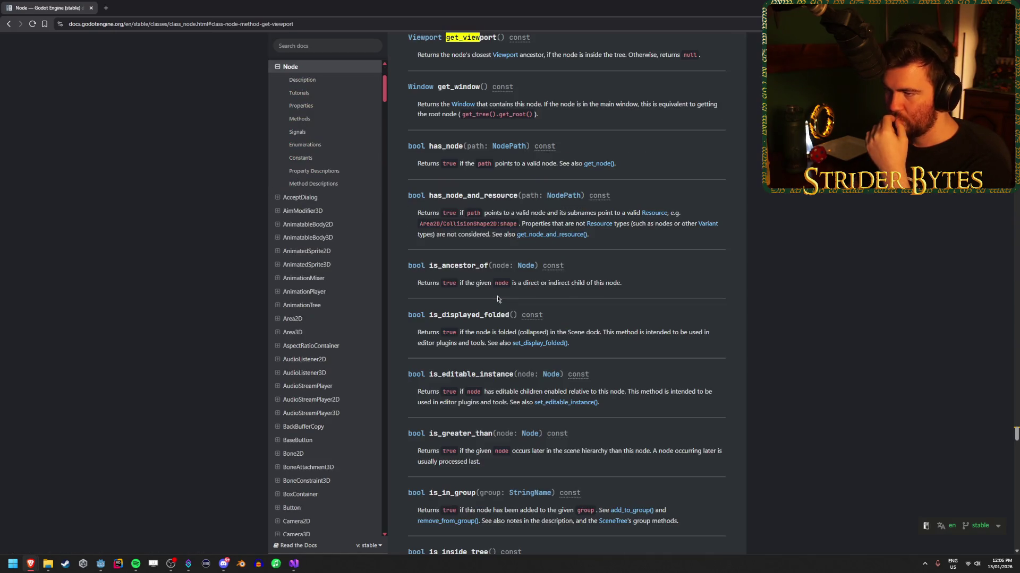
Follow get_viewport's Viewport return-type link to the Viewport class reference.
scroll(614, 191, up, 1)
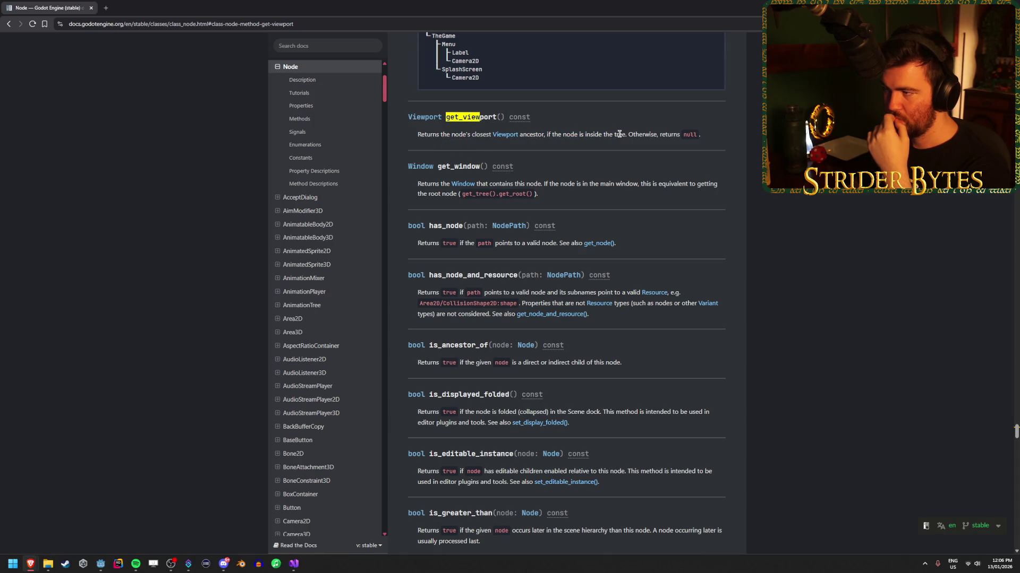
drag(583, 135, 546, 134)
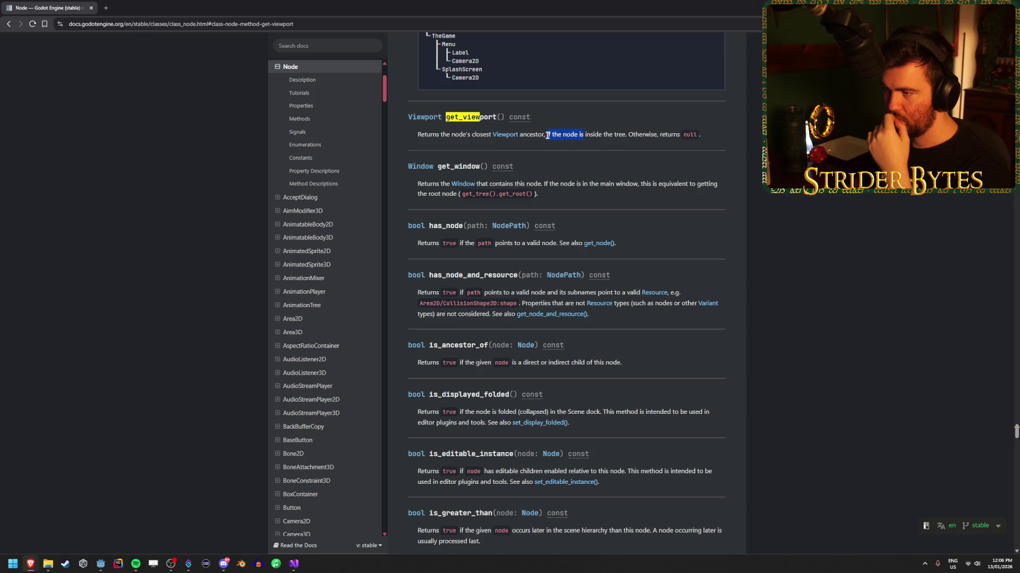
click(547, 135)
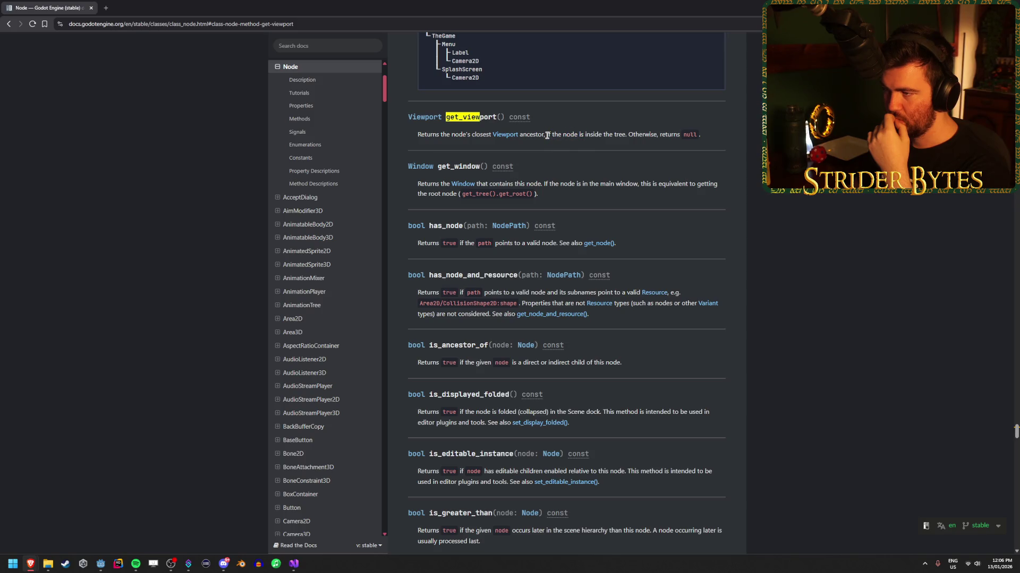
click(425, 117)
Search the Viewport class page for 'size'.
scroll(583, 327, down, 8)
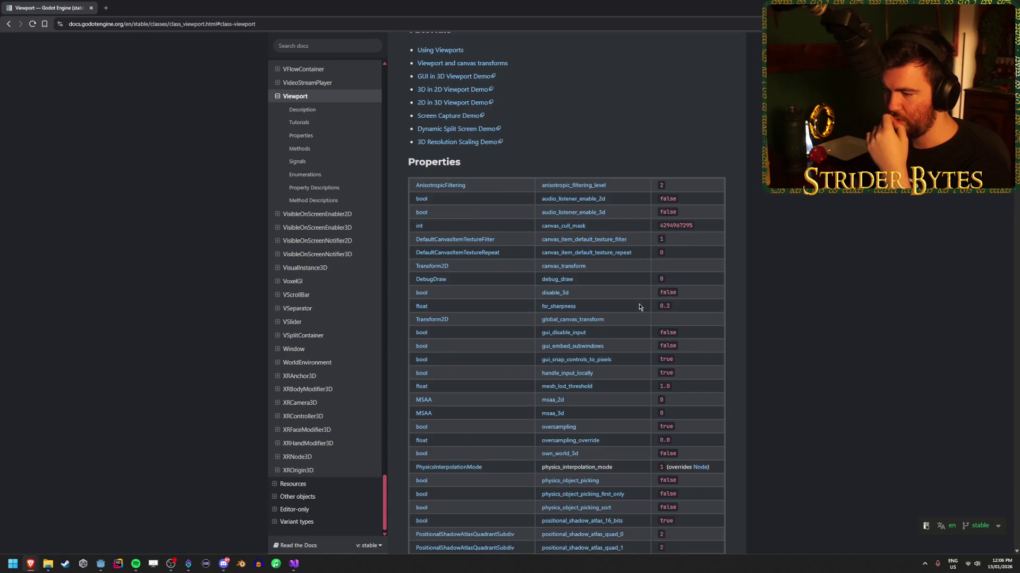
scroll(639, 307, down, 2)
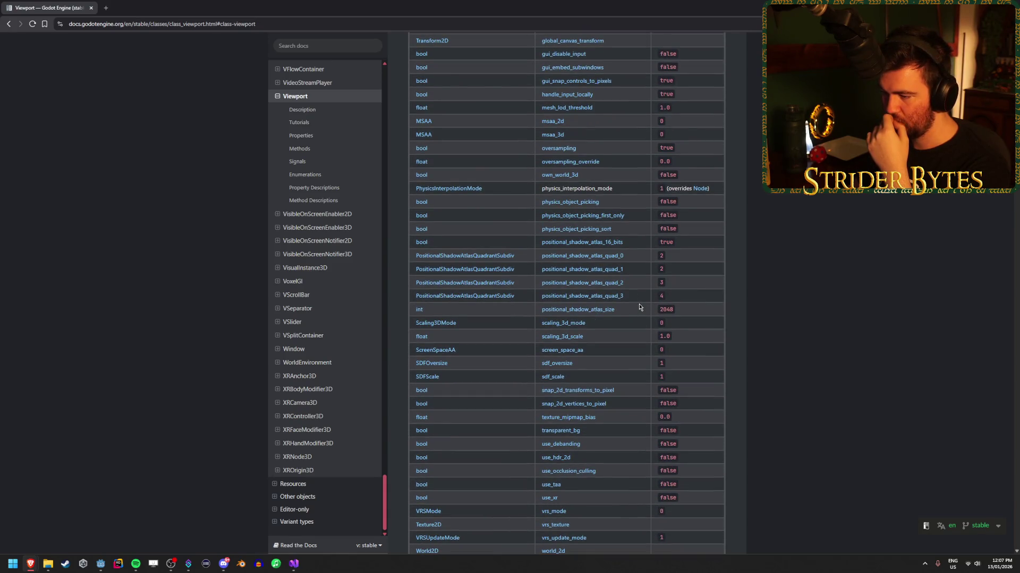
scroll(639, 305, down, 3)
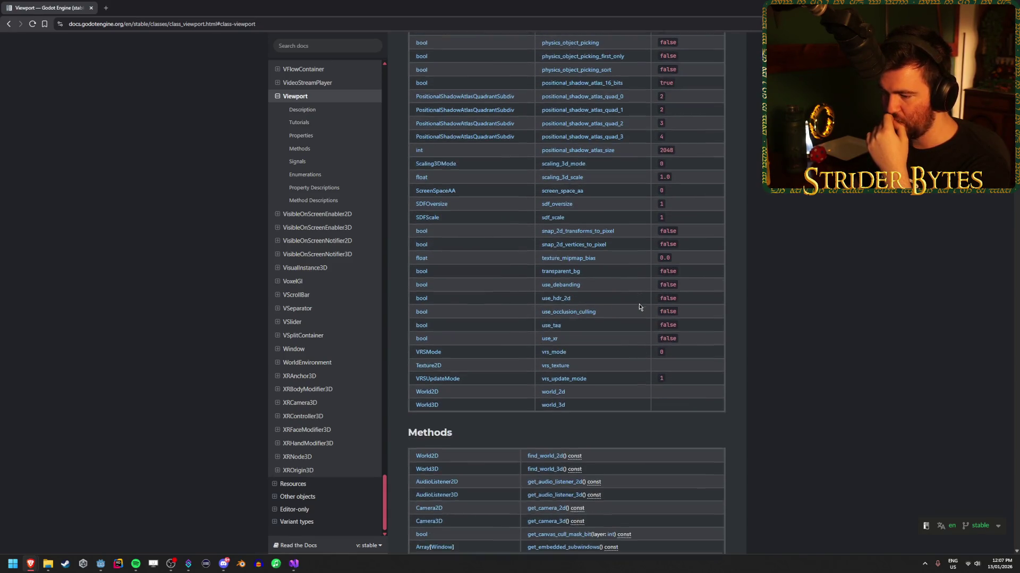
key(ctrl+f)
text(size)
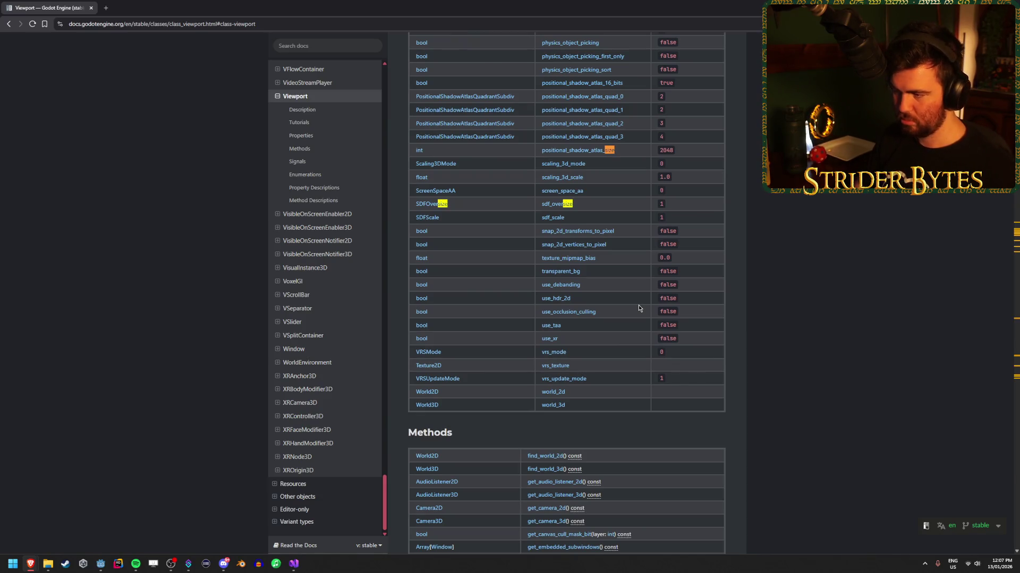
scroll(638, 305, up, 1)
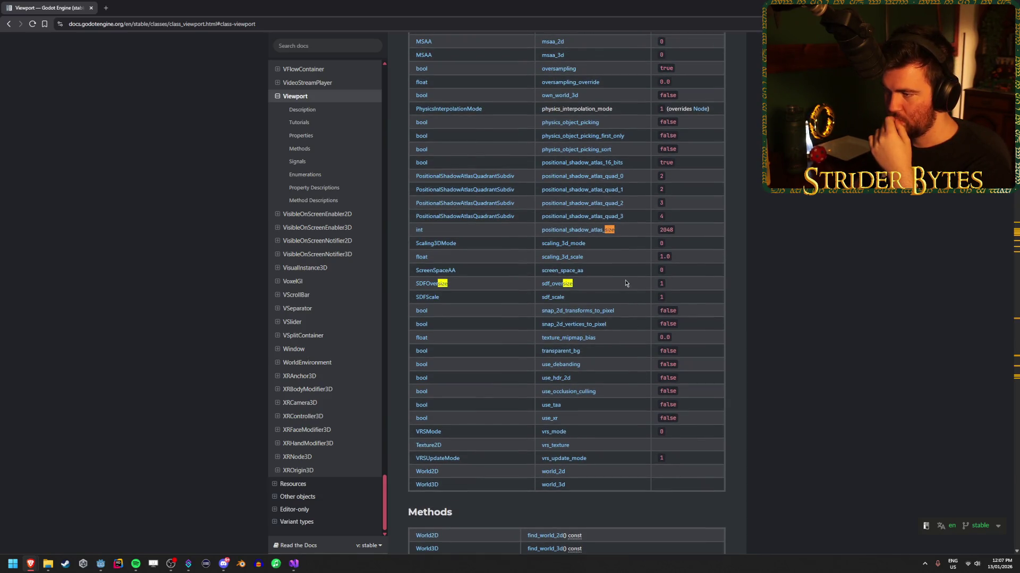
scroll(632, 278, up, 3)
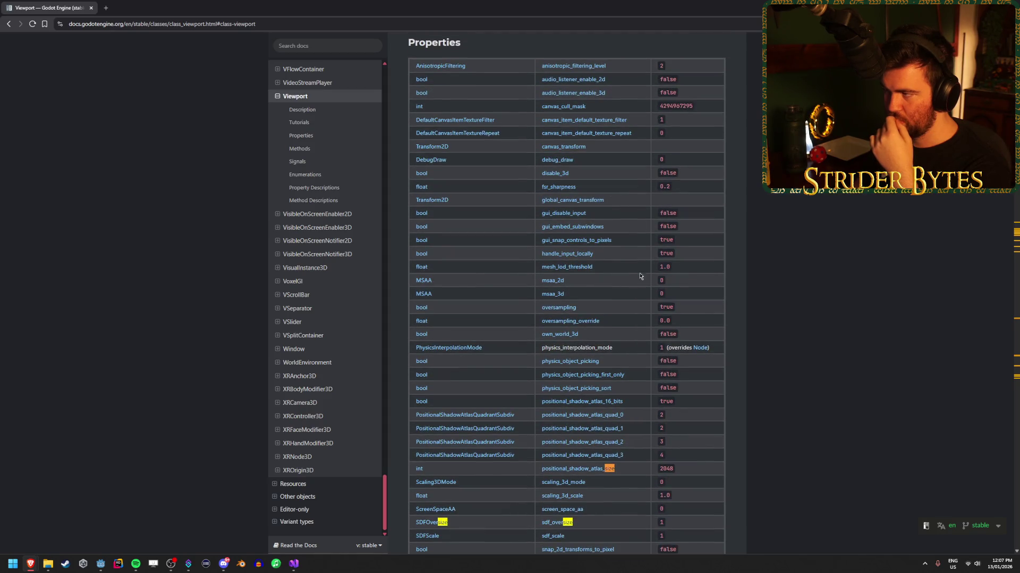
Cycle through the 'size' matches one after another.
key(Return)
key(Return)
key(Return)
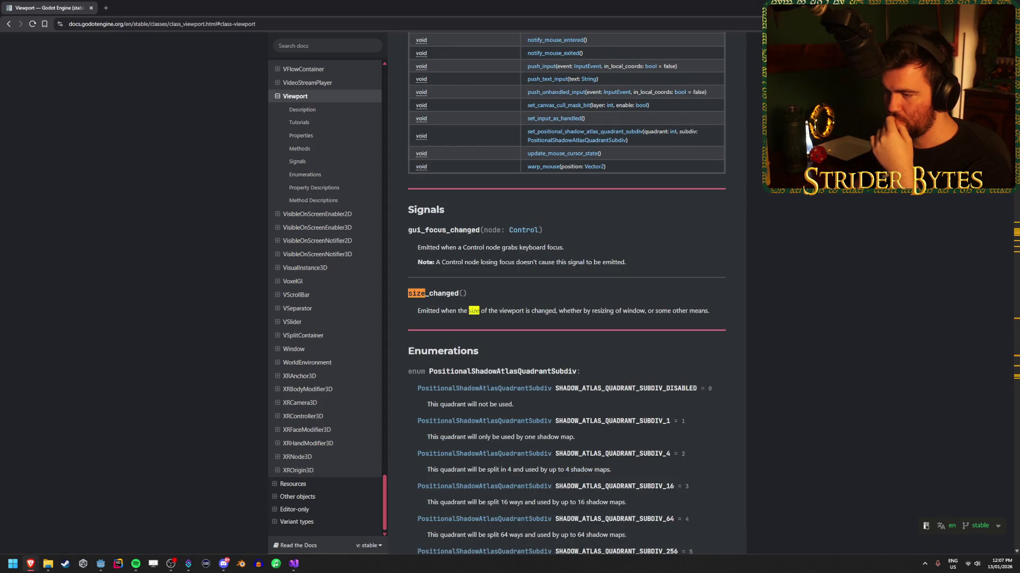
key(Return)
key(Return)
key(Return)
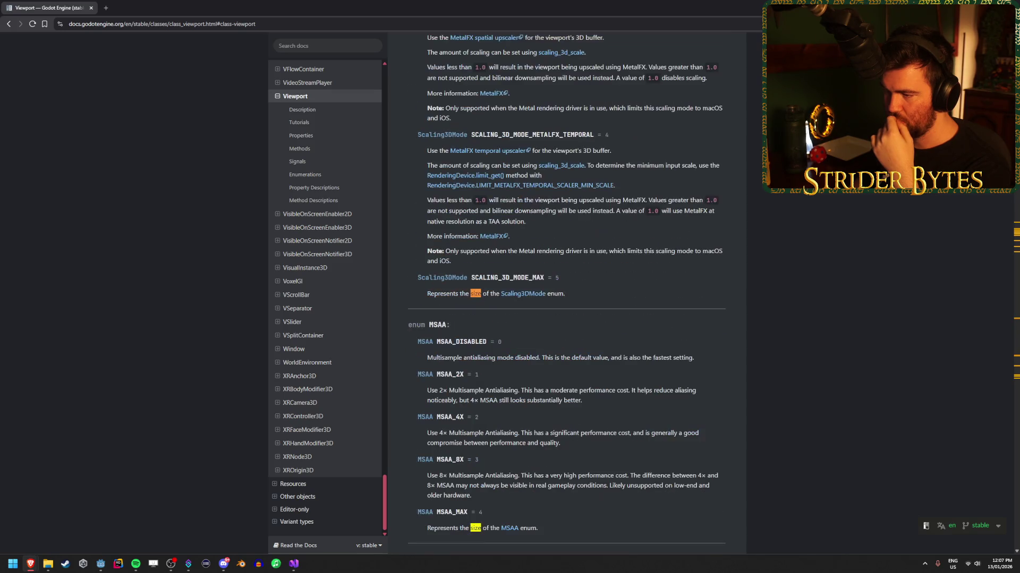
key(Return)
key(Return)
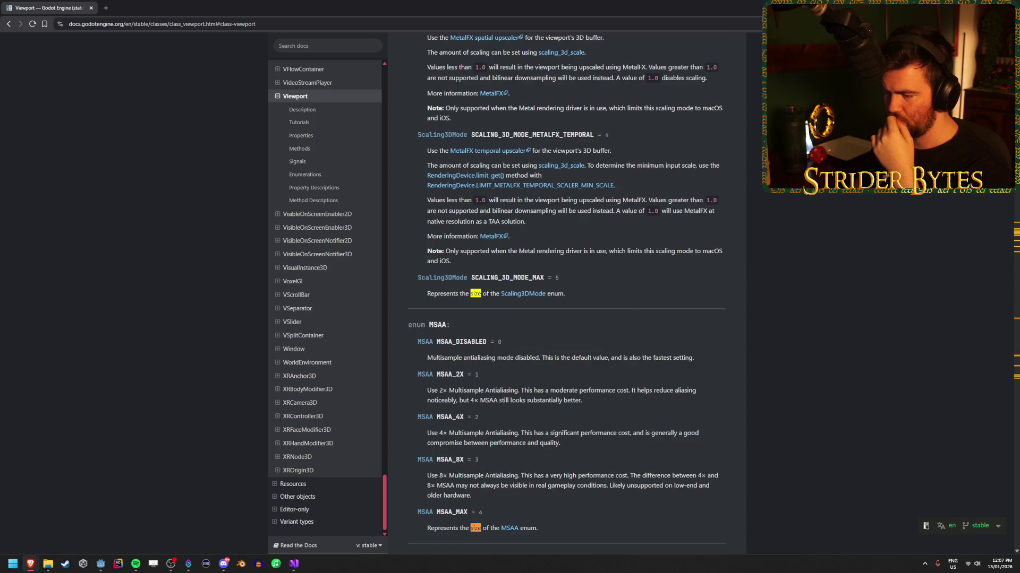
key(Return)
key(Return)
key(Return)
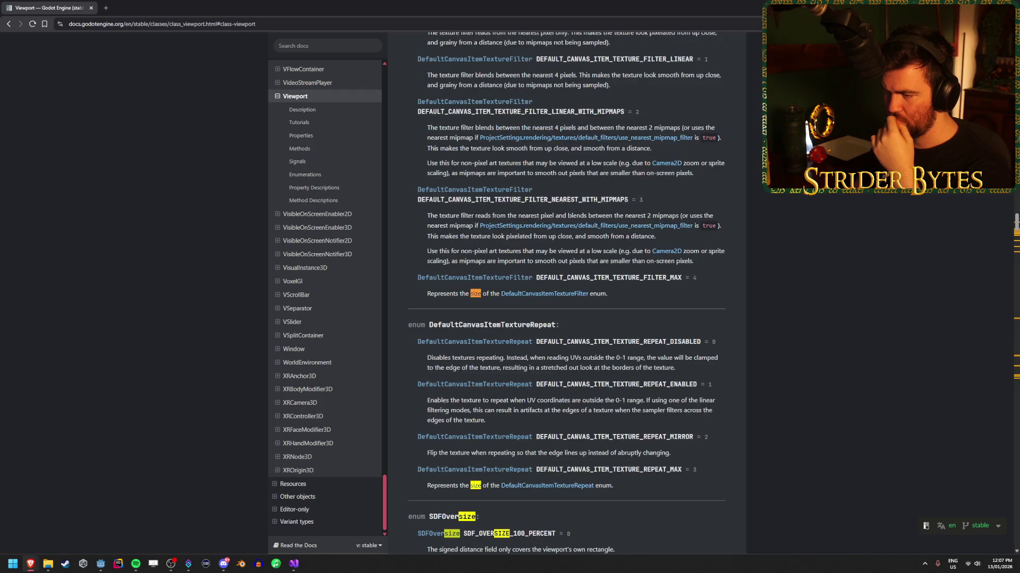
key(Return)
key(Return)
key(Return)
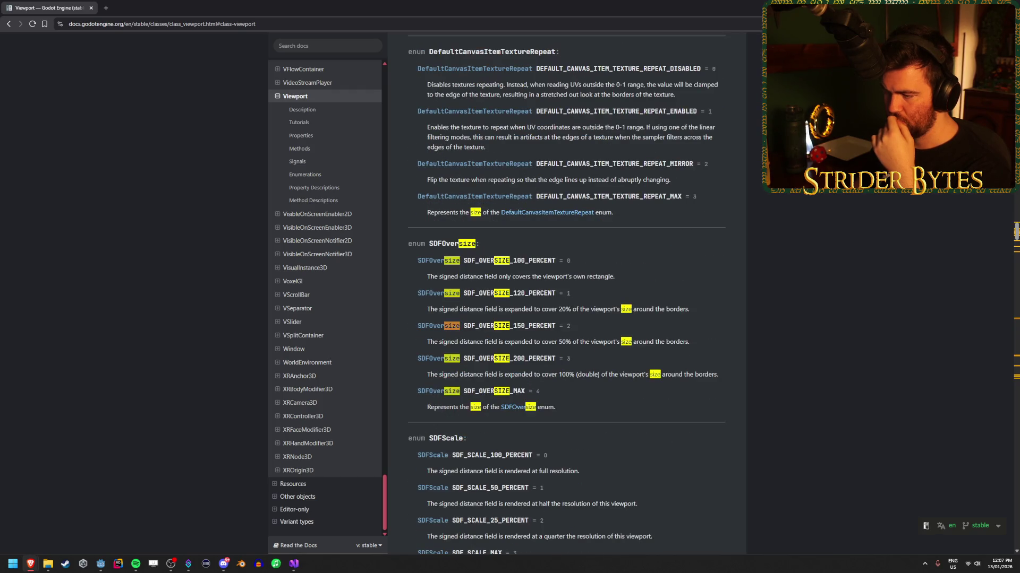
key(Return)
key(Return)
key(Return)
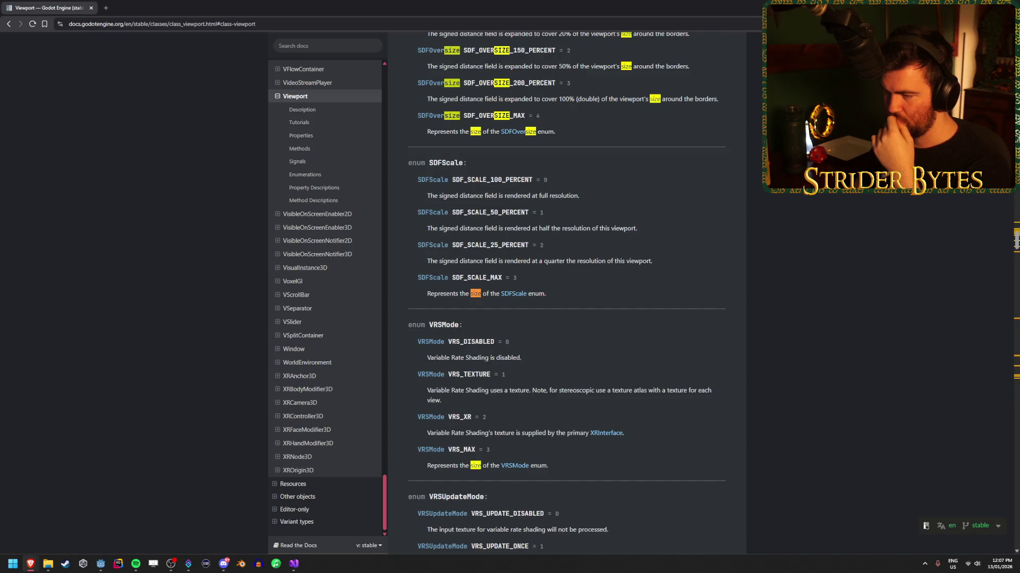
key(Return)
Return to the Properties table showing positional_shadow_atlas_size 2048 and sdf_oversize 1.
scroll(890, 293, down, 8)
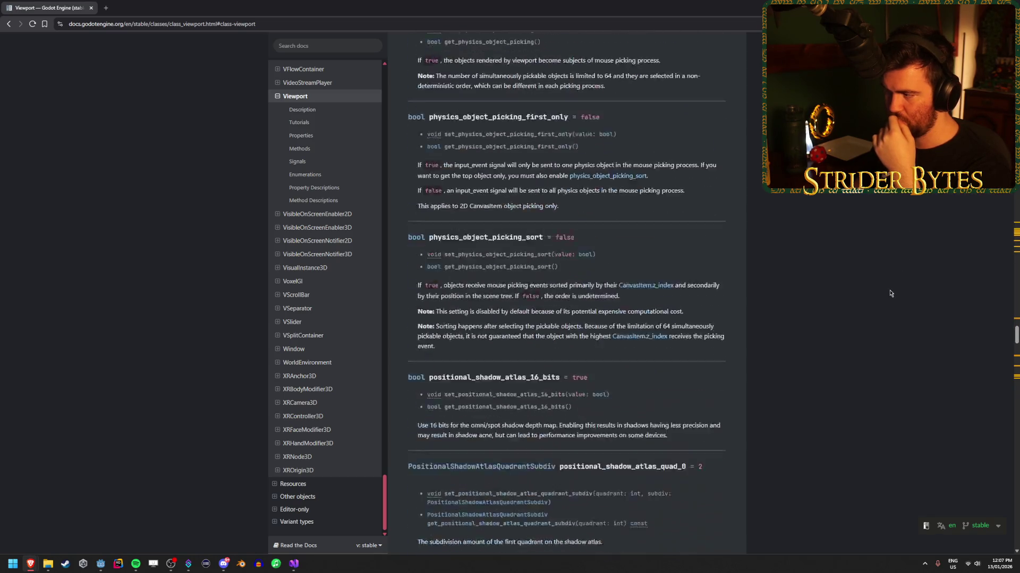
scroll(890, 293, down, 20)
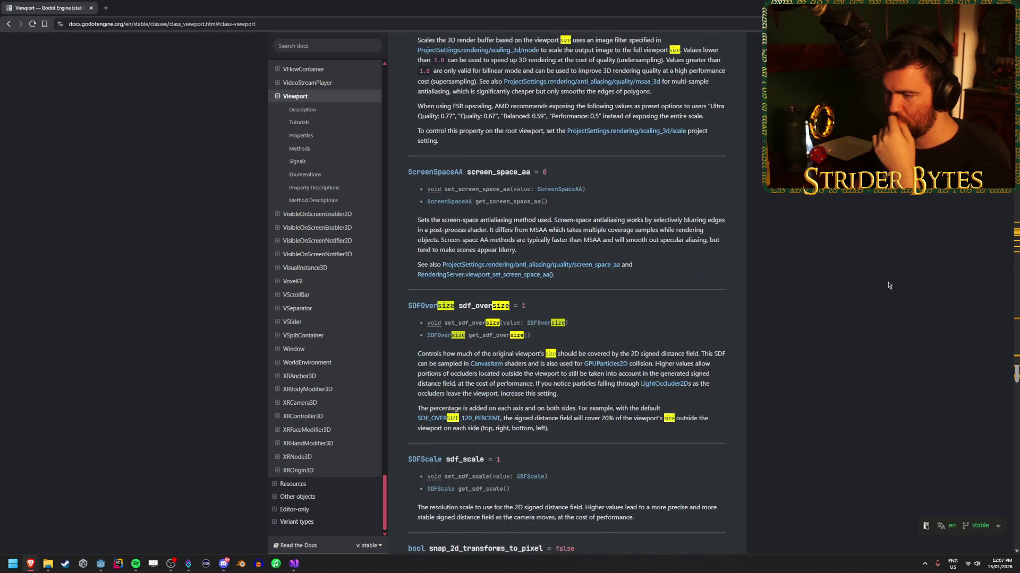
scroll(888, 286, down, 1)
key(Home)
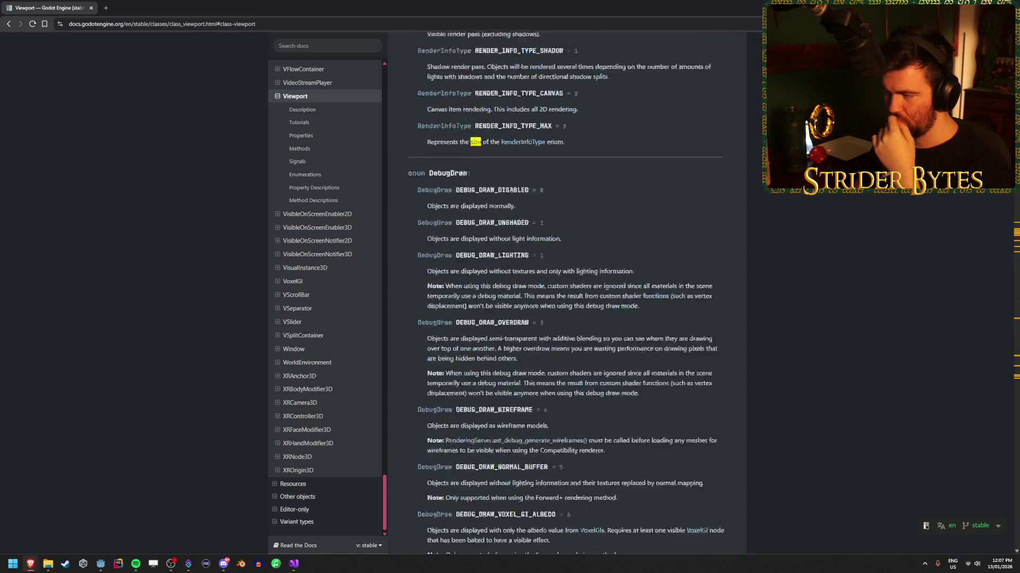
scroll(829, 255, down, 8)
scroll(856, 247, down, 2)
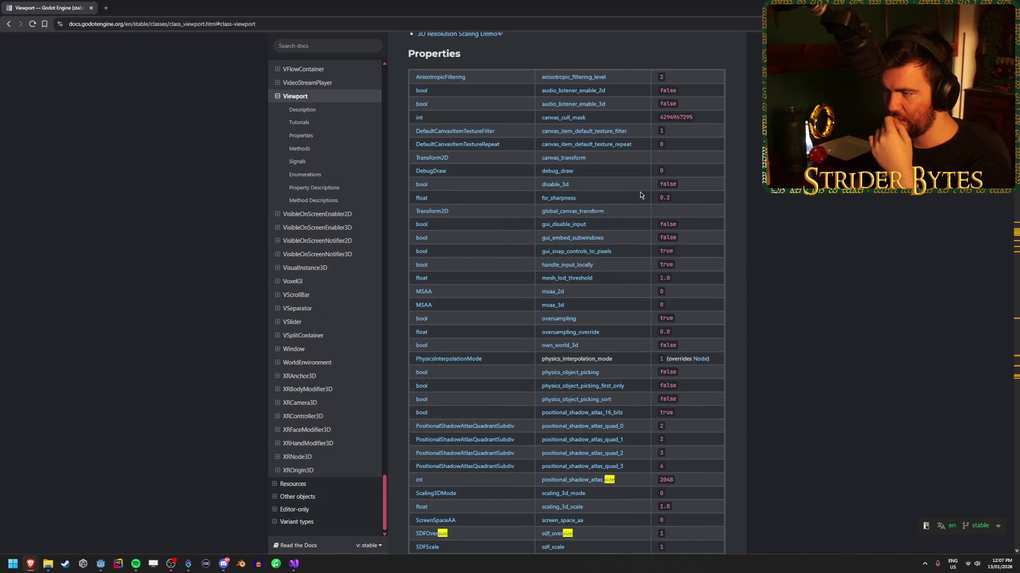
scroll(644, 305, down, 2)
scroll(642, 305, down, 3)
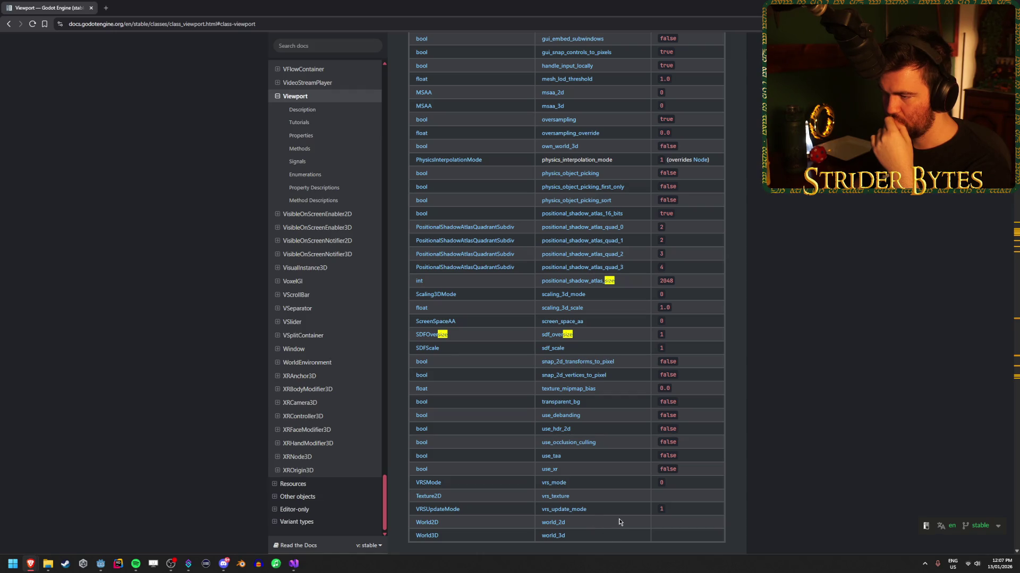
scroll(619, 522, up, 4)
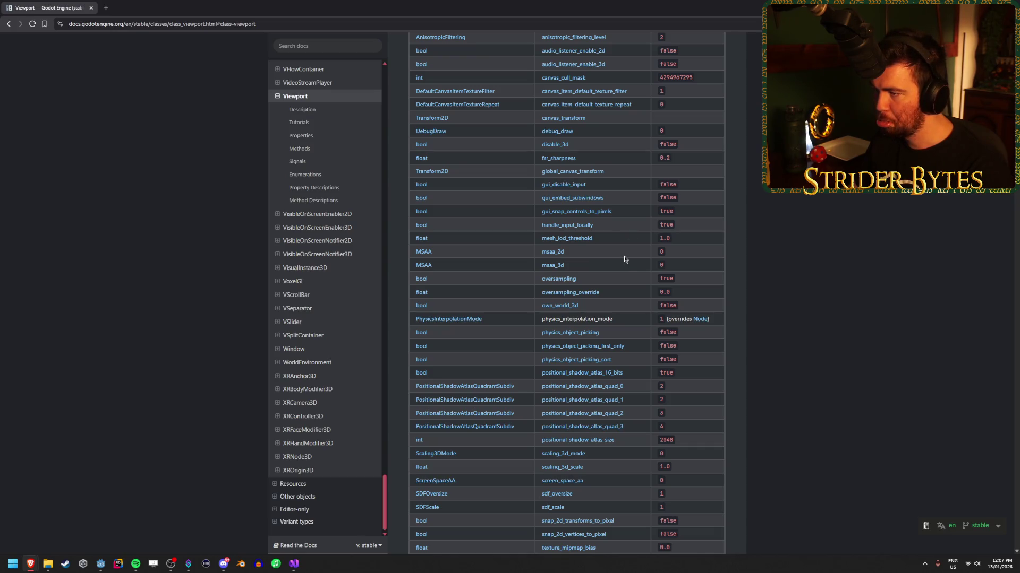
scroll(624, 259, down, 3)
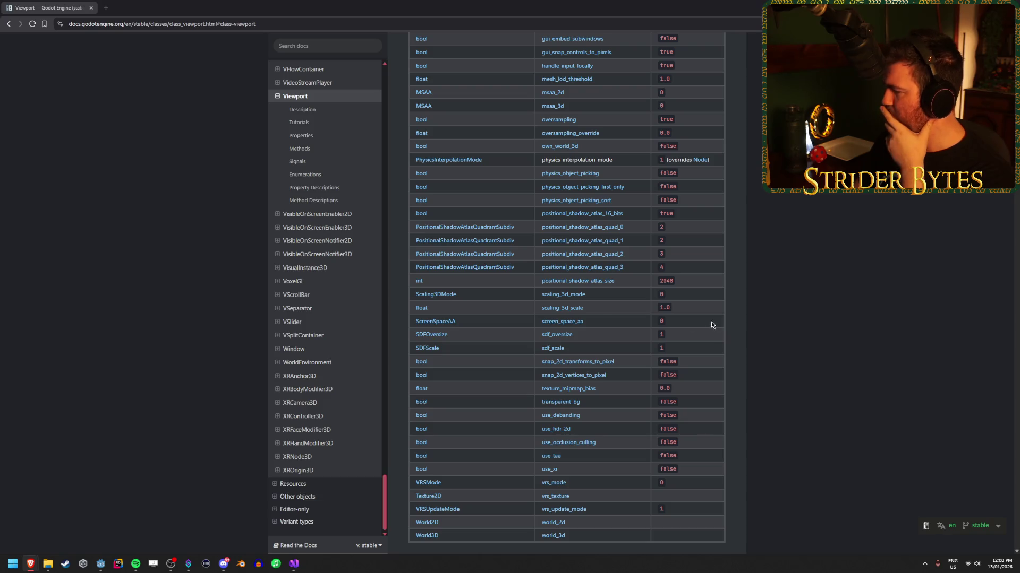
Change line 77's ProjectRayOrigin argument to GetViewport().GetVisibleRect().Size / 2 and save.
click(294, 563)
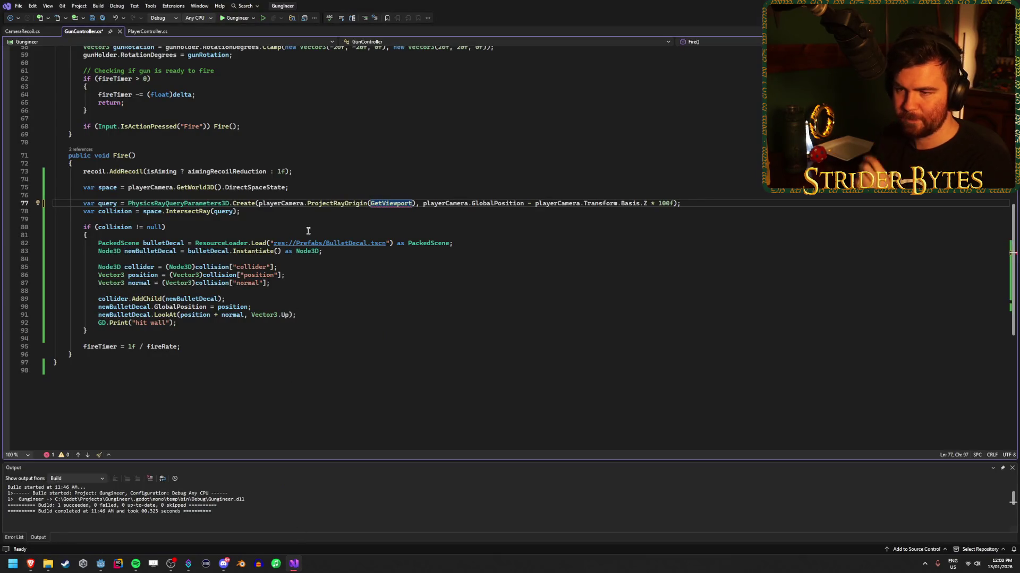
text(().GetV)
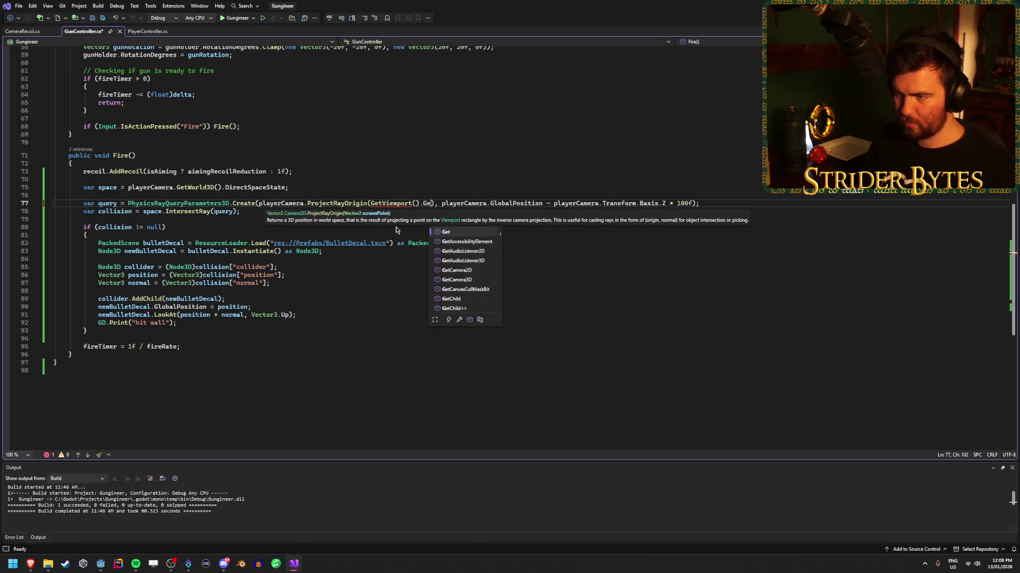
text(isibleRect().)
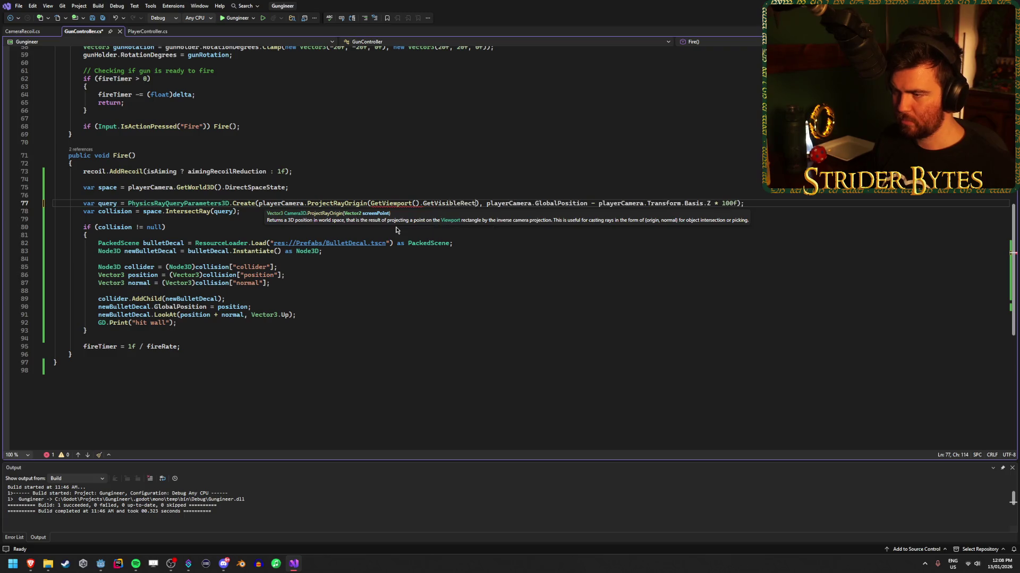
text(Size)
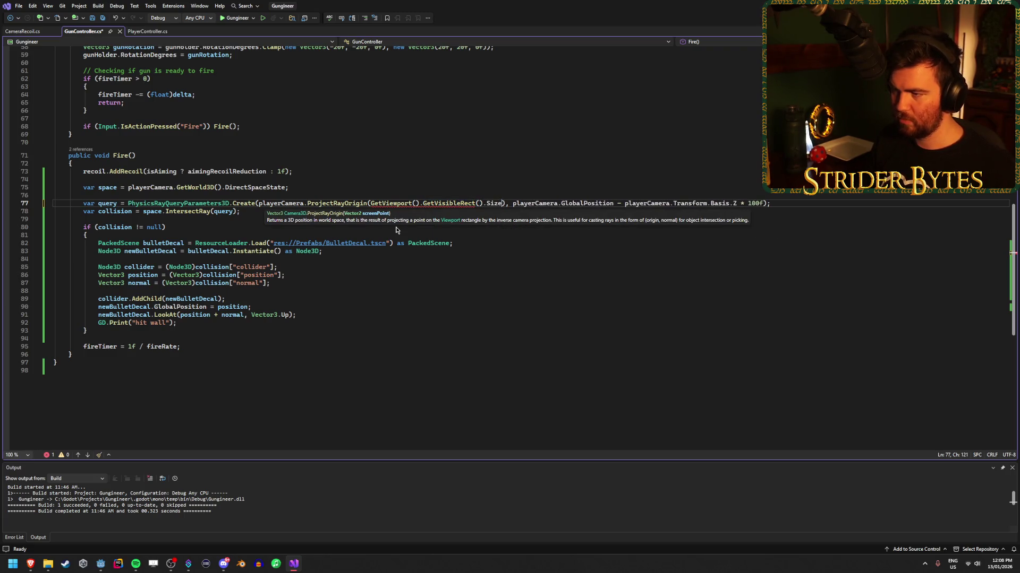
key(ctrl+s)
text(/ 2)
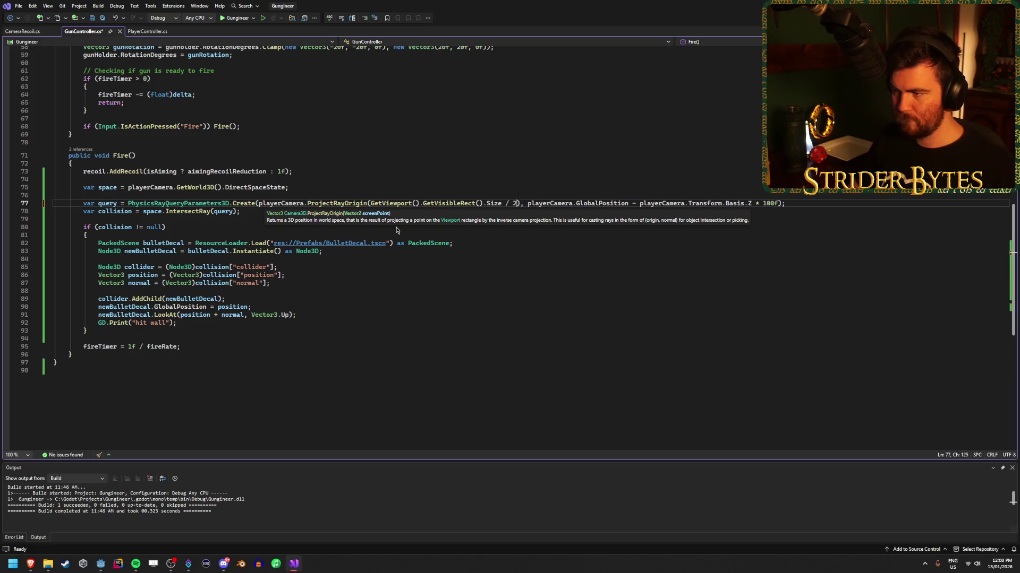
key(ctrl+s)
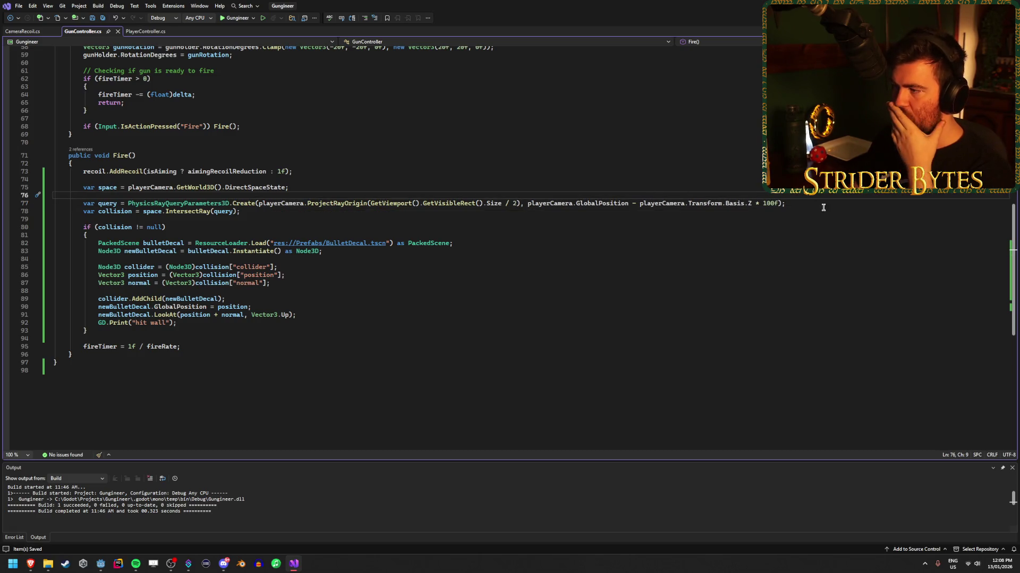
click(824, 202)
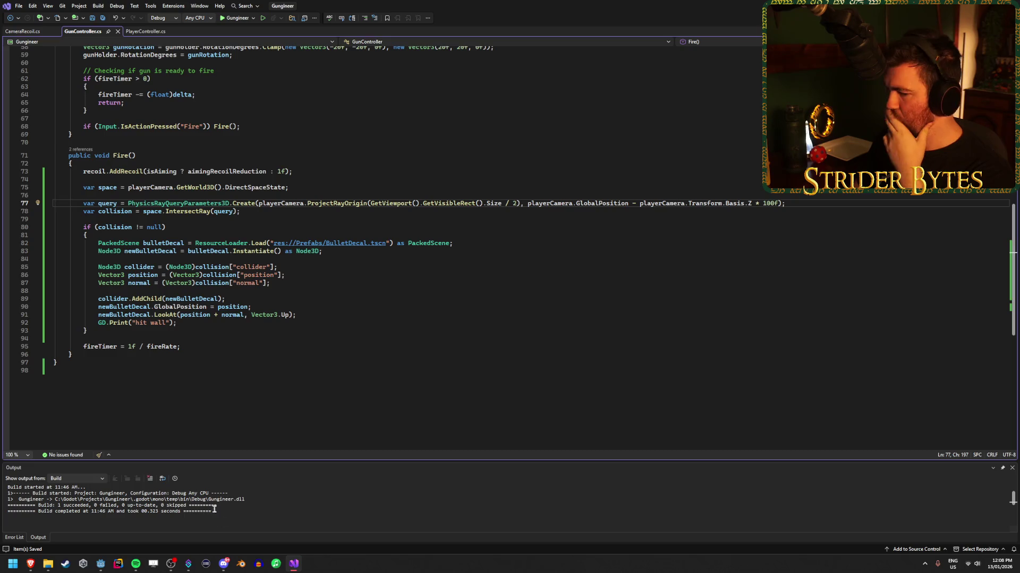
mouse_move(30, 564)
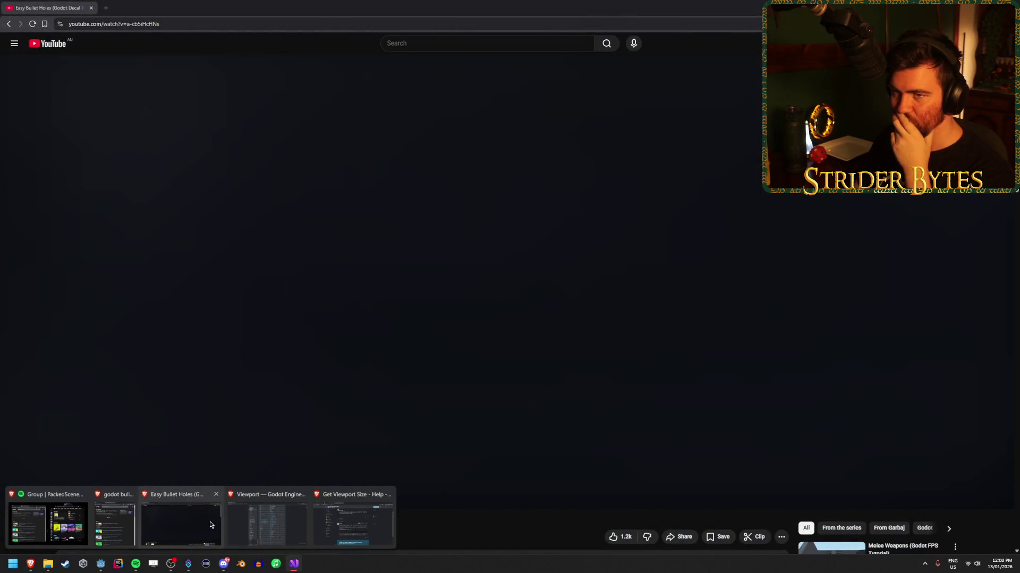
Review the Easy Bullet Holes tutorial's look_at decal code, then return to GunController.cs.
click(210, 525)
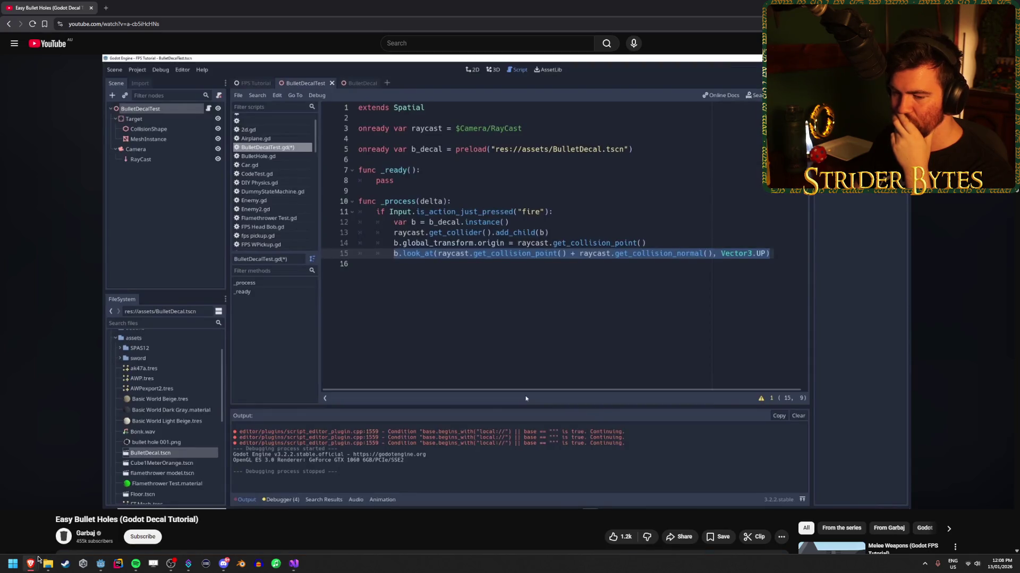
mouse_move(32, 565)
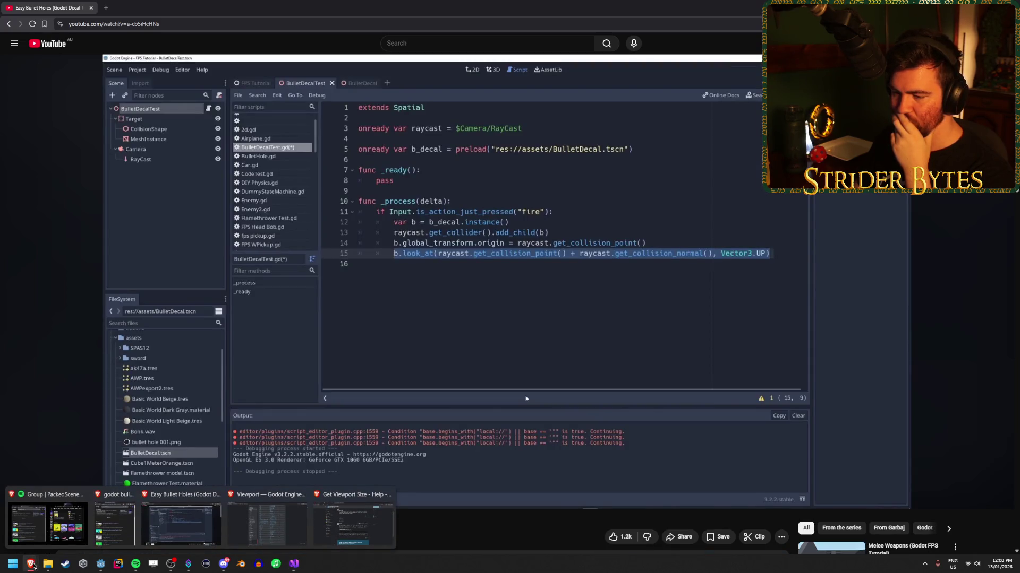
key(alt+Tab)
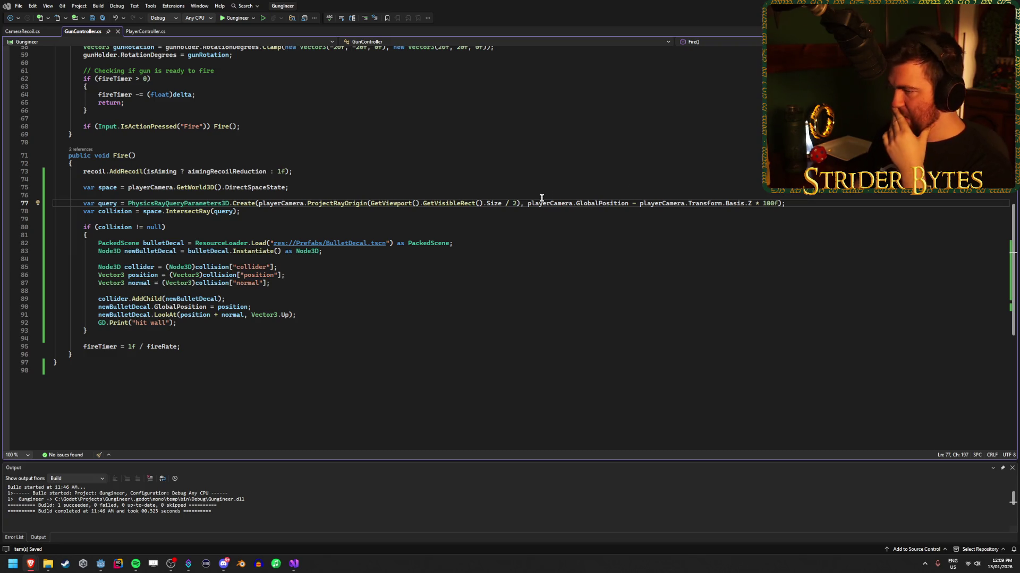
Type 'var origin =' on the empty line 76 above the ray query.
click(525, 203)
key(Right)
key(Right)
key(Right)
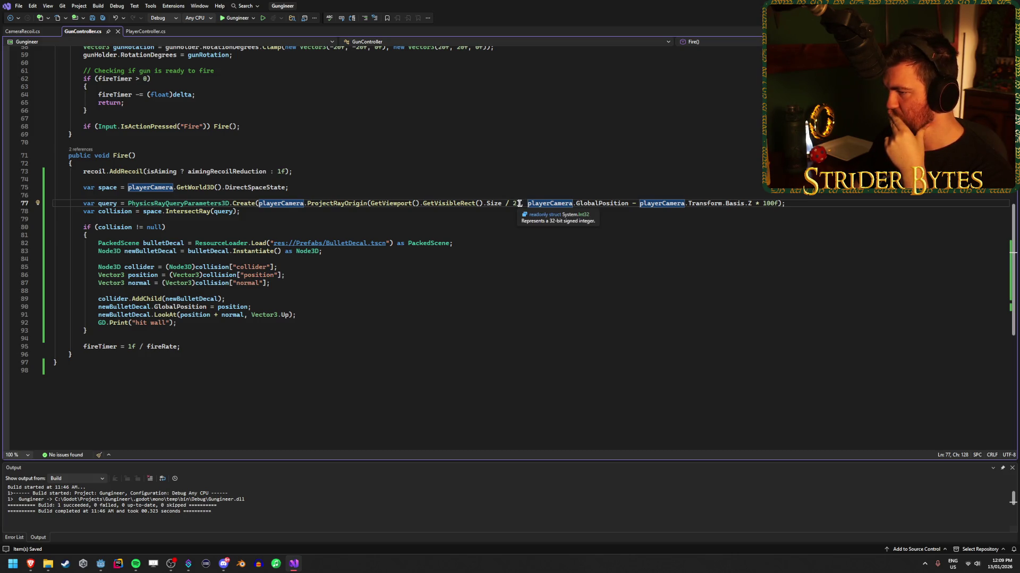
click(523, 193)
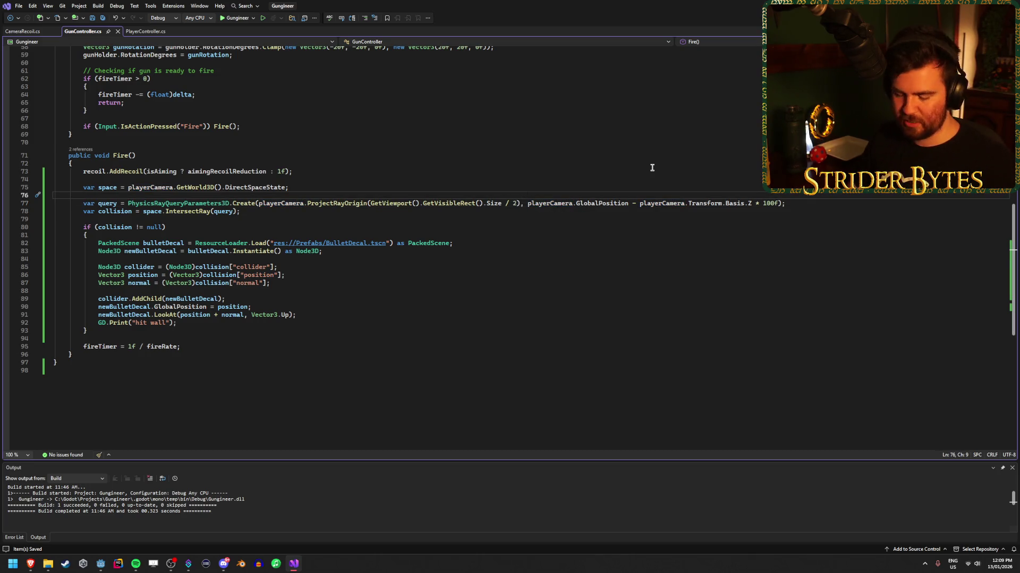
text(var origin =)
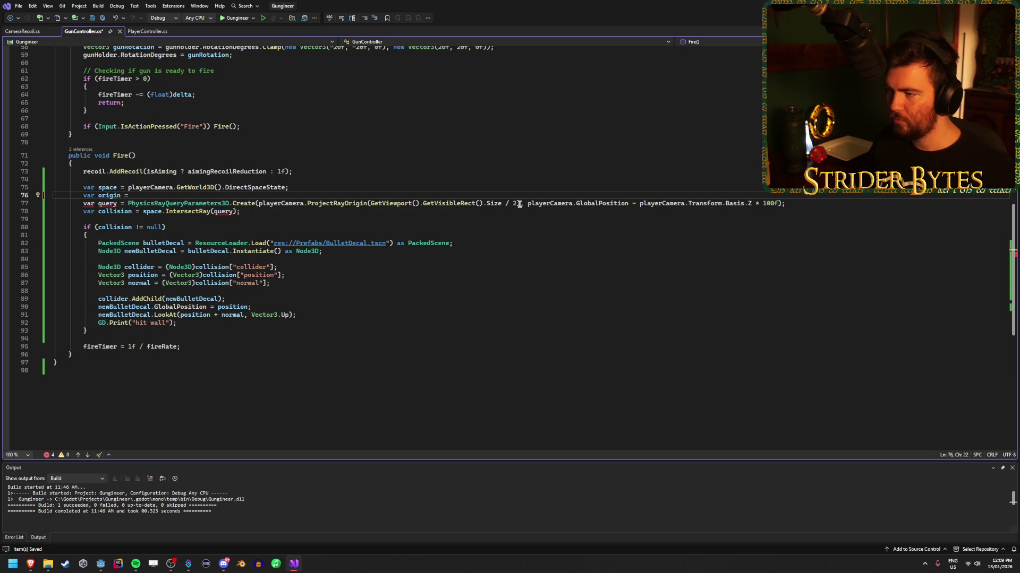
Move the ProjectRayOrigin(...) expression out of Create() into 'var origin = ...;'.
drag(520, 203, 254, 205)
key(ctrl+x)
click(216, 195)
key(ctrl+v)
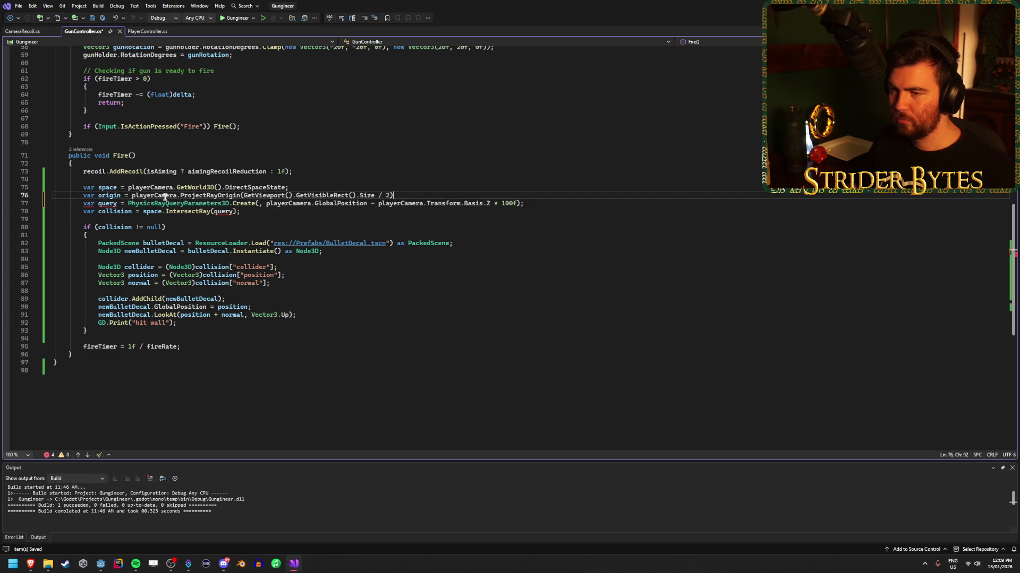
text(;)
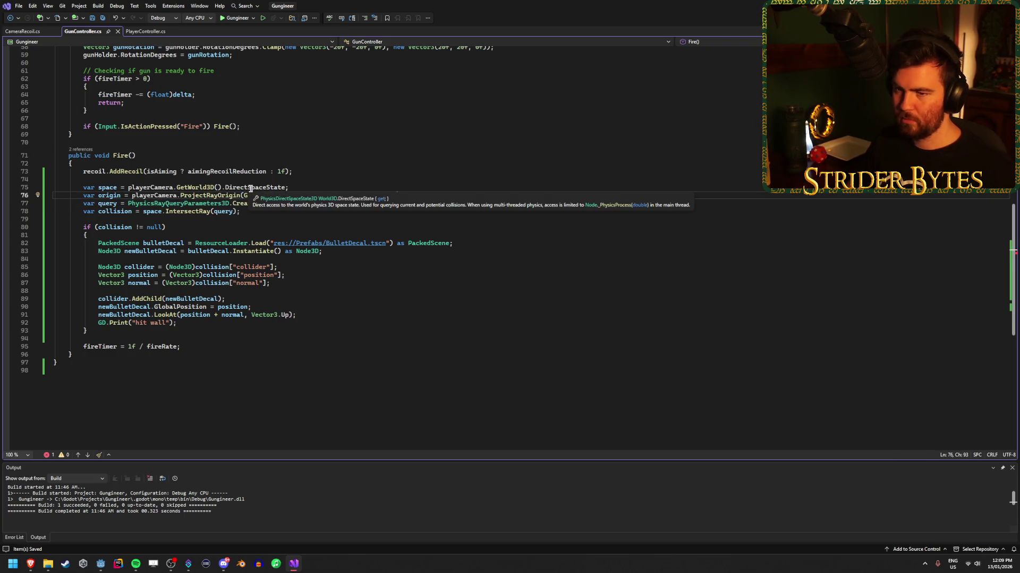
key(Return)
Add 'var end = origin + playerCamera.ProjectRayNormal()' below the origin line.
text(var end =)
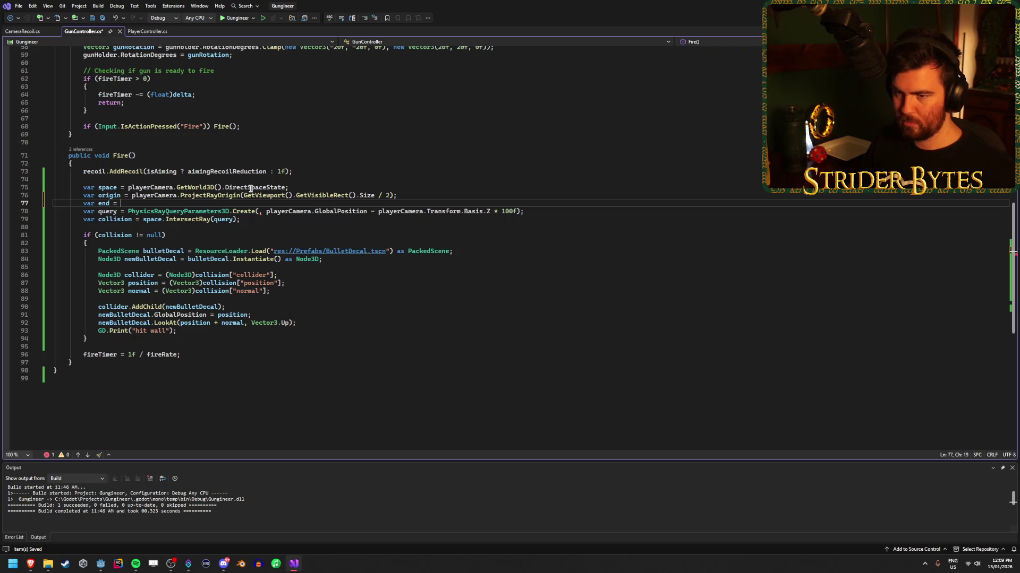
mouse_move(257, 211)
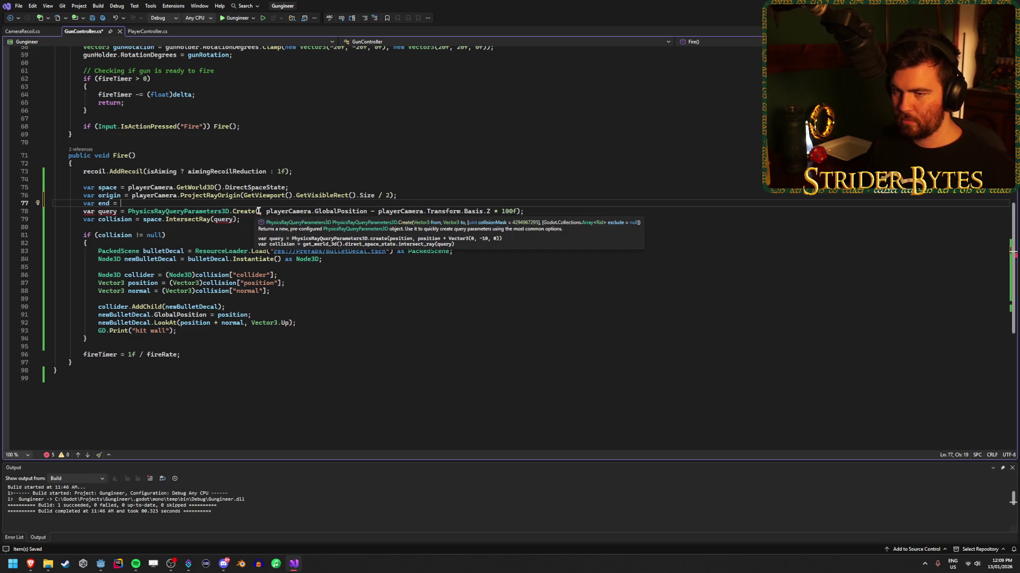
text(origin + )
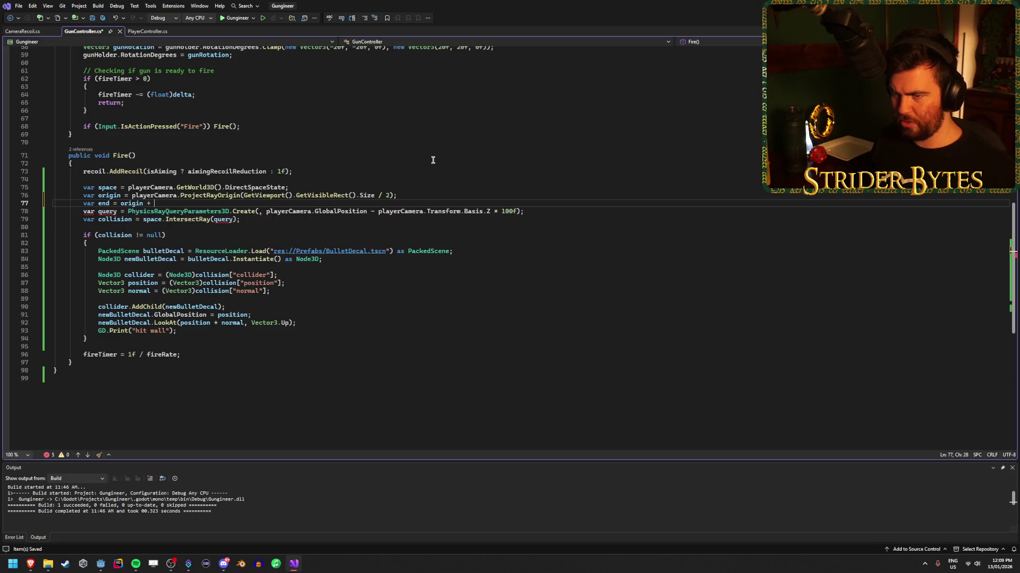
text(playerCamera.)
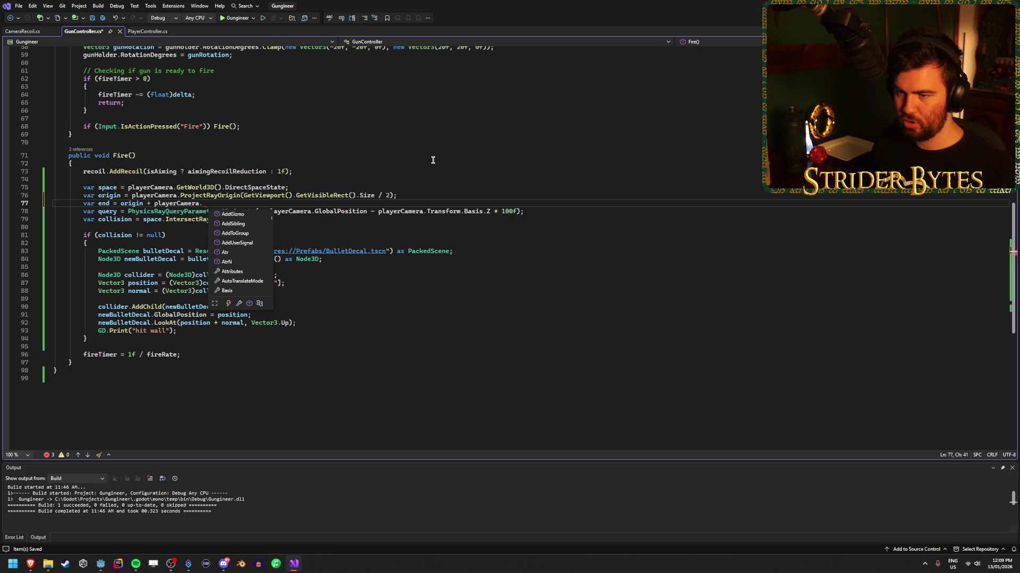
text(norma)
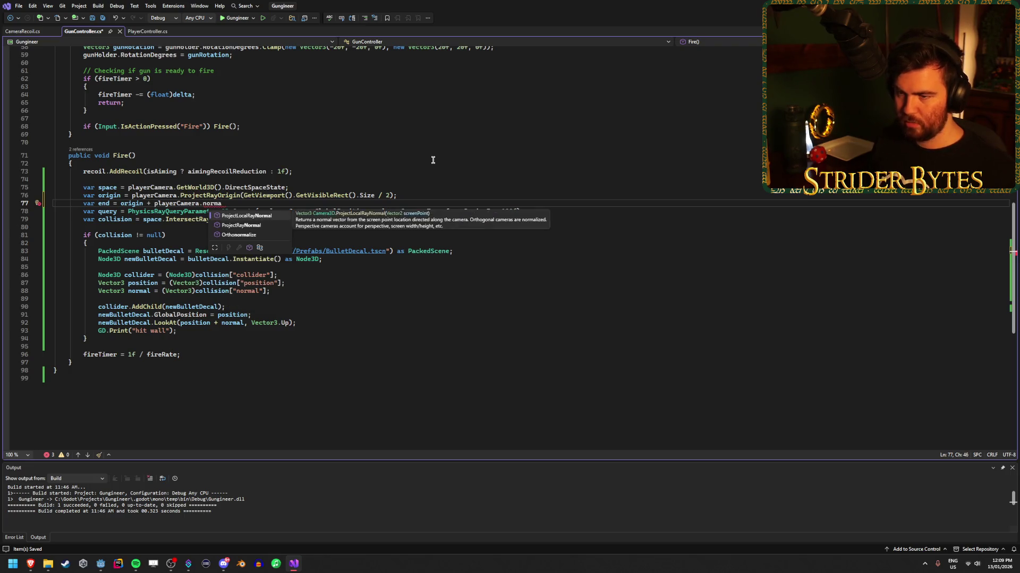
key(Tab)
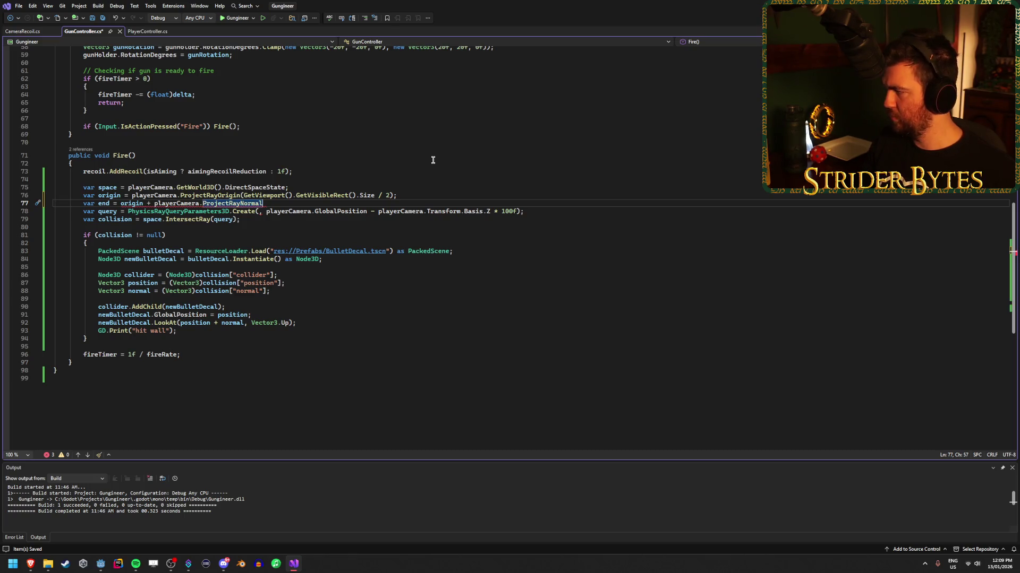
text(())
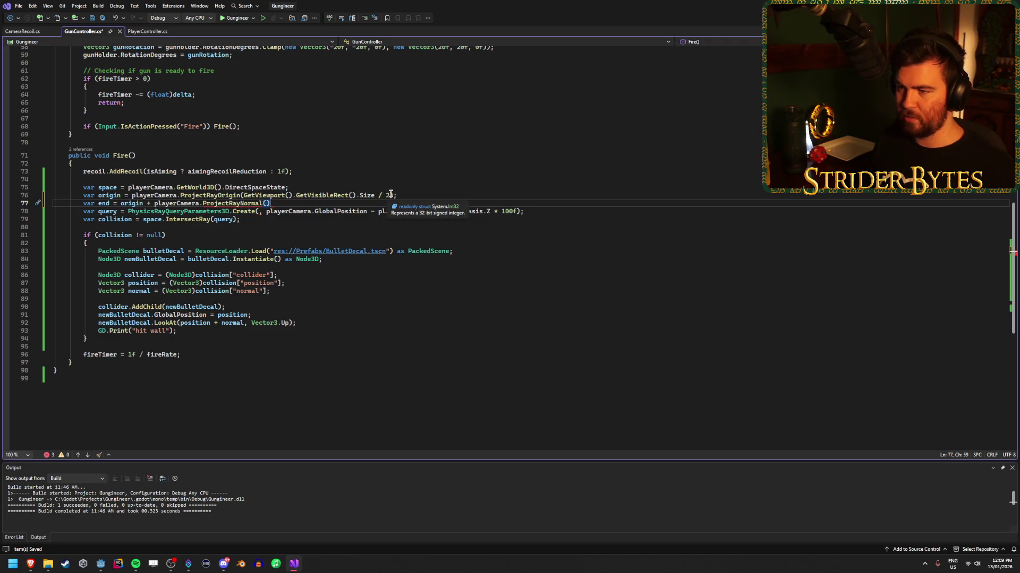
Remove the screen-centre argument from ProjectRayOrigin, leaving its parentheses empty.
drag(392, 196, 244, 196)
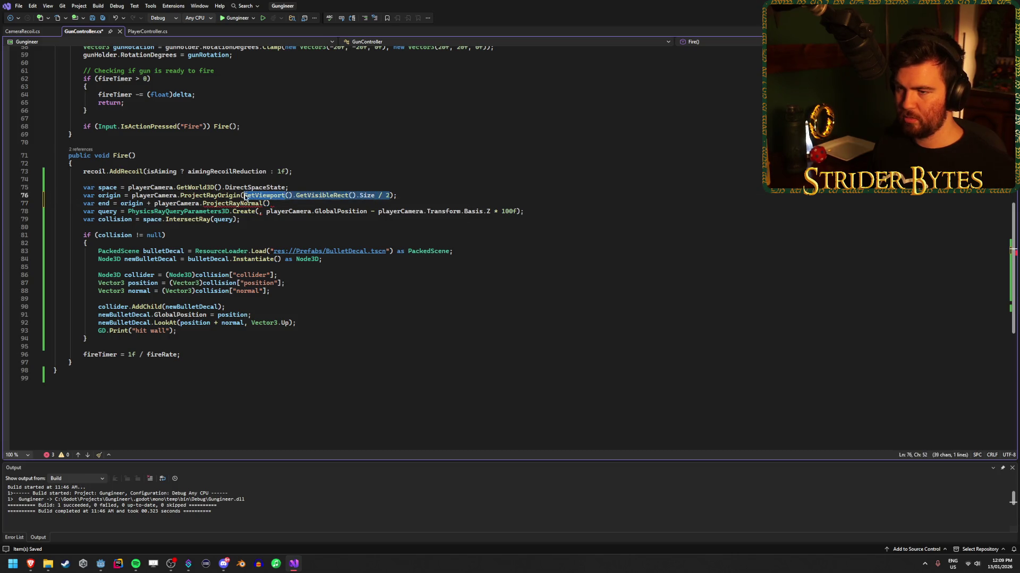
key(Delete)
click(300, 188)
key(Return)
Store the screen-centre expression in a new screenCentre variable and save.
text(var)
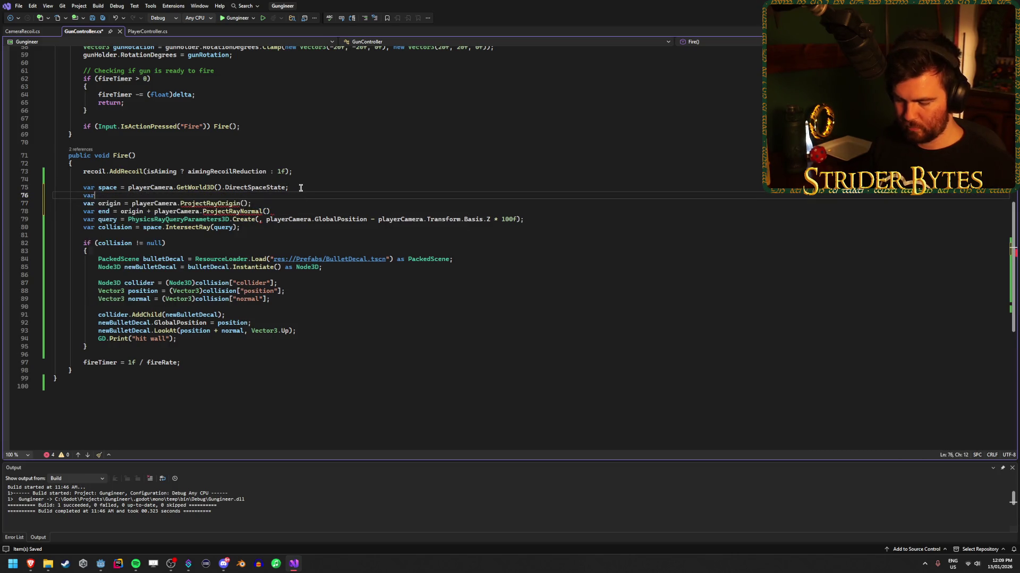
text(ntre =)
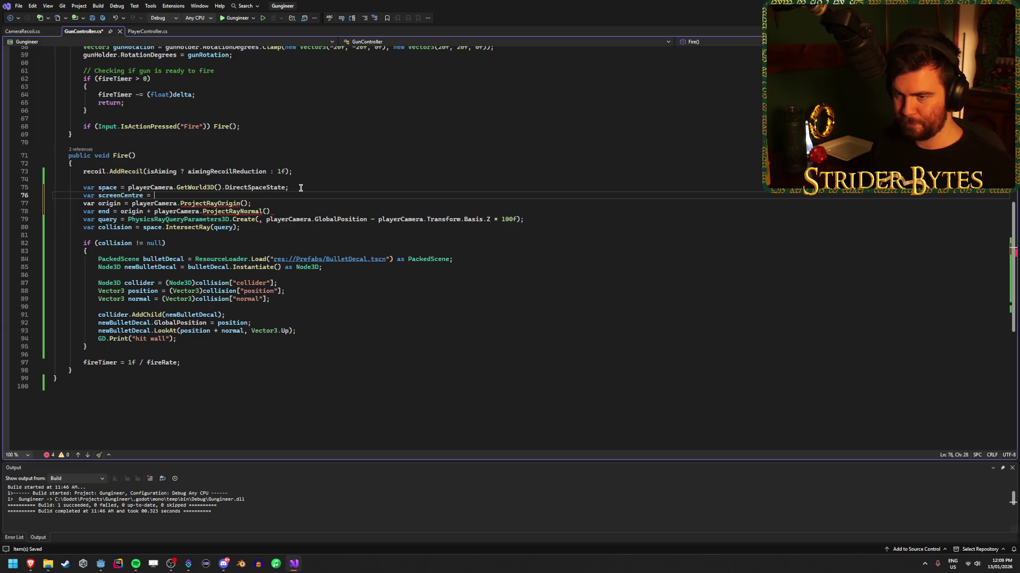
key(ctrl+v)
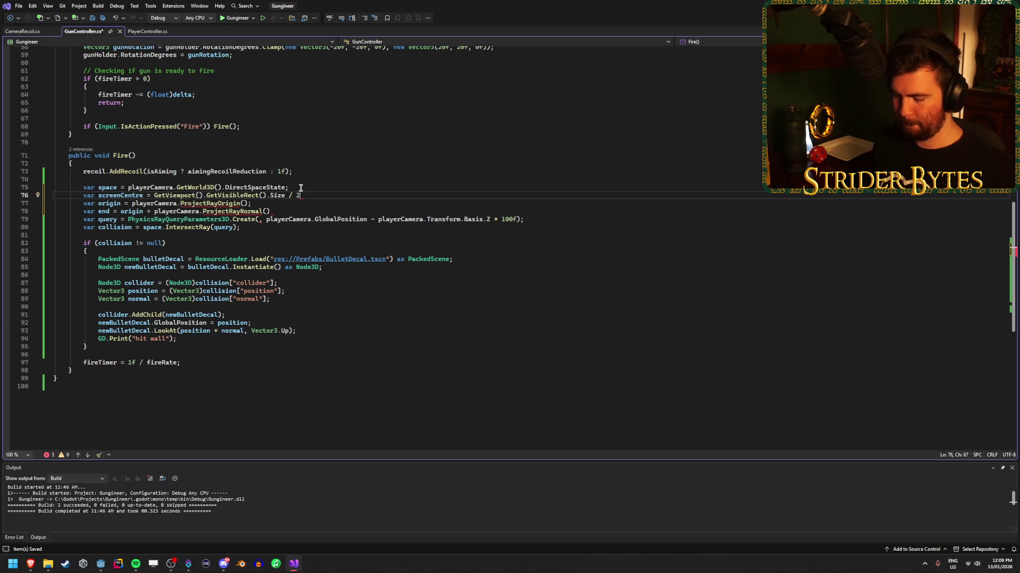
text(;)
key(ctrl+s)
Pass screenCentre into both ProjectRayOrigin and ProjectRayNormal, then save.
double_click(120, 195)
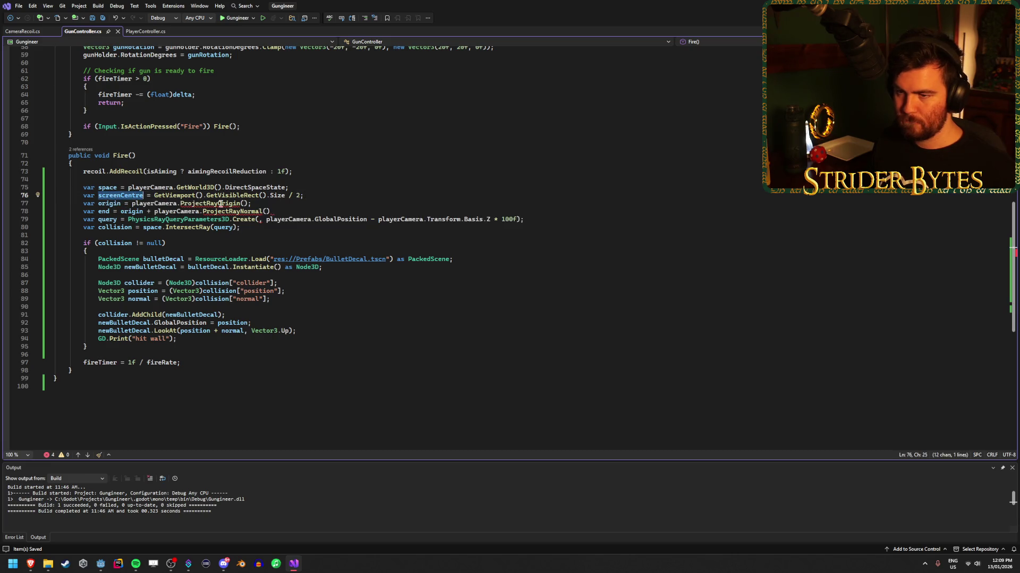
key(ctrl+c)
click(244, 204)
key(ctrl+v)
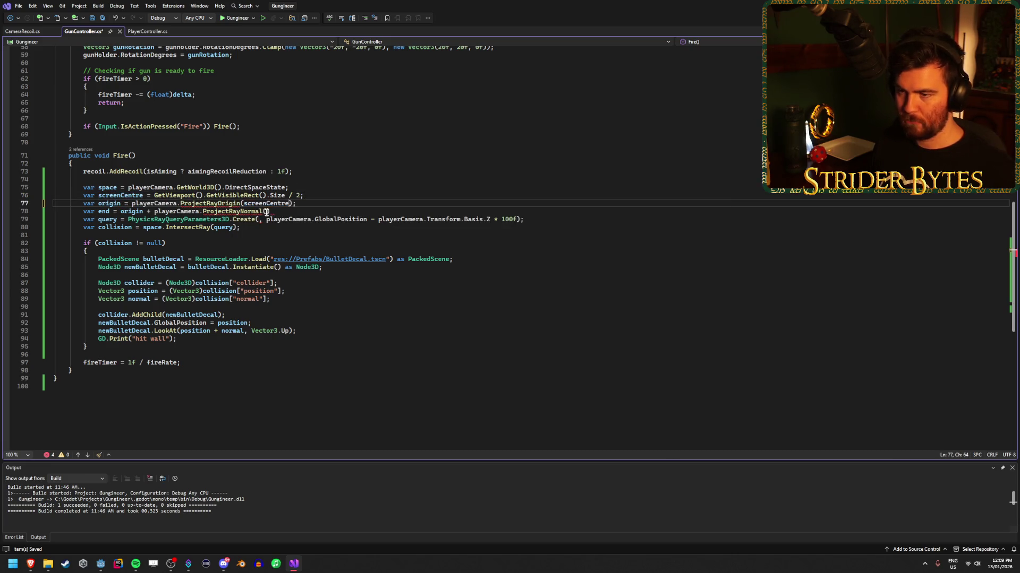
click(266, 211)
key(ctrl+v)
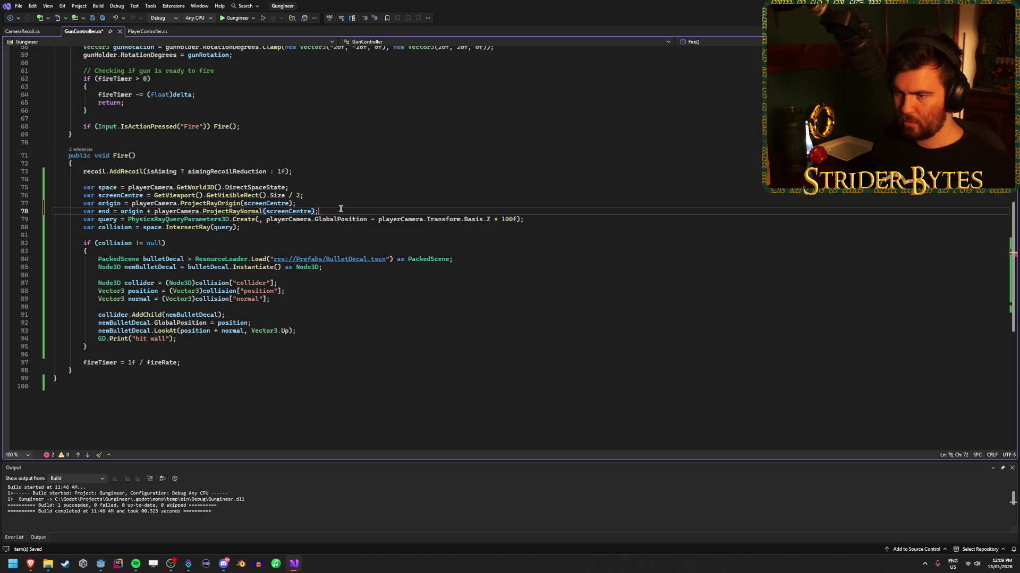
key(ctrl+s)
Change the ray query to Create(origin, end) and scale the normal by 1000f.
click(260, 220)
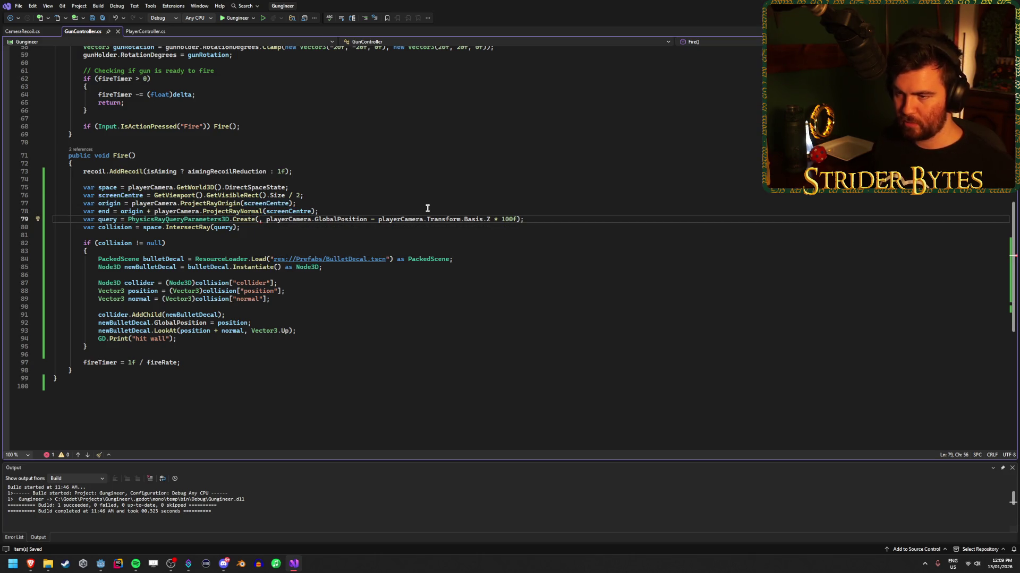
text(origin)
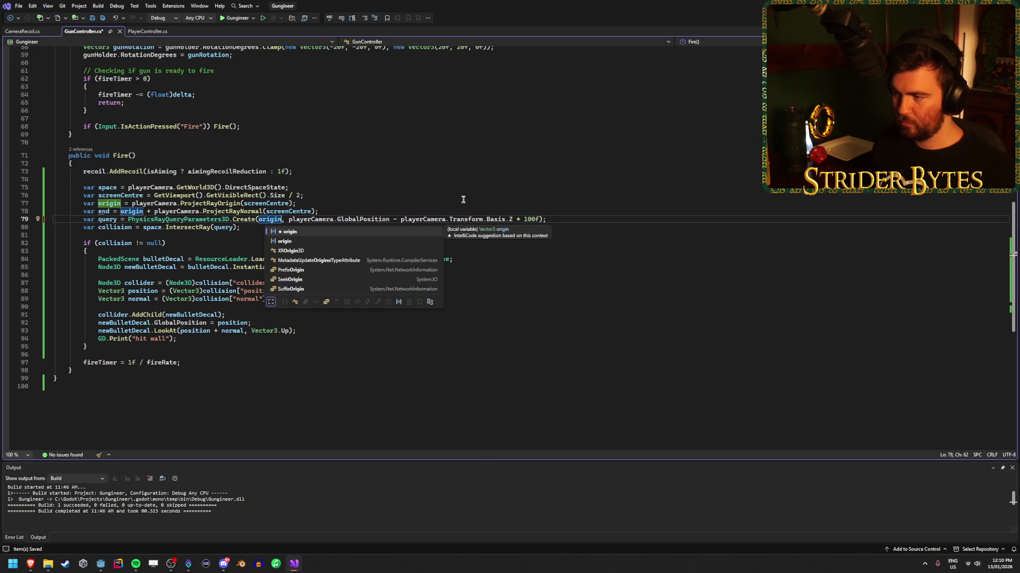
drag(513, 219, 289, 220)
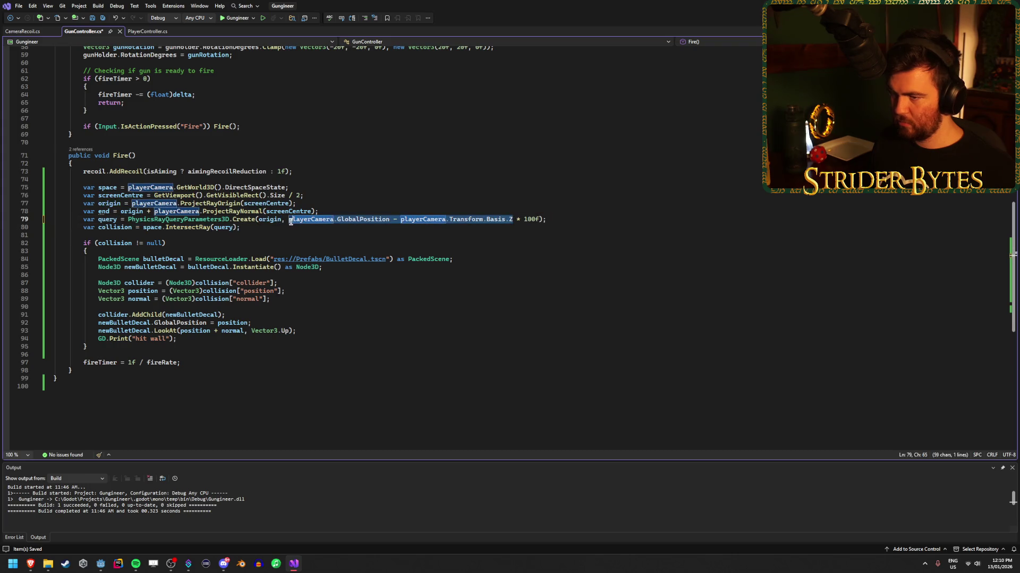
key(BackSpace)
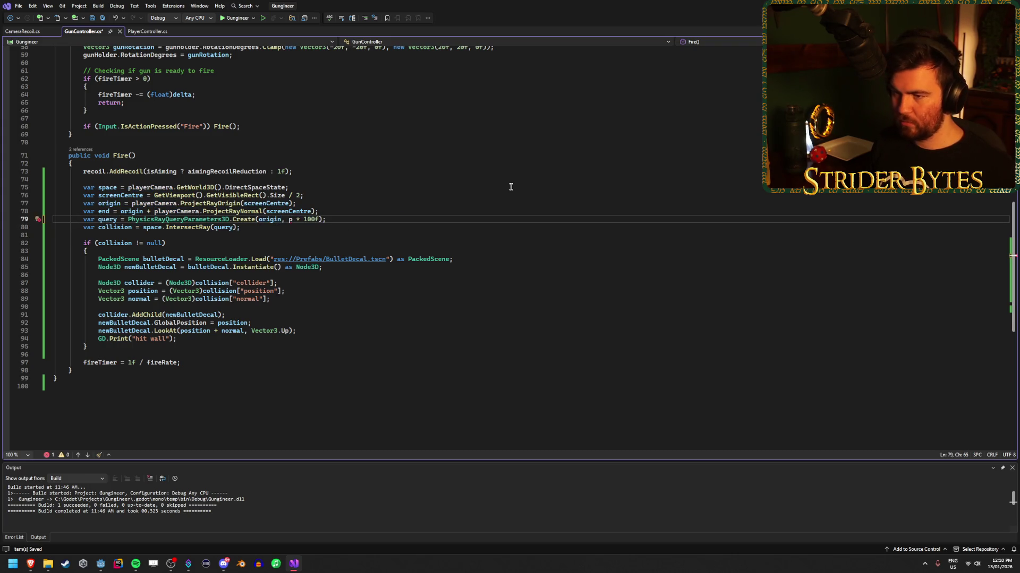
text(end)
key(Delete)
key(Delete)
key(Delete)
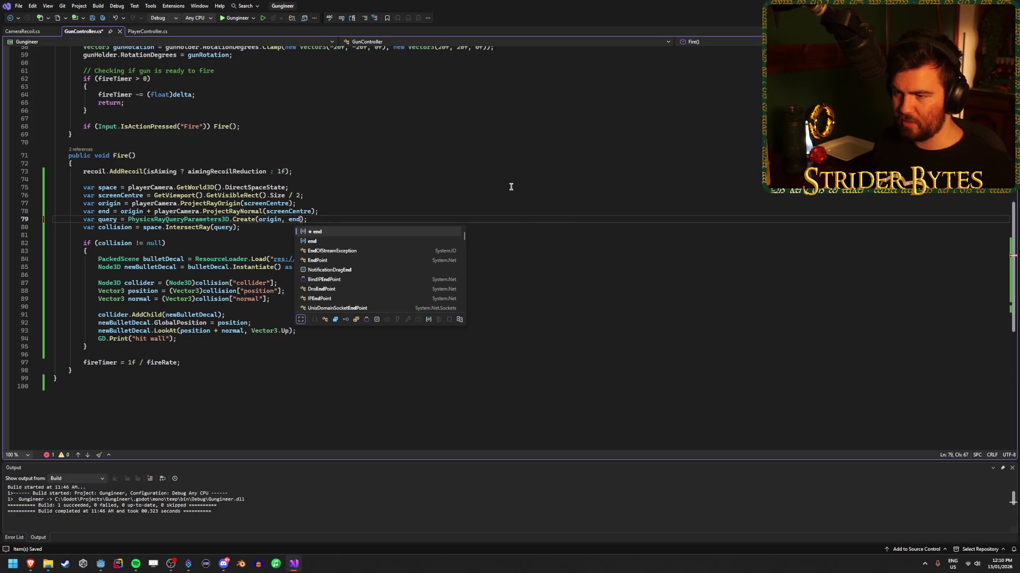
click(315, 211)
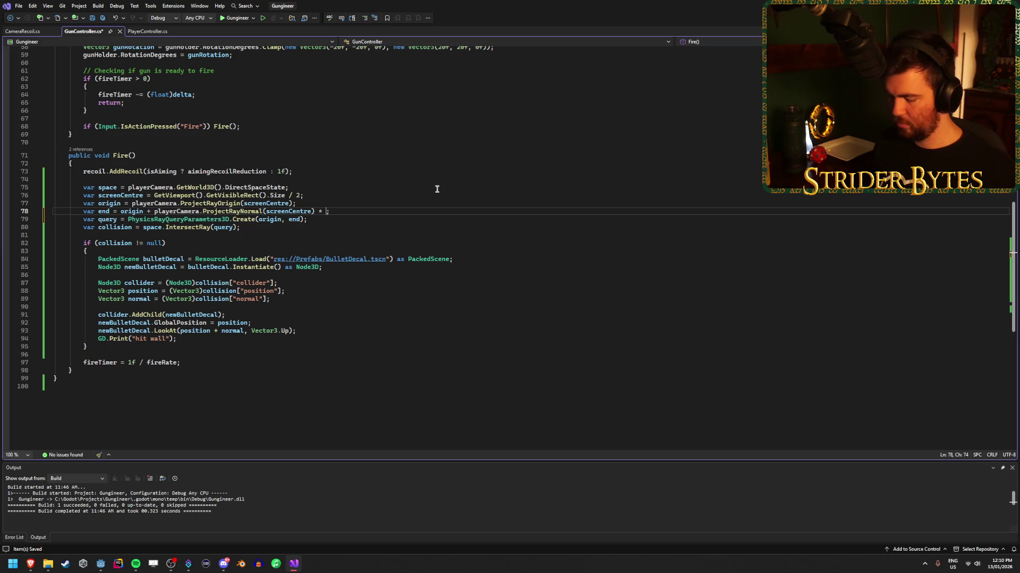
text(1000f)
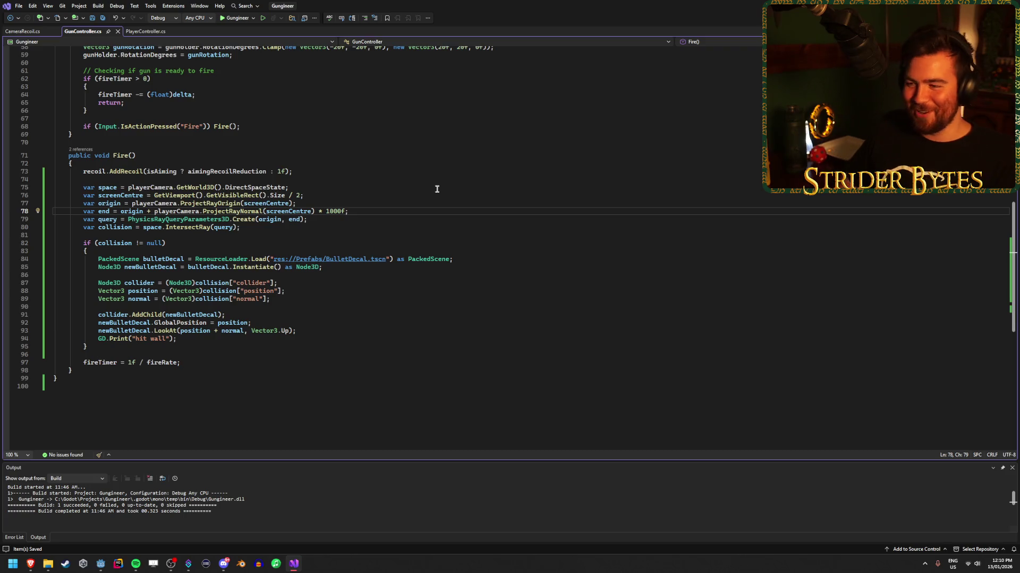
key(Down)
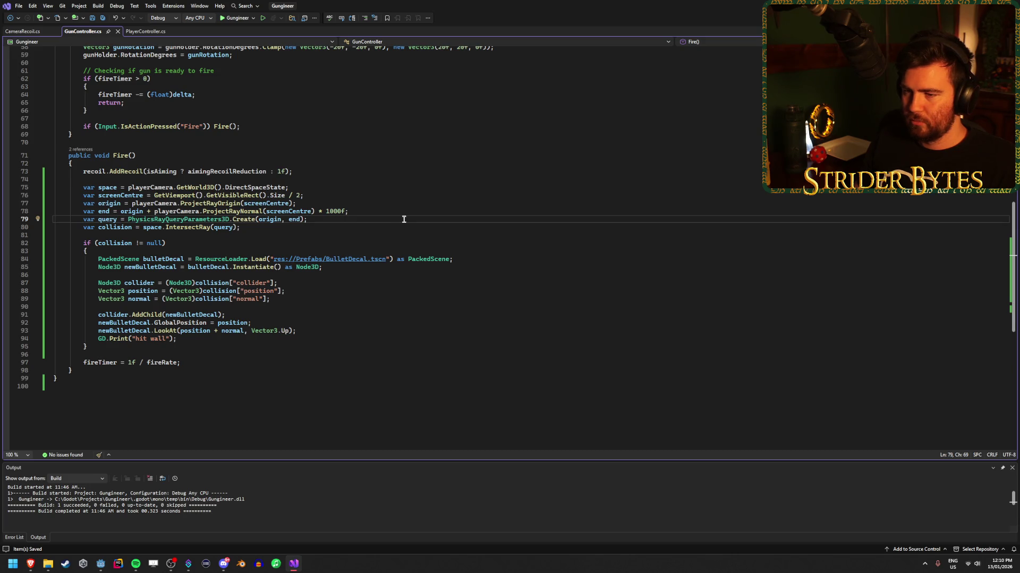
Build and run the project from the Godot editor with F5.
click(101, 565)
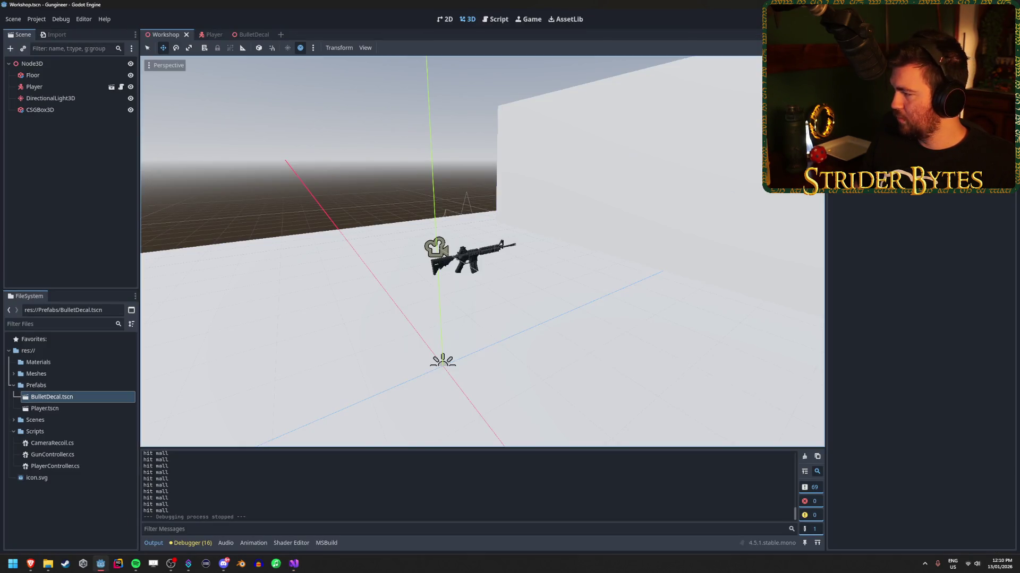
key(F5)
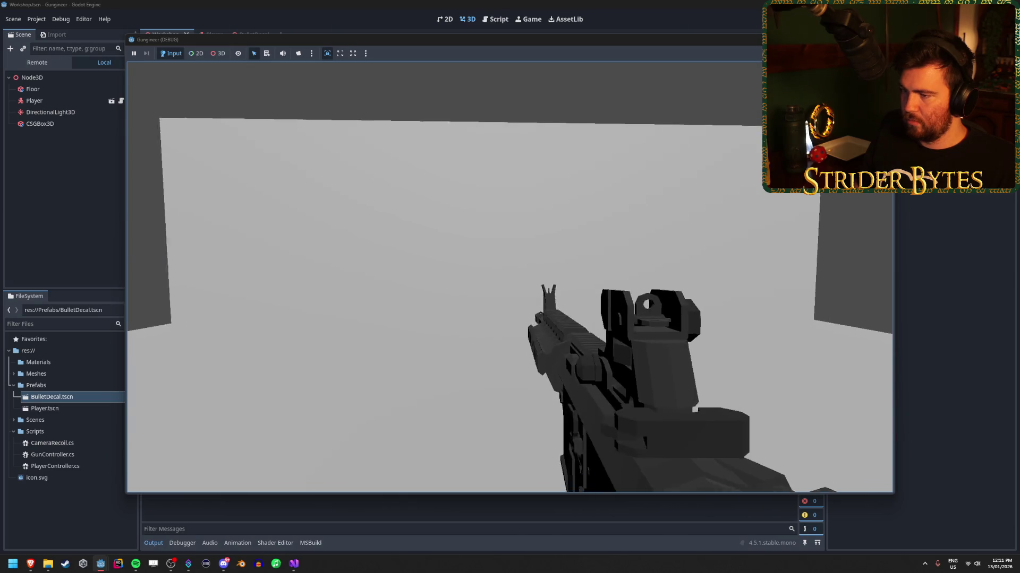
Fire repeatedly at the wall so bullet-hole decals cluster at the screen centre.
click(510, 278)
click(510, 277)
click(510, 277)
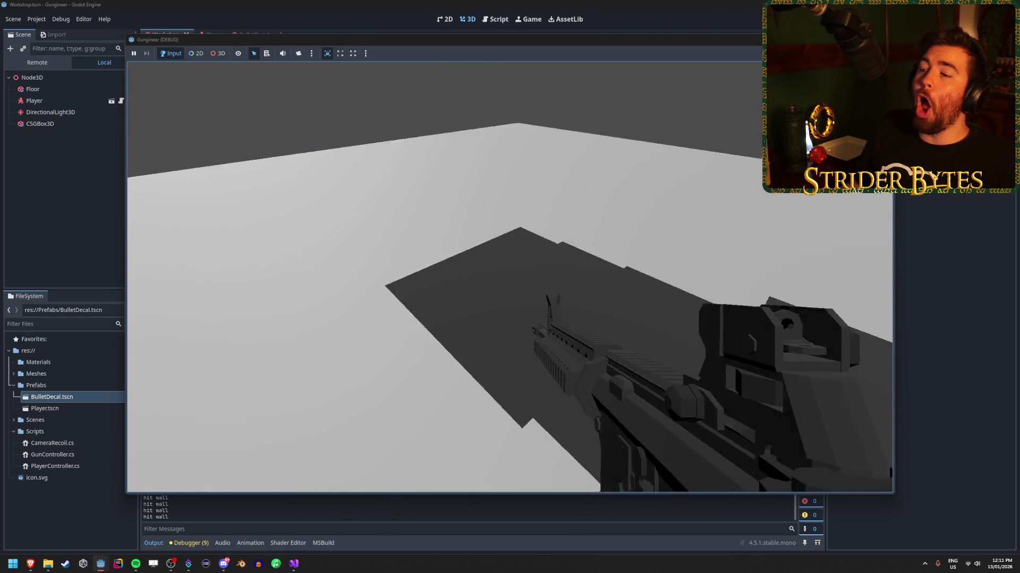
click(509, 277)
click(510, 278)
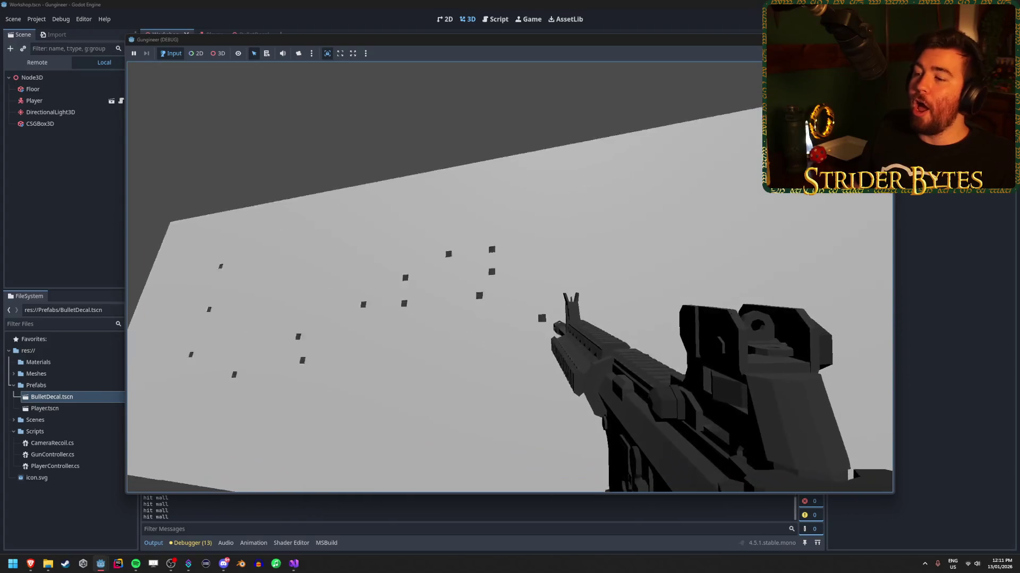
click(510, 277)
click(510, 277)
click(510, 277)
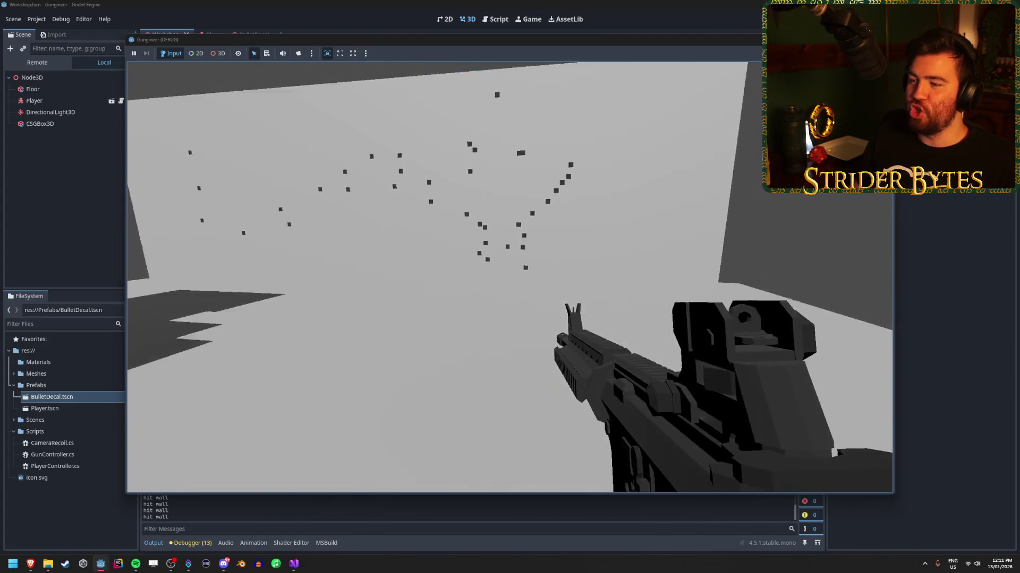
click(509, 277)
click(510, 277)
click(509, 277)
click(510, 277)
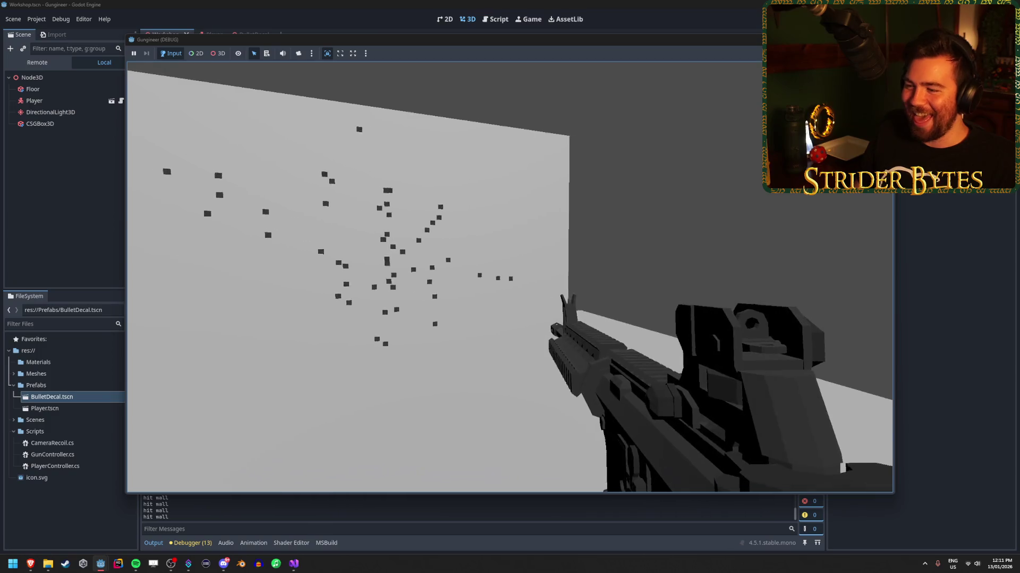
click(509, 277)
click(510, 277)
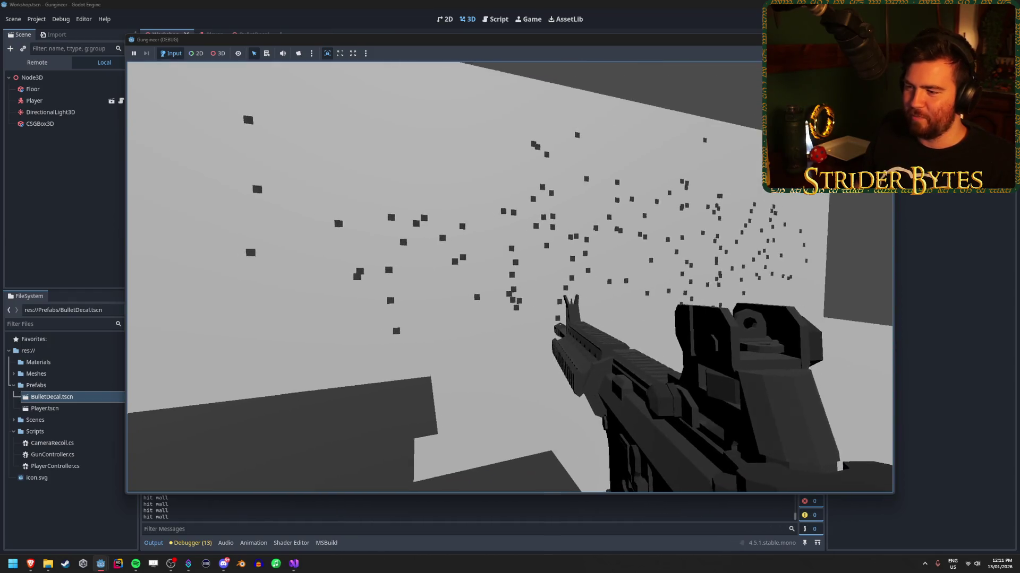
Aim down the iron sights, walk up to inspect the decal-covered wall, then stop the game.
right_click(510, 277)
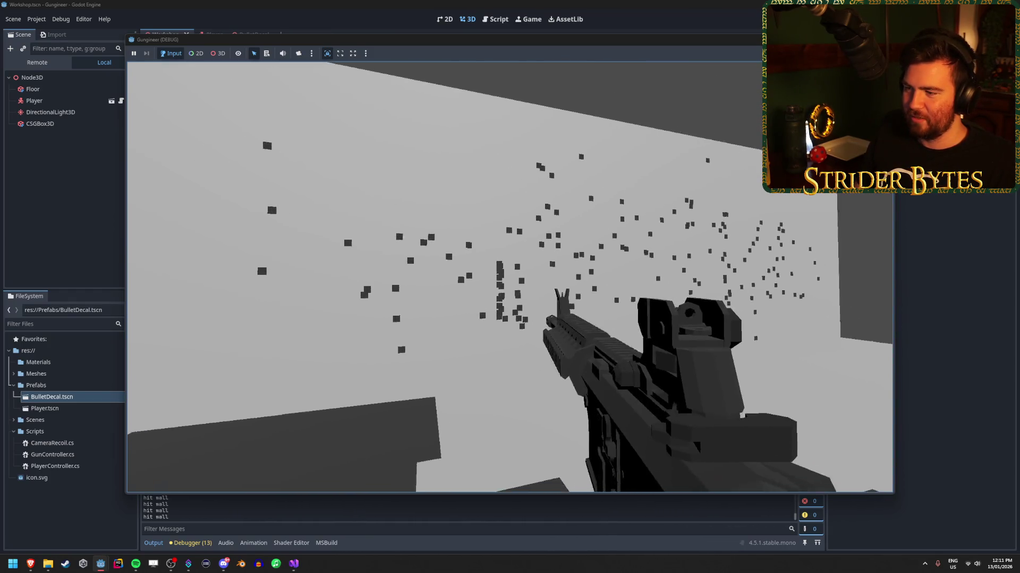
right_click(509, 277)
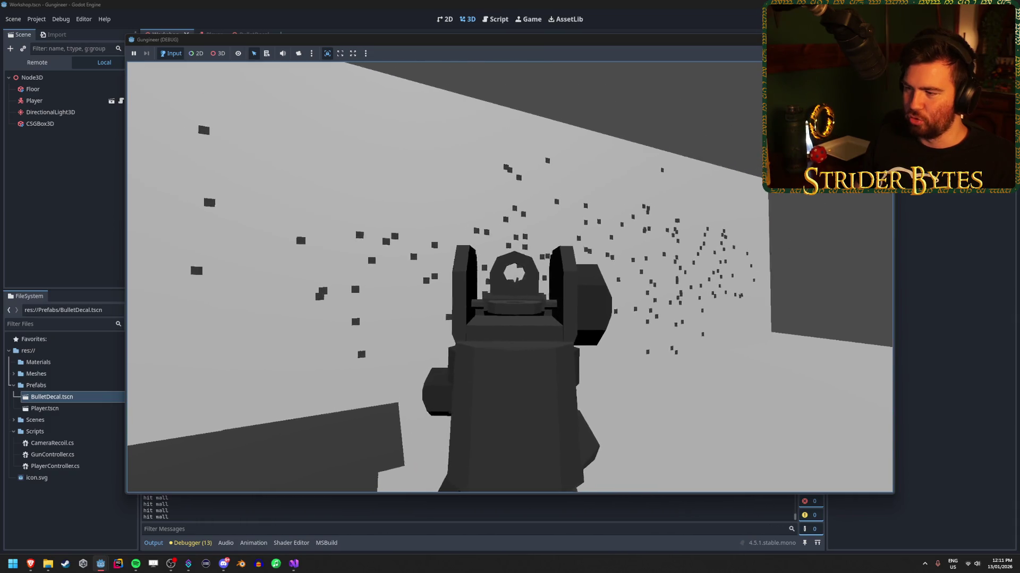
right_click(509, 277)
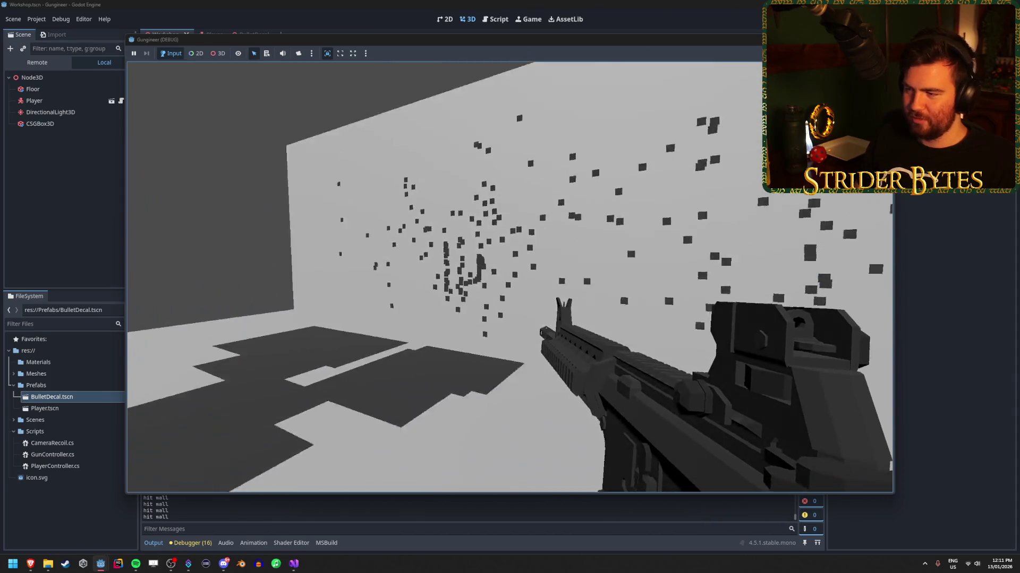
key(w)
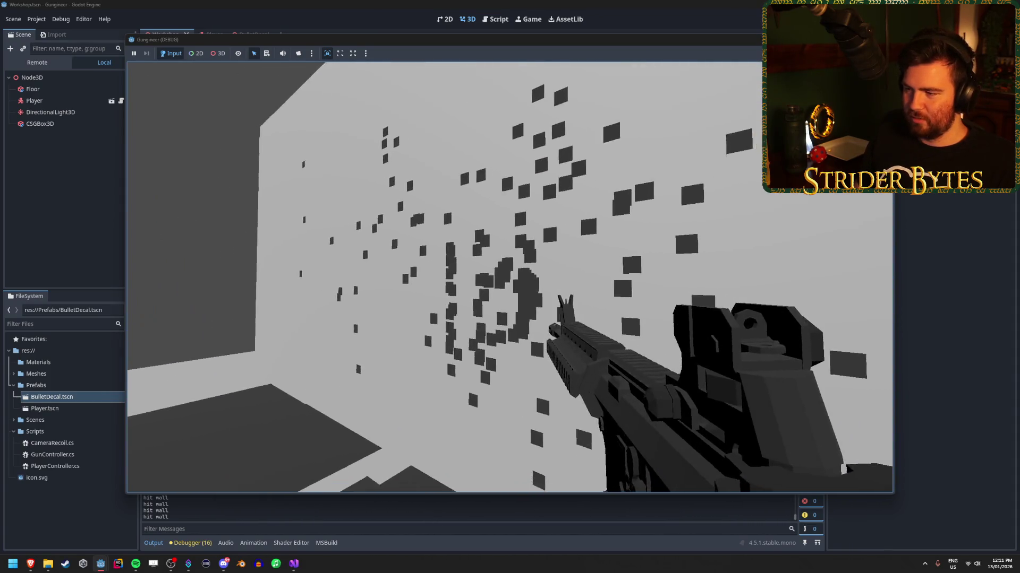
key(s)
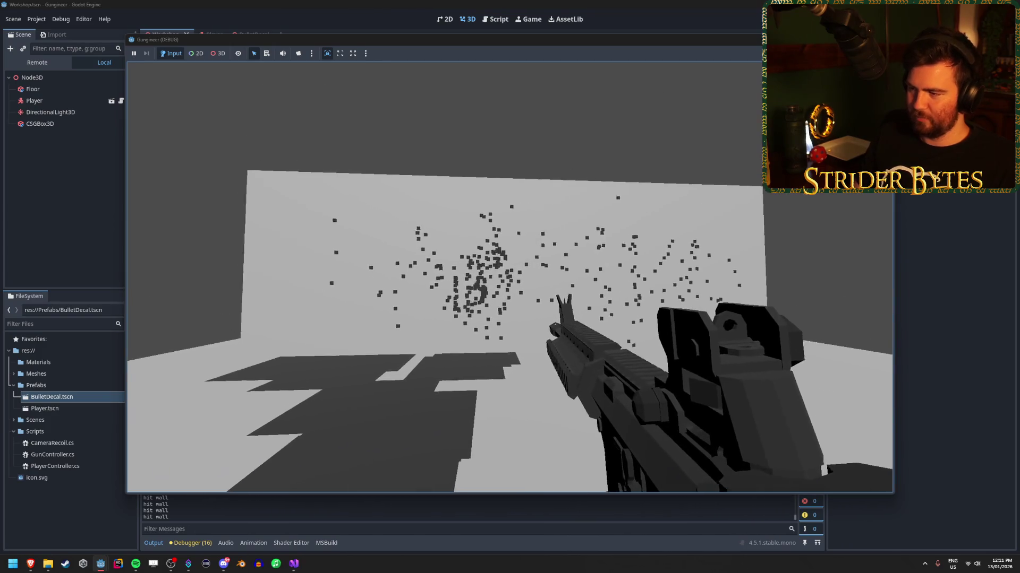
key(w)
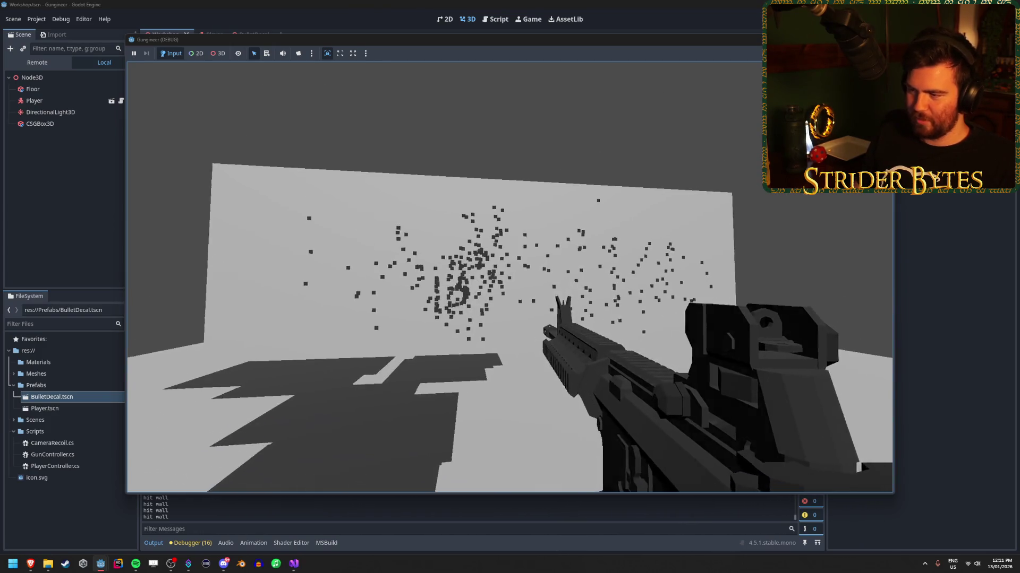
key(s)
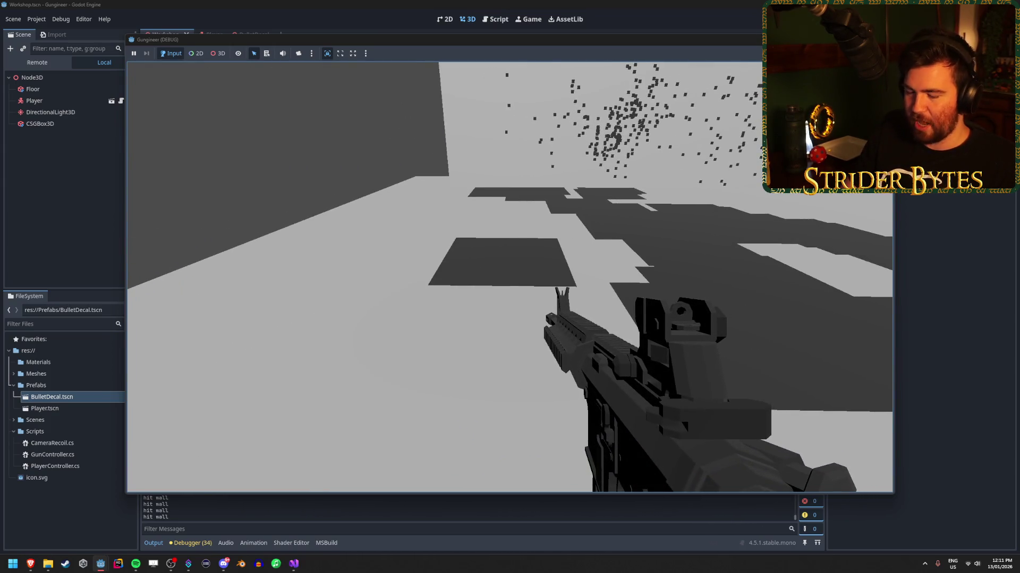
key(F8)
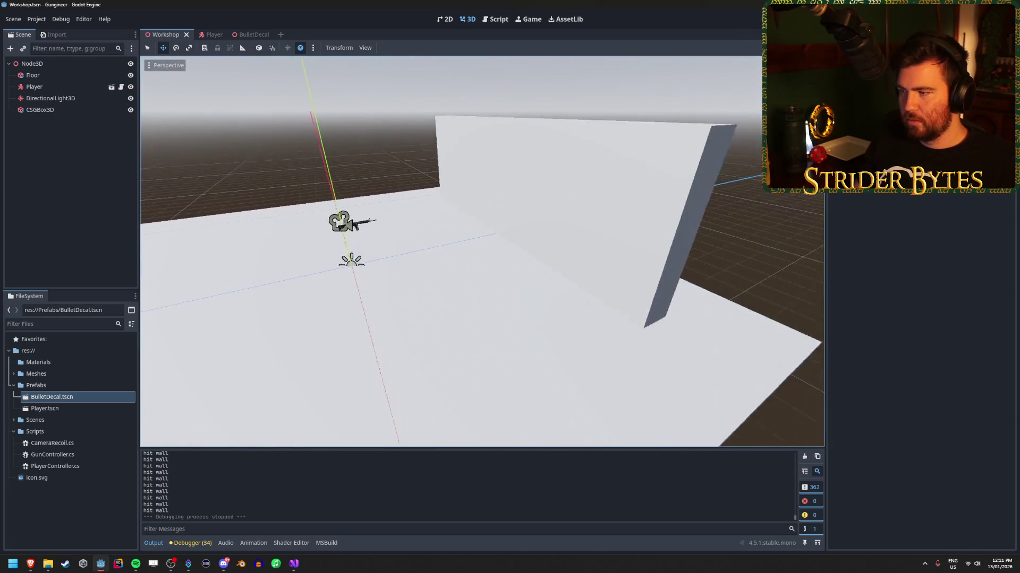
Select the Floor and widen it by entering 1 in its x and z size fields.
click(540, 197)
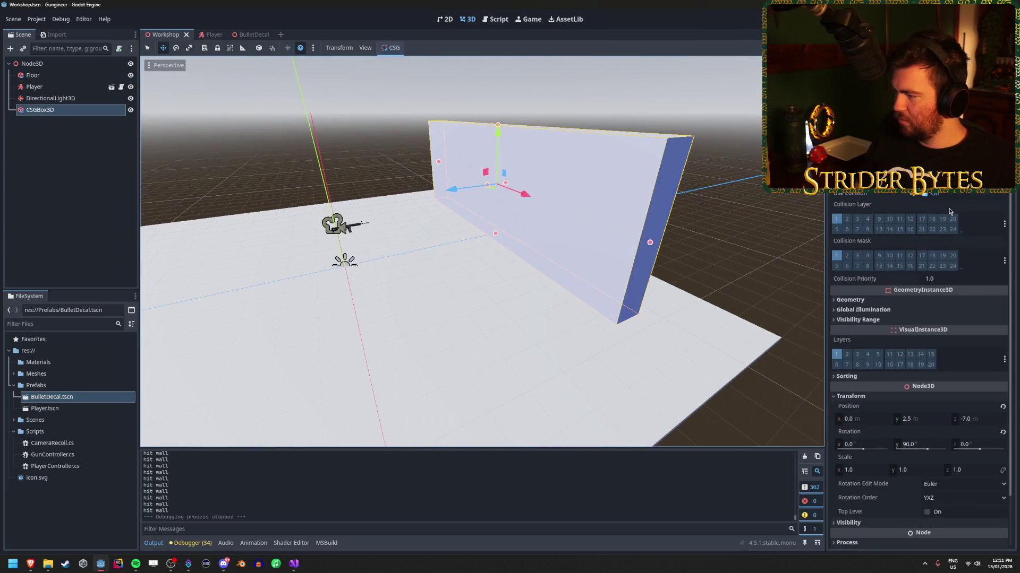
mouse_move(949, 212)
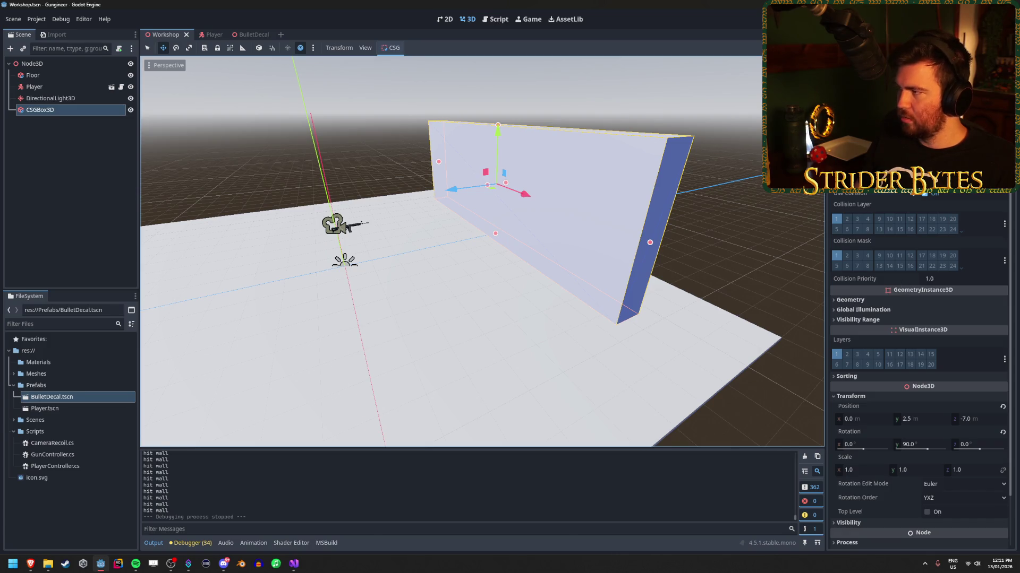
drag(478, 250, 531, 234)
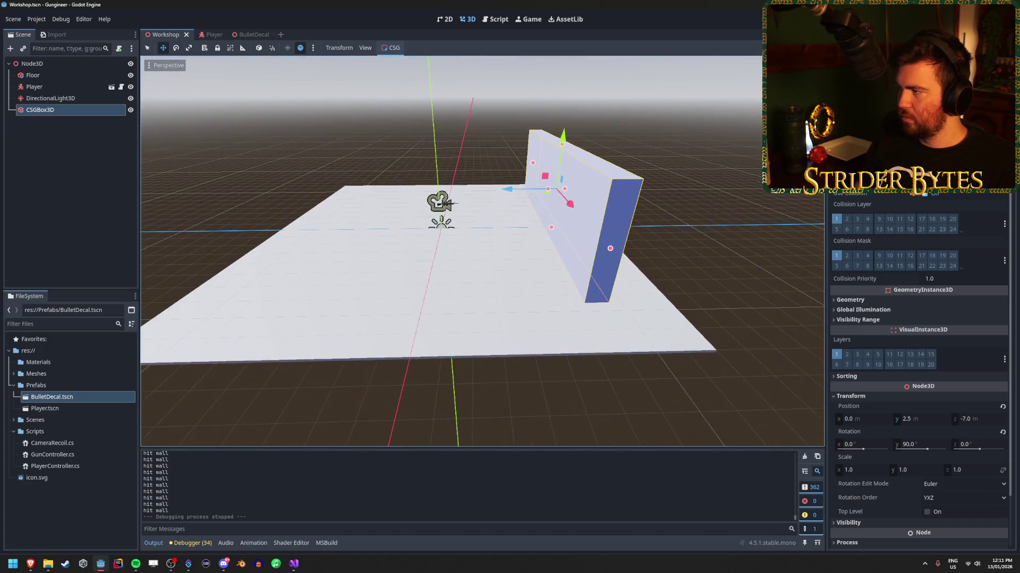
click(457, 272)
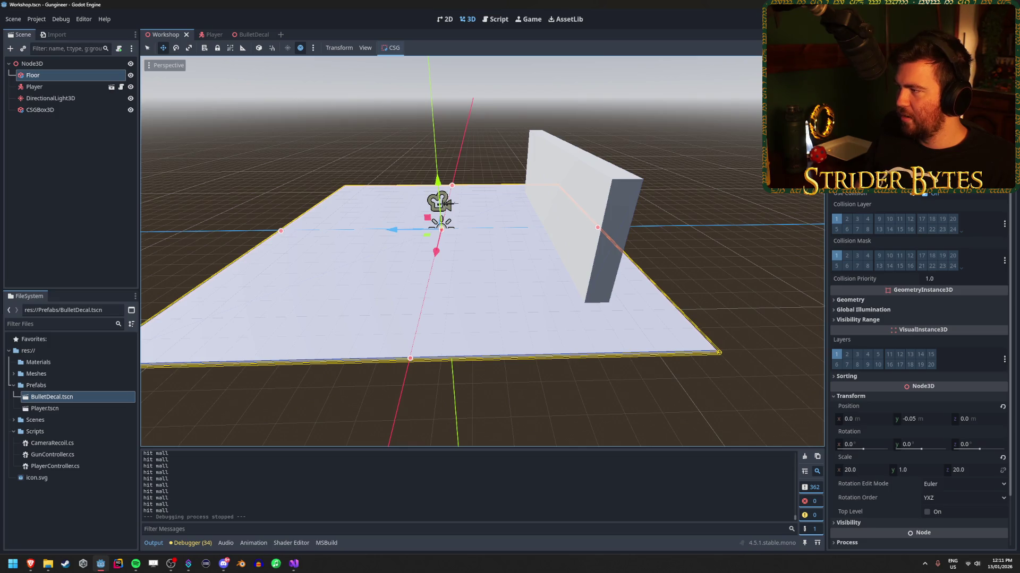
click(856, 471)
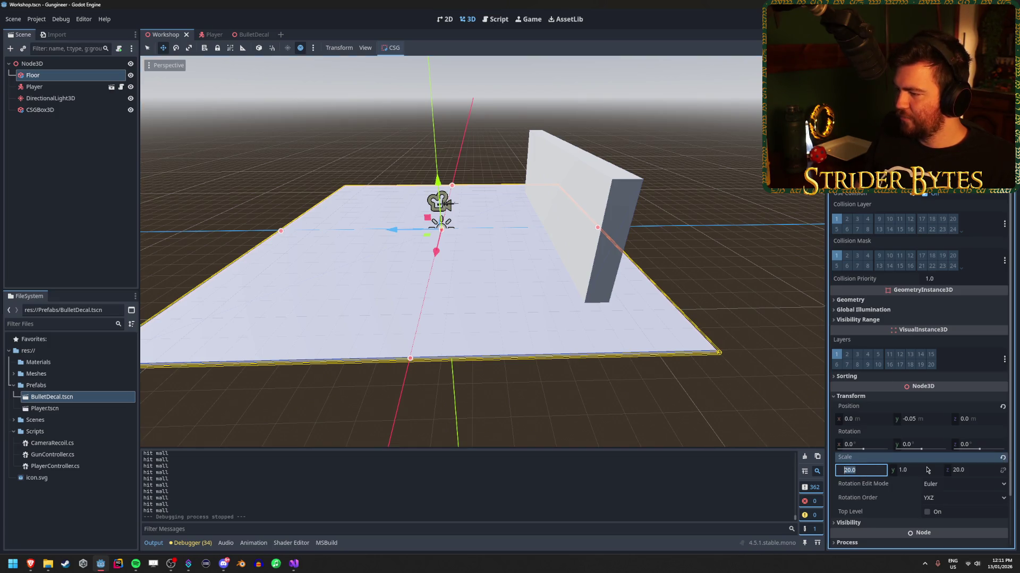
text(1)
key(Tab)
key(Tab)
text(1)
key(Return)
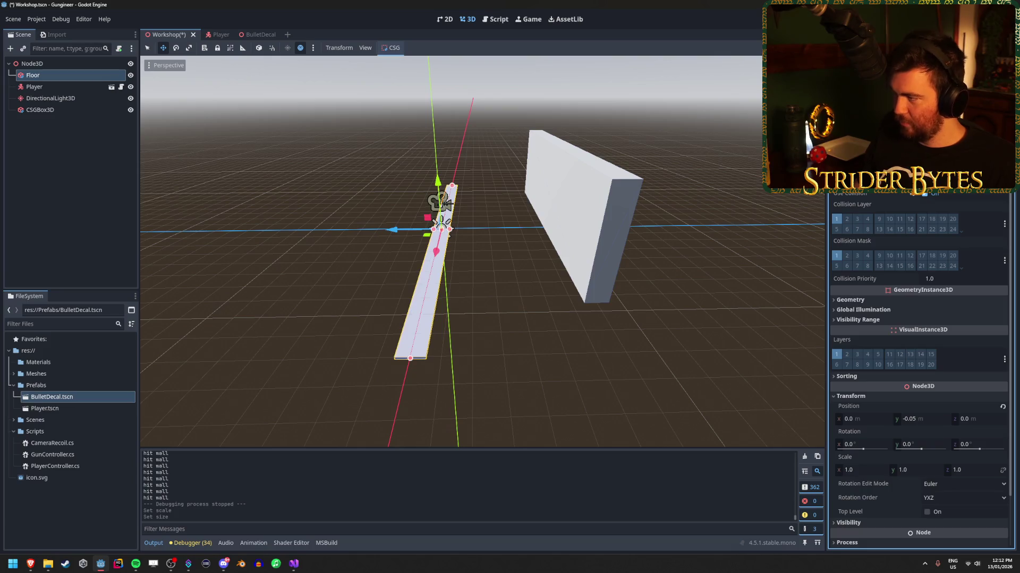
Save the Workshop scene, run the game, shoot bullet holes into the floor, then stop it.
key(ctrl+s)
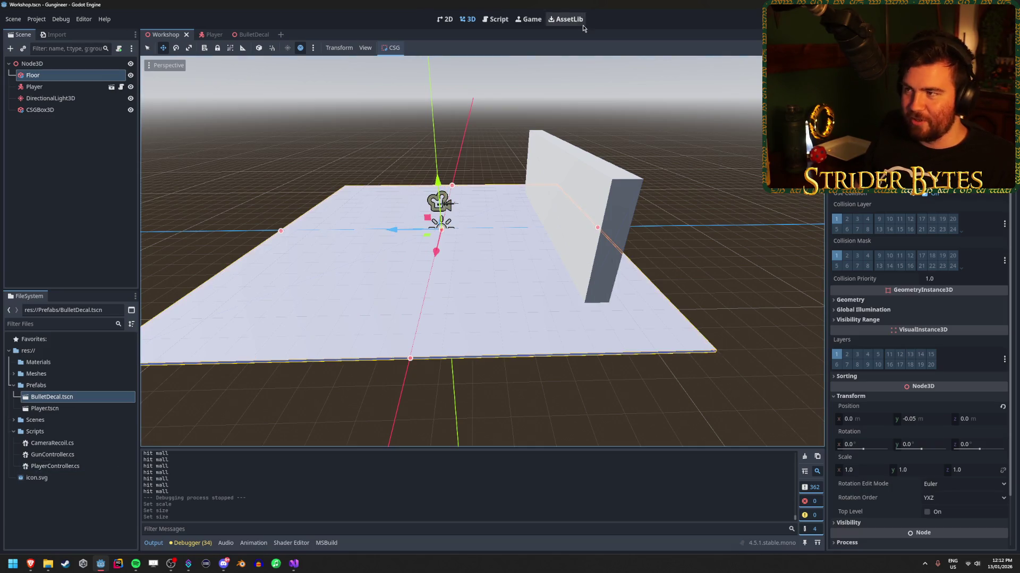
key(F5)
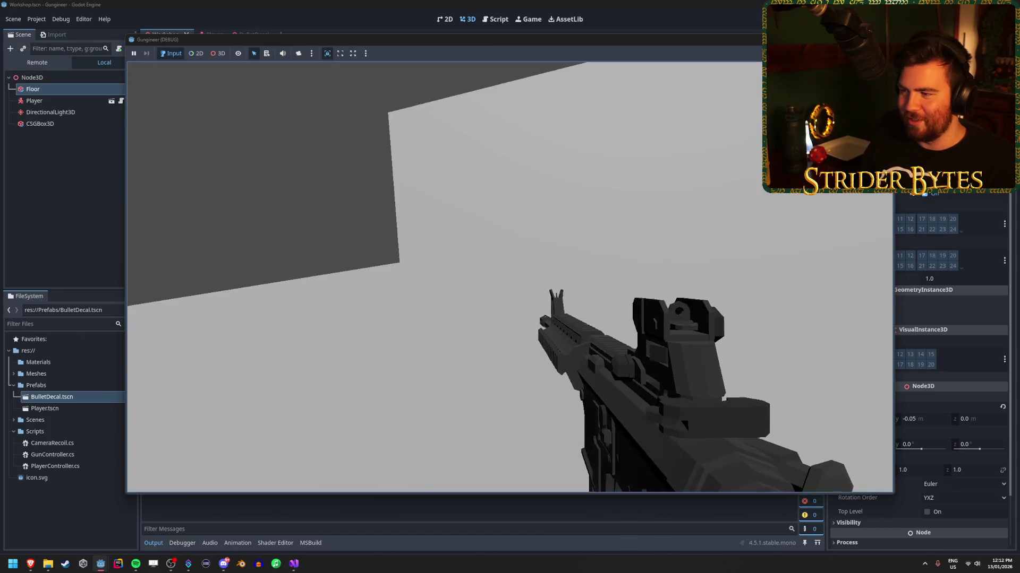
drag(510, 276, 509, 276)
key(F8)
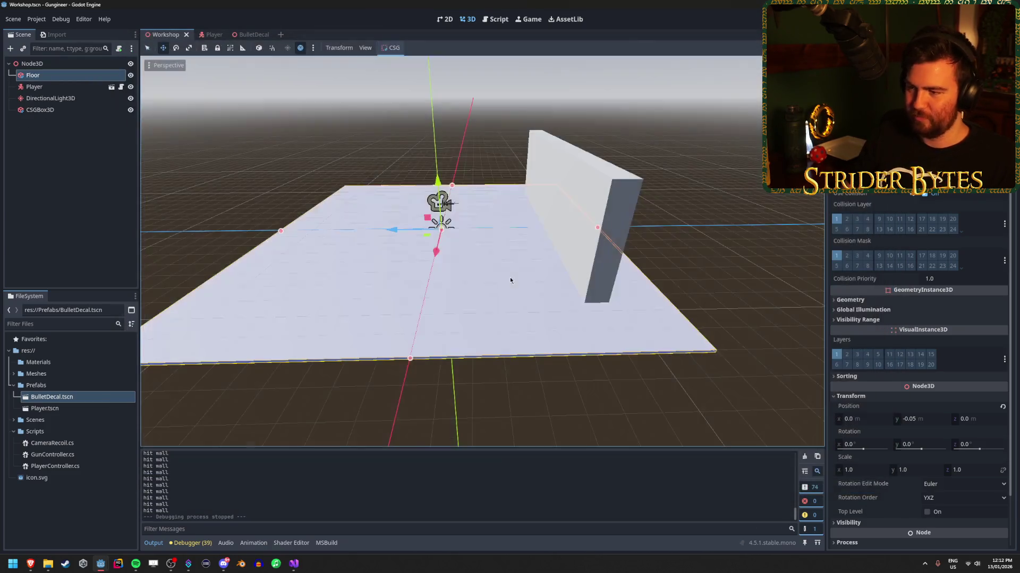
Deselect the Floor, fly the camera to view the gun, then switch to YouTube's 'godot muzzle flash' results.
click(706, 159)
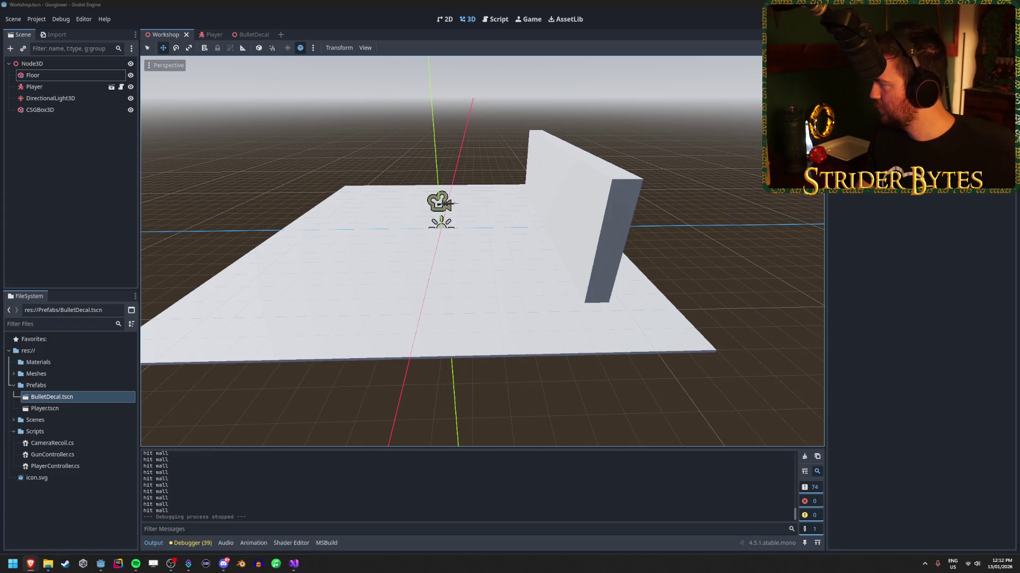
click(610, 3)
key(w)
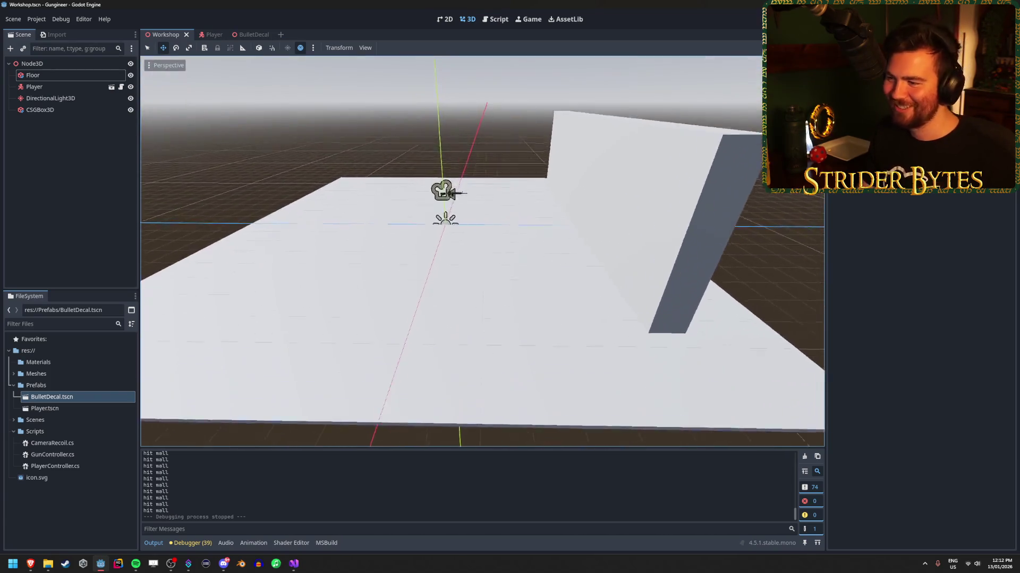
key(s)
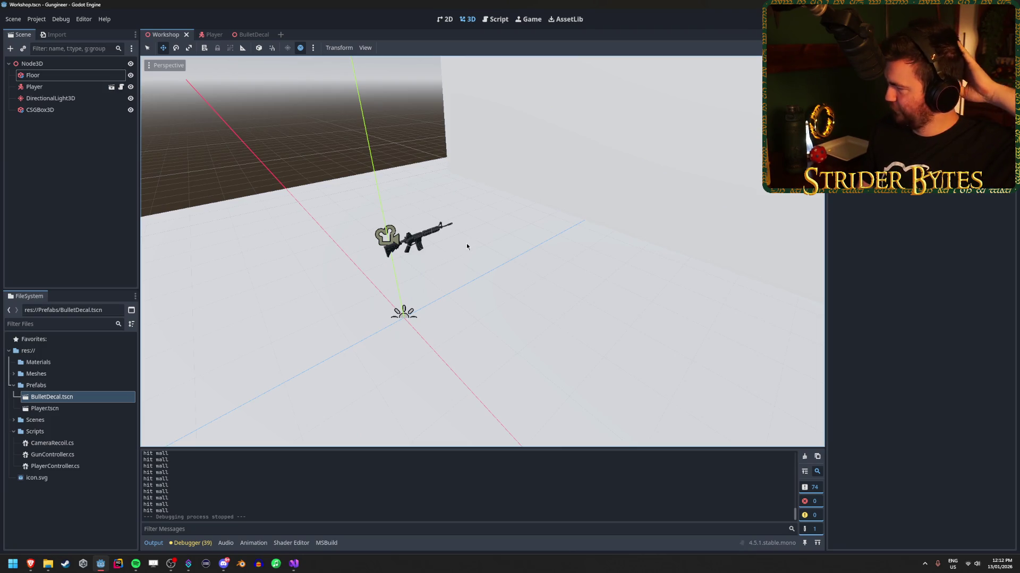
key(alt+Tab)
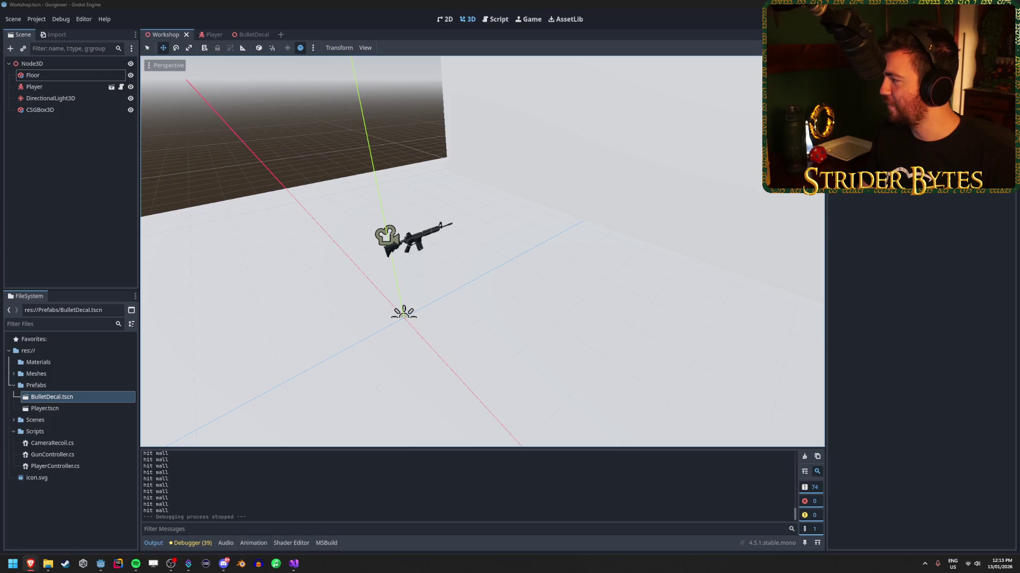
key(alt+Tab)
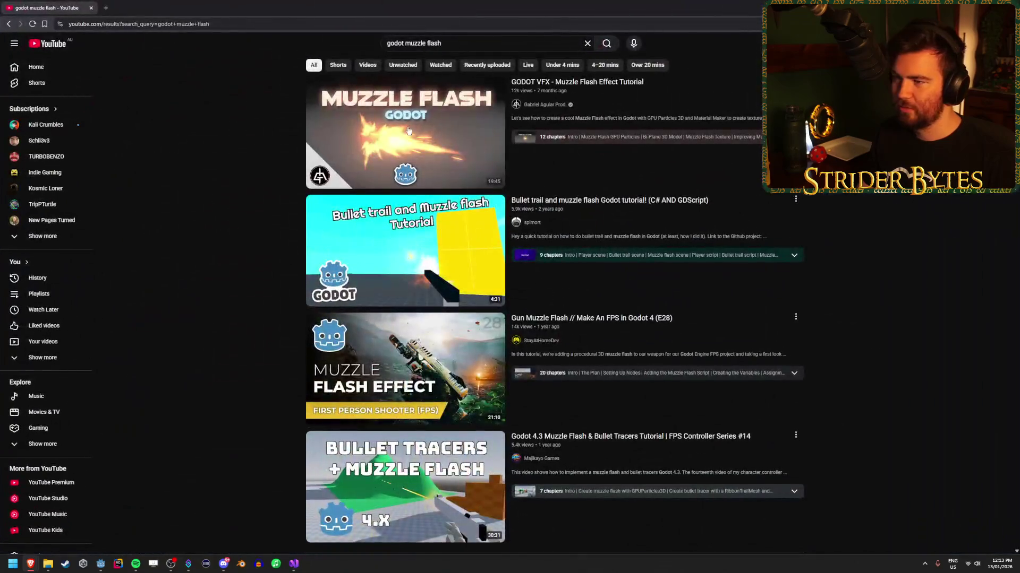
Open the GODOT VFX Muzzle Flash Effect Tutorial and watch its intro, pausing on the effects showcase.
click(408, 130)
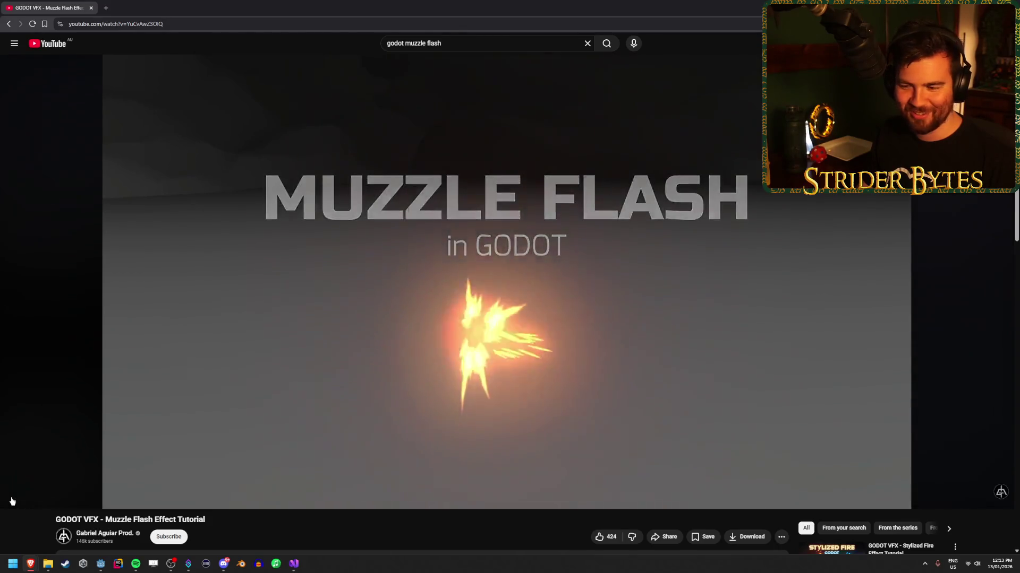
click(12, 499)
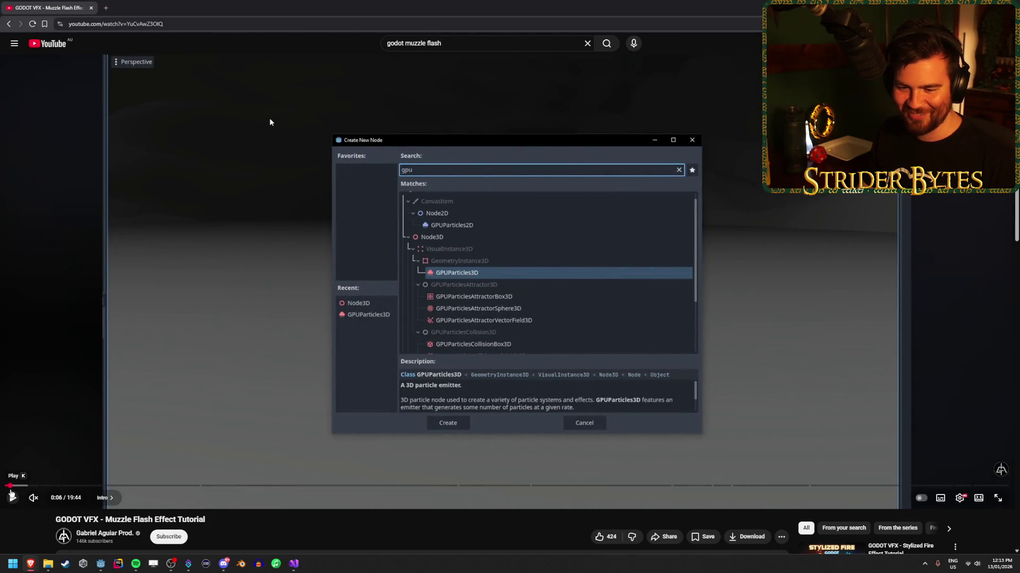
click(6, 485)
click(12, 499)
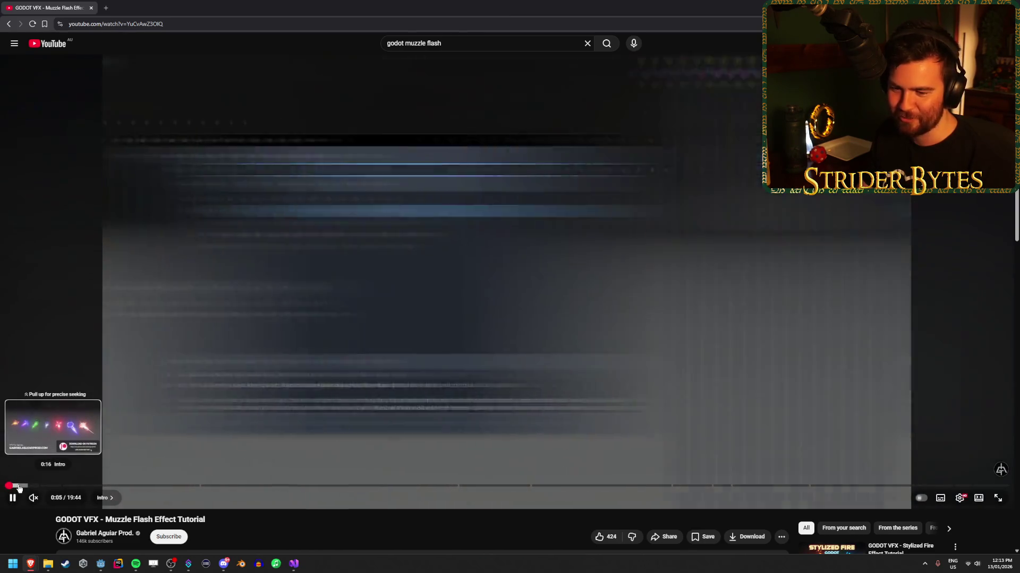
click(12, 499)
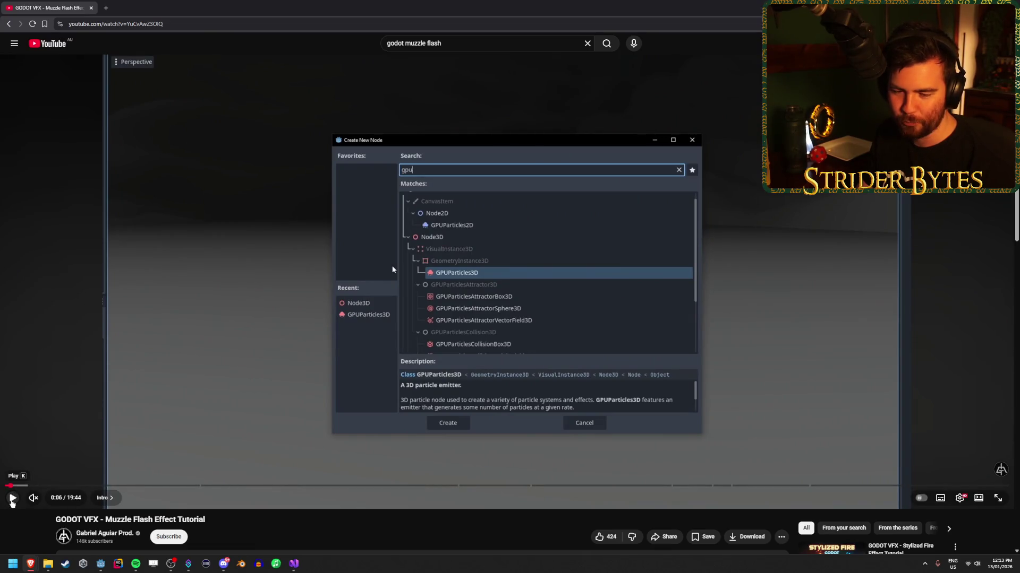
click(12, 500)
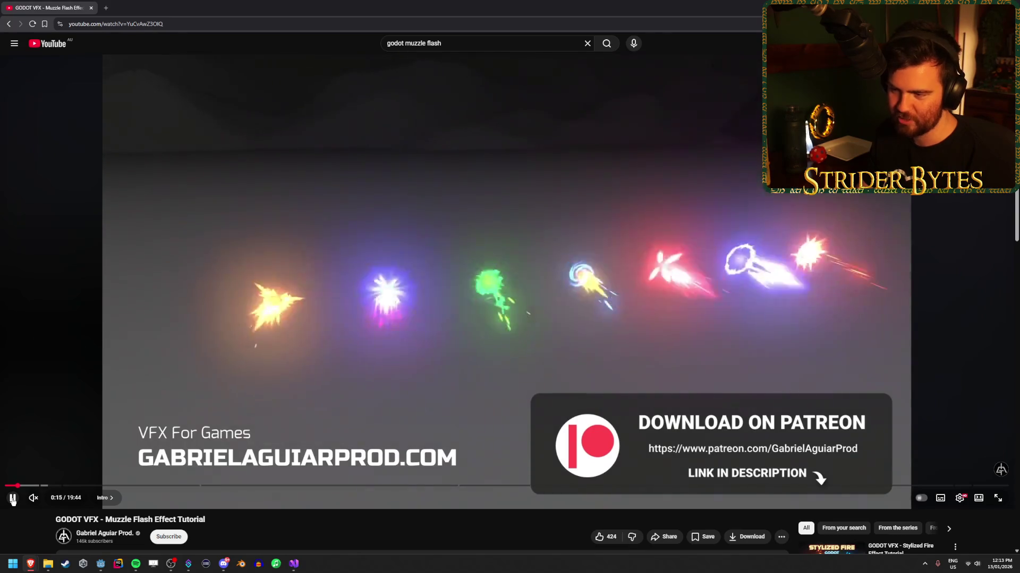
click(430, 327)
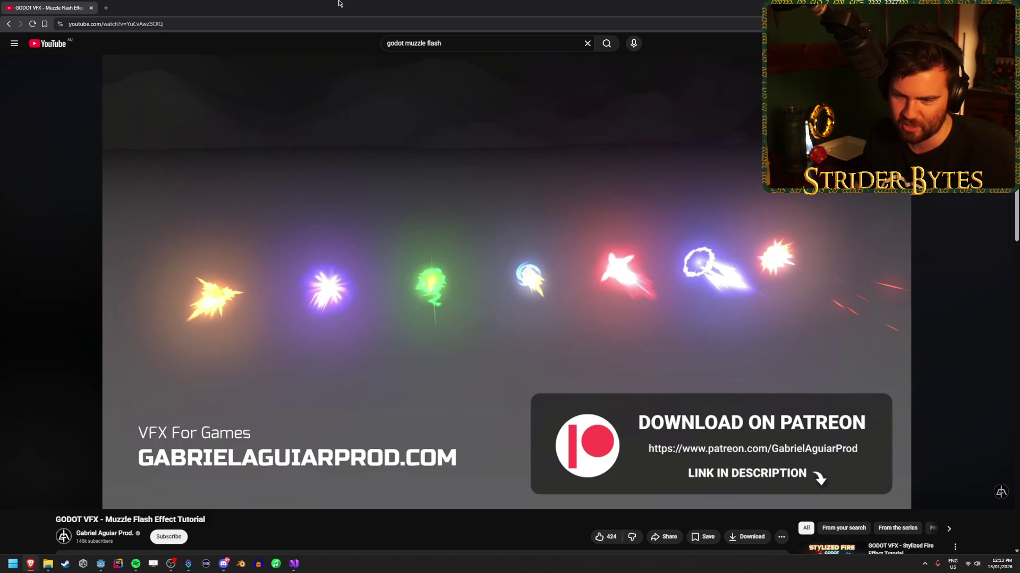
click(14, 500)
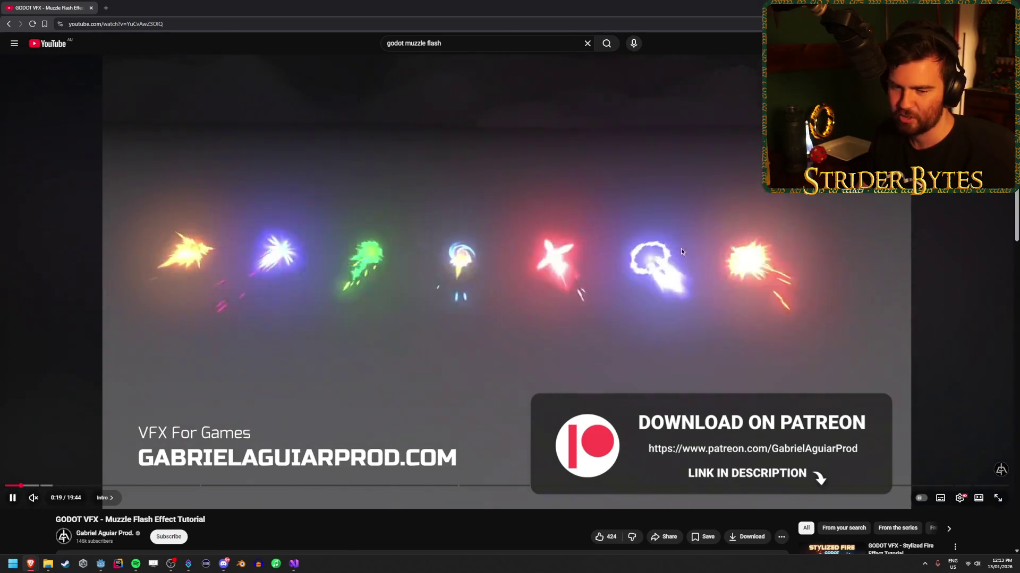
click(251, 345)
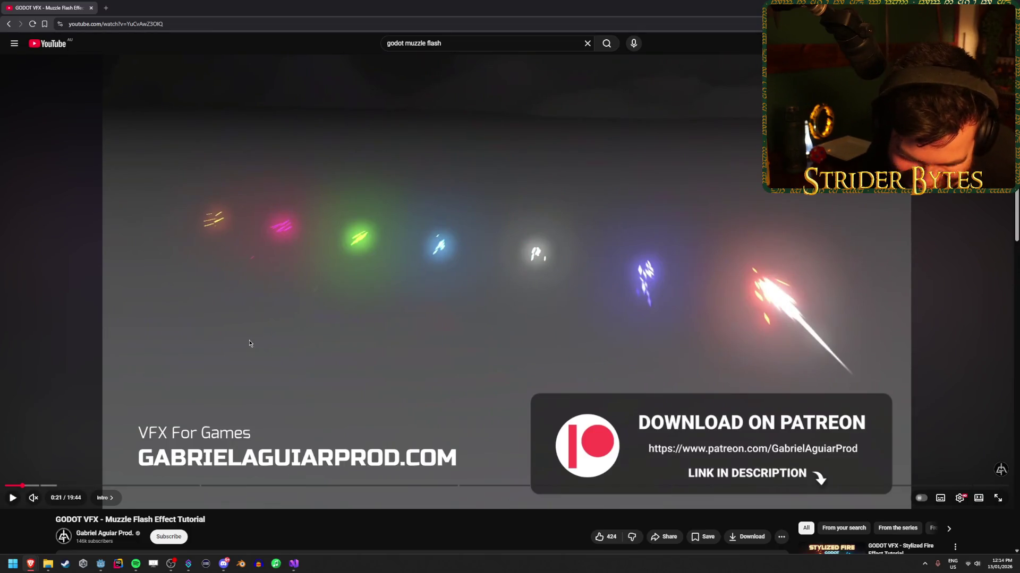
click(245, 337)
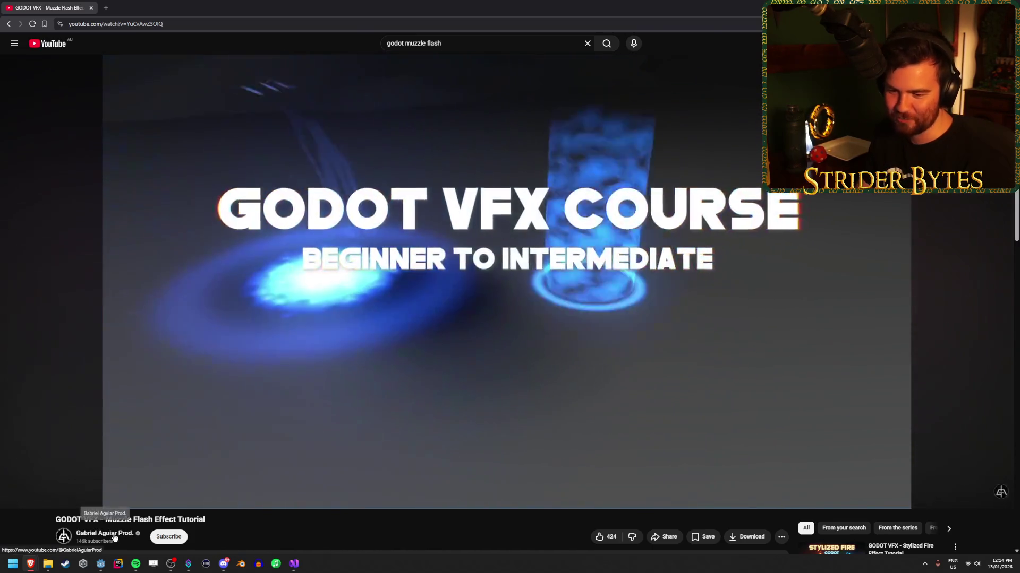
Skip the video ahead to 0:52, pause it, and return to Godot.
click(51, 486)
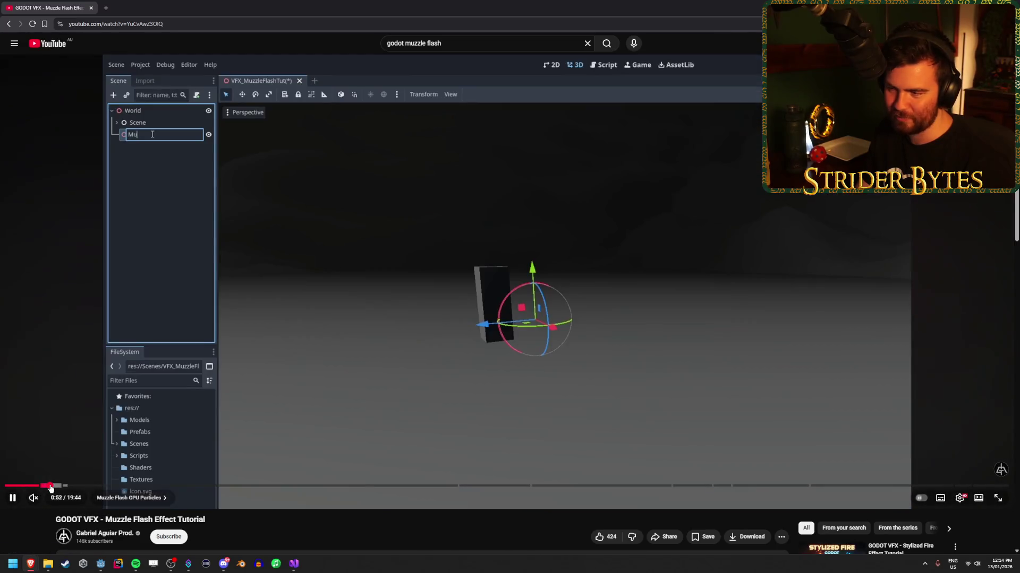
click(186, 116)
key(alt+Tab)
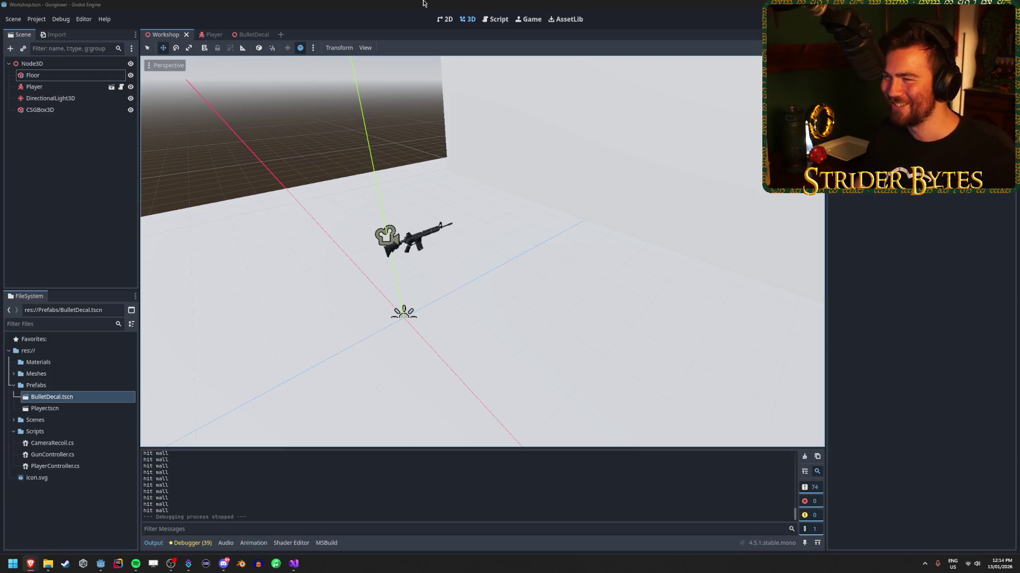
Create a new 3D scene and rename its Node3D root to MuzzleFlash.
click(393, 3)
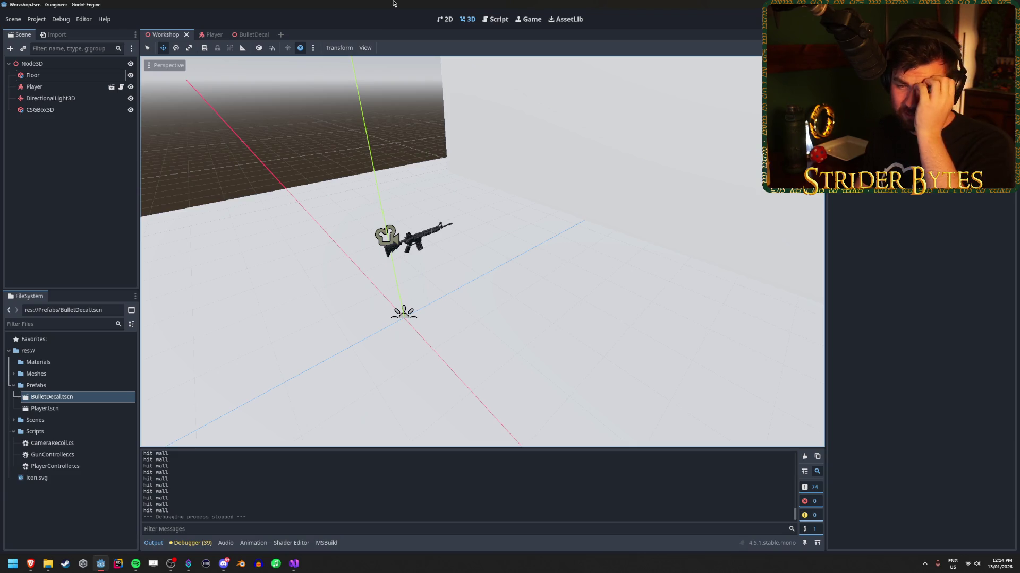
click(282, 35)
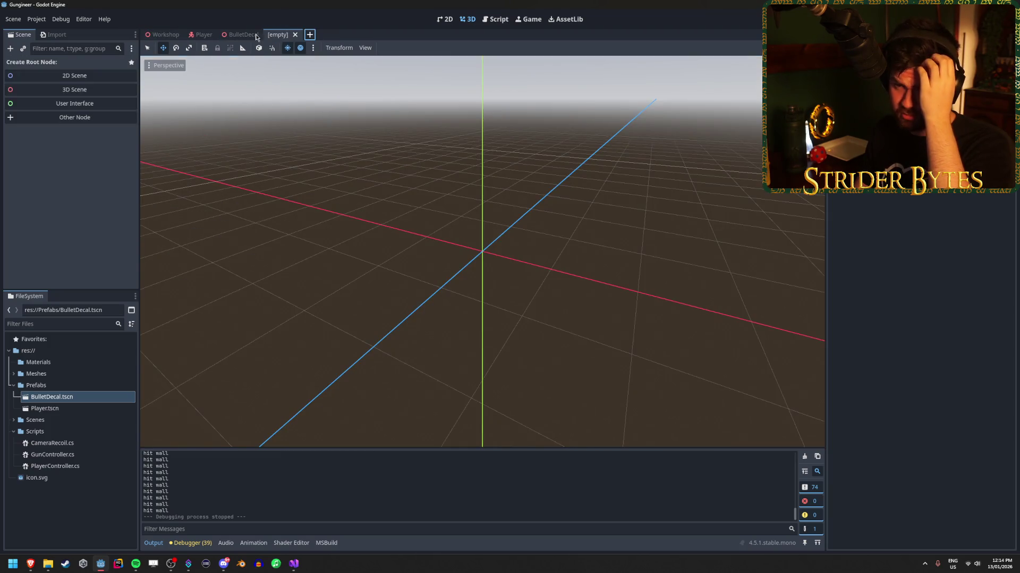
click(109, 89)
double_click(90, 65)
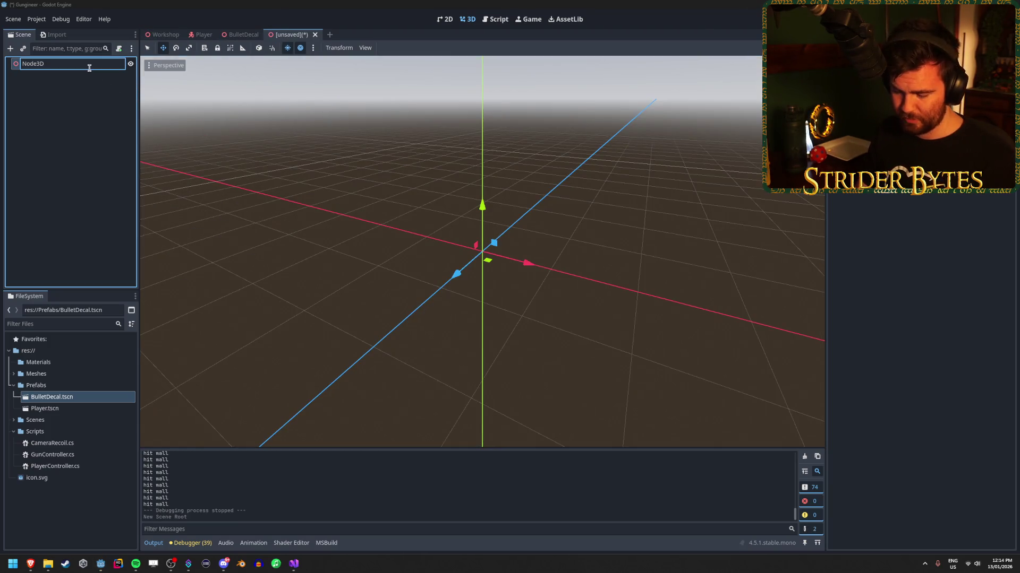
text(MuzzleFlas)
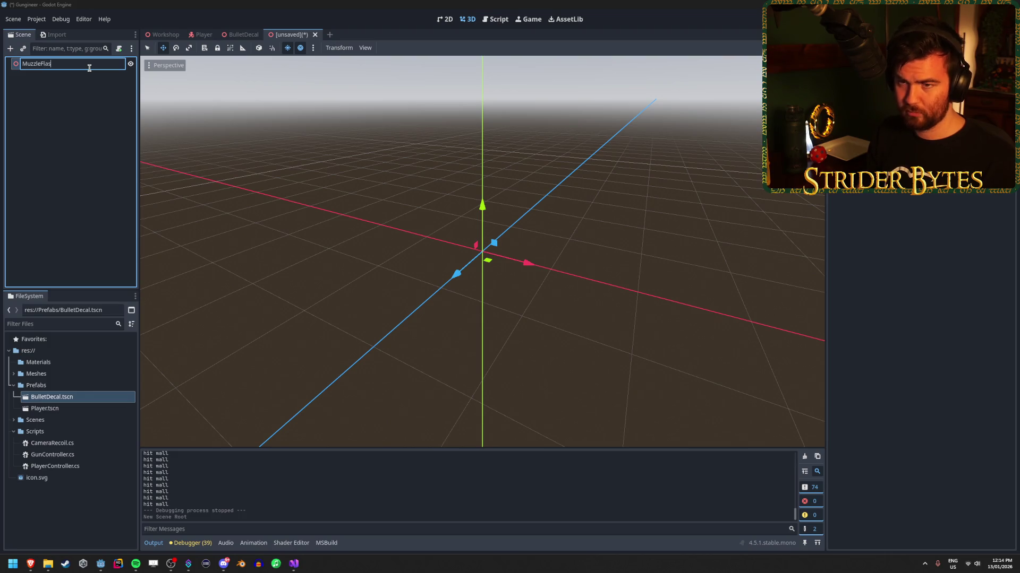
text(h)
key(Return)
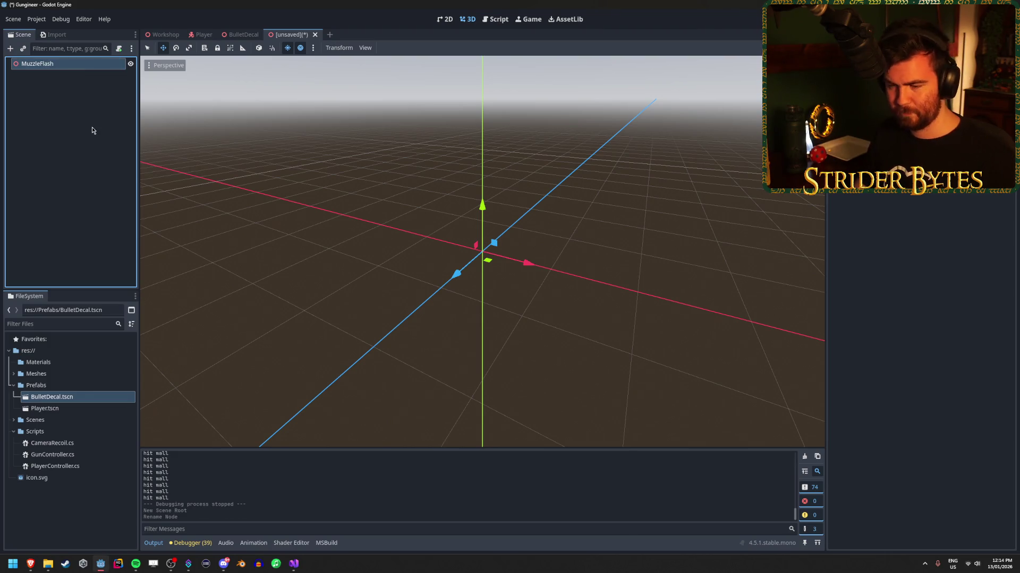
Save the scene into Prefabs and correct the file name to MuzzleFlash.tscn.
key(ctrl+s)
text(MuzzleFla)
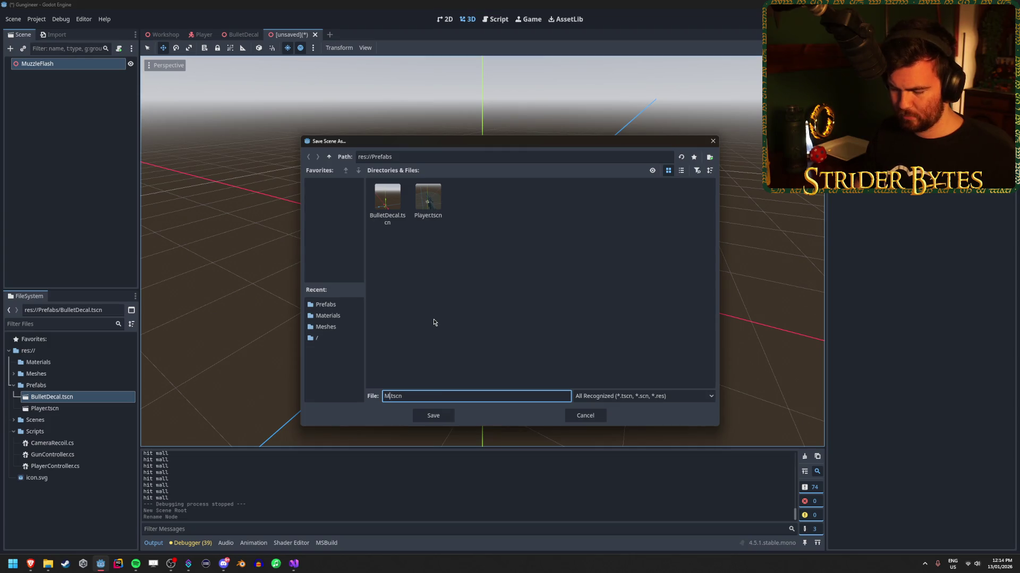
text(sh)
key(Return)
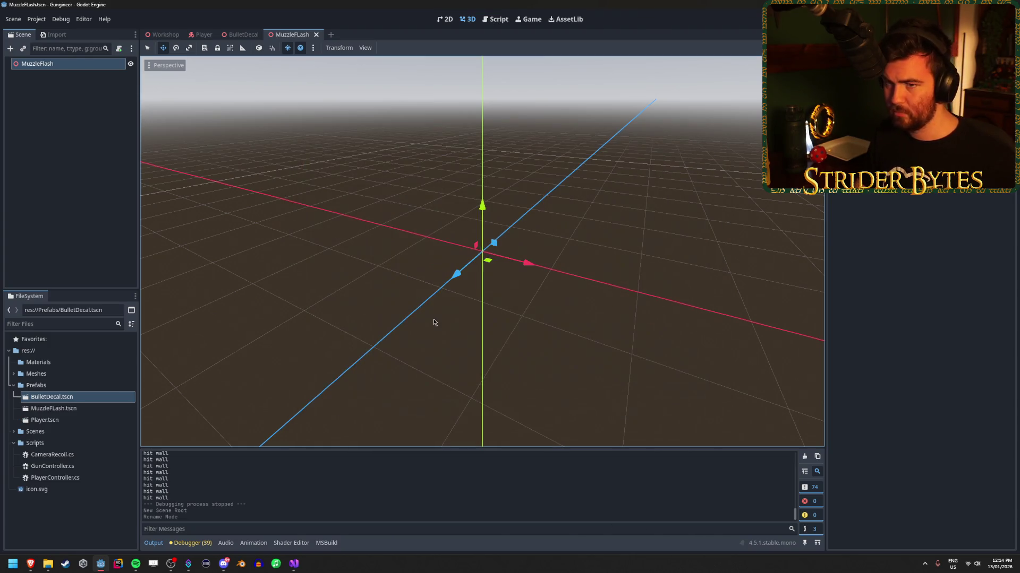
click(80, 410)
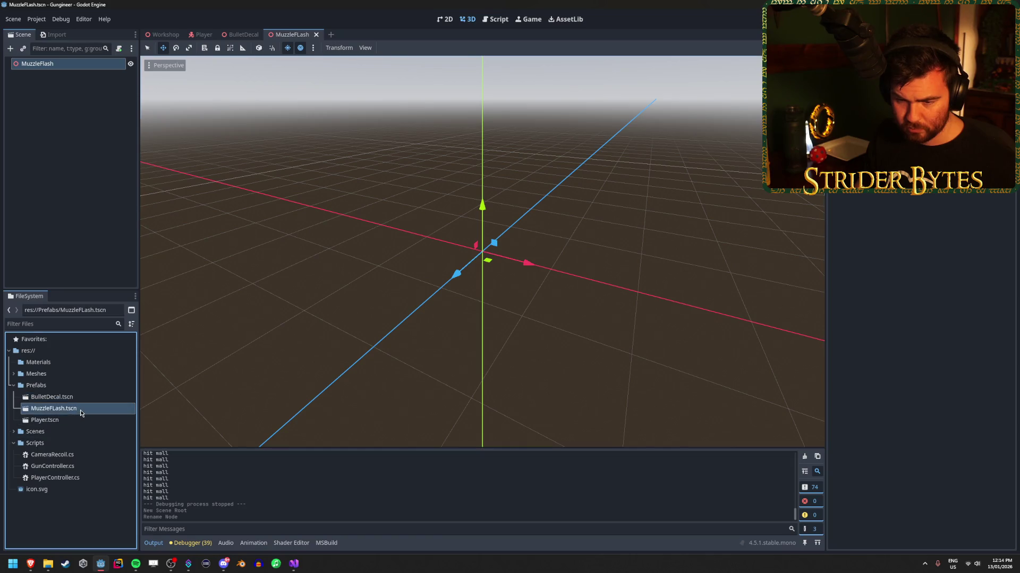
key(F2)
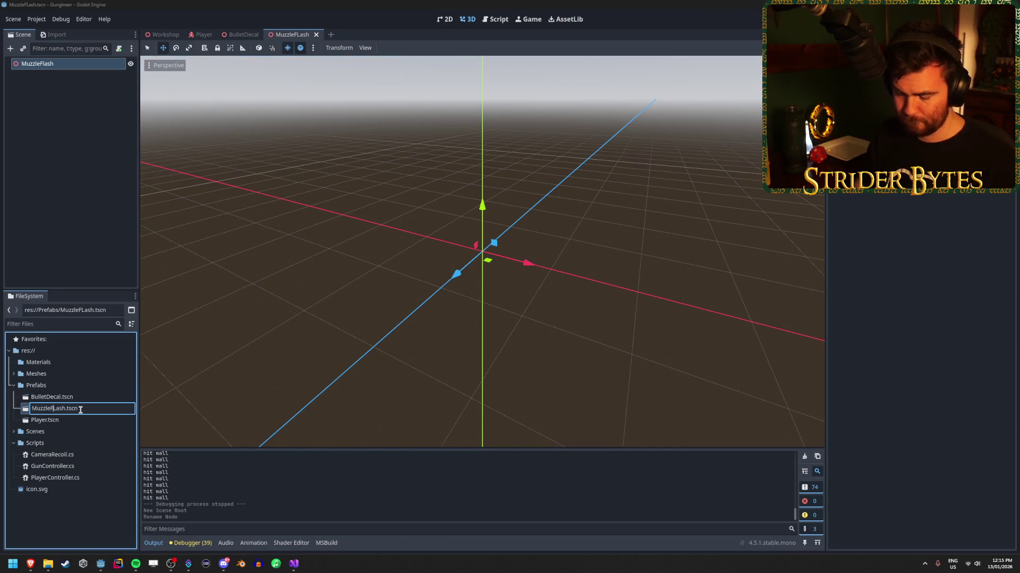
key(Delete)
text(l)
key(Return)
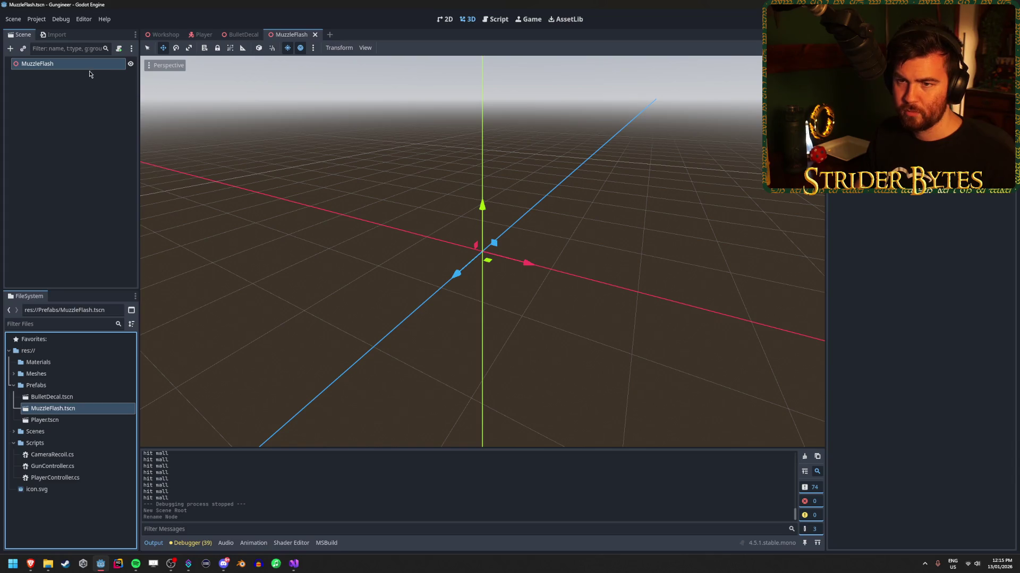
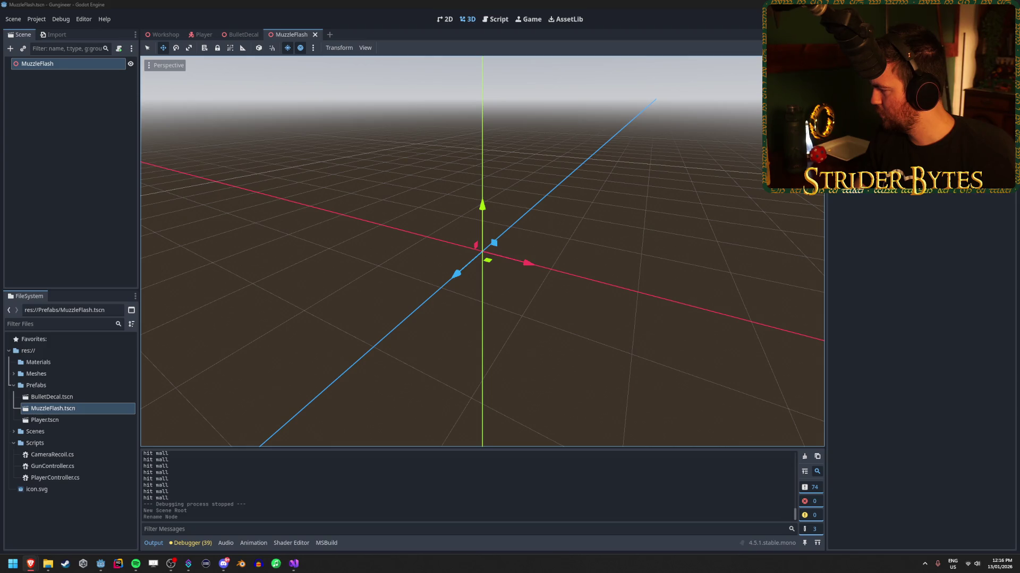
Pause the muzzle flash tutorial at 3:55 on its Material Maker part and scroll to the description.
key(alt+Tab)
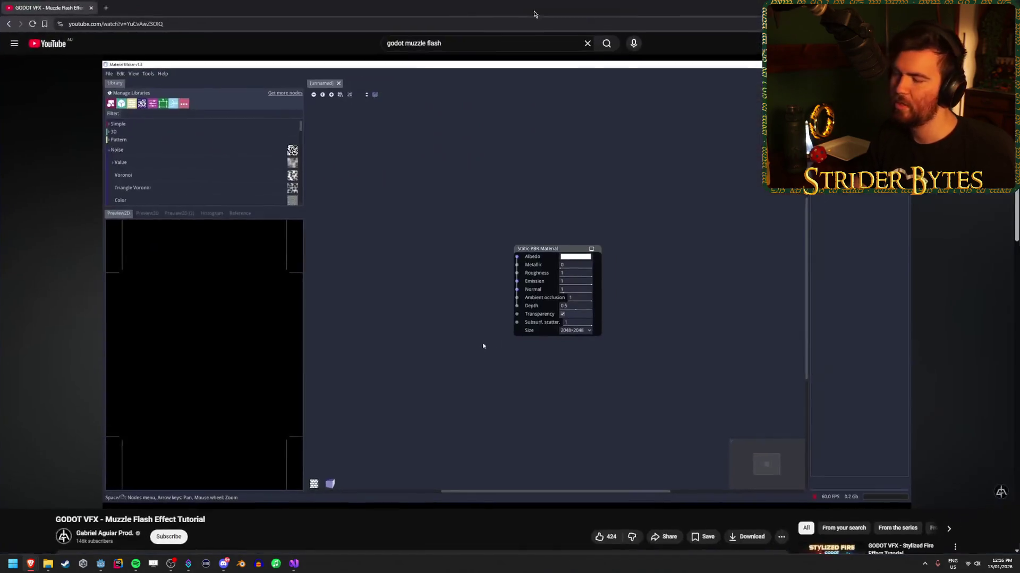
click(183, 486)
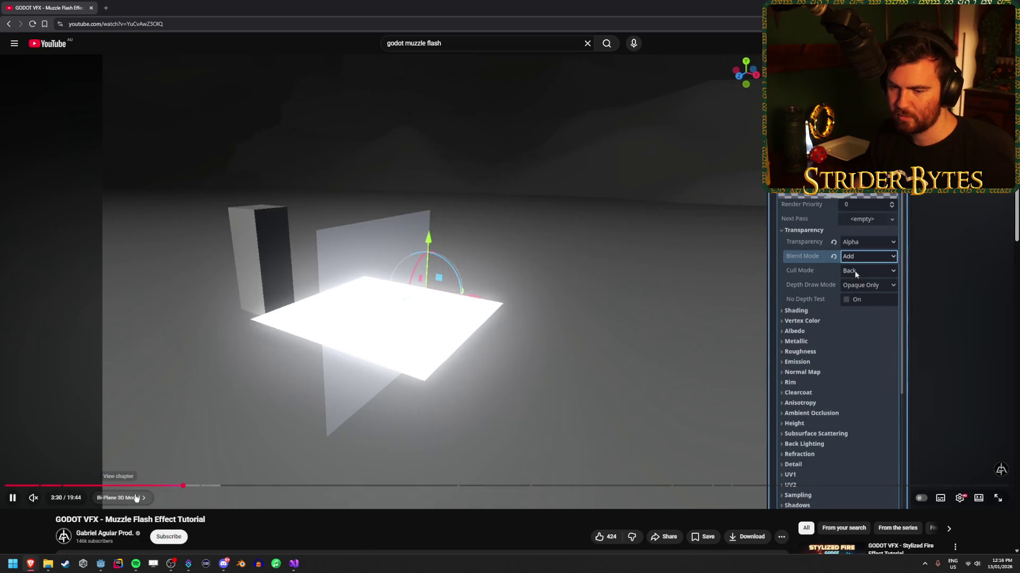
click(162, 486)
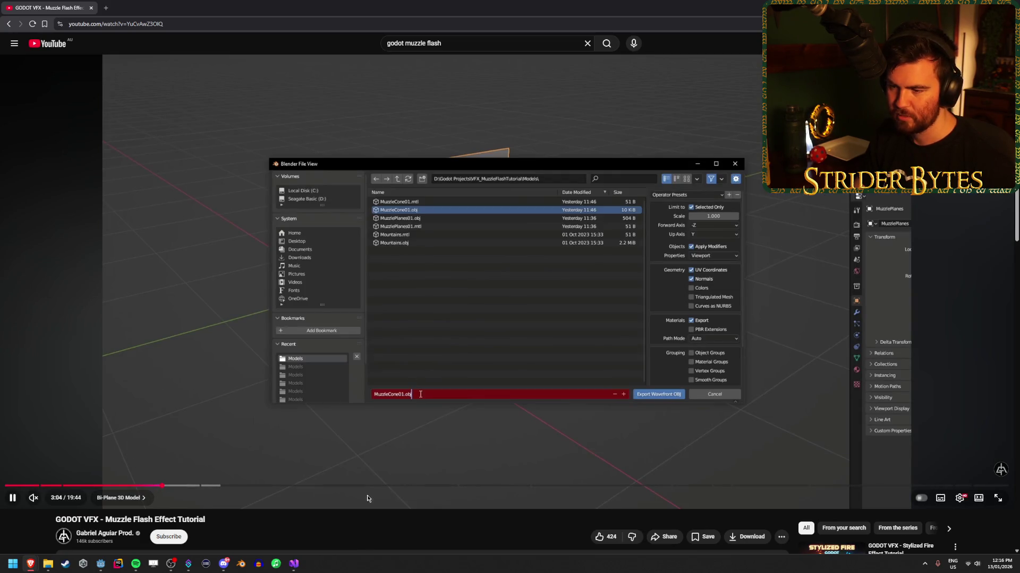
key(Left)
key(Left)
key(Left)
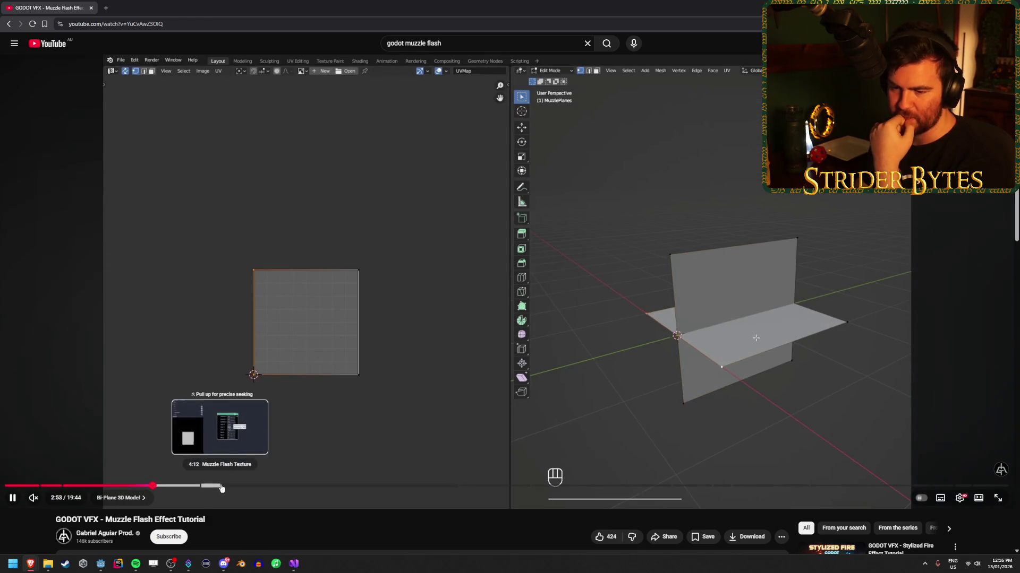
click(221, 486)
click(206, 486)
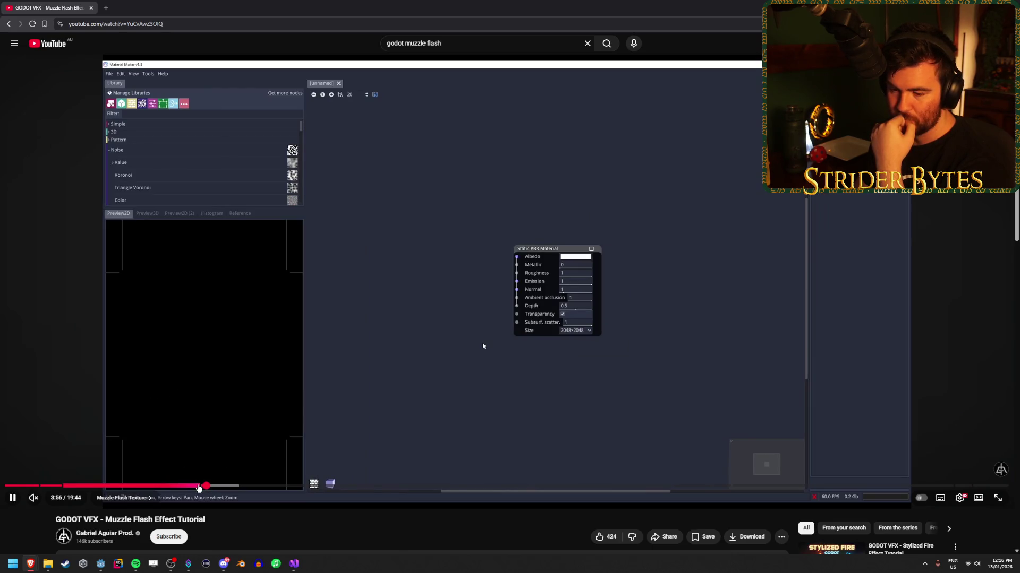
click(197, 486)
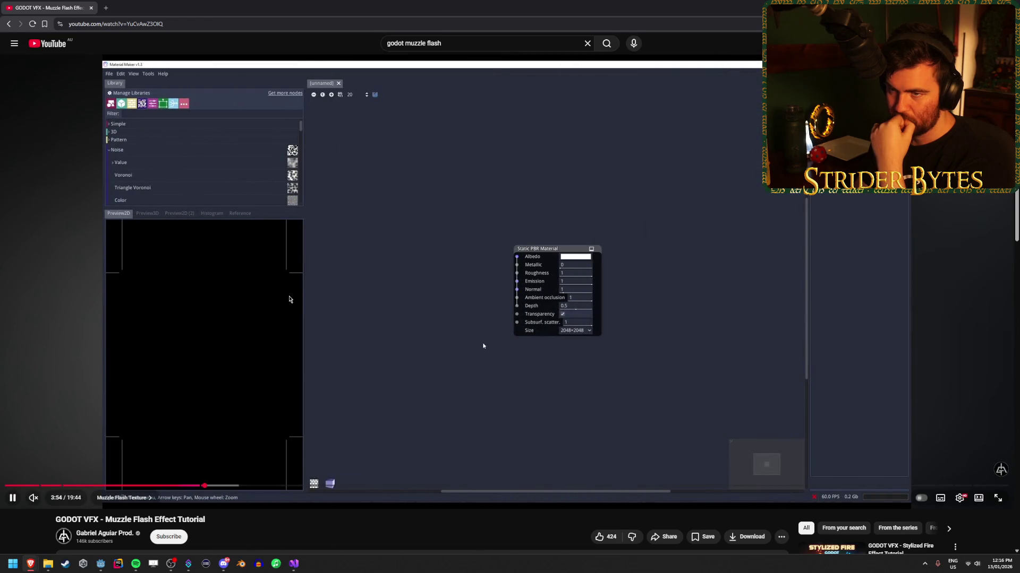
click(192, 136)
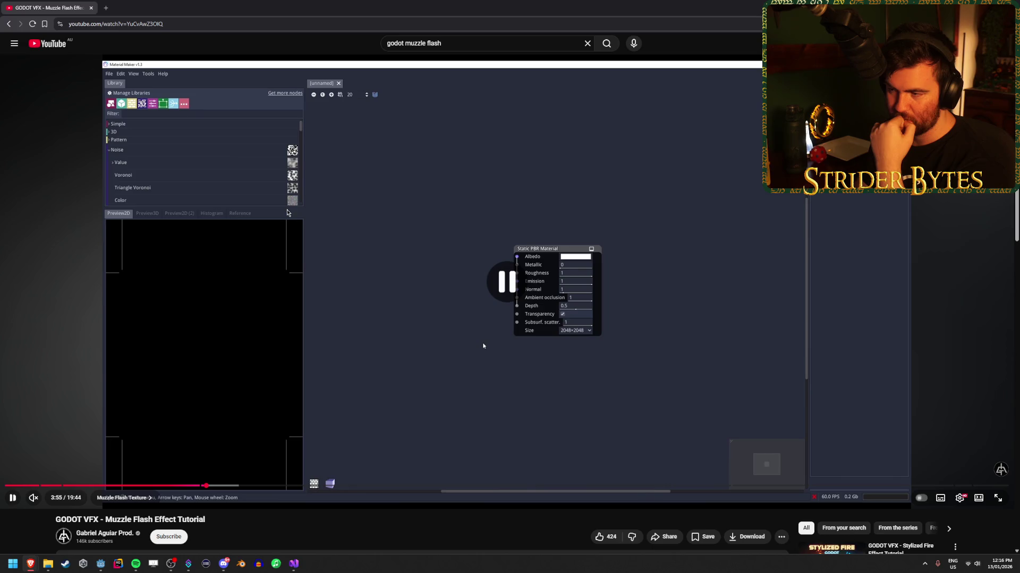
scroll(255, 424, down, 3)
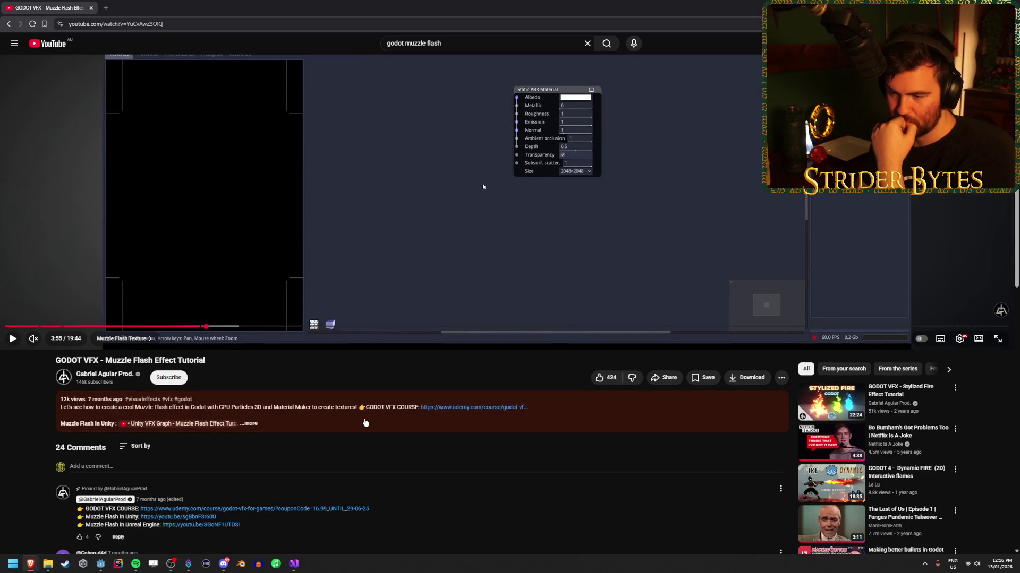
Expand the tutorial description, scroll through its chapter list, then return to the top.
click(364, 424)
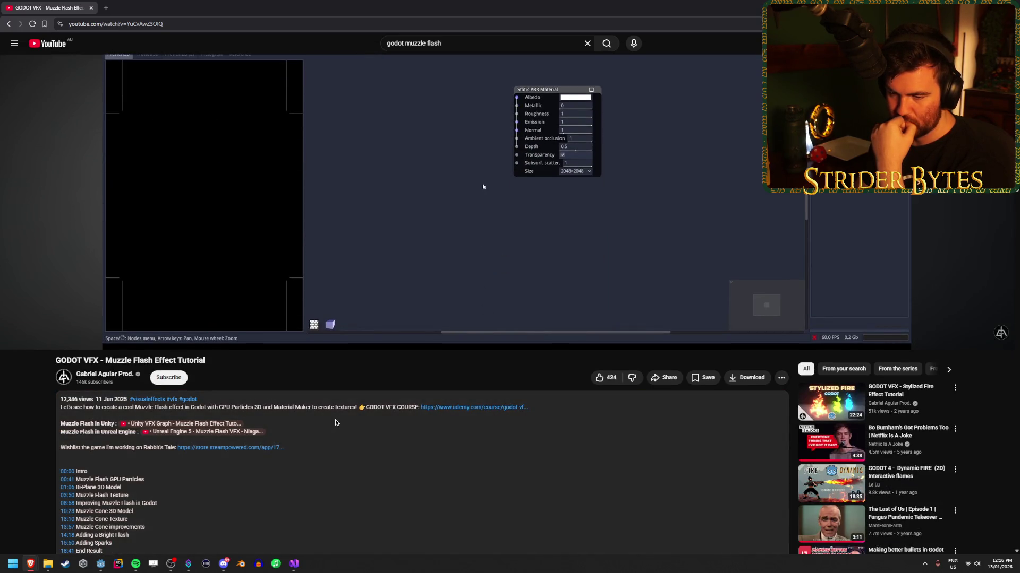
scroll(335, 423, down, 3)
scroll(330, 425, down, 4)
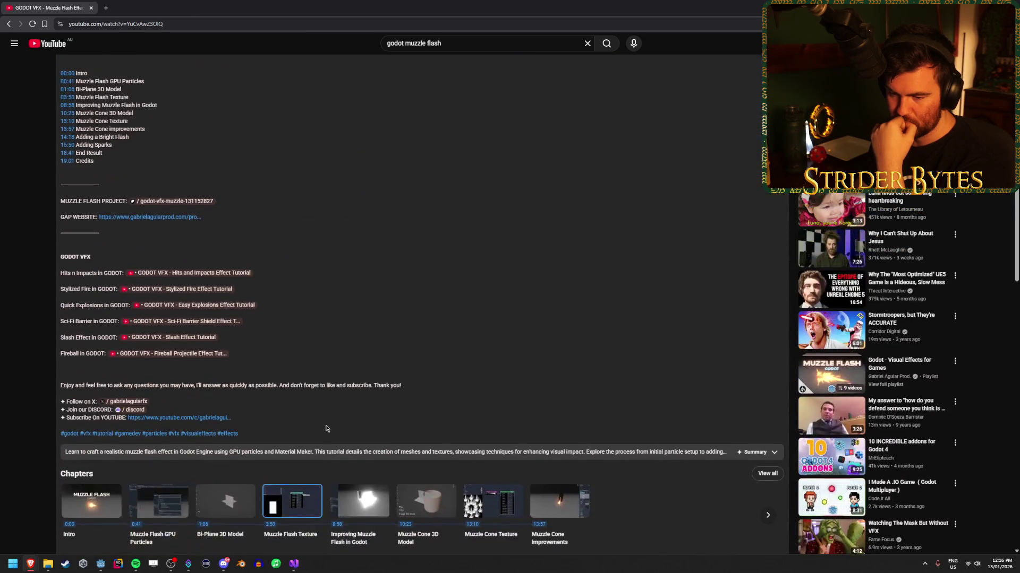
scroll(326, 429, up, 7)
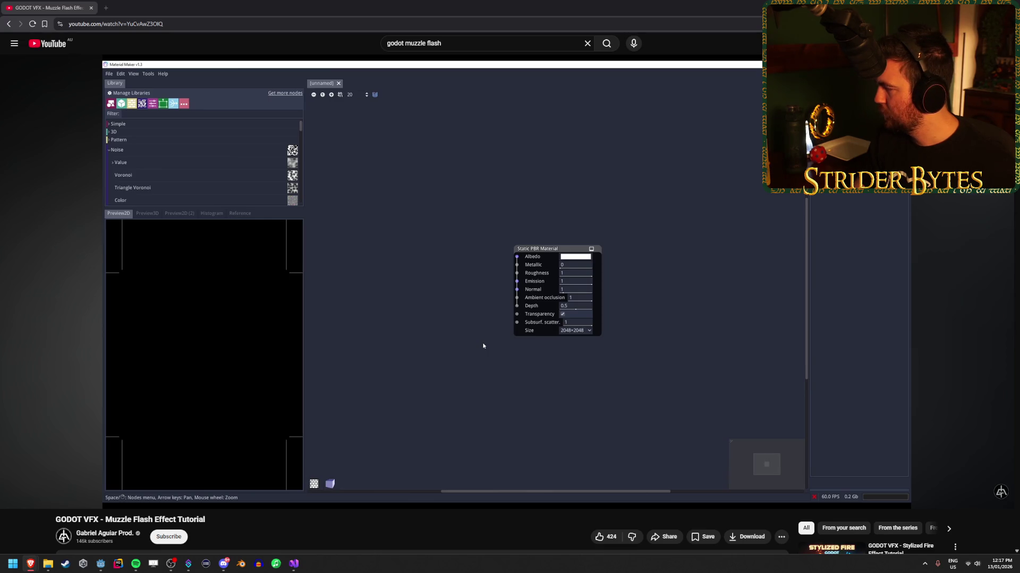
Play the tutorial and skim its Box, Shape, Invert and Tiler node sections up to 5:08.
mouse_move(276, 411)
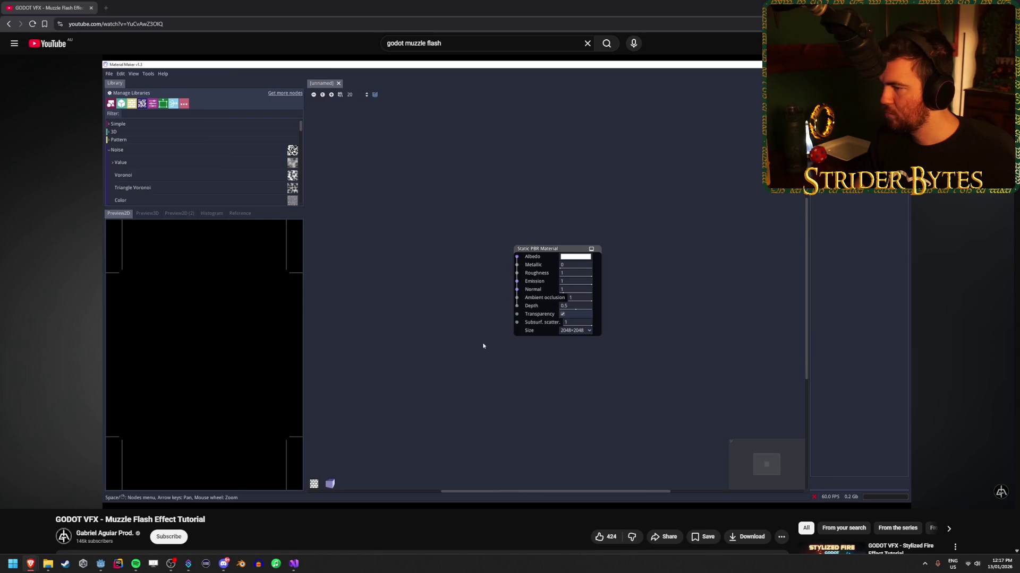
key(space)
click(218, 486)
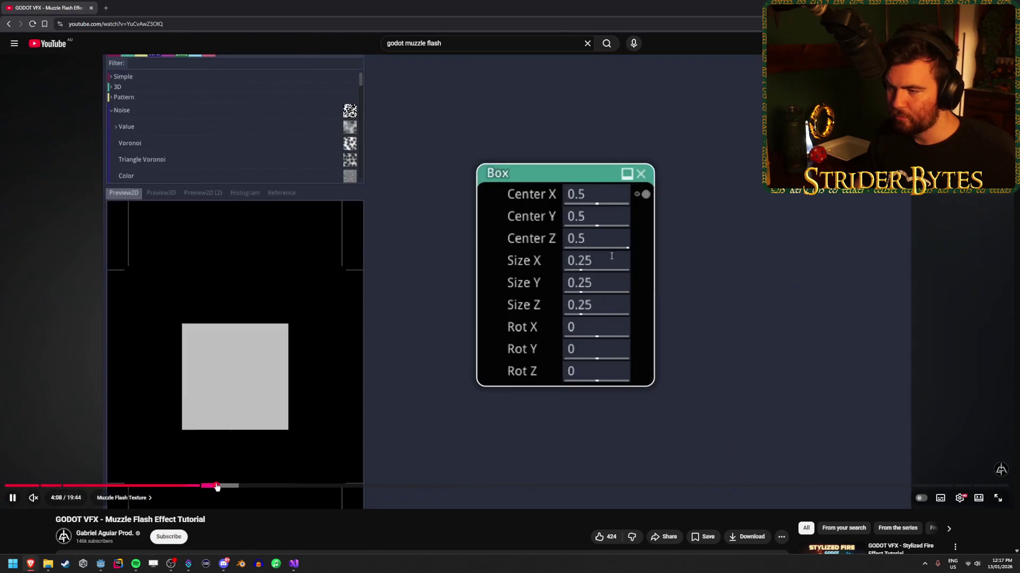
click(236, 486)
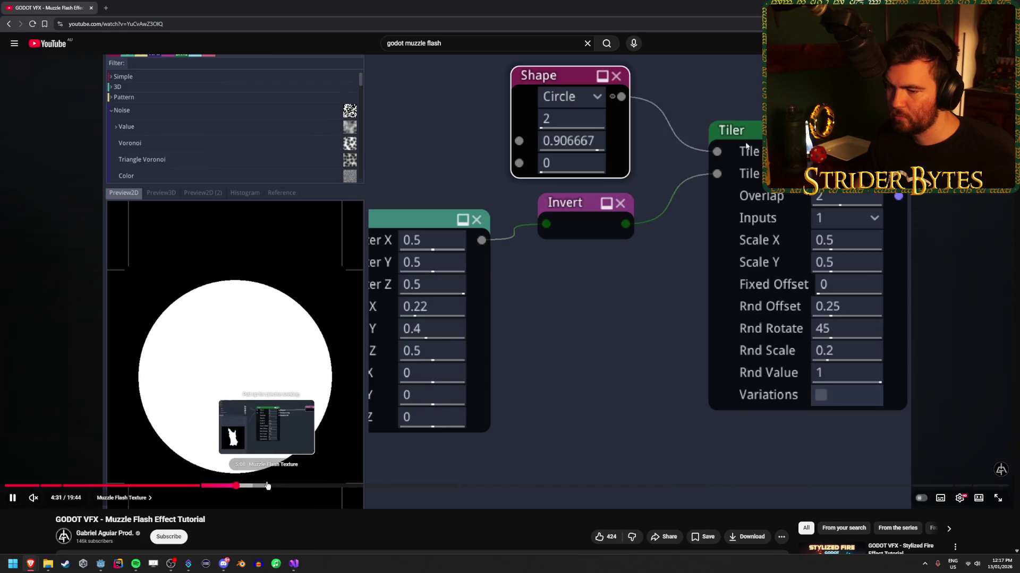
click(267, 486)
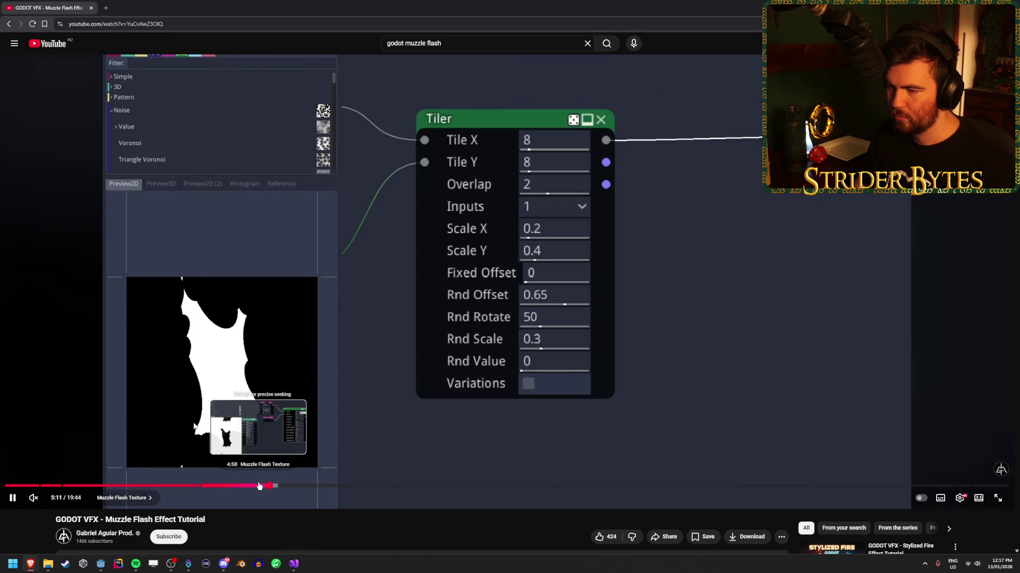
click(251, 486)
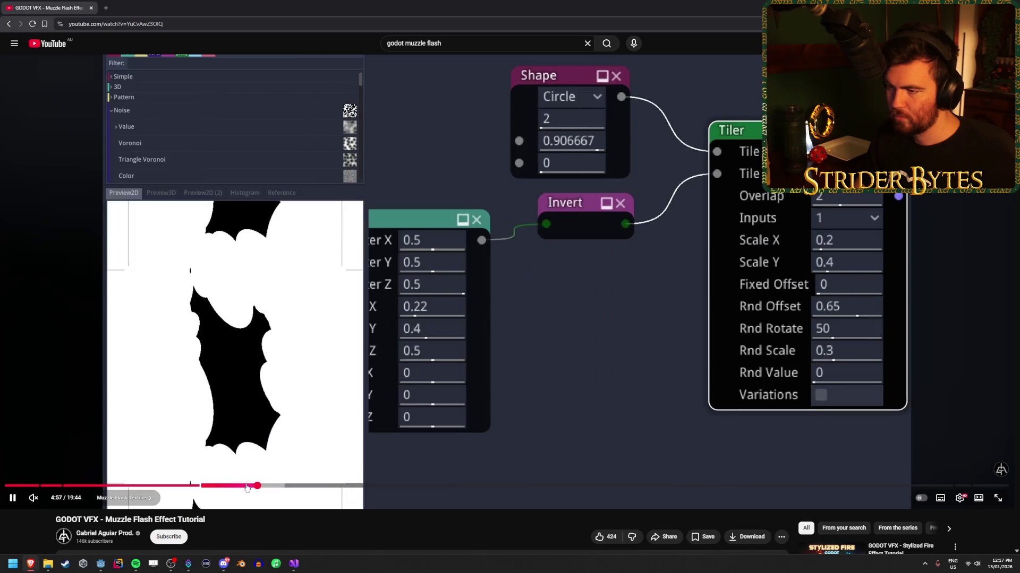
click(244, 486)
click(229, 486)
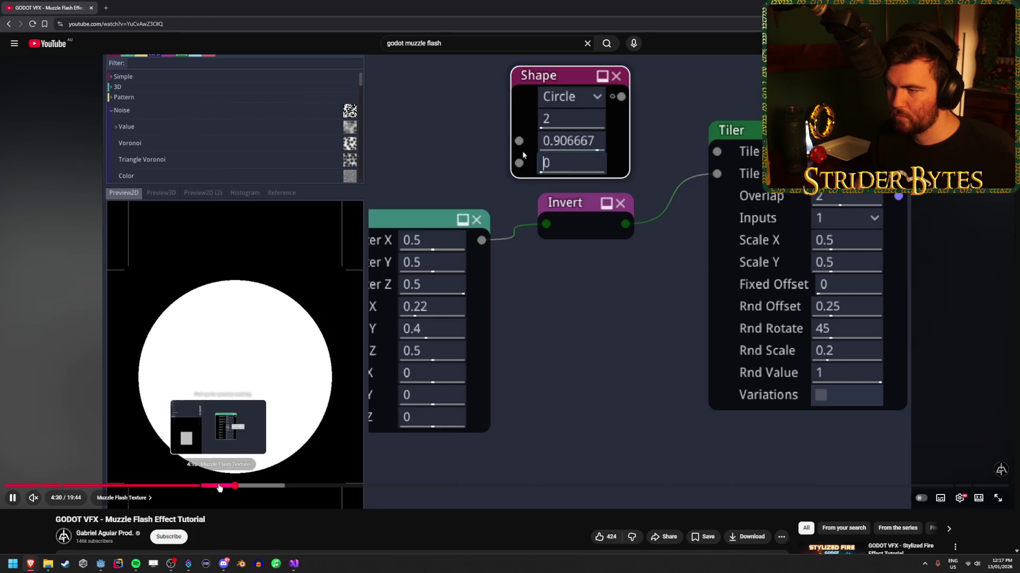
Rewatch the tutorial from 3:50, pause it, and bring the Godot editor back.
click(201, 486)
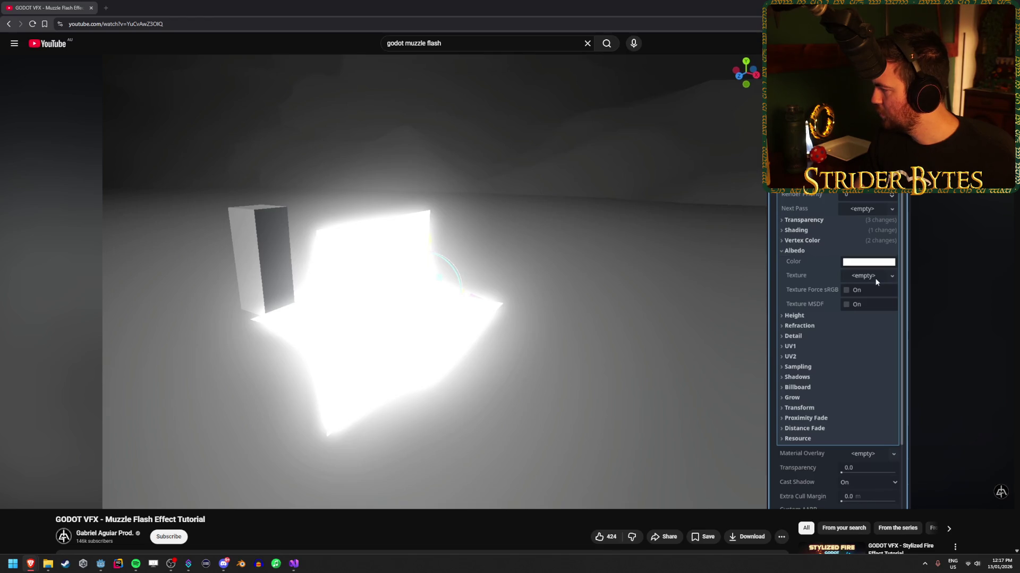
click(348, 367)
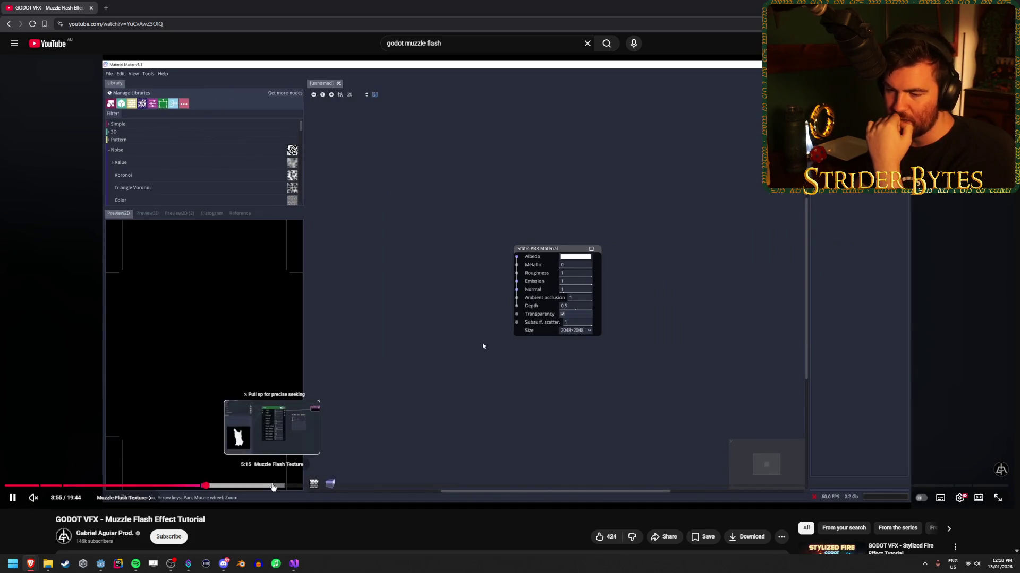
click(346, 277)
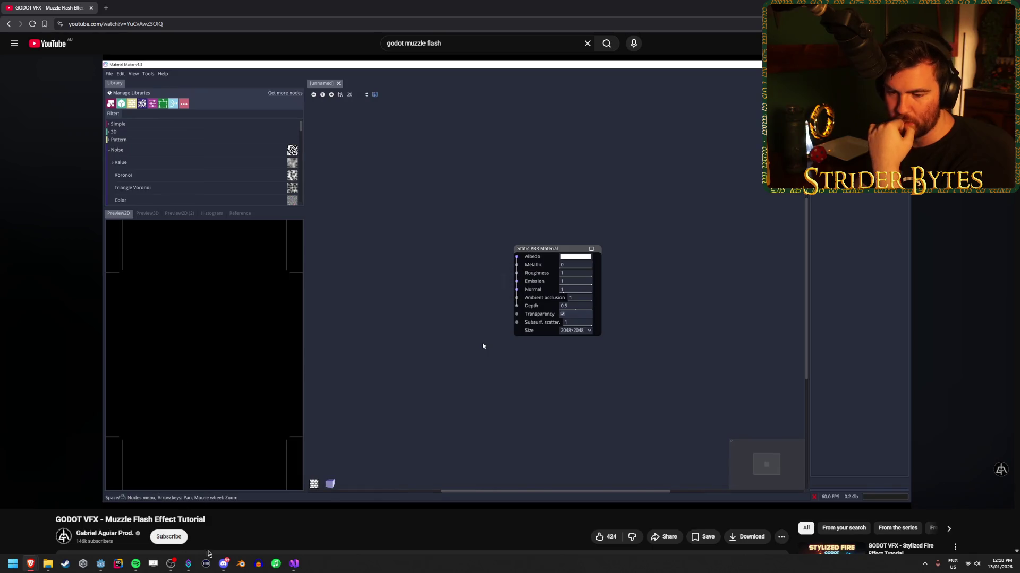
click(107, 567)
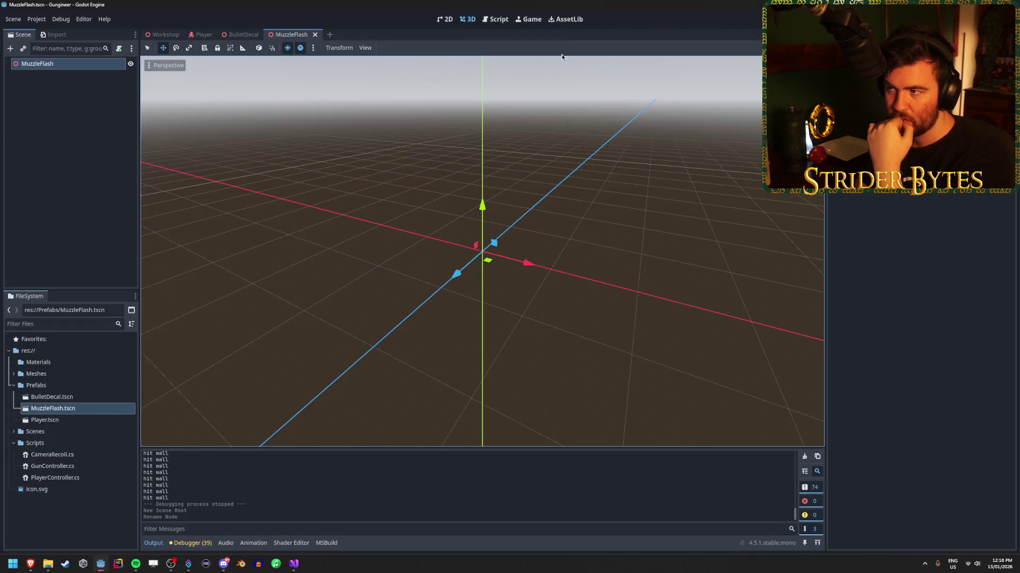
Search Godot's Asset Library for 'materialmaker' and then 'material', then clear the search.
click(563, 19)
click(184, 65)
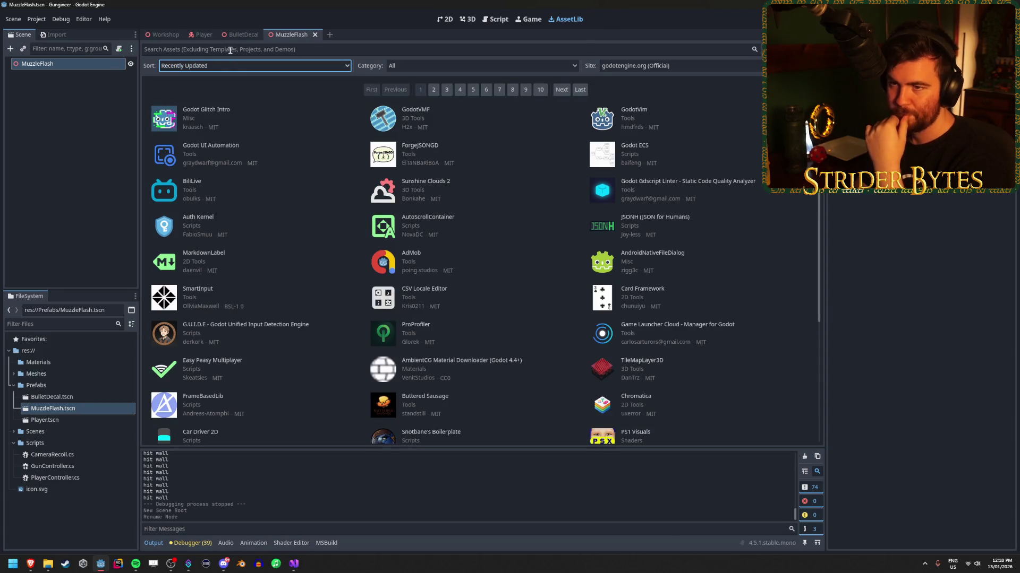
click(230, 49)
text(materialmaker)
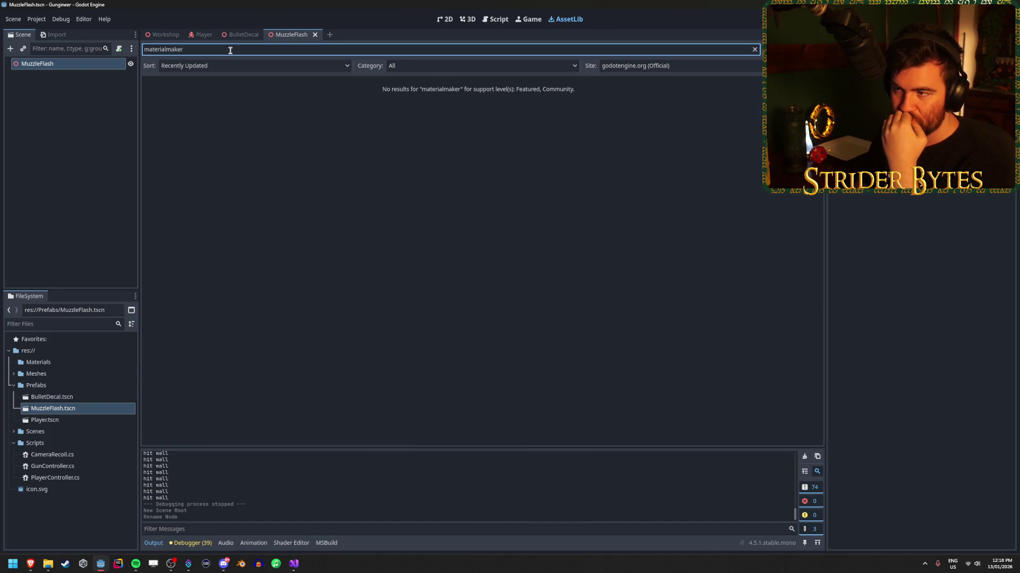
key(BackSpace)
key(BackSpace)
key(BackSpace)
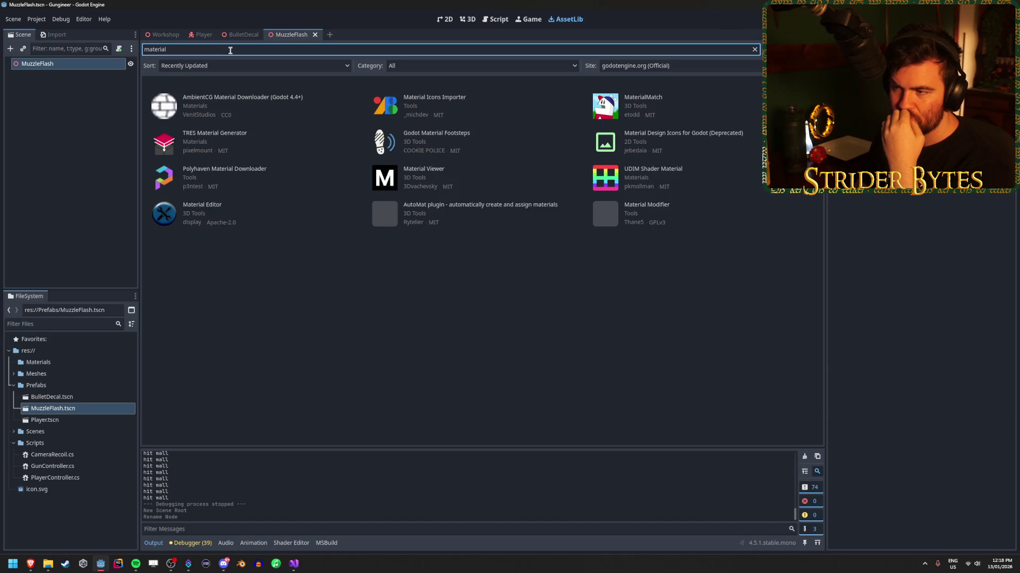
double_click(230, 50)
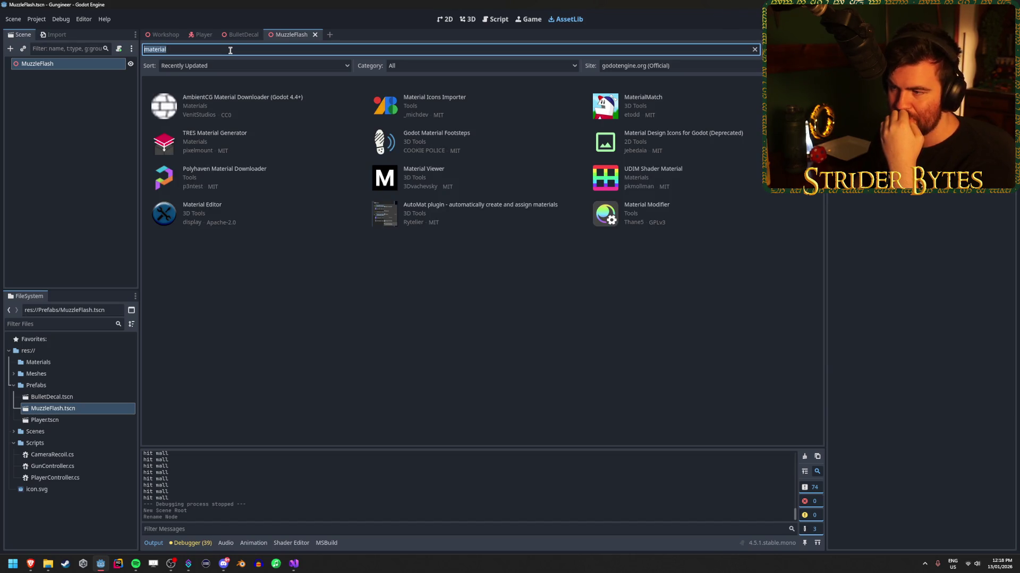
key(BackSpace)
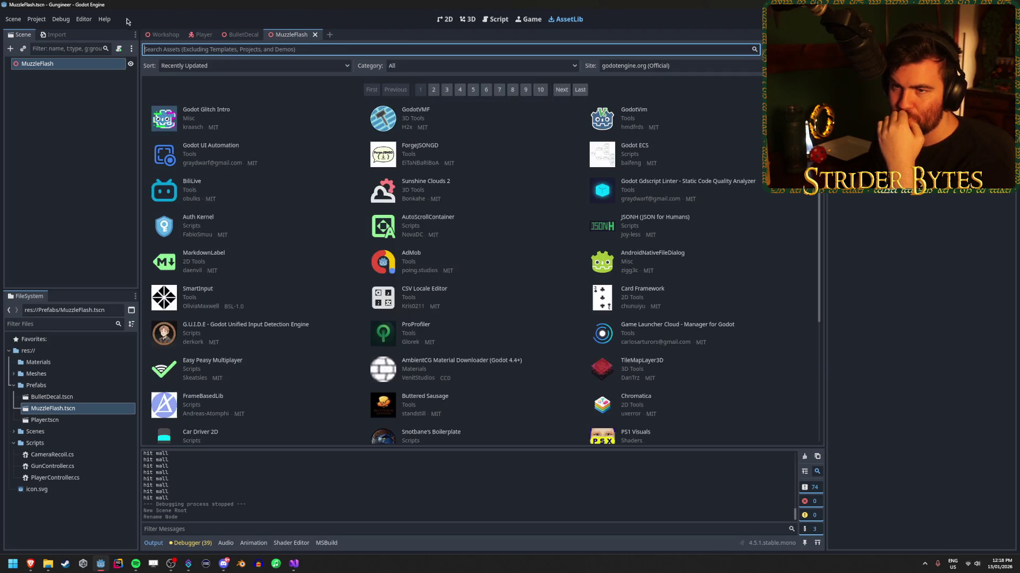
Check the editor options and the browser, then switch to the Workshop scene.
click(83, 19)
click(83, 18)
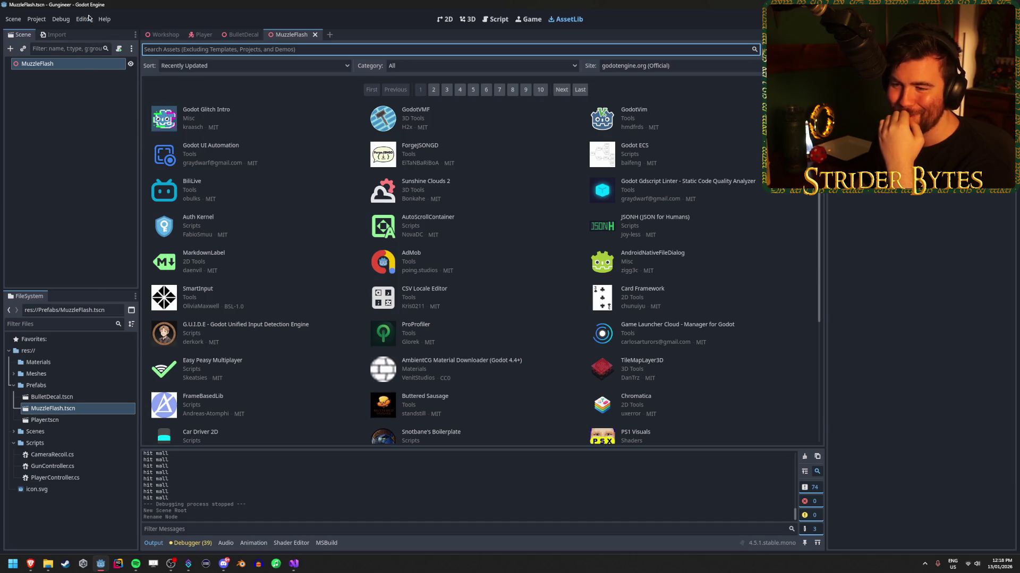
key(alt+Tab)
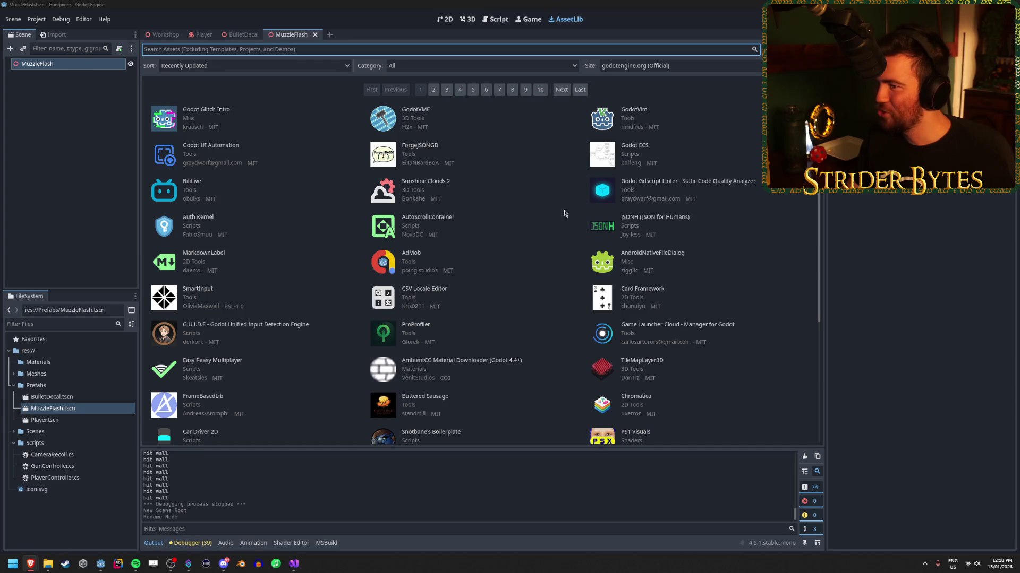
click(163, 34)
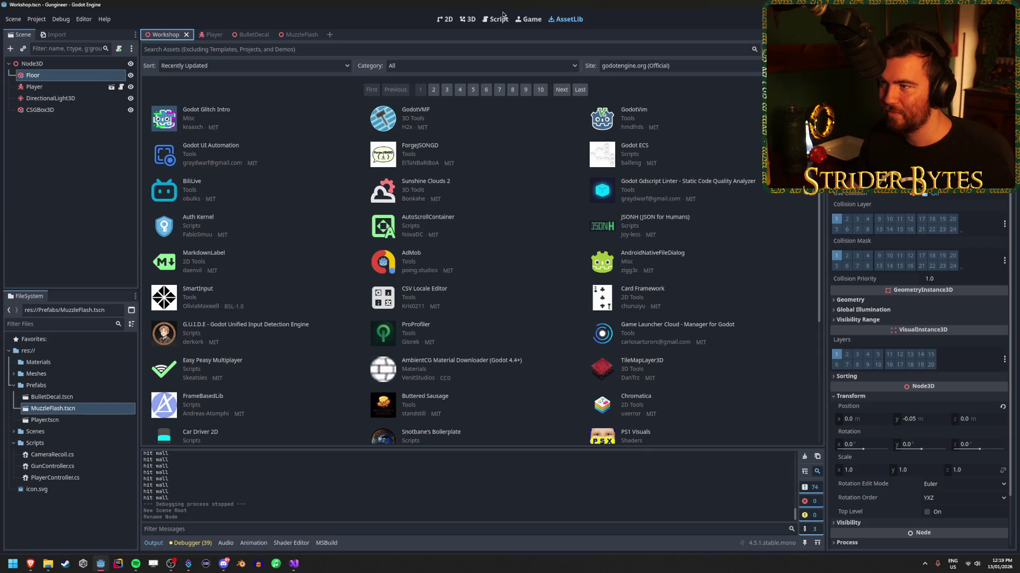
Run the Workshop scene, spray bullet decals across the wall while turning, then stop the game.
click(467, 20)
key(F5)
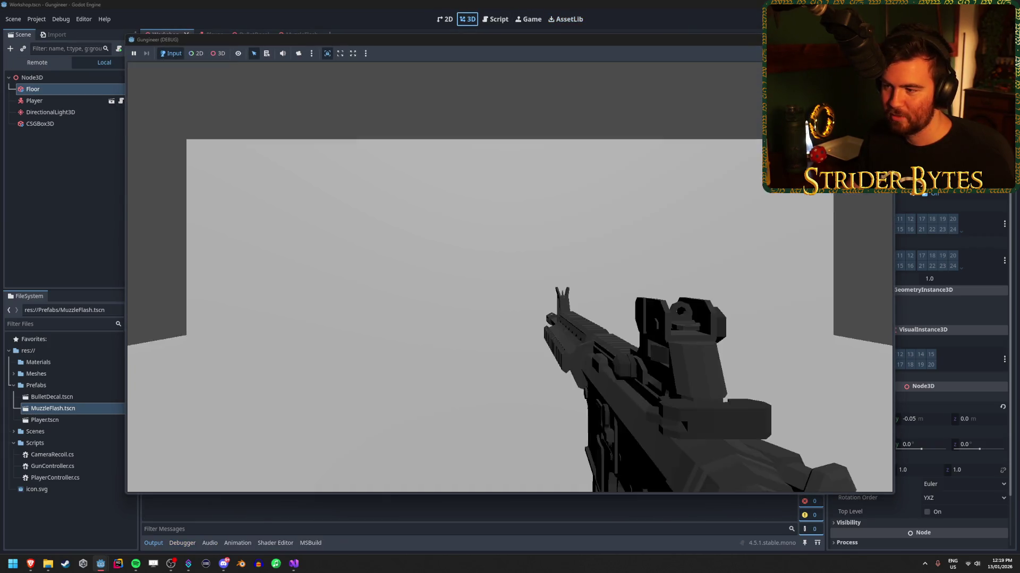
click(509, 277)
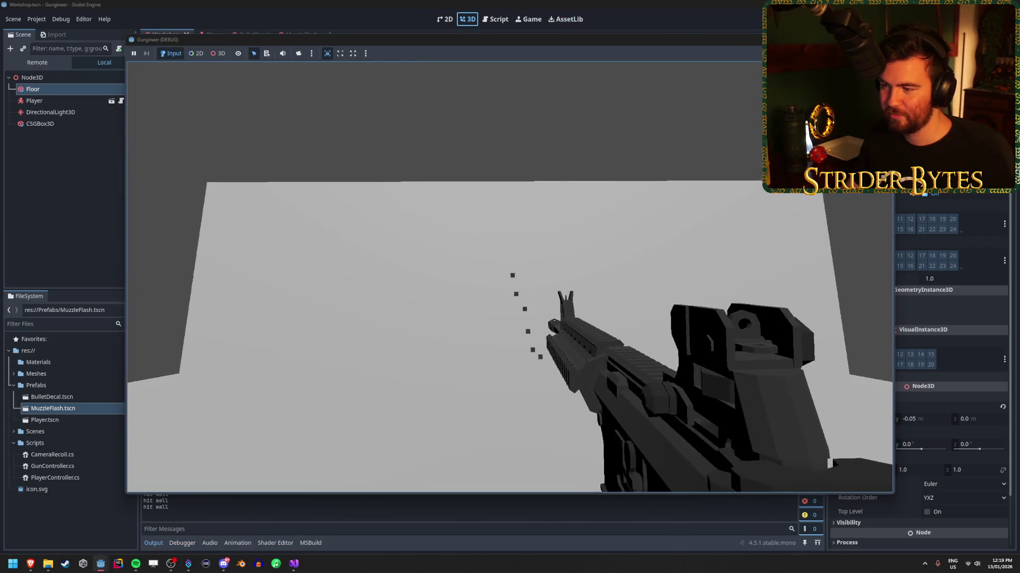
mouse_move(509, 277)
mouse_down()
mouse_move(499, 281)
mouse_move(536, 262)
mouse_move(523, 319)
mouse_move(537, 281)
mouse_move(515, 279)
mouse_up()
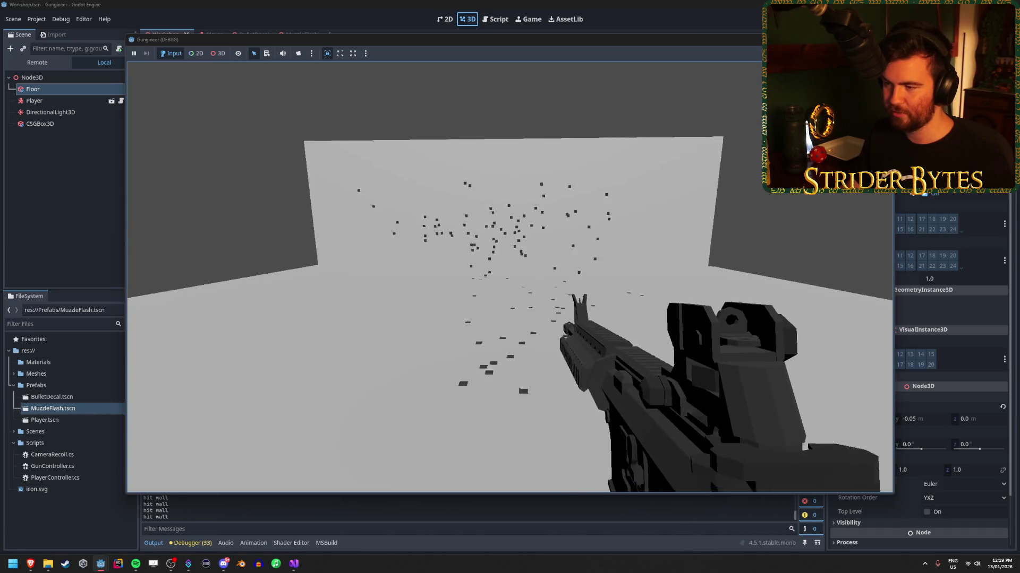
key(w)
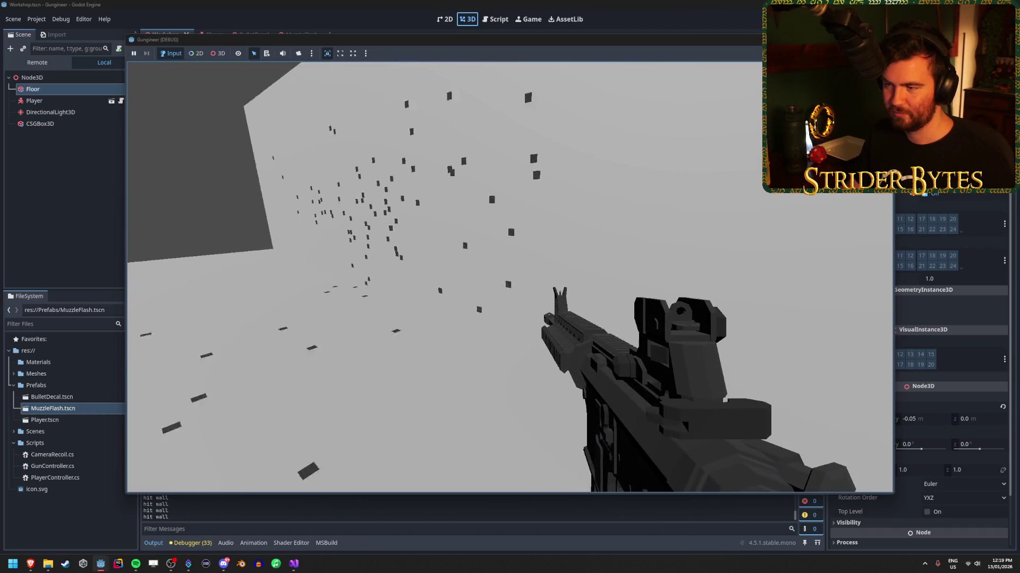
key(F8)
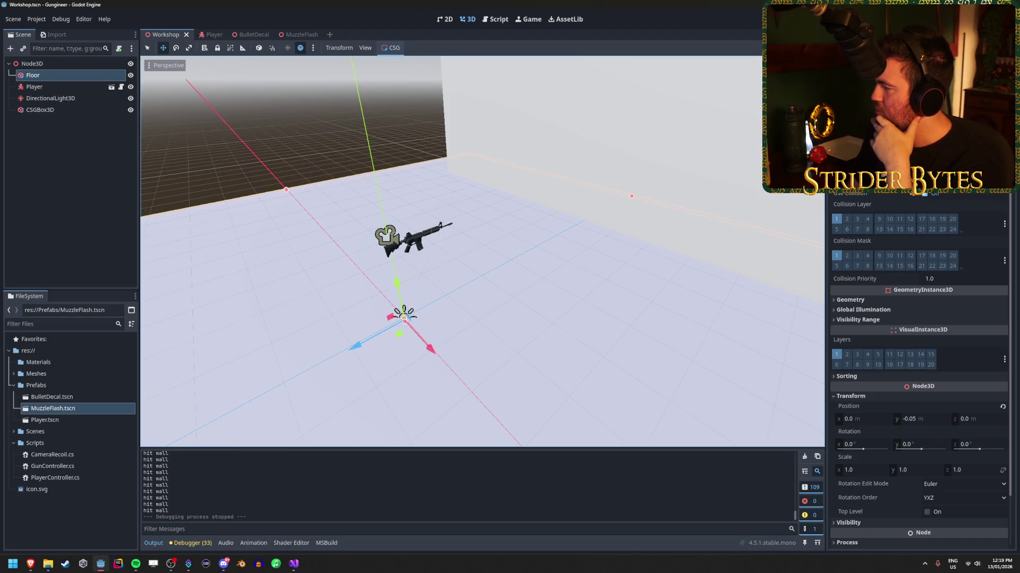
key(alt+Tab)
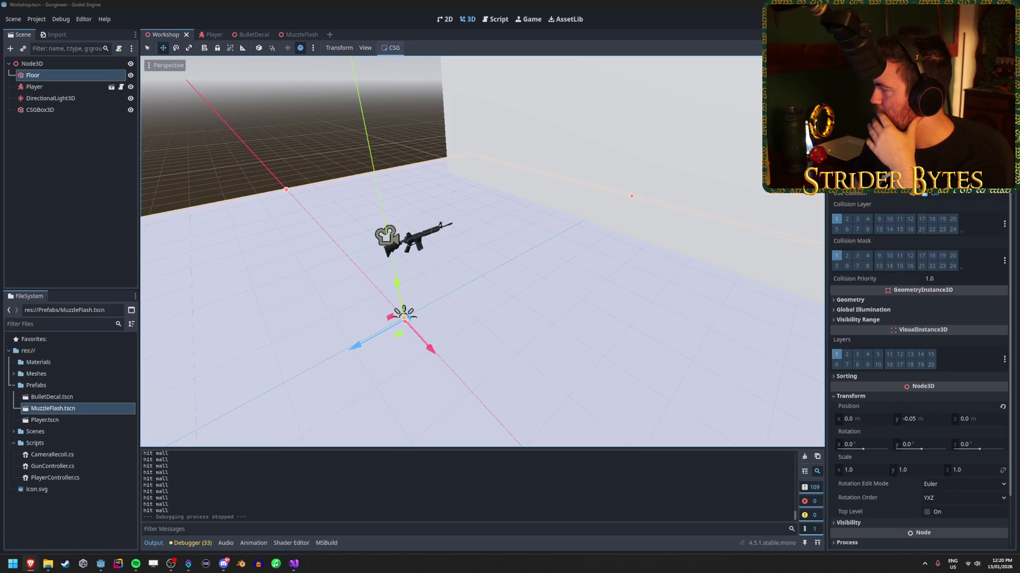
Extract the Material Maker 1.4 zip from Downloads into its suggested folder and move the windows aside.
key(super+e)
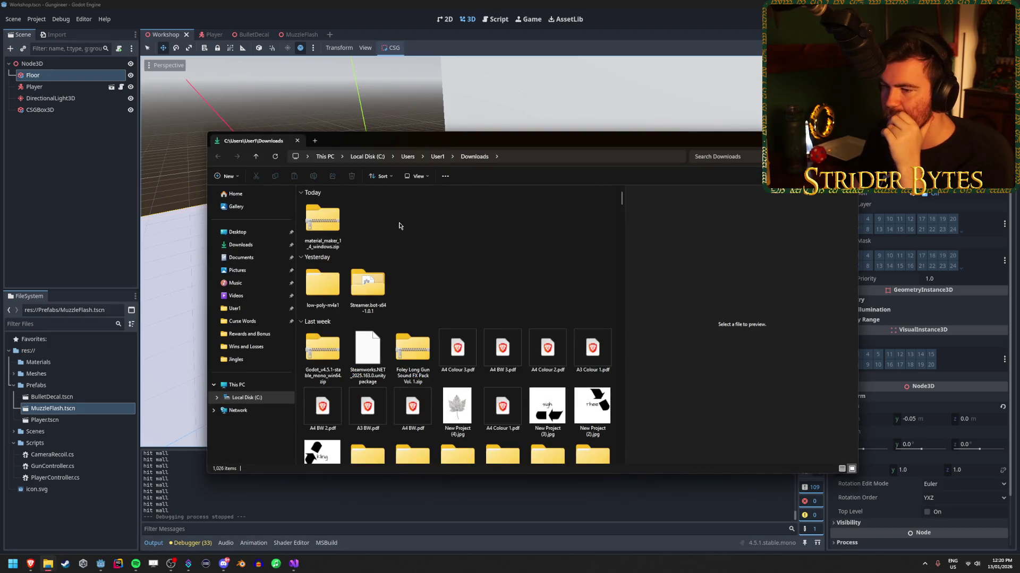
right_click(318, 222)
click(404, 276)
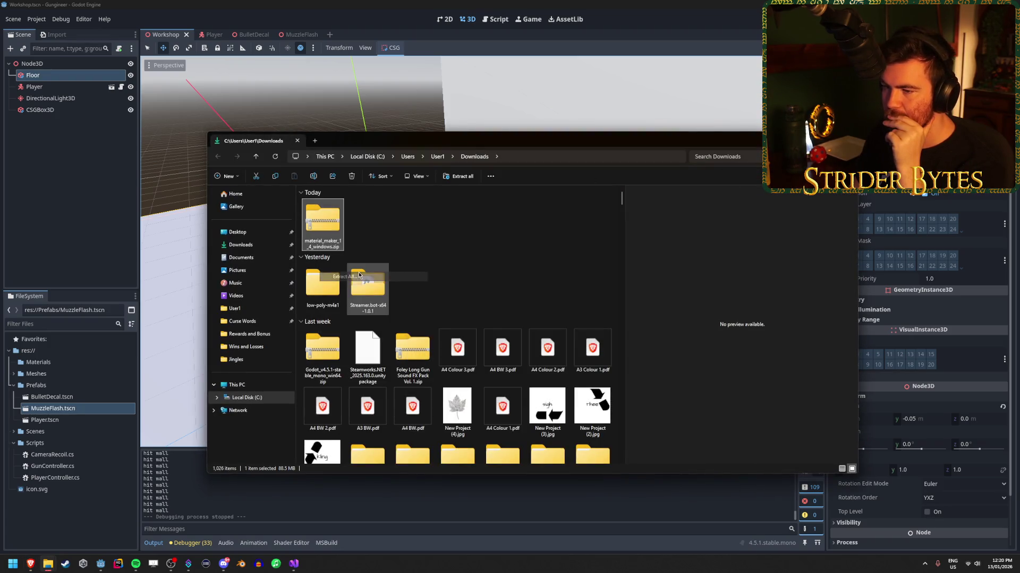
click(582, 358)
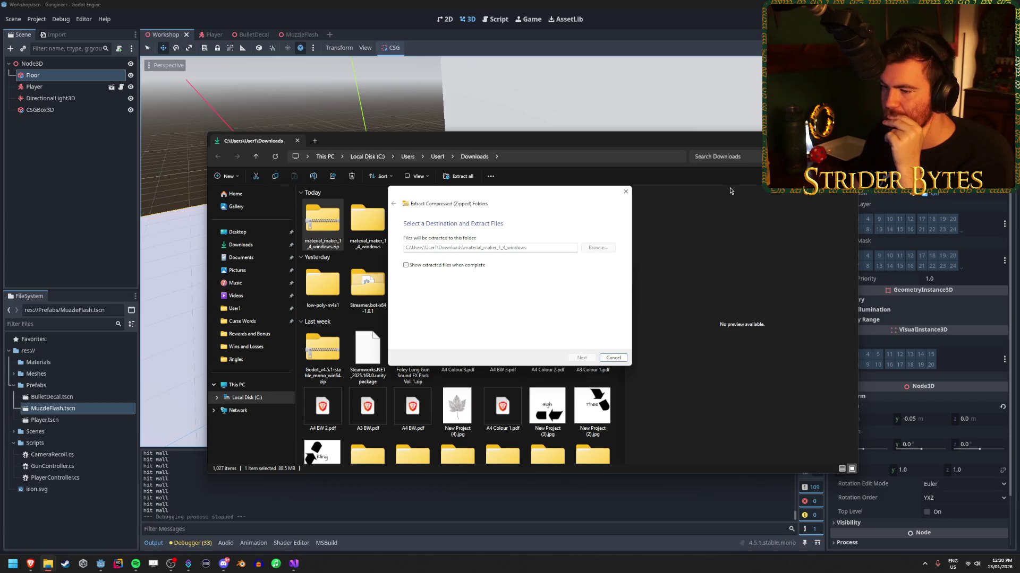
key(super+Down)
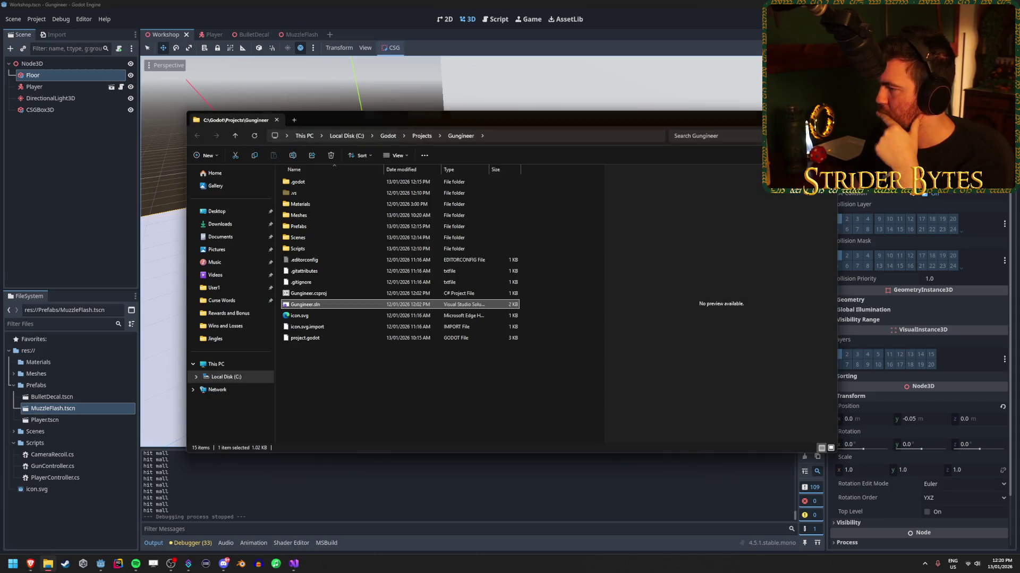
key(super+shift+Right)
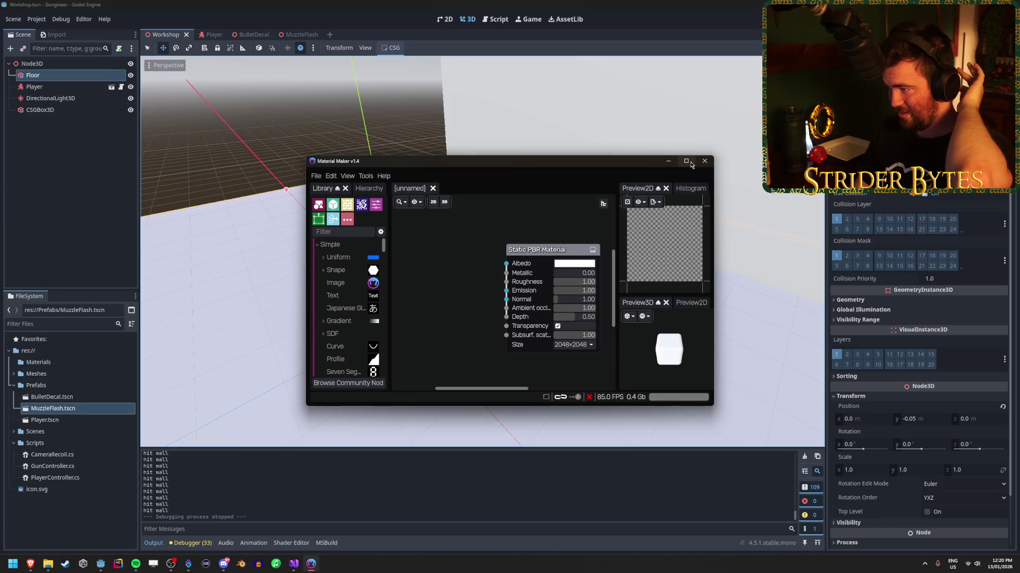
Maximize the Material Maker window so the Static PBR Material graph fills the screen.
click(686, 161)
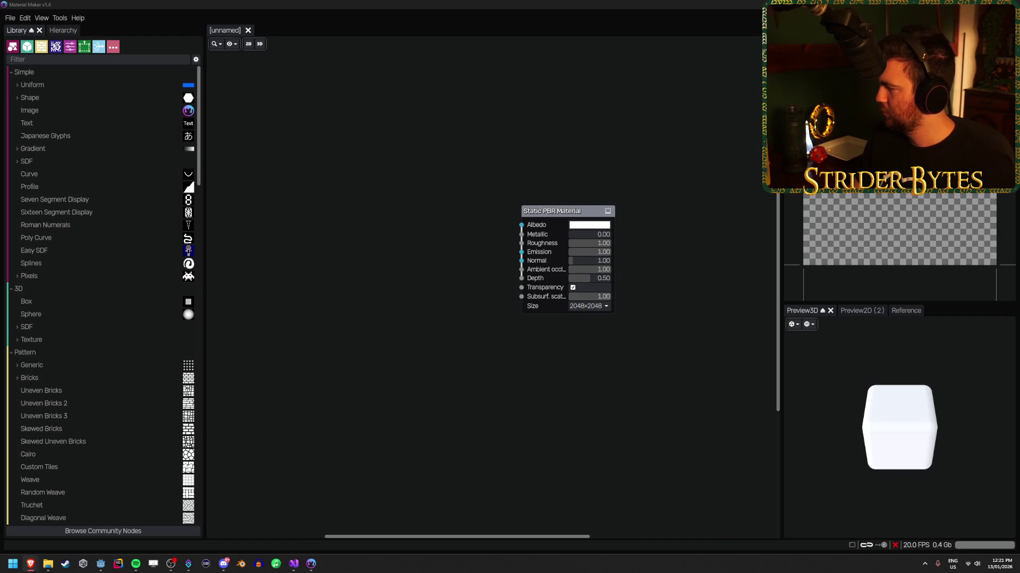
Add a 3D Box node and dock the 2D preview beneath the node library.
right_click(330, 257)
text(box)
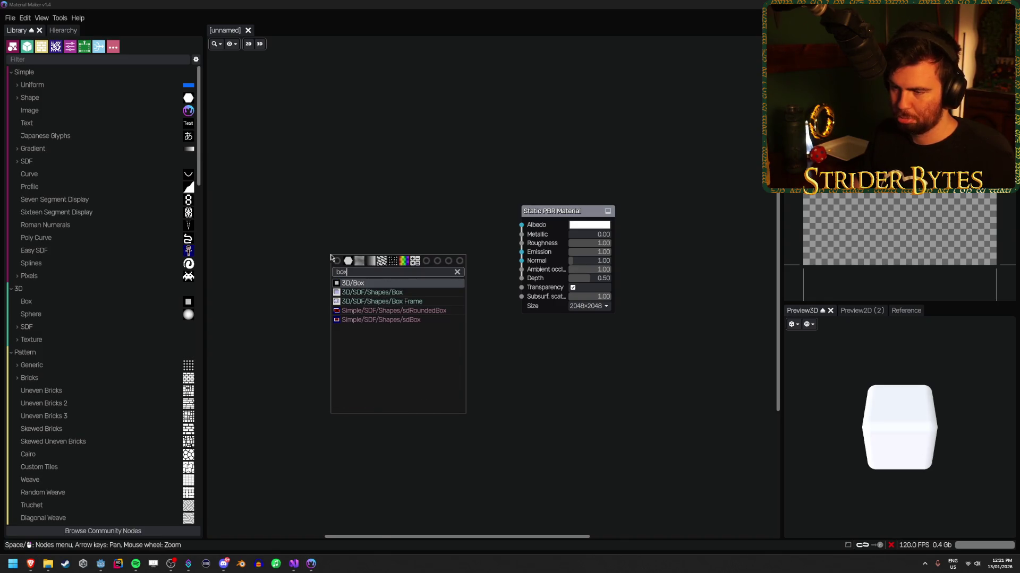
key(Return)
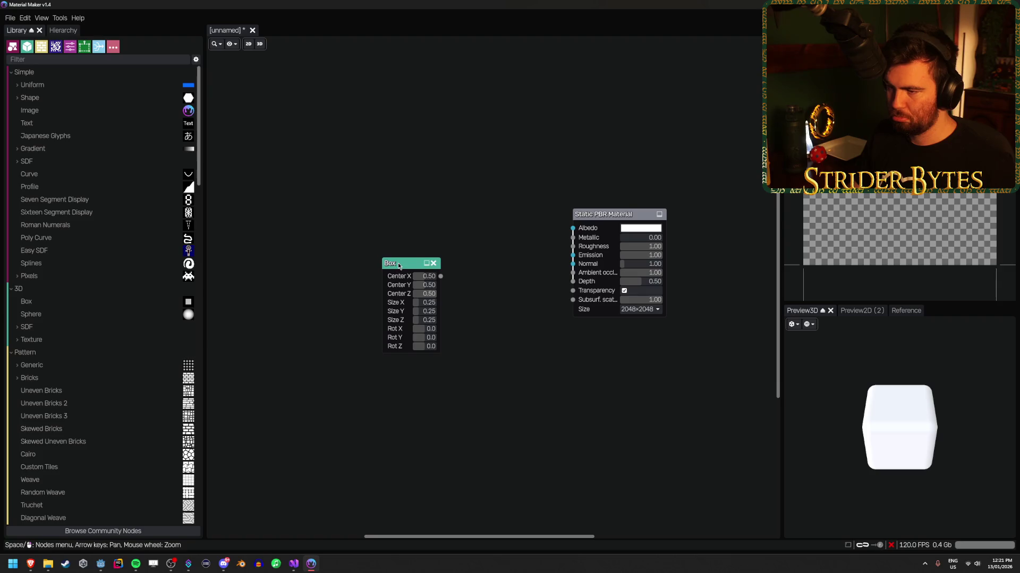
mouse_move(402, 263)
mouse_down()
mouse_move(358, 229)
mouse_move(366, 212)
mouse_up()
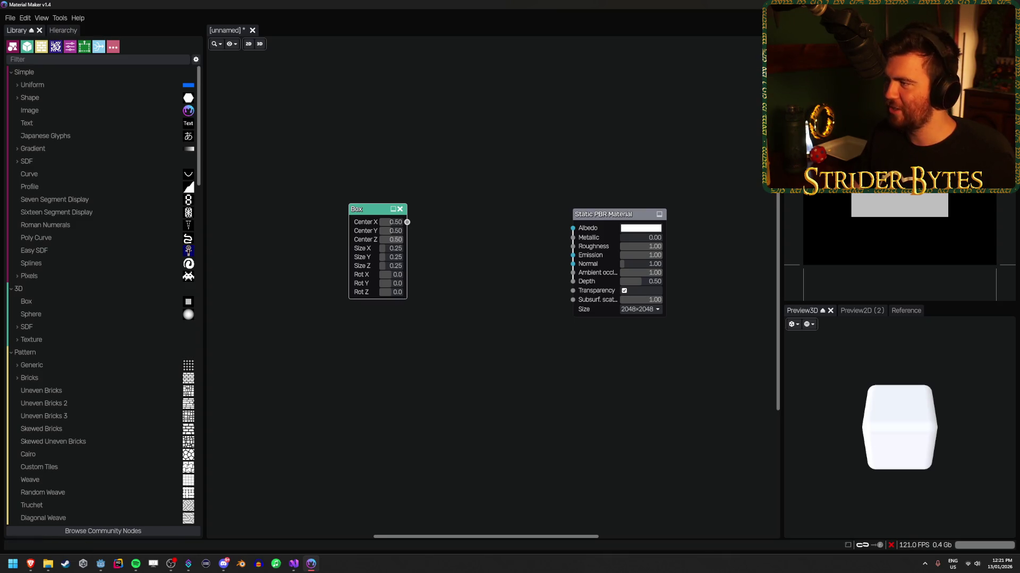
mouse_move(797, 30)
mouse_down()
mouse_move(489, 39)
mouse_move(64, 399)
mouse_move(106, 526)
mouse_up()
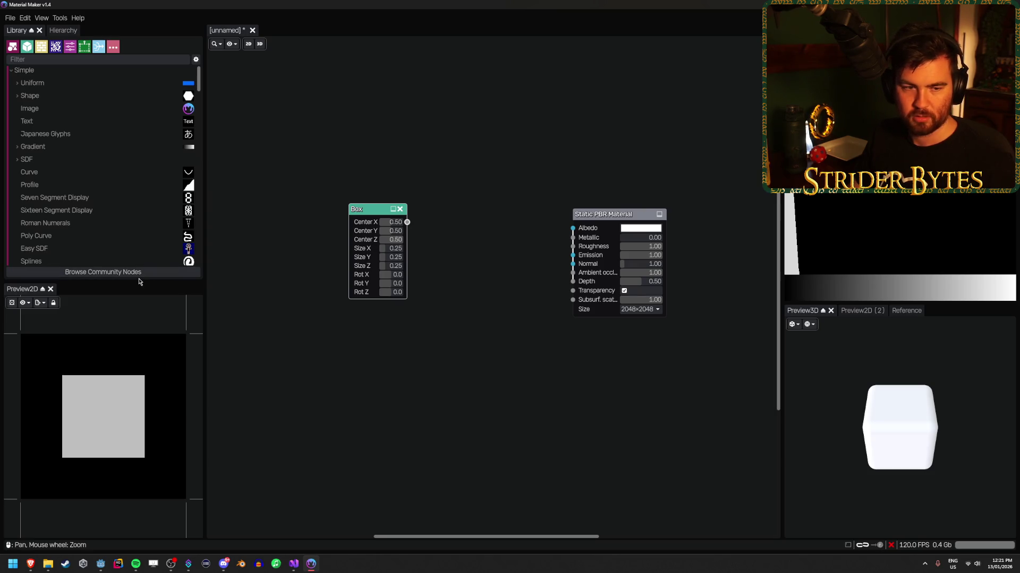
click(299, 339)
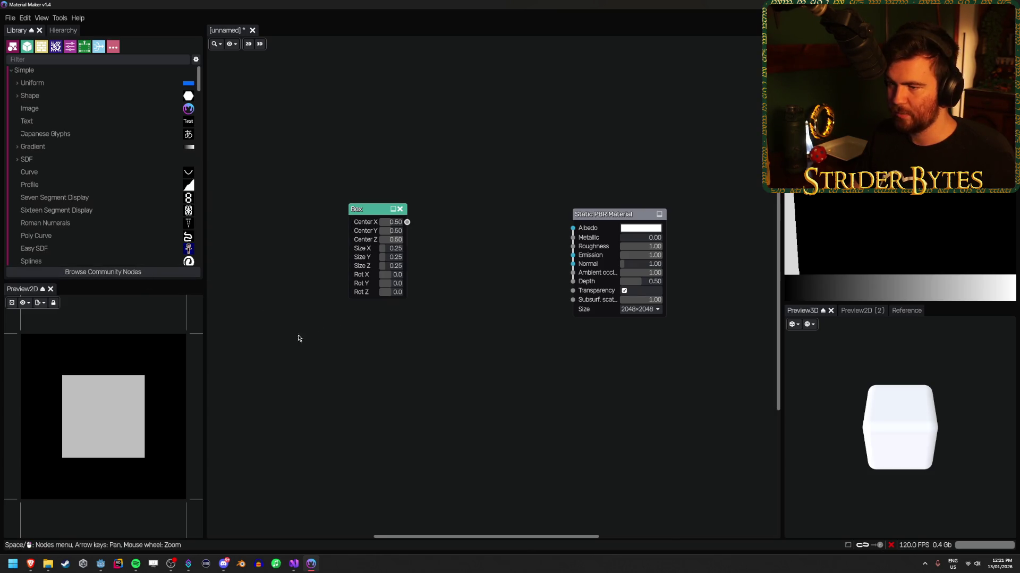
drag(204, 322, 251, 324)
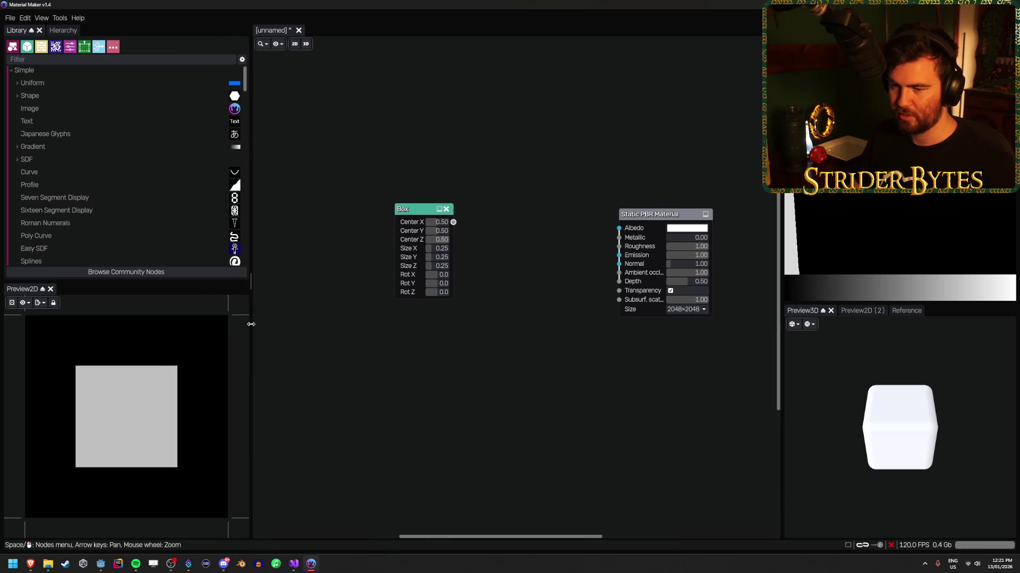
drag(414, 208, 404, 223)
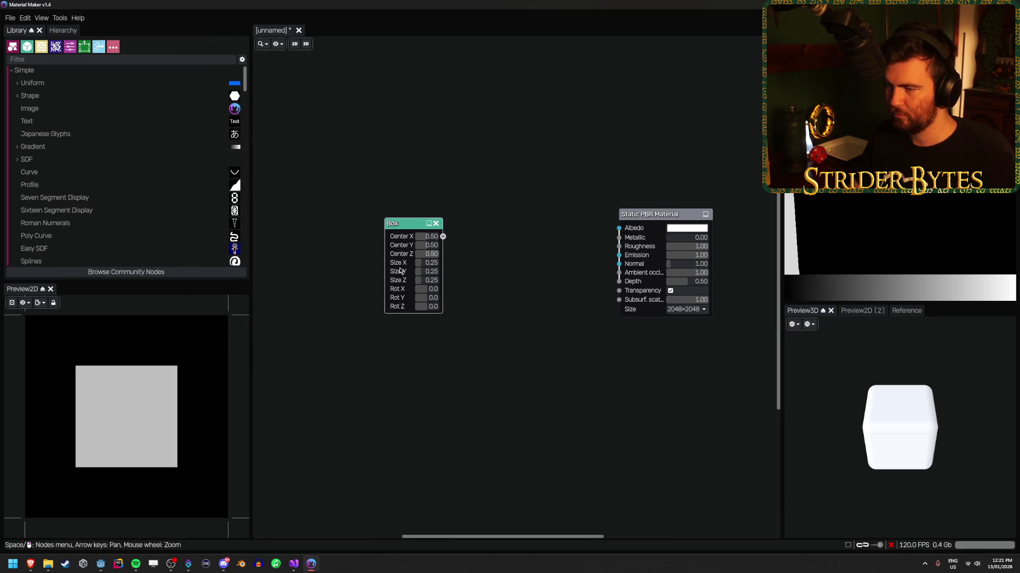
Size the Box to Size X 0.2, Size Y 0.38 and Size Z 0.5.
drag(425, 273, 444, 273)
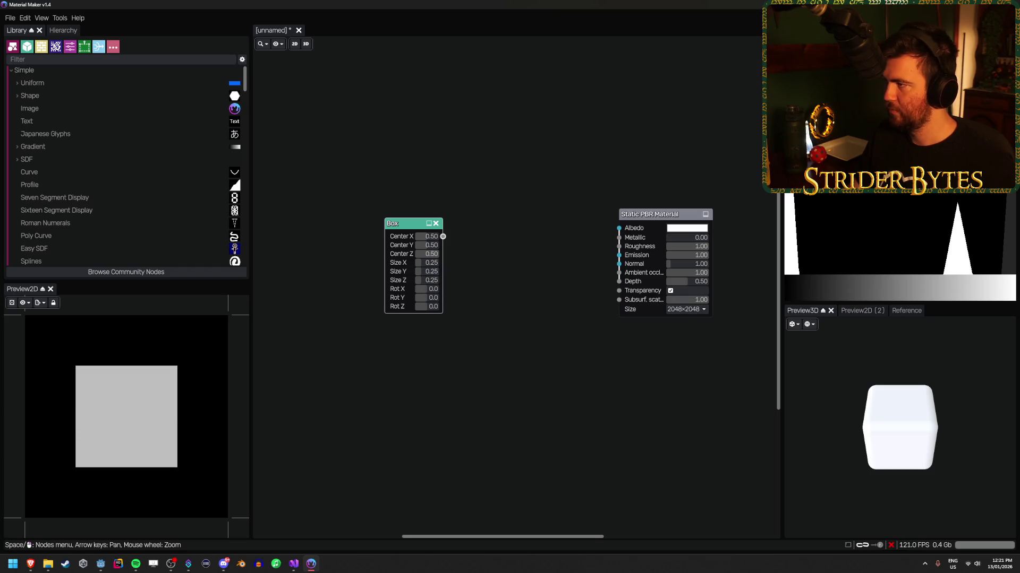
drag(900, 303, 900, 181)
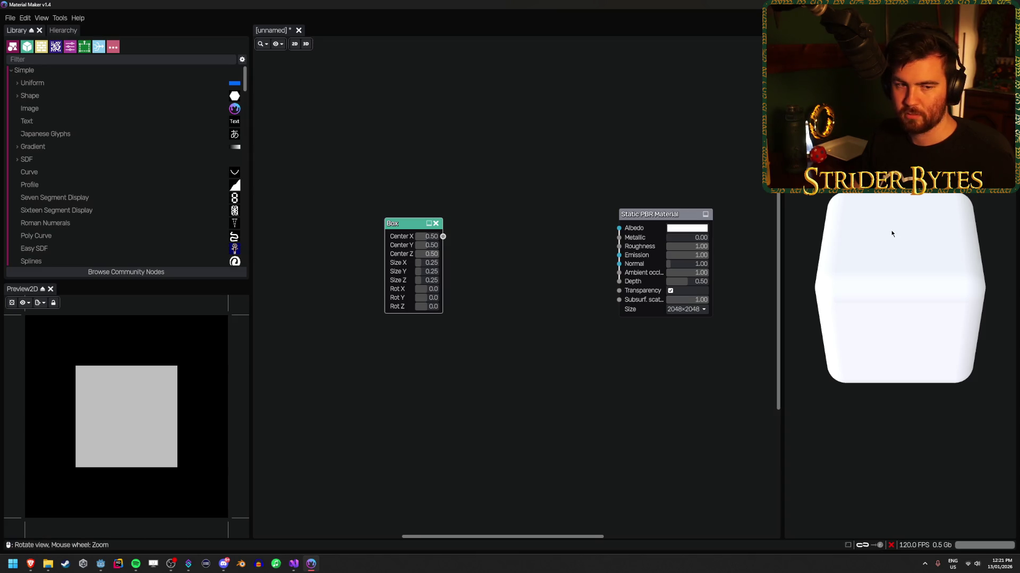
key(ctrl+z)
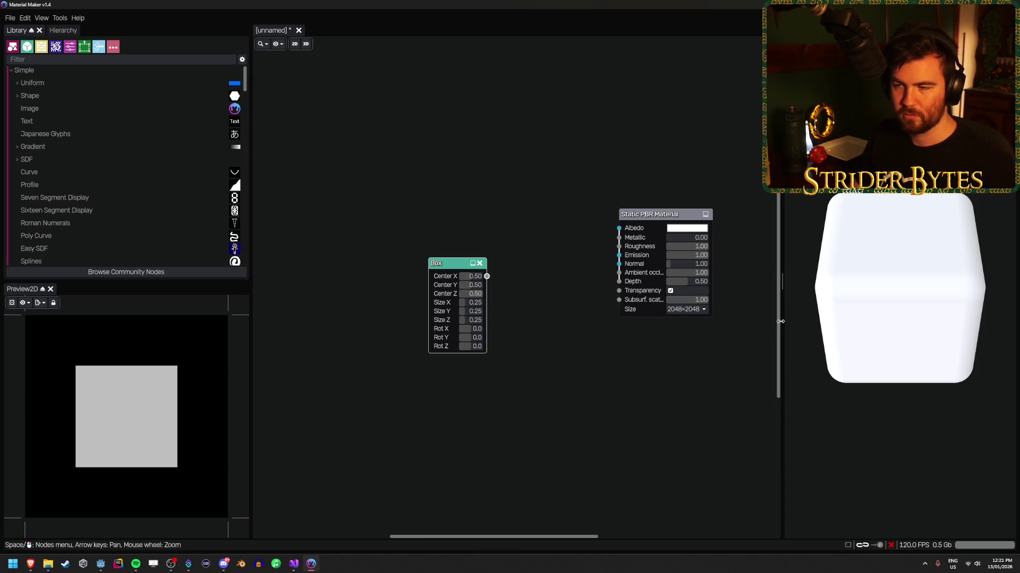
key(ctrl+z)
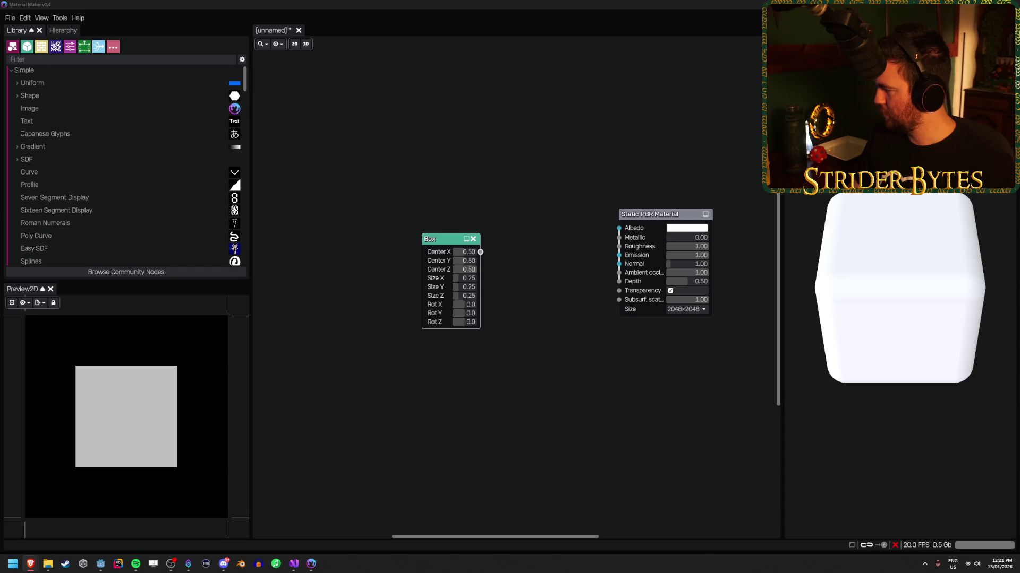
drag(454, 287, 459, 289)
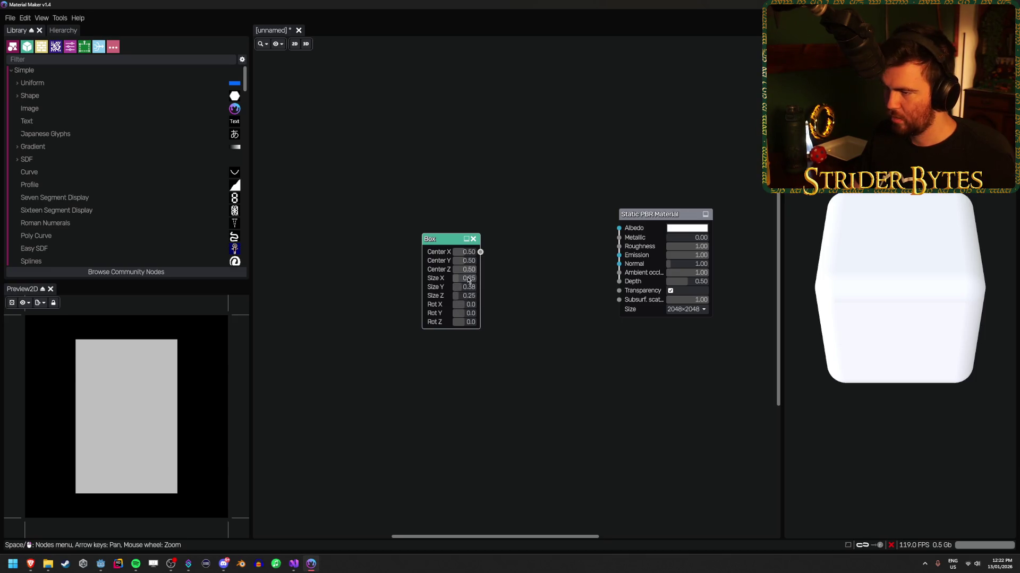
click(467, 277)
text(0.2)
key(Return)
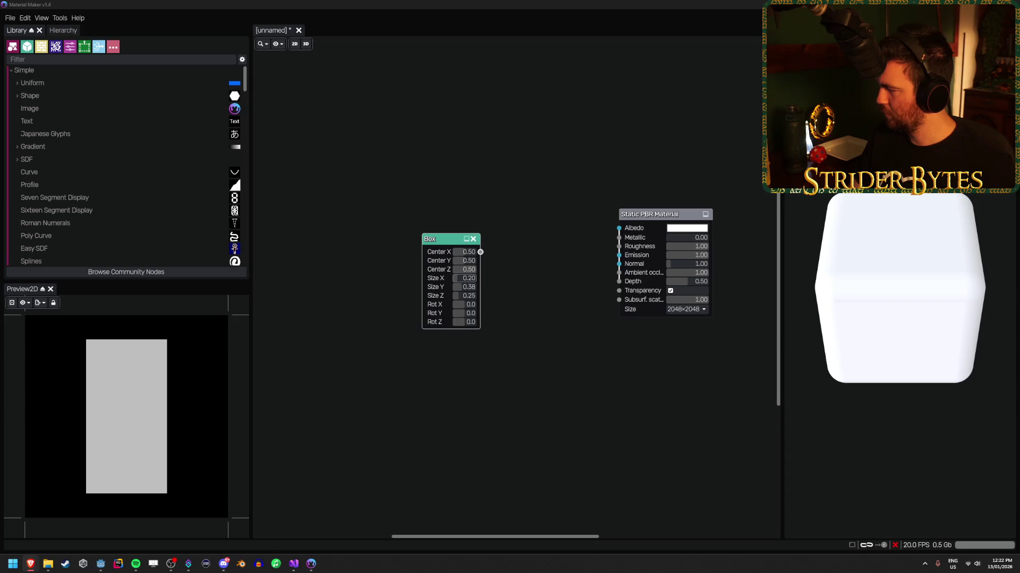
drag(461, 296, 465, 296)
click(465, 296)
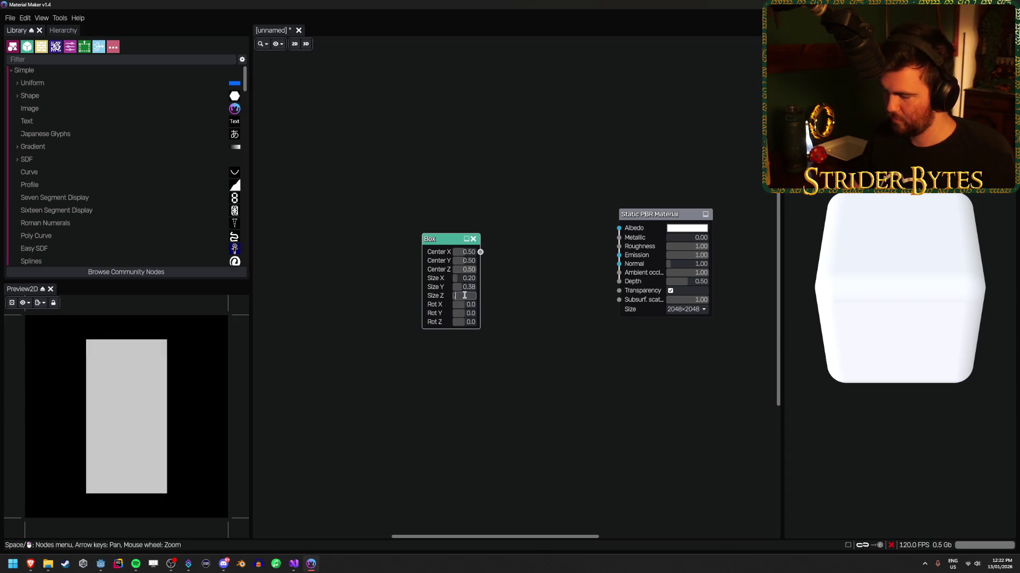
text(0.5)
key(Return)
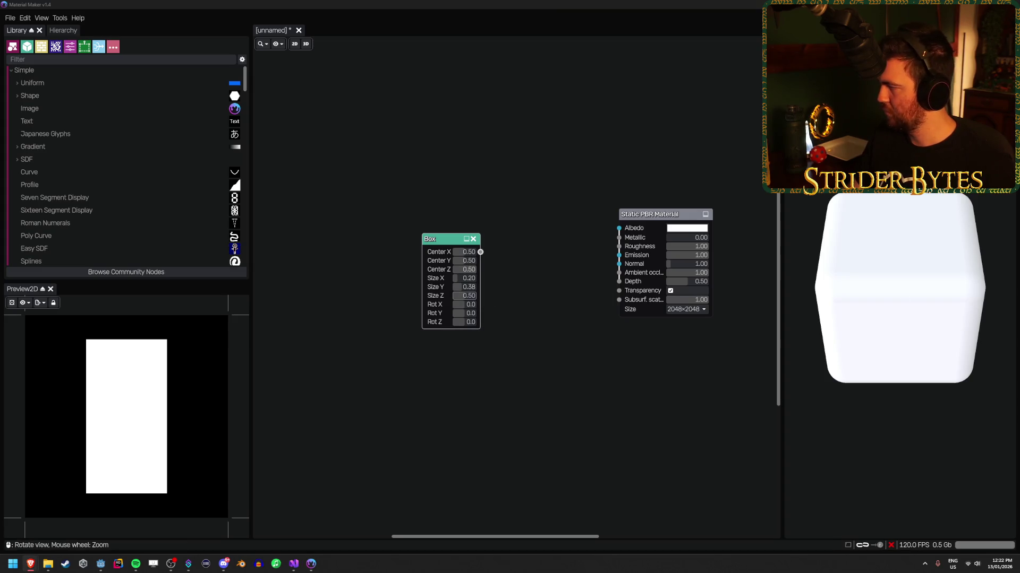
Wire an Invert node after the Box output and shift both nodes down and left.
drag(480, 252, 530, 240)
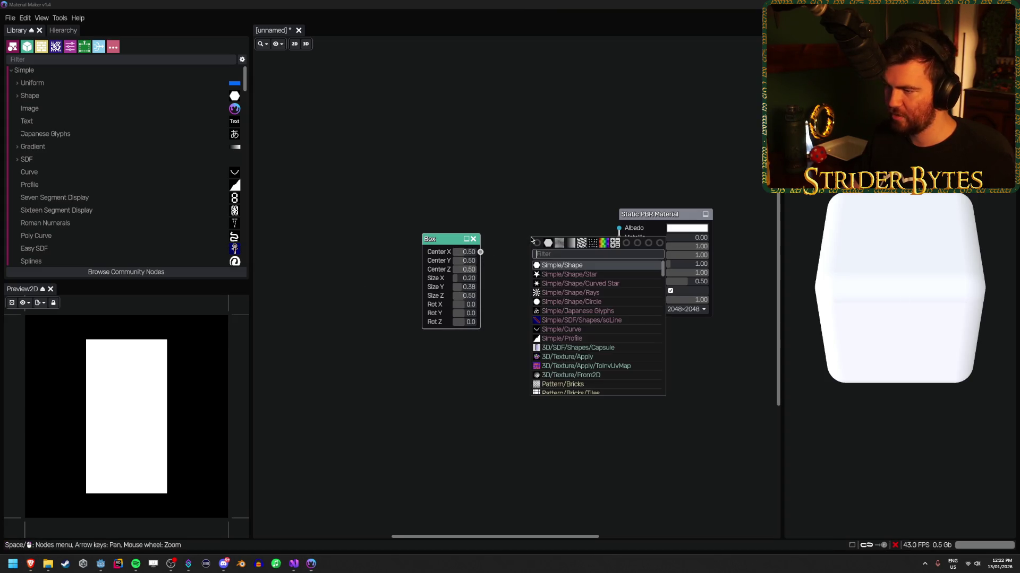
text(invert)
key(Return)
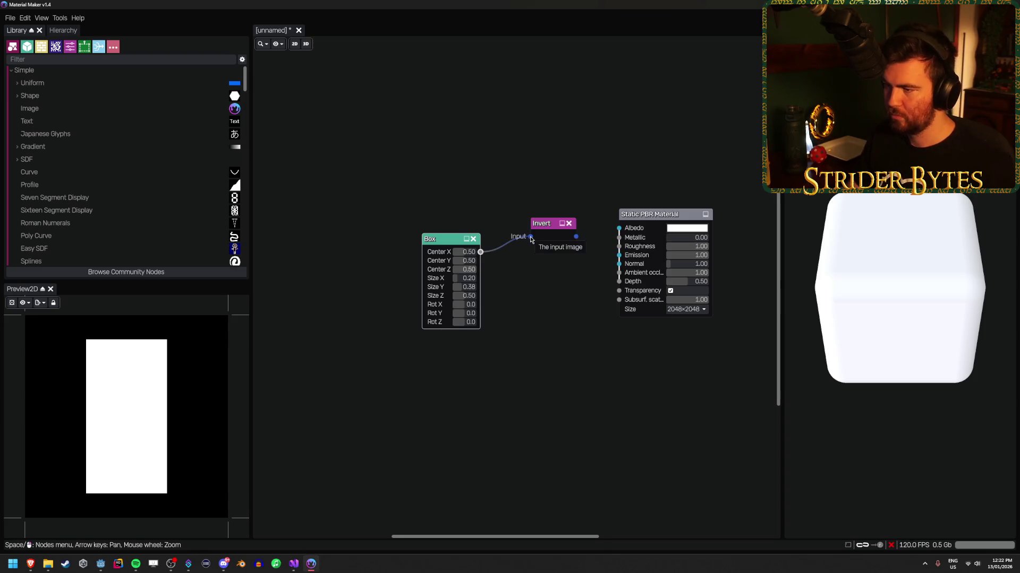
drag(432, 192, 532, 293)
drag(545, 227, 456, 244)
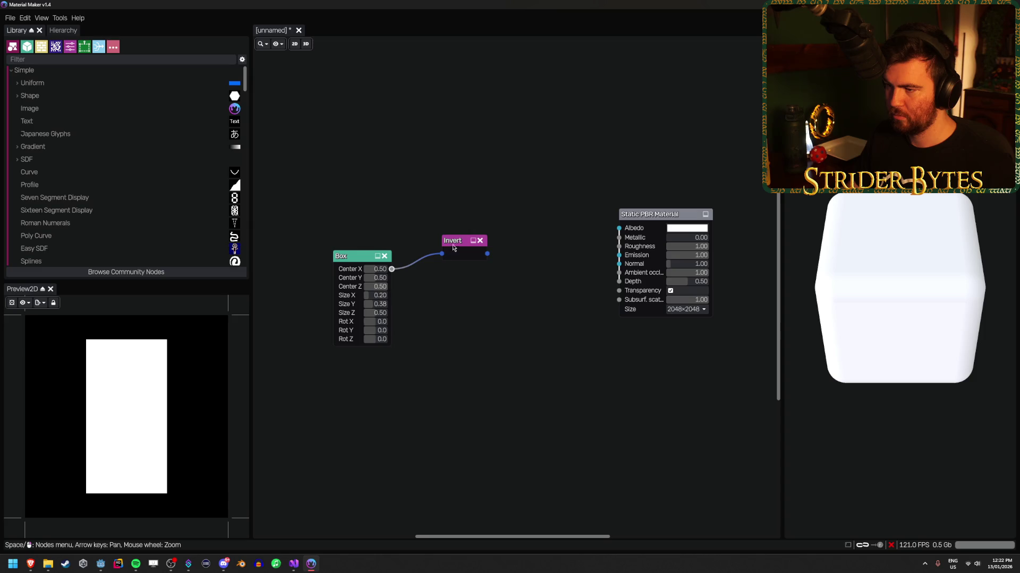
click(453, 152)
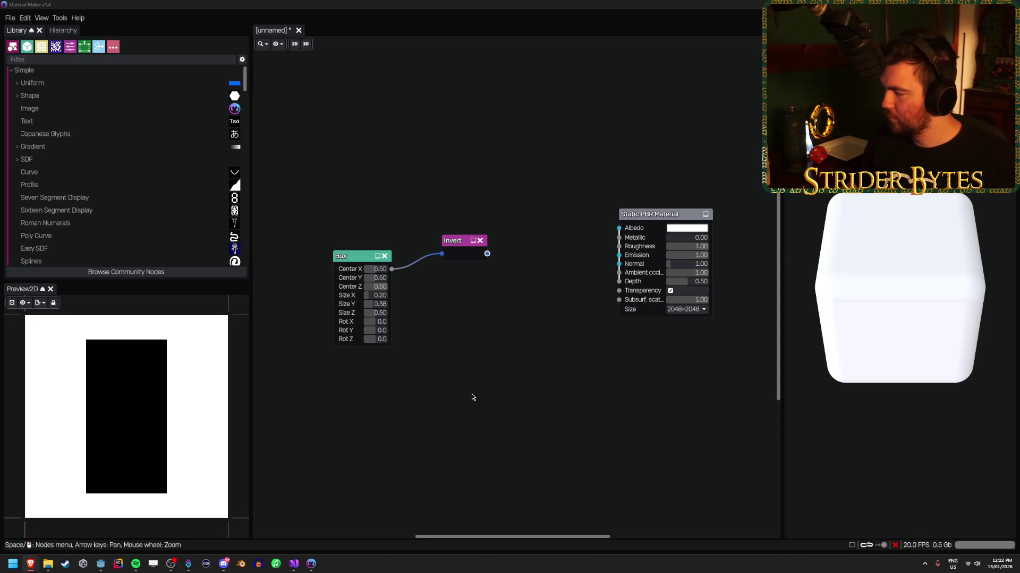
scroll(133, 417, down, 3)
scroll(132, 417, up, 3)
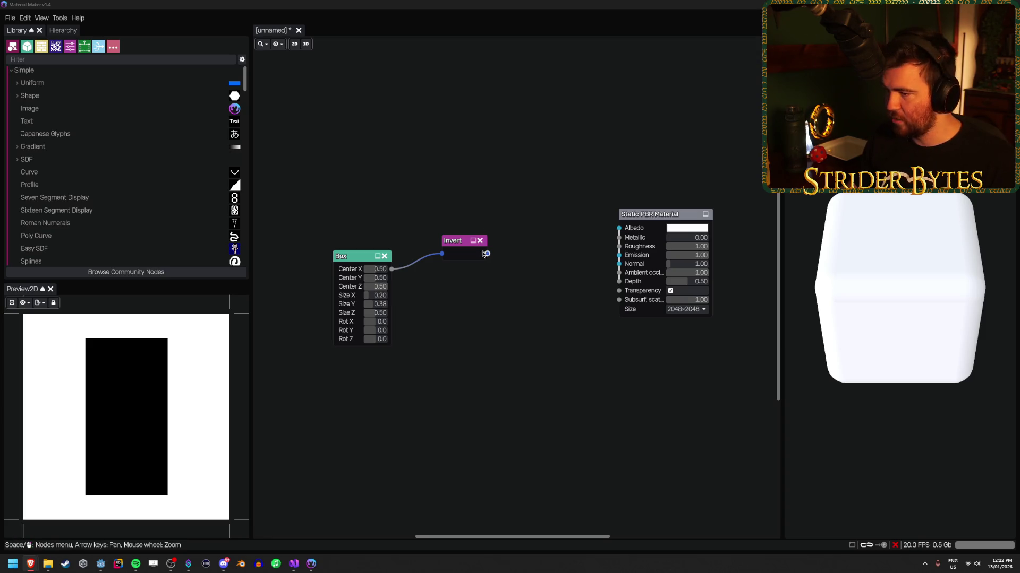
Add a Tiler node fed by Invert into its second input, then shift Box, Invert and Tiler left.
right_click(529, 242)
text(tile)
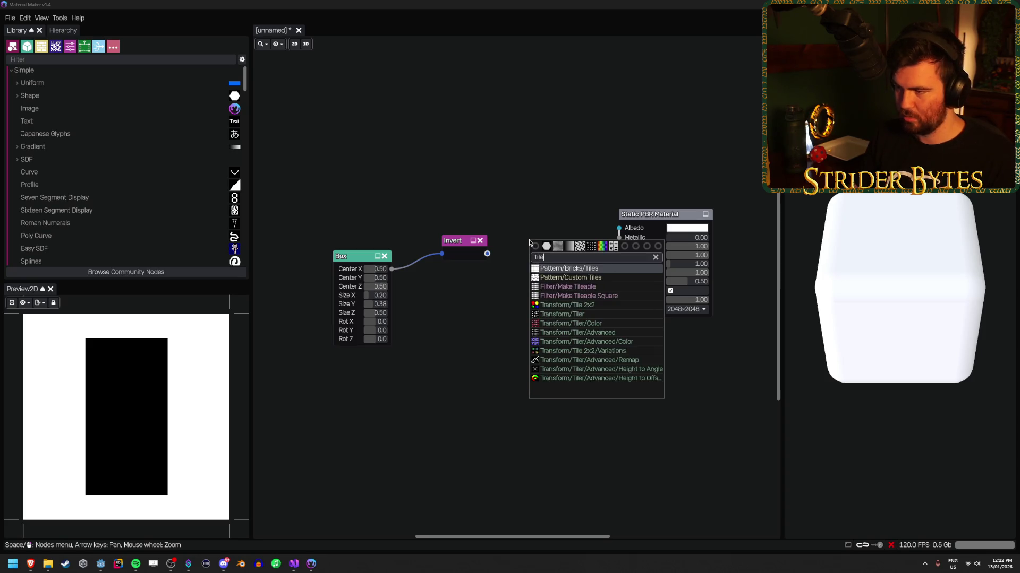
text(r)
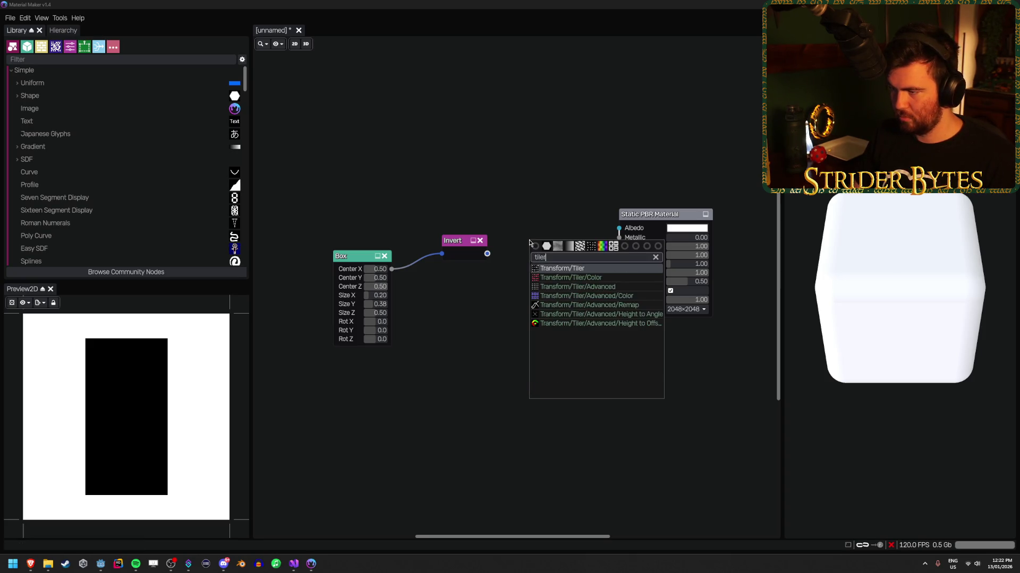
key(Return)
drag(529, 240, 530, 248)
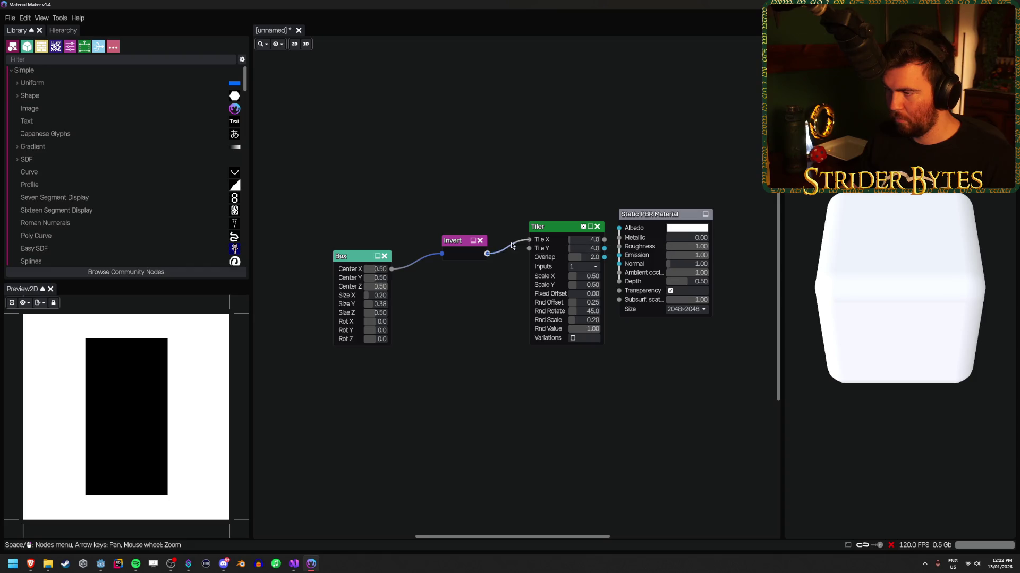
drag(338, 190, 597, 388)
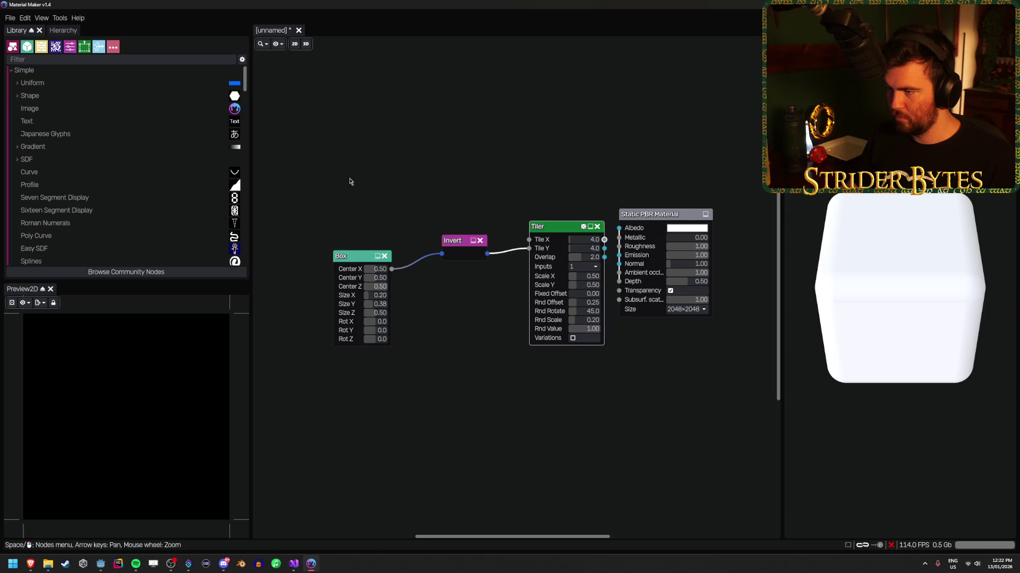
drag(351, 256, 272, 282)
click(519, 156)
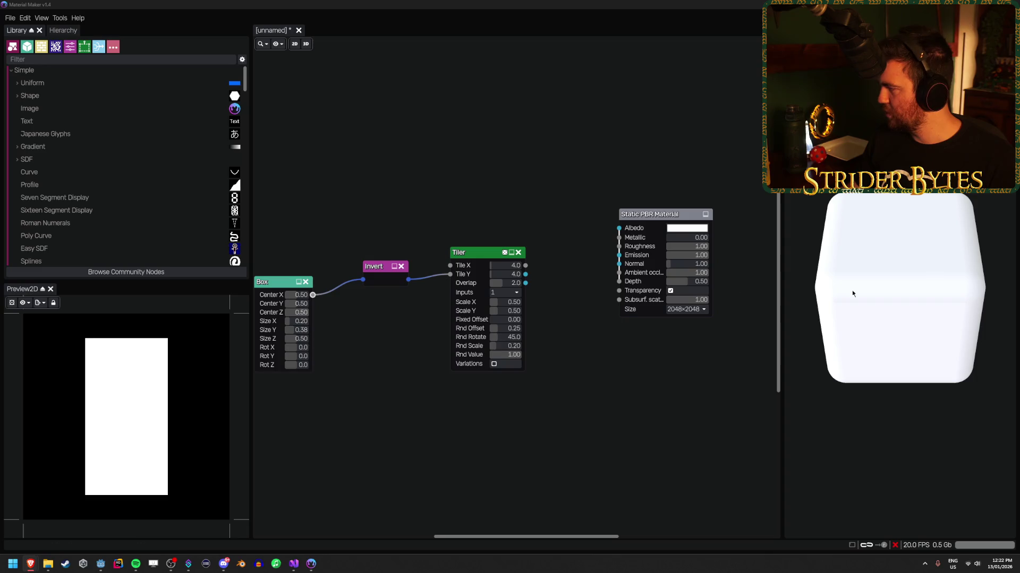
Feed a new Circle shape node into the Tiler's first input and set its edge to 0.00.
right_click(378, 184)
text(circl)
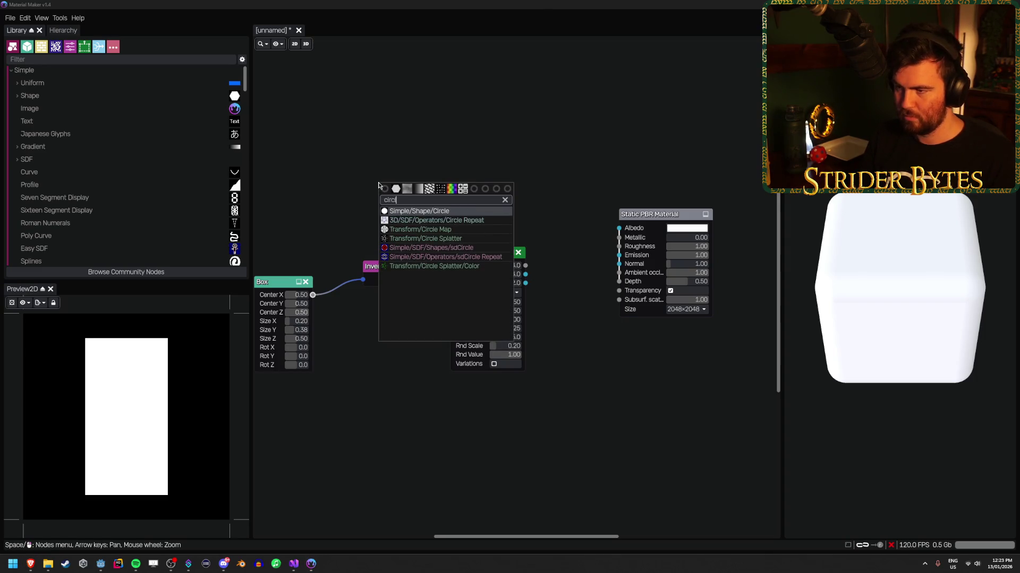
key(Return)
click(375, 192)
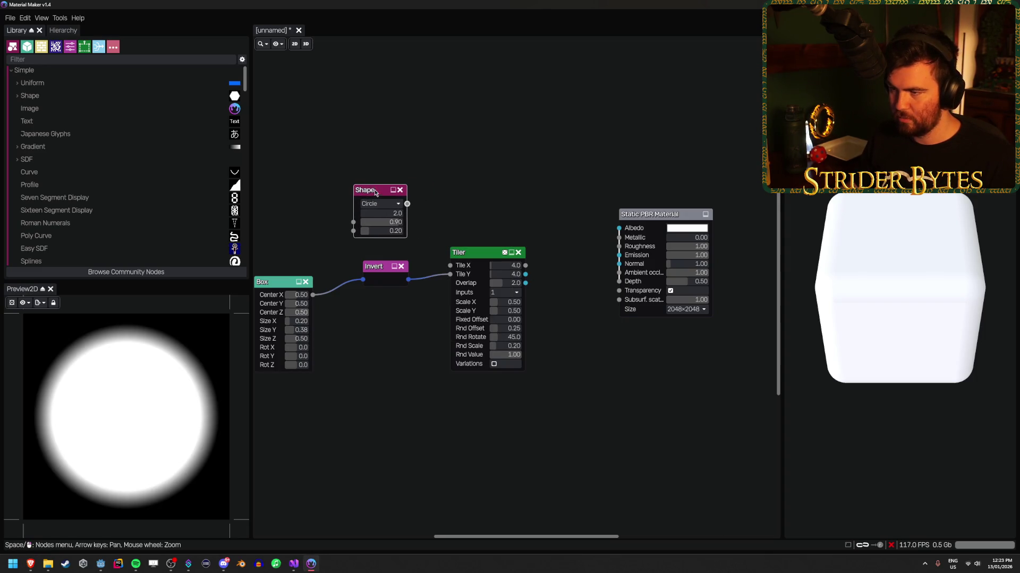
mouse_move(407, 204)
mouse_down()
mouse_move(425, 257)
mouse_move(450, 266)
mouse_up()
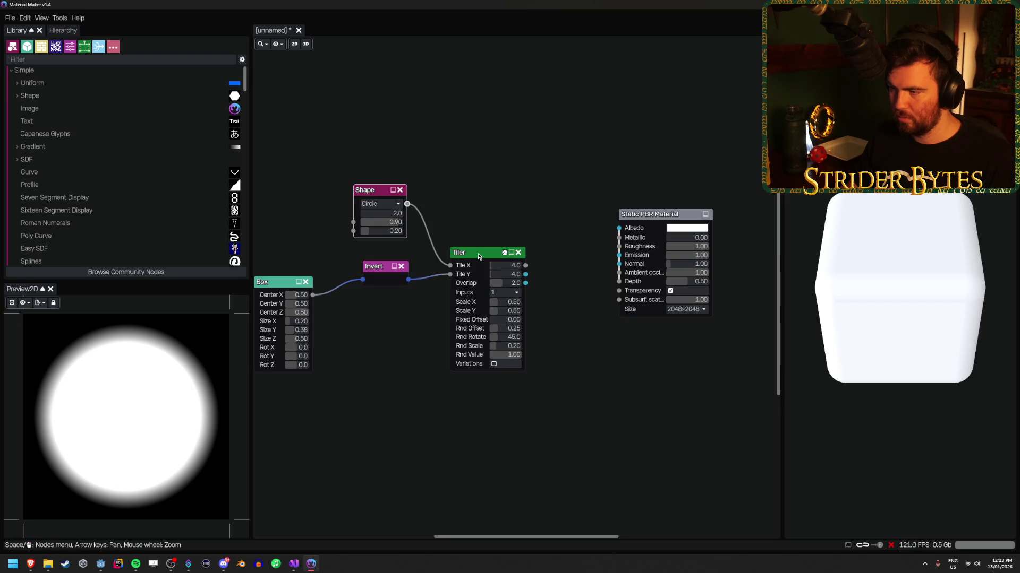
click(479, 257)
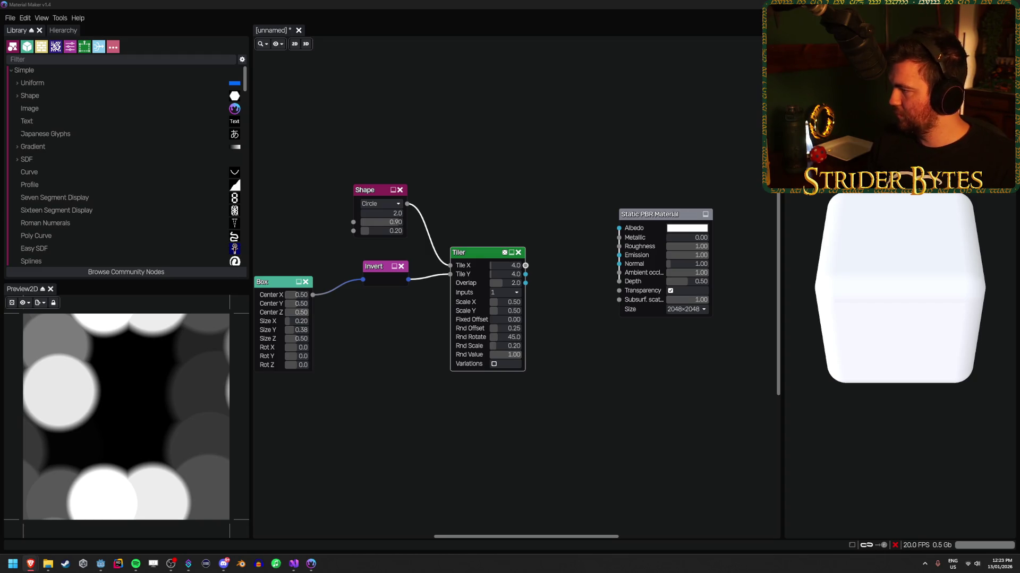
drag(375, 231, 341, 239)
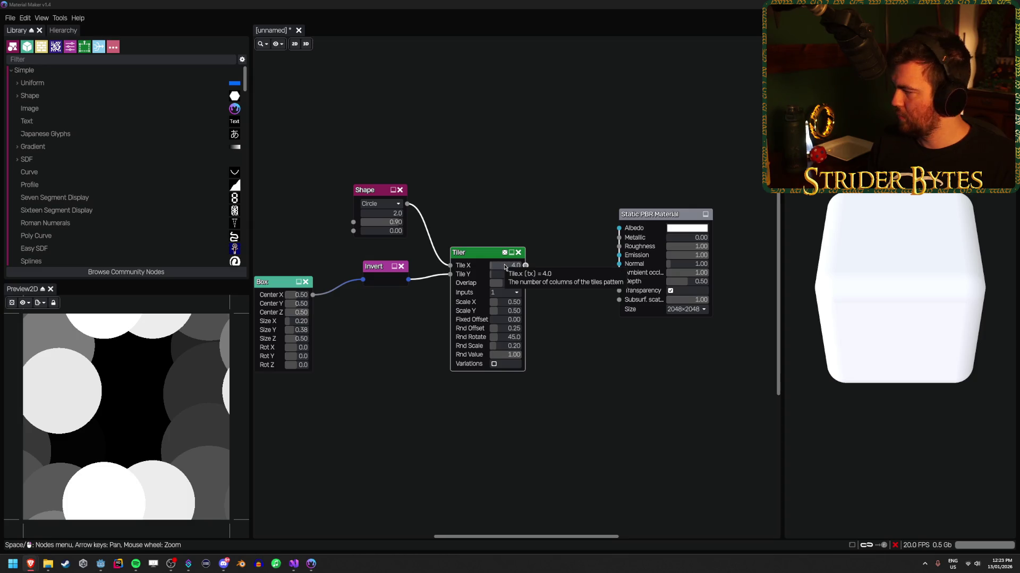
Set the Tiler to 8×8 tiles with Scale X 0.20 and Scale Y 0.40.
click(495, 265)
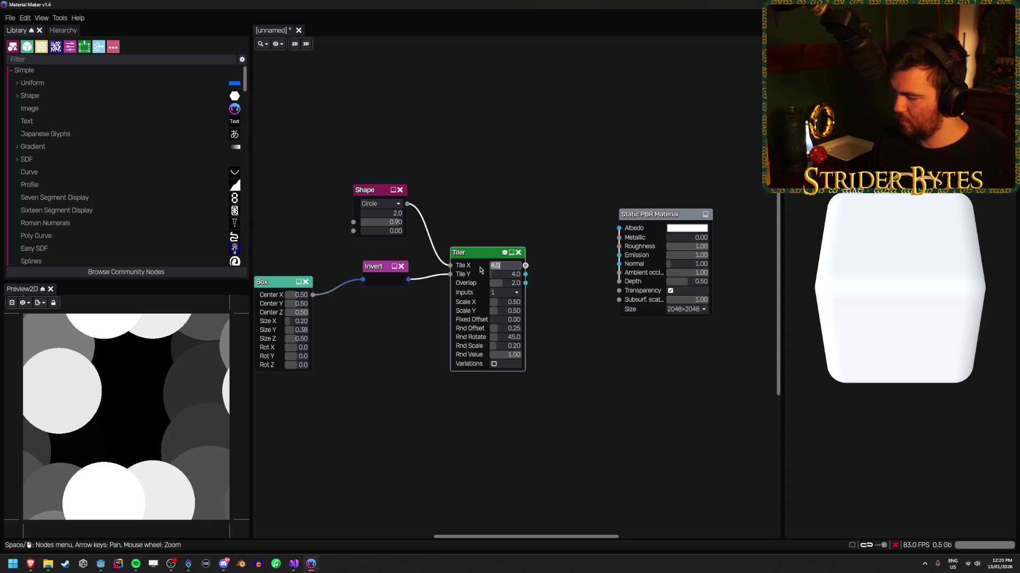
text(8)
key(Tab)
text(8)
key(Return)
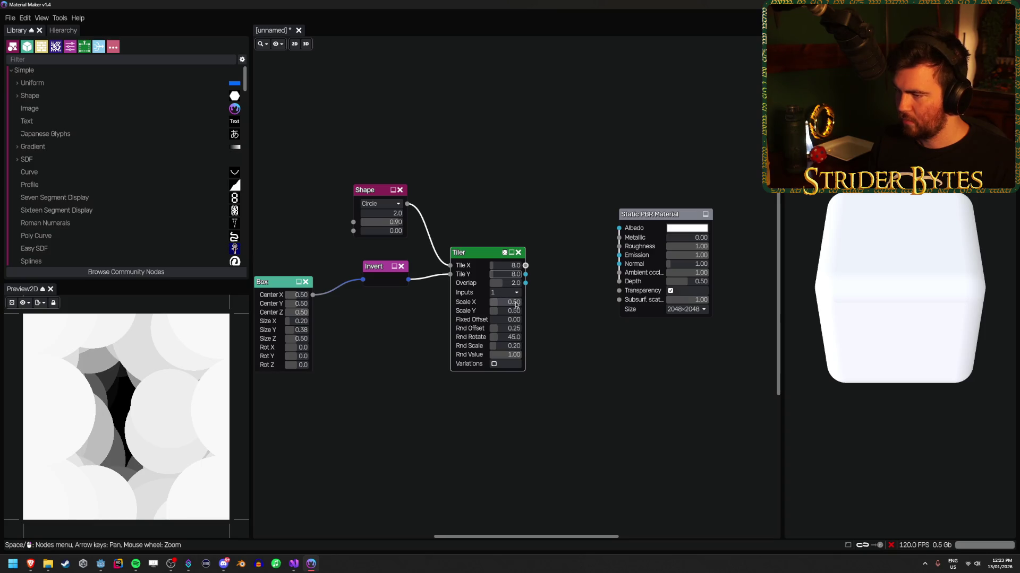
click(505, 303)
text(.2)
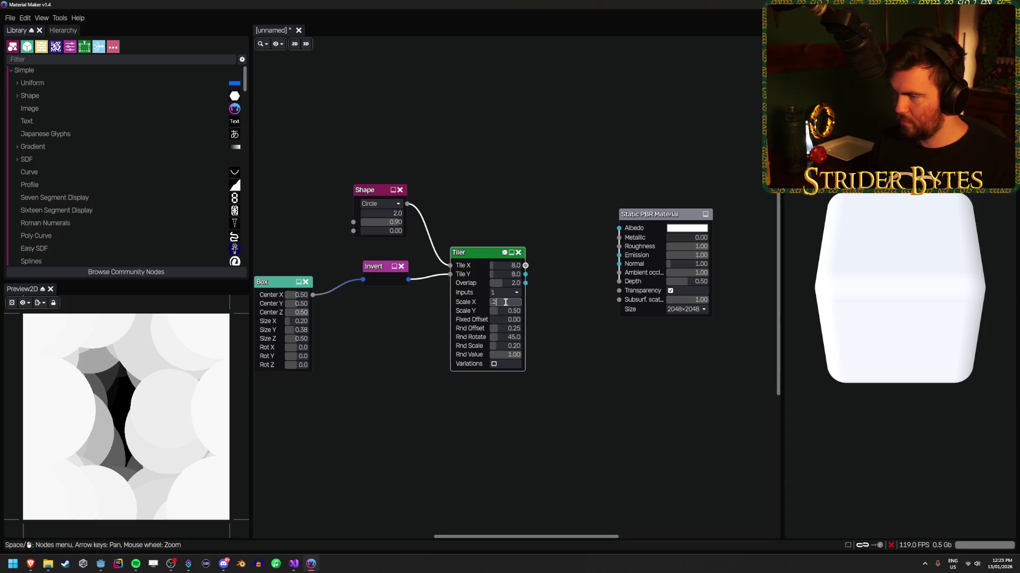
key(Tab)
text(.4)
key(Return)
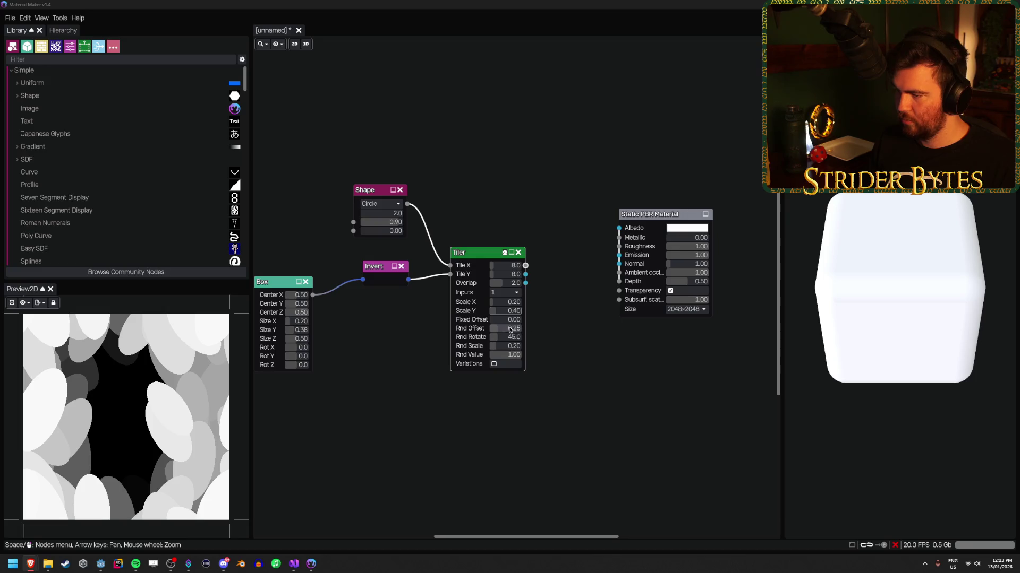
Keep the Tiler's random offset at 0.25 and set Rnd Value to 0.00.
mouse_move(507, 330)
mouse_down()
mouse_move(537, 325)
mouse_move(514, 331)
mouse_up()
key(ctrl+z)
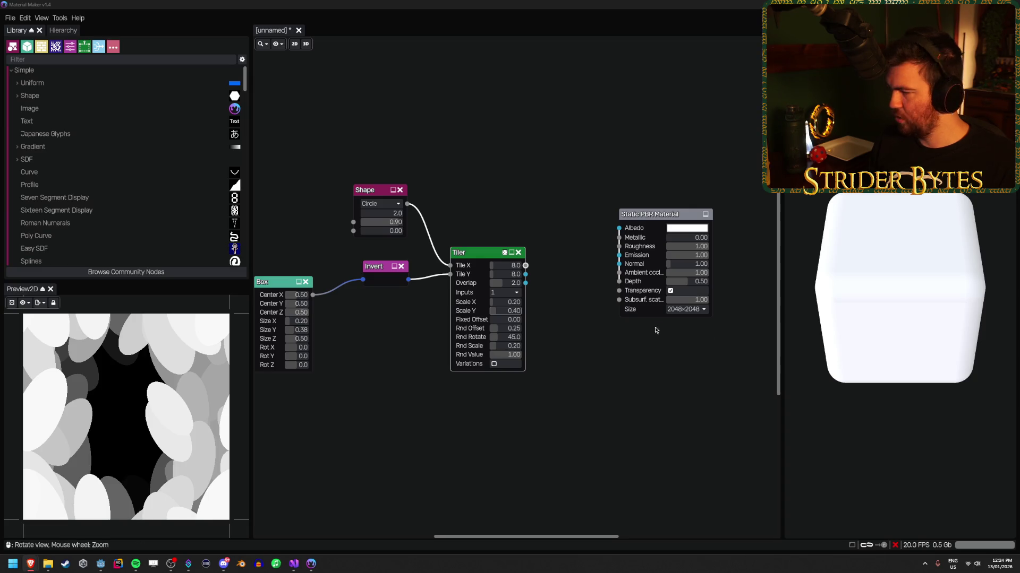
drag(504, 354, 430, 357)
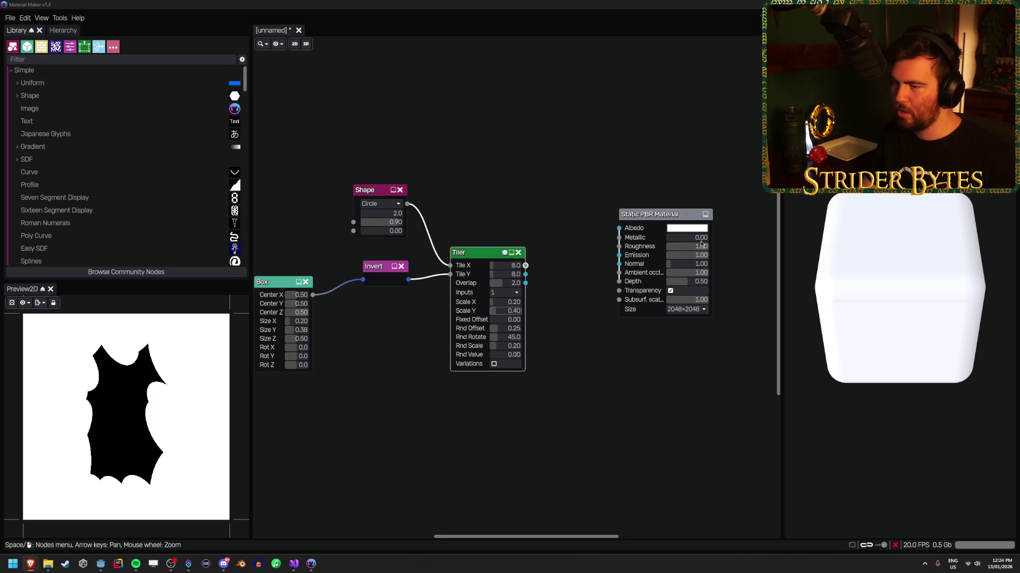
Add an Invert node after the Tiler and lower the Tiler's Rnd Offset to 0.48.
click(496, 194)
key(Right)
key(Right)
key(Right)
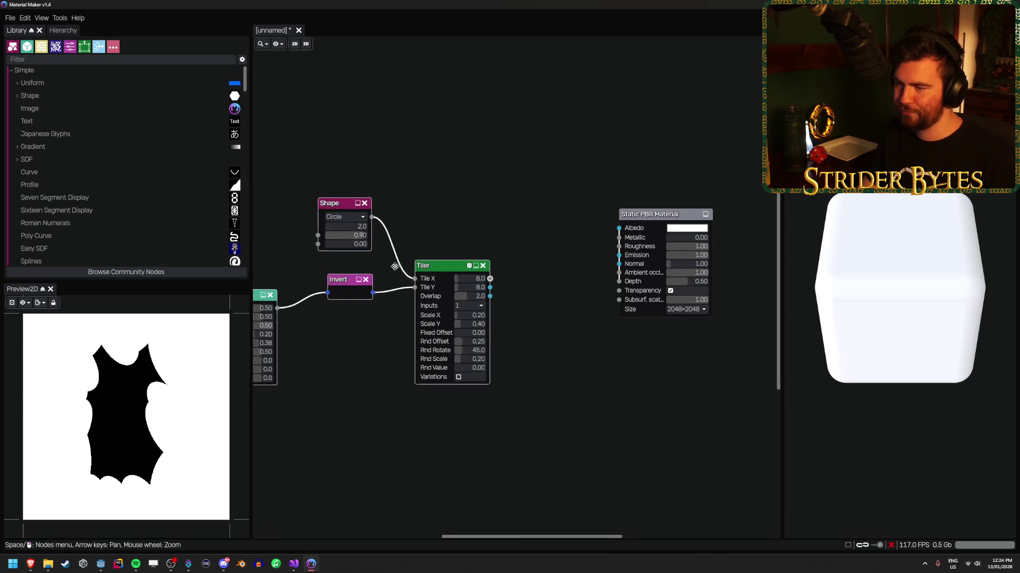
right_click(433, 260)
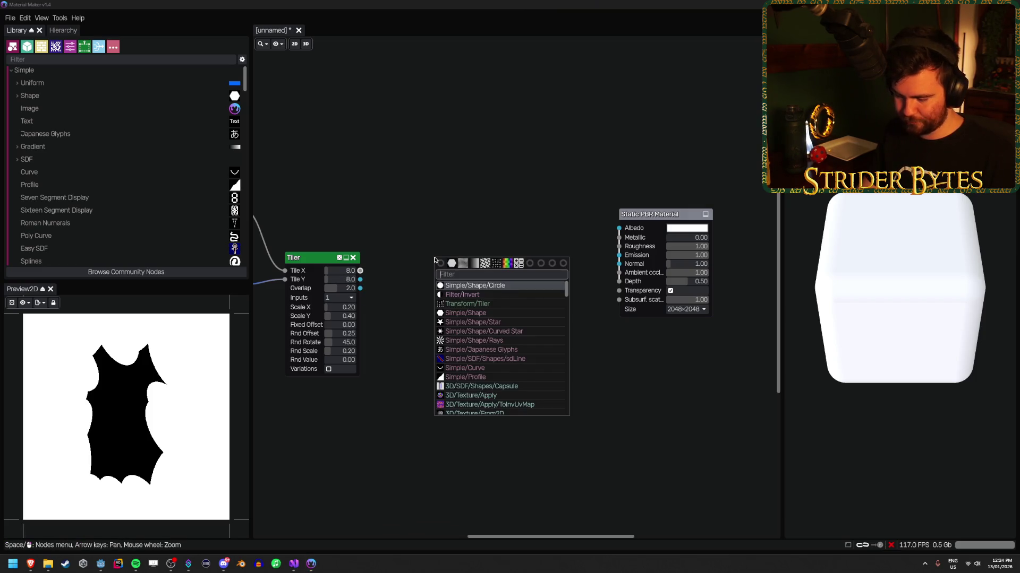
text(invert)
key(Return)
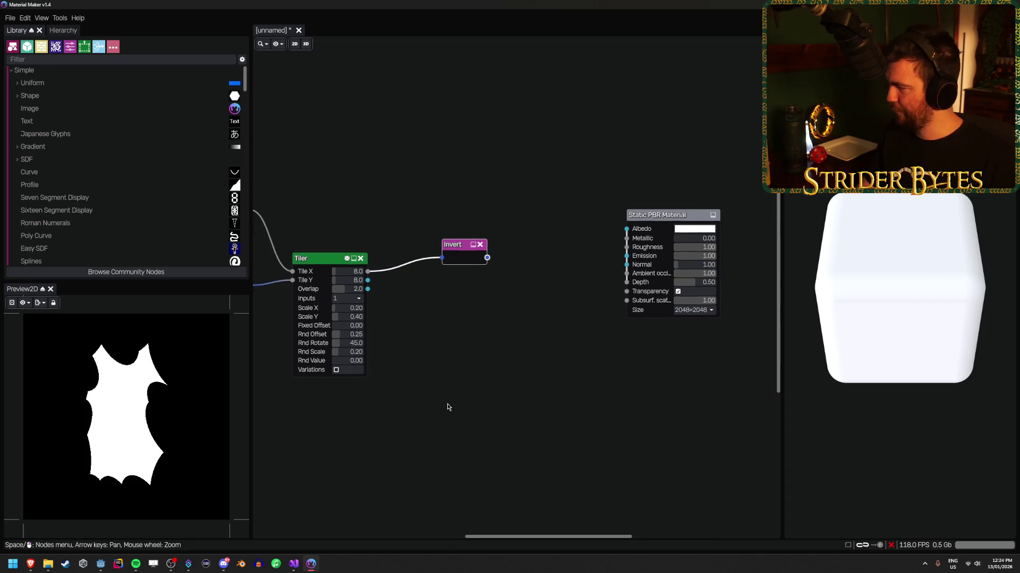
drag(447, 407, 615, 397)
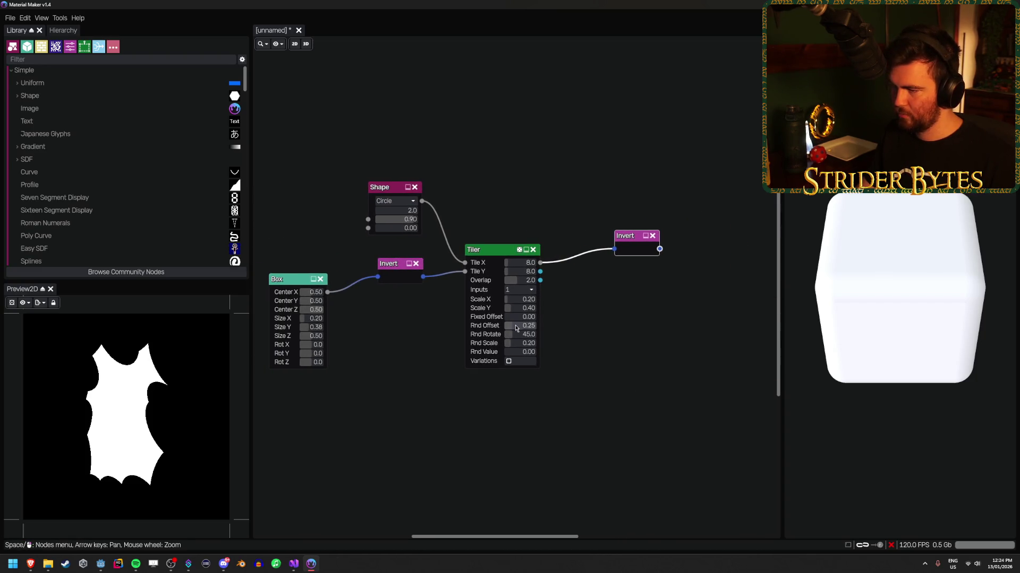
mouse_move(516, 329)
mouse_down()
mouse_move(542, 325)
mouse_move(517, 326)
mouse_move(534, 346)
mouse_move(504, 350)
mouse_up()
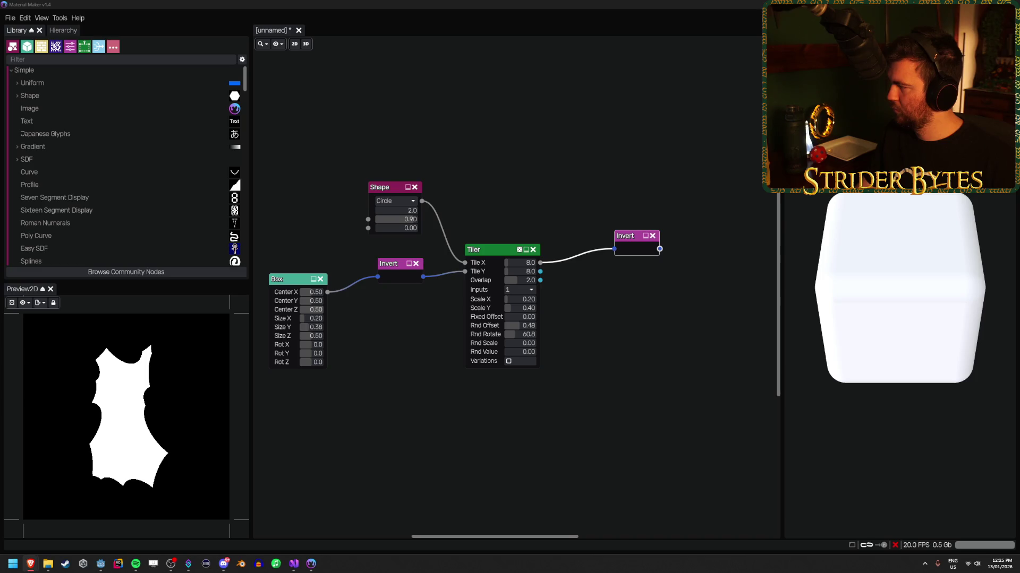
Insert a pow(A, B) Math node after the Tiler, with the Box output as its second input.
click(614, 312)
drag(540, 263, 616, 291)
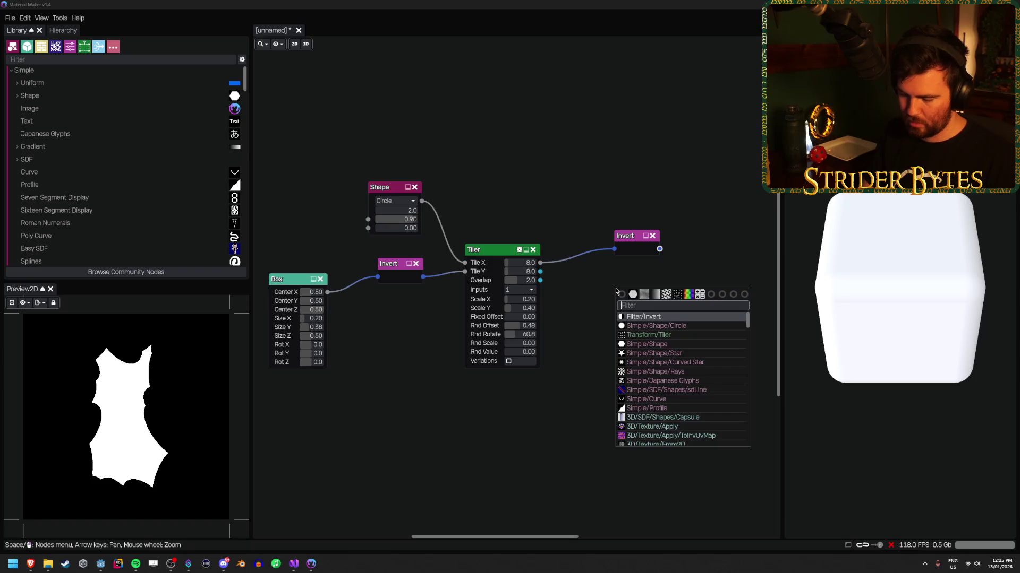
text(math)
key(Return)
click(667, 280)
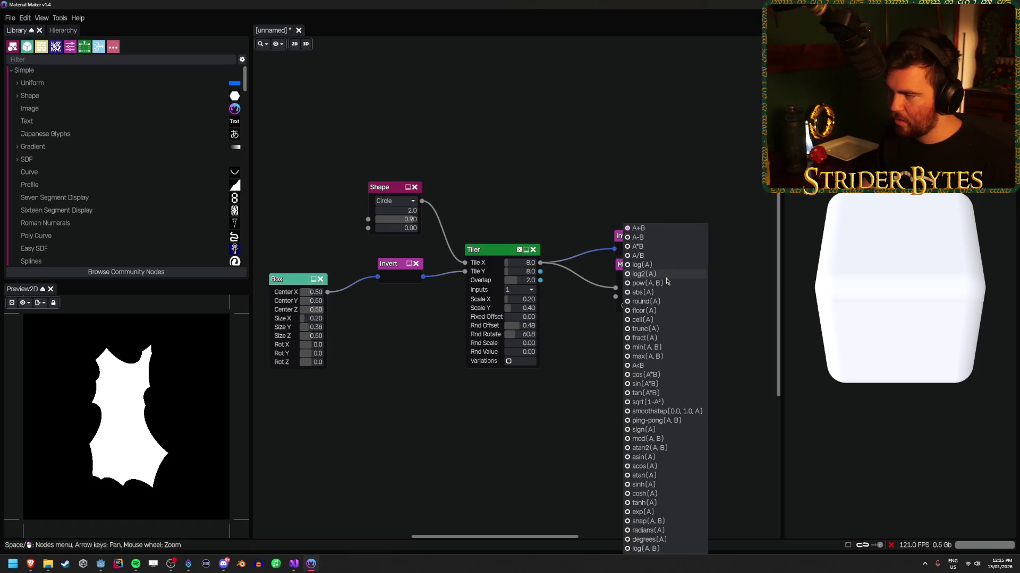
click(656, 283)
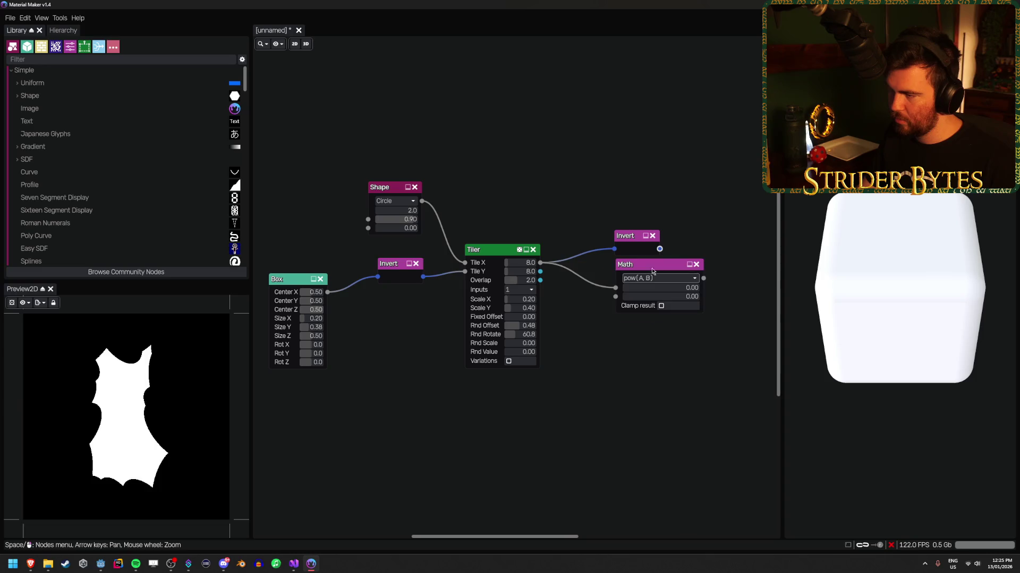
drag(653, 272, 636, 293)
drag(327, 292, 599, 317)
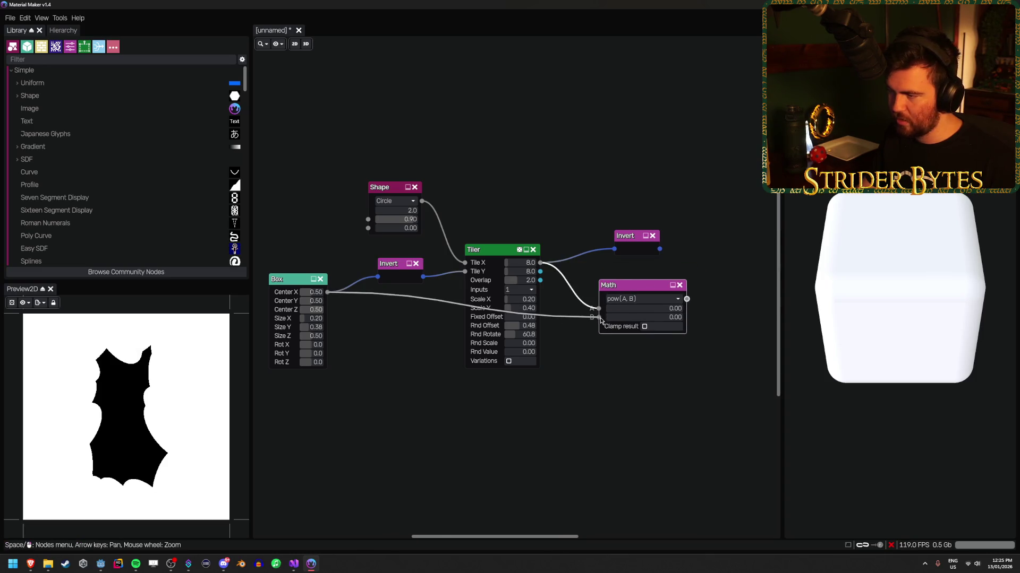
Route the Math output into the Invert node and preview the Invert result.
drag(629, 236, 708, 223)
drag(686, 299, 692, 235)
mouse_move(650, 288)
mouse_down()
mouse_move(627, 241)
mouse_move(630, 254)
mouse_up()
click(699, 238)
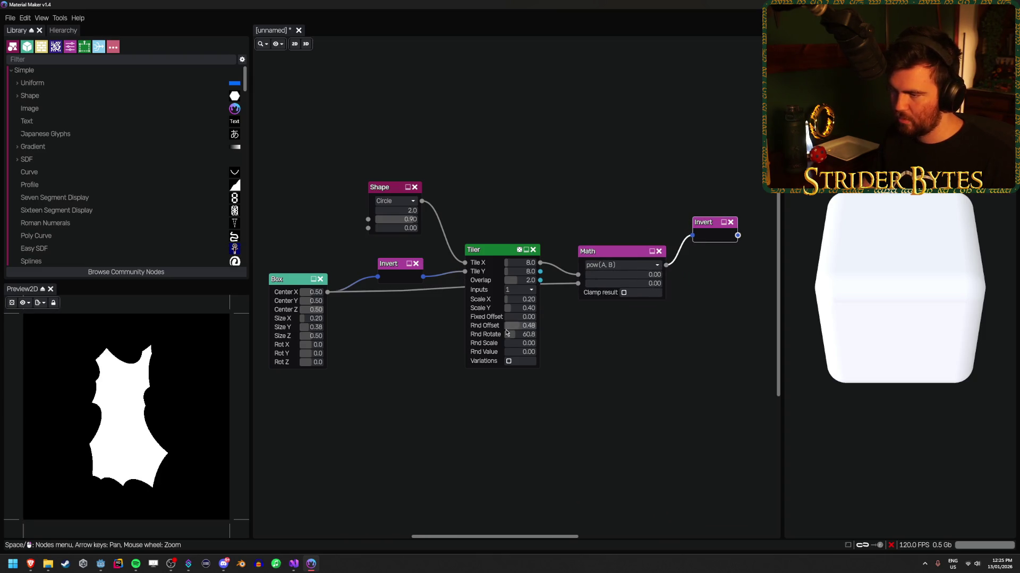
Set the Tiler's Rnd Offset to 0.65, Rnd Rotate to 50 and Rnd Scale to 0.30.
mouse_move(522, 329)
mouse_down()
mouse_move(508, 342)
mouse_move(536, 344)
mouse_move(516, 349)
mouse_up()
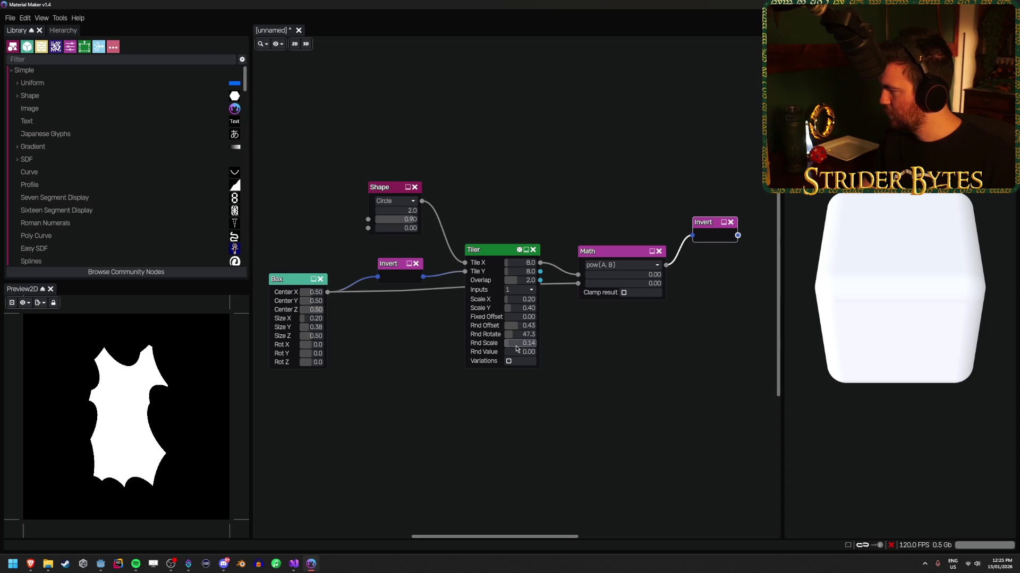
click(520, 333)
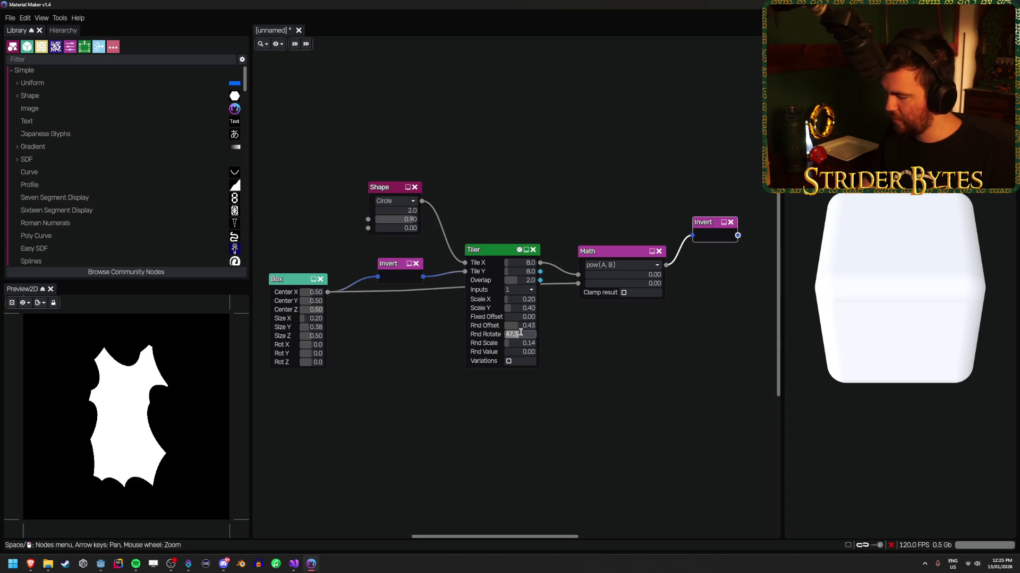
text(50)
click(521, 326)
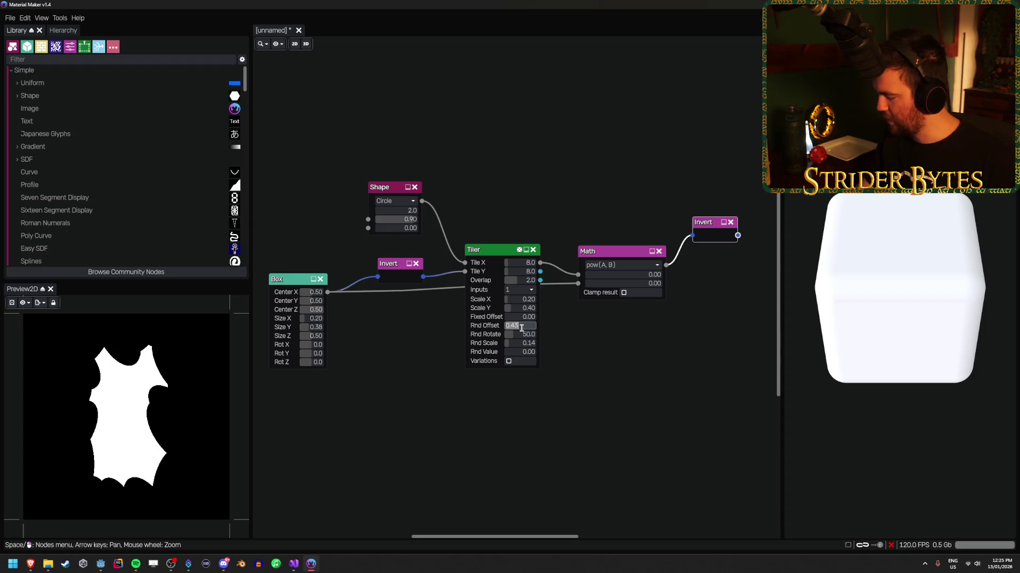
text(0.65)
key(Return)
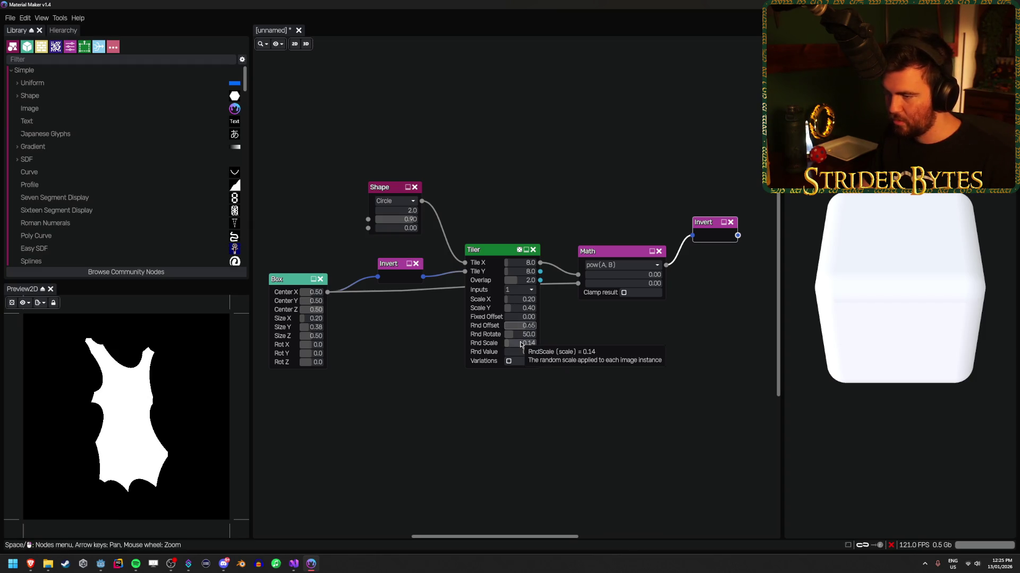
click(513, 342)
text(0.3)
key(Return)
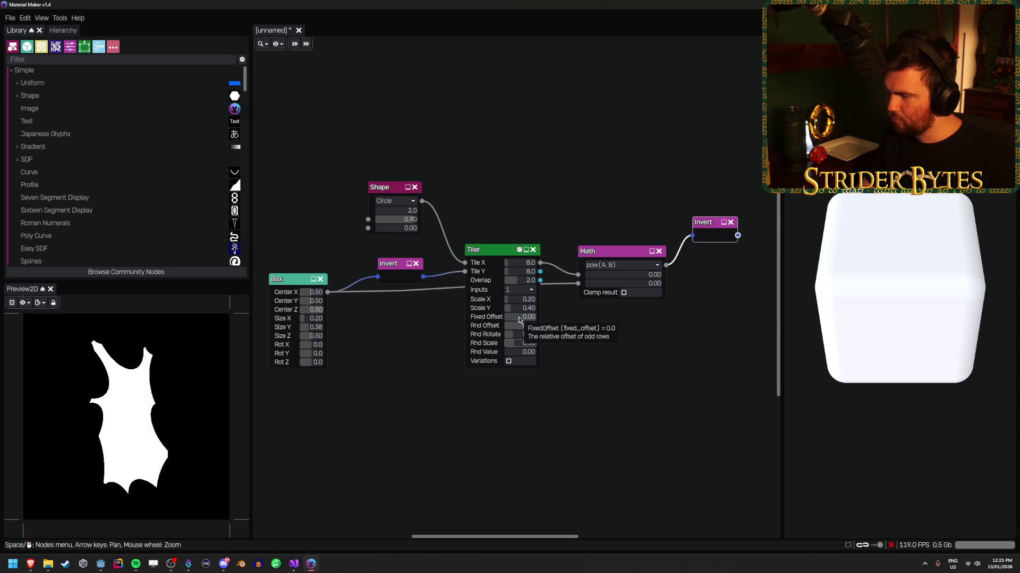
mouse_move(521, 321)
mouse_down()
mouse_move(546, 319)
mouse_move(508, 323)
mouse_up()
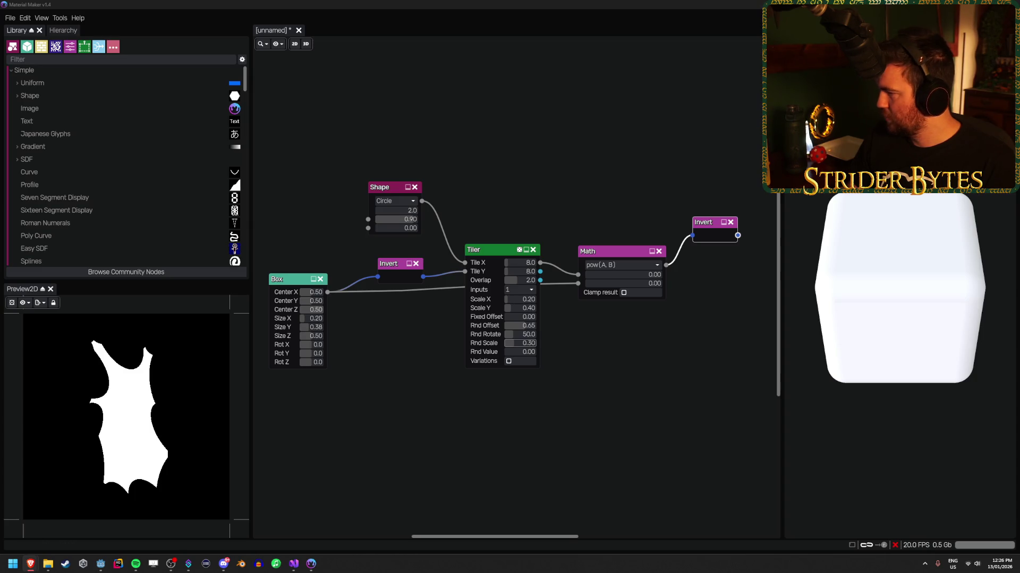
Add a Transform node after the Invert node and preview its output.
scroll(683, 346, down, 2)
scroll(560, 219, right, 3)
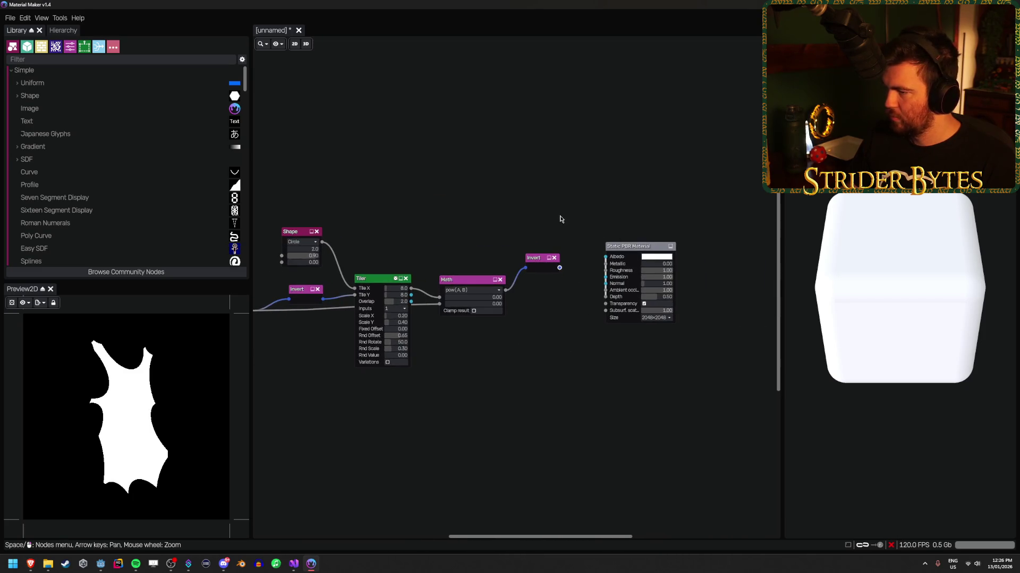
scroll(560, 219, down, 2)
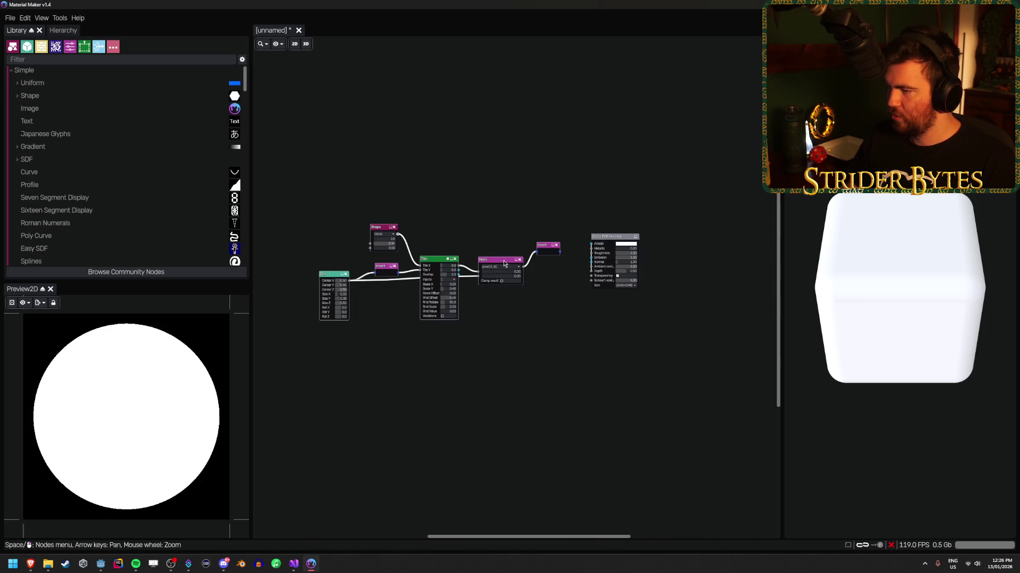
scroll(504, 264, right, 3)
drag(419, 259, 455, 266)
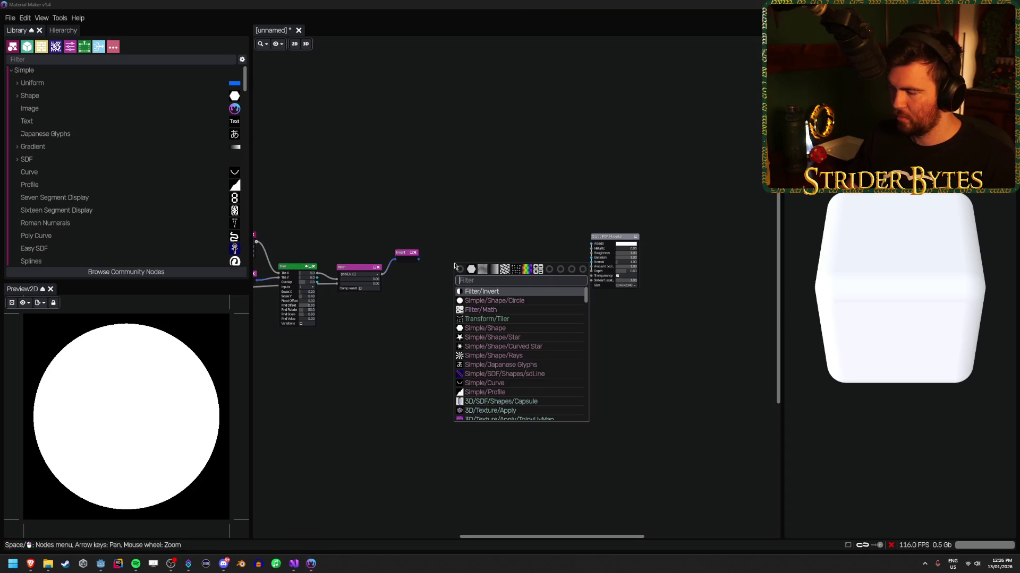
text(transfor)
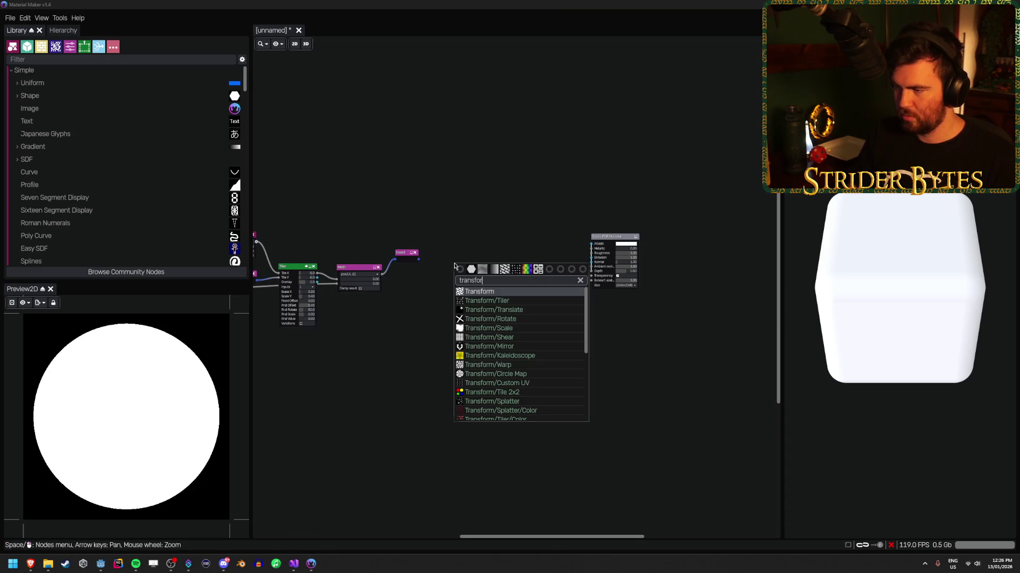
key(Return)
scroll(430, 270, up, 5)
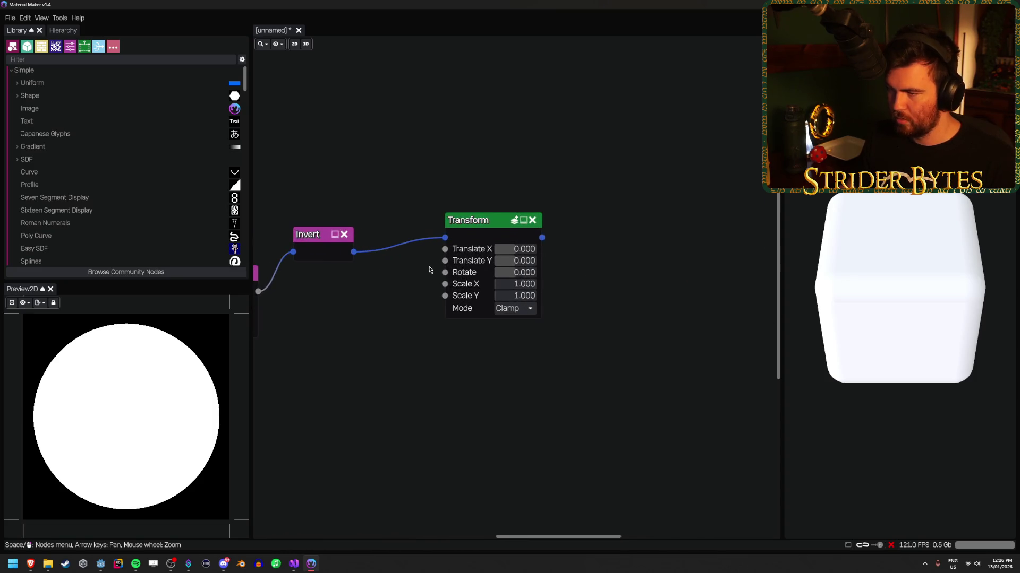
click(450, 277)
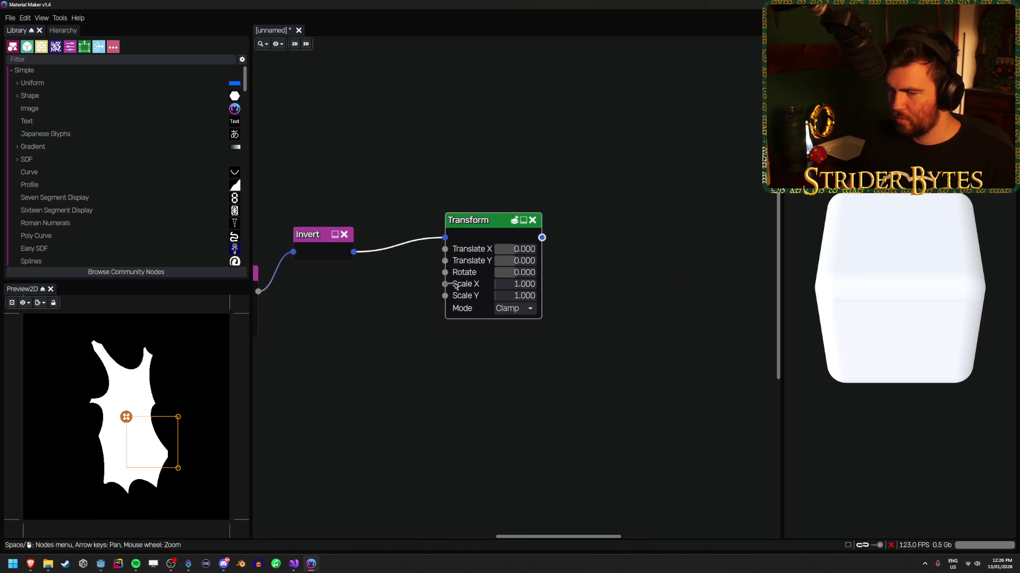
Experiment with widening the shape through the Transform's horizontal scale.
drag(454, 287, 427, 286)
key(Escape)
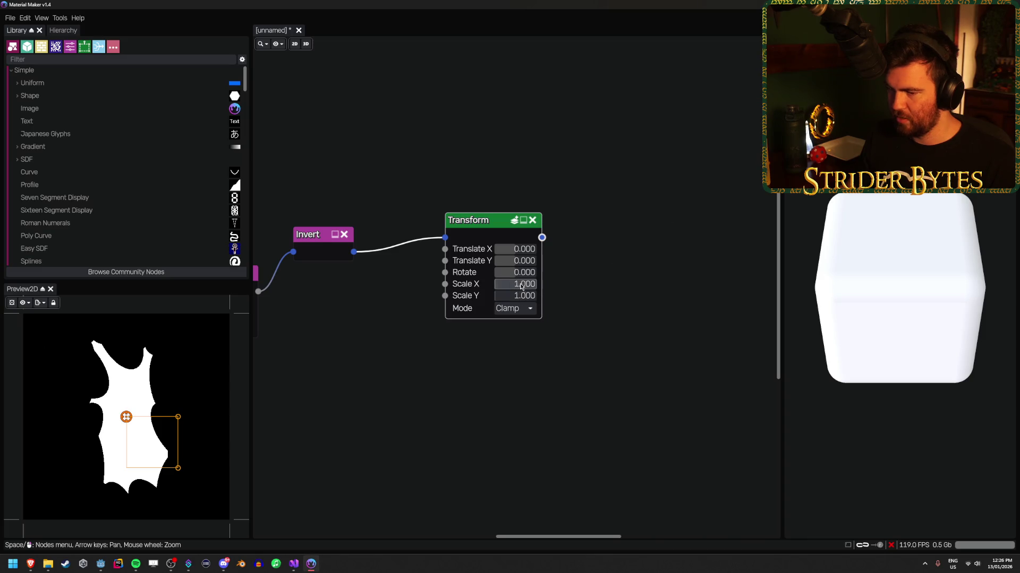
mouse_move(510, 284)
mouse_down()
mouse_move(519, 287)
mouse_move(494, 288)
mouse_move(607, 289)
mouse_up()
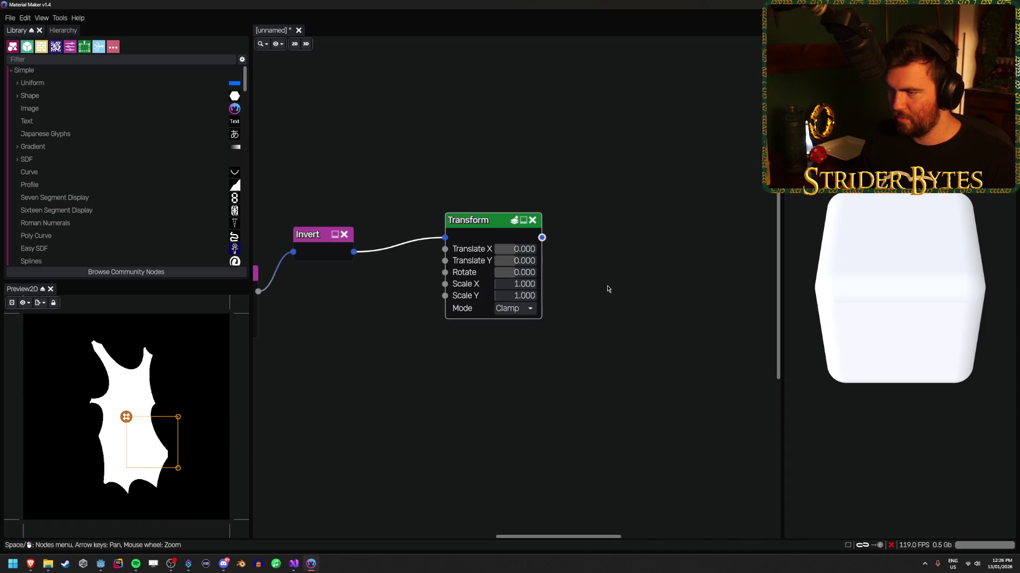
key(alt+Tab)
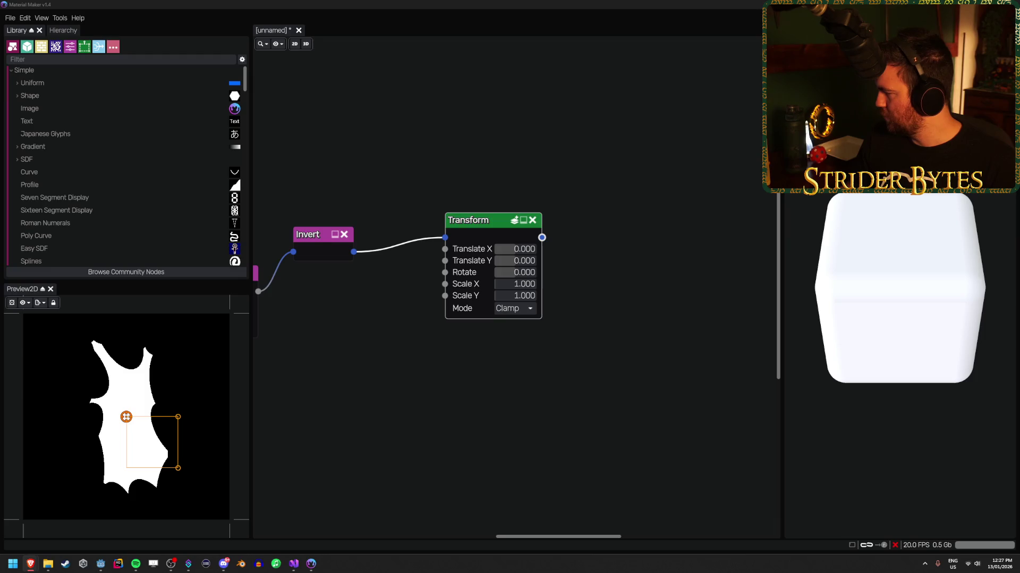
Add a Gradient node beside the Transform and rotate it 90 degrees.
click(448, 353)
right_click(306, 343)
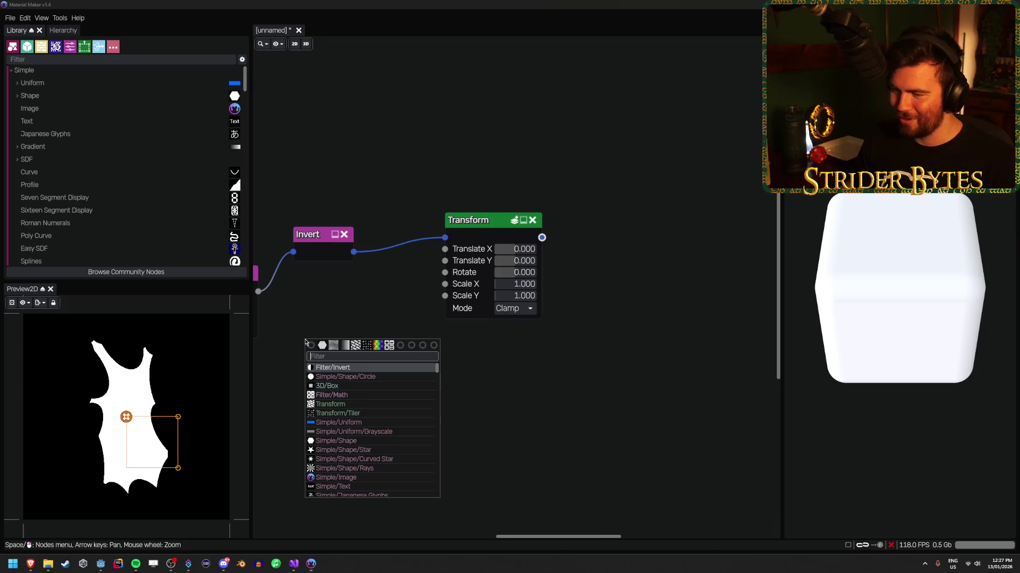
text(gradient)
key(Return)
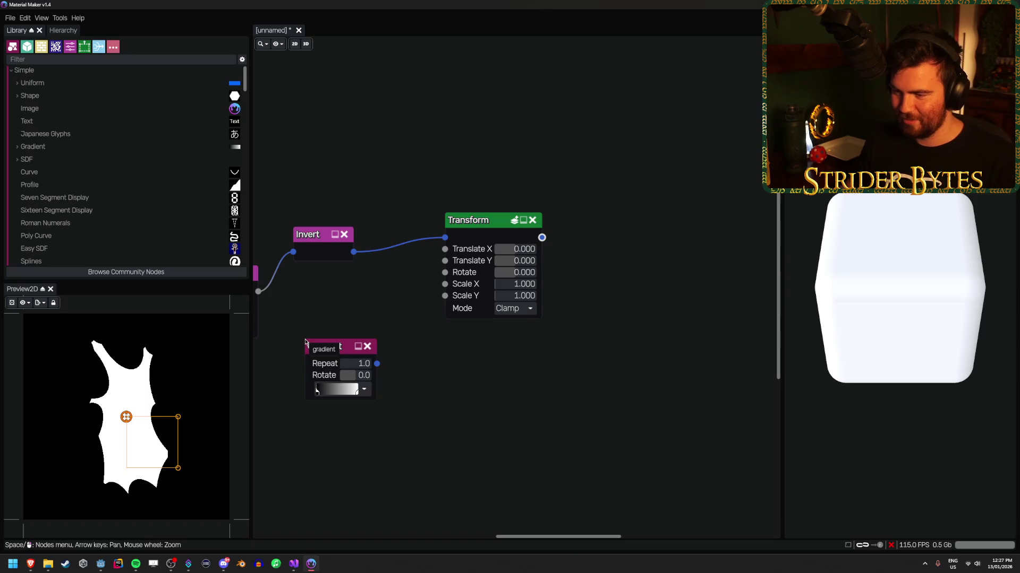
drag(349, 384, 349, 338)
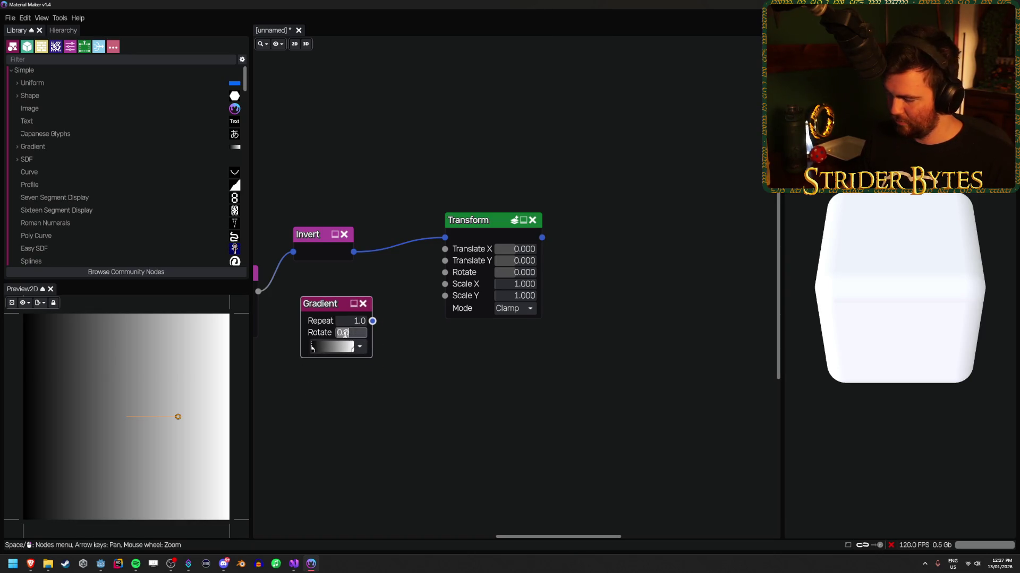
text(90)
key(Return)
Connect the Gradient to the Transform's Scale X and set Scale X to 1.
mouse_move(372, 321)
mouse_down()
mouse_move(409, 313)
mouse_move(444, 284)
mouse_move(531, 285)
mouse_move(503, 288)
mouse_up()
click(501, 285)
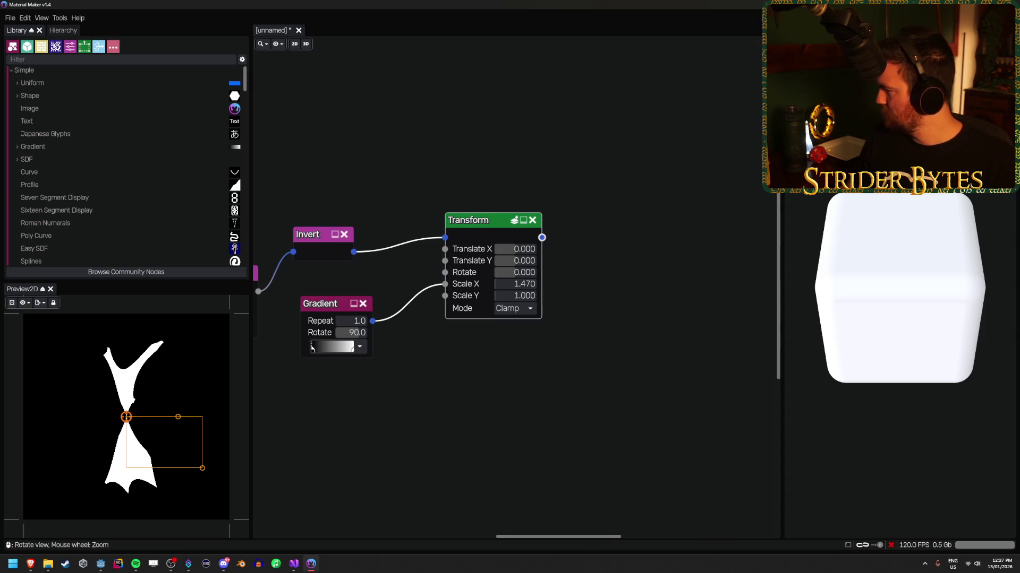
click(515, 284)
text(1)
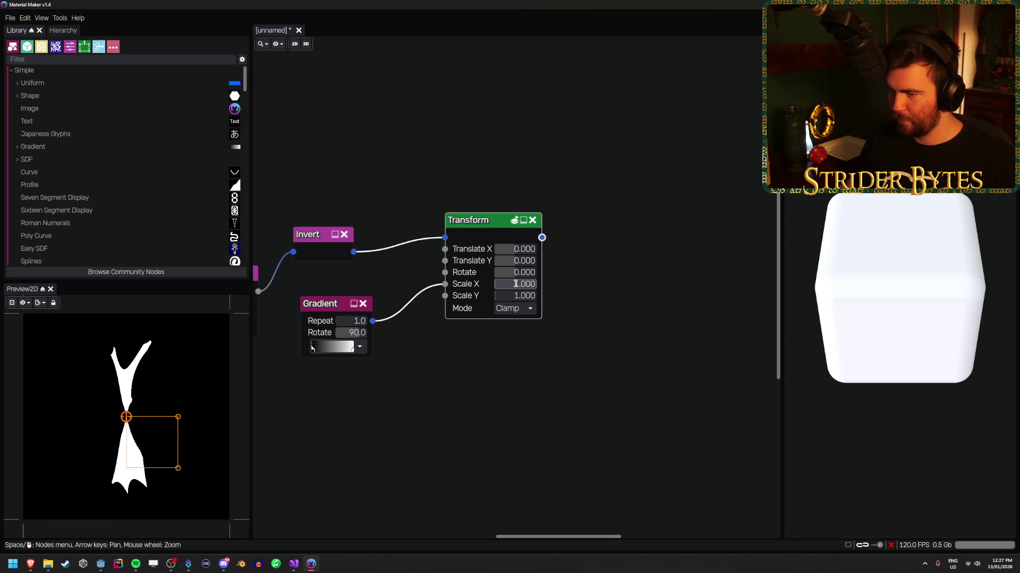
key(Return)
Lighten the gradient's dark left stop to mid grey (818181).
click(358, 348)
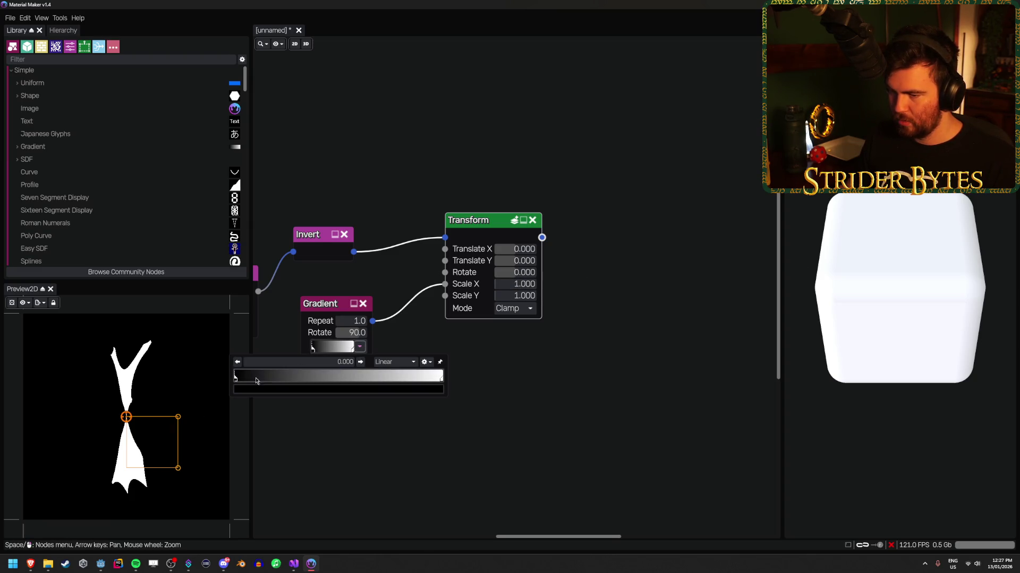
mouse_move(235, 378)
mouse_down()
mouse_move(285, 387)
mouse_move(405, 381)
mouse_move(267, 386)
mouse_up()
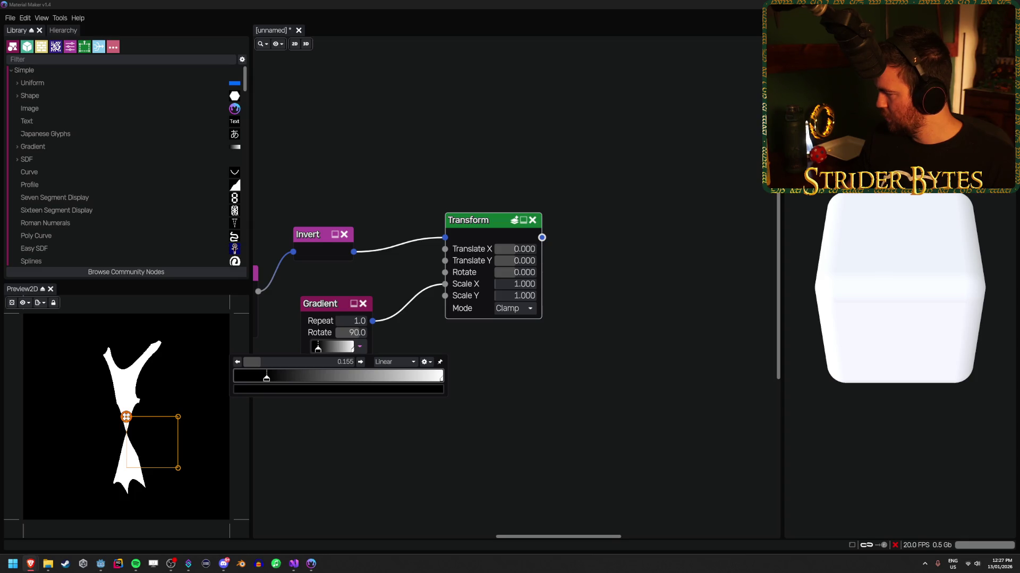
drag(267, 378, 235, 378)
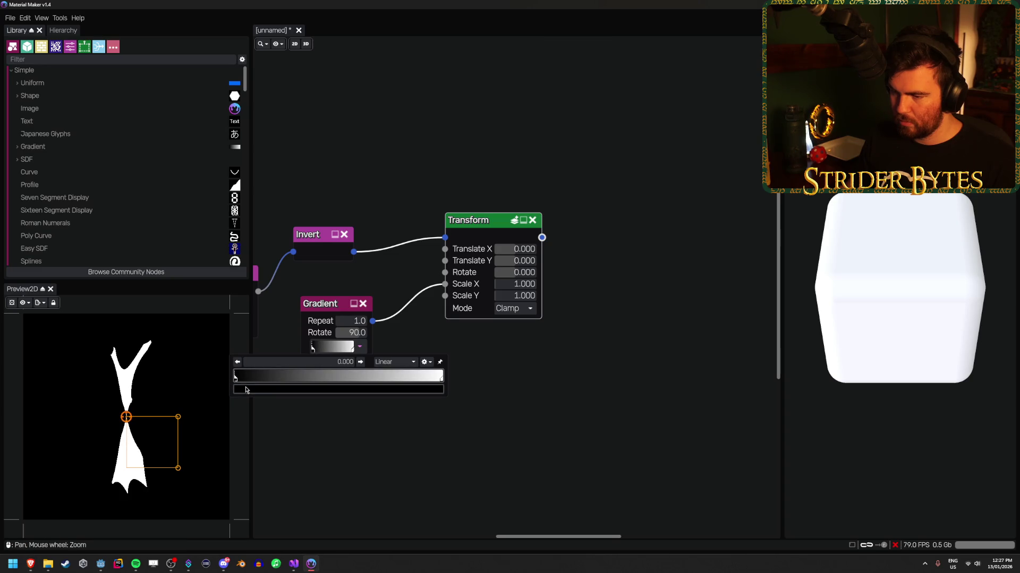
double_click(236, 378)
mouse_move(449, 427)
mouse_down()
mouse_move(446, 331)
mouse_move(434, 381)
mouse_up()
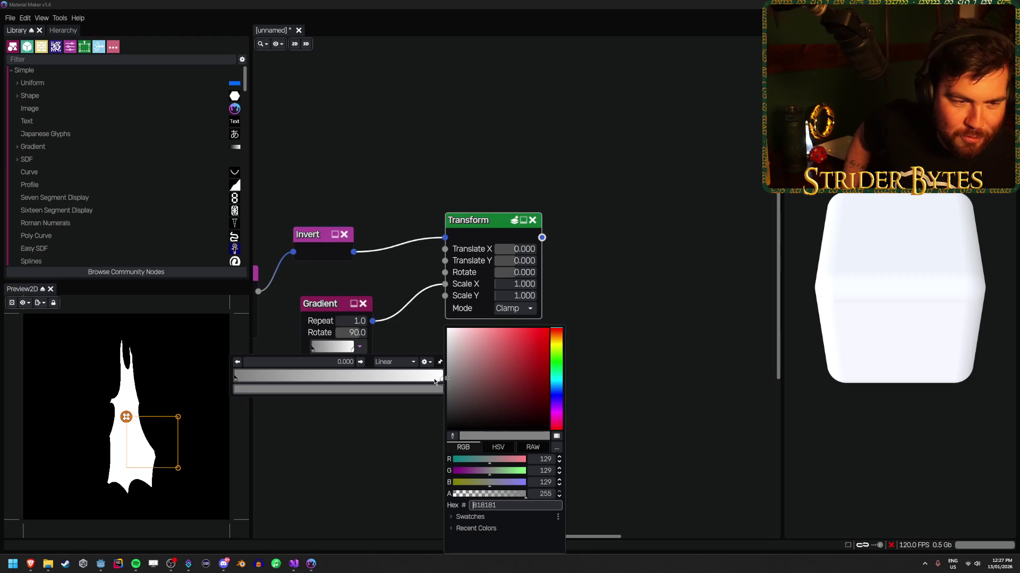
Check the Godot muzzle flash tutorial in the browser, then return to Material Maker.
key(alt+Tab)
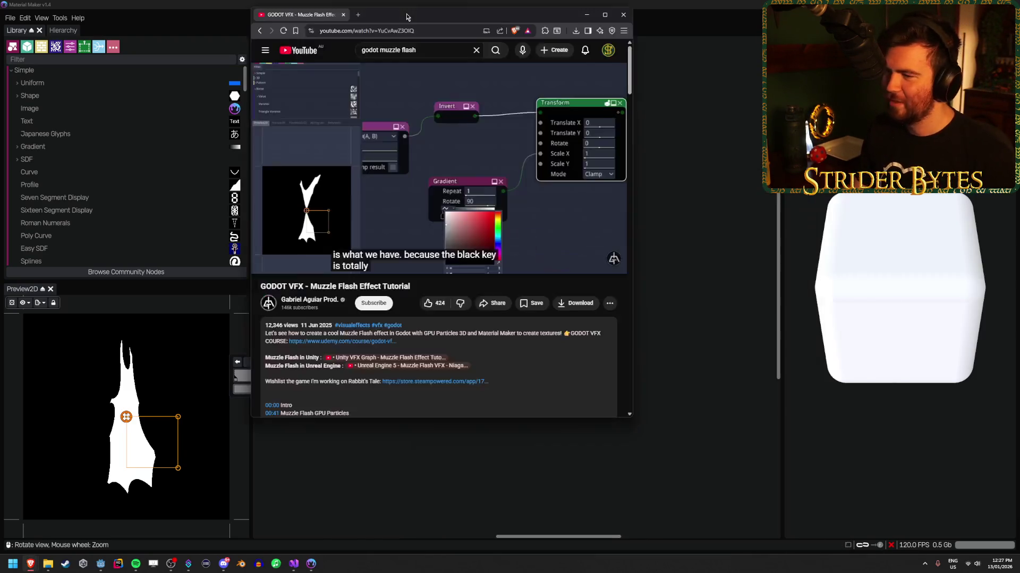
drag(430, 5, 447, 97)
key(alt+Tab)
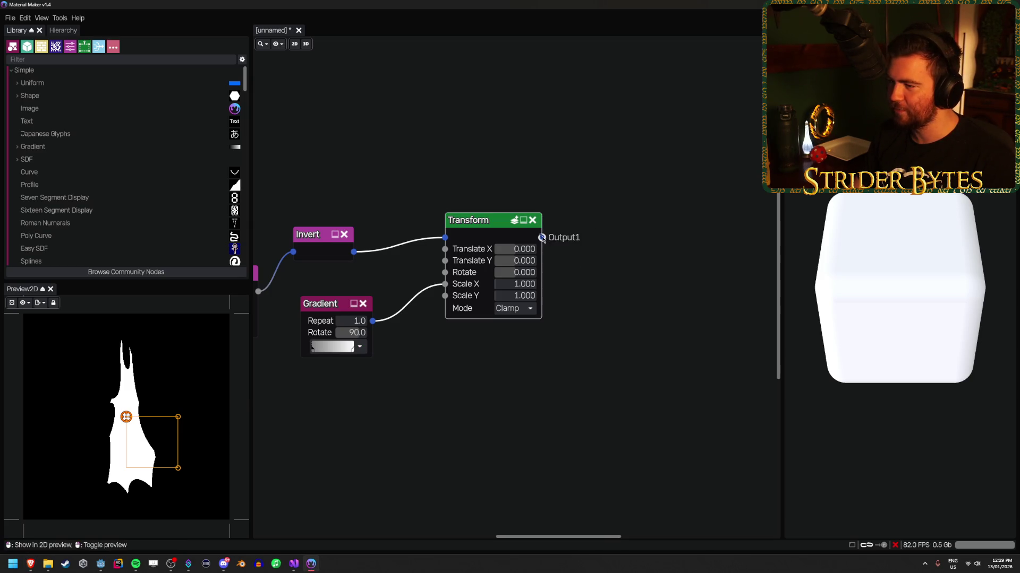
Add a second Transform node after the first and place it higher up.
drag(542, 237, 618, 188)
text(transform)
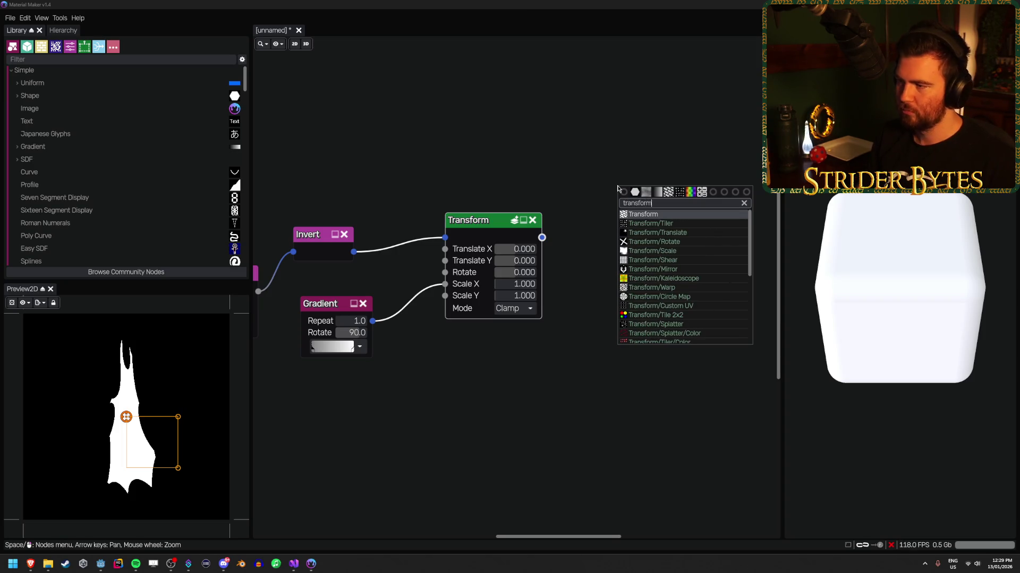
key(Return)
mouse_move(658, 182)
mouse_down()
mouse_move(638, 165)
mouse_move(646, 148)
mouse_up()
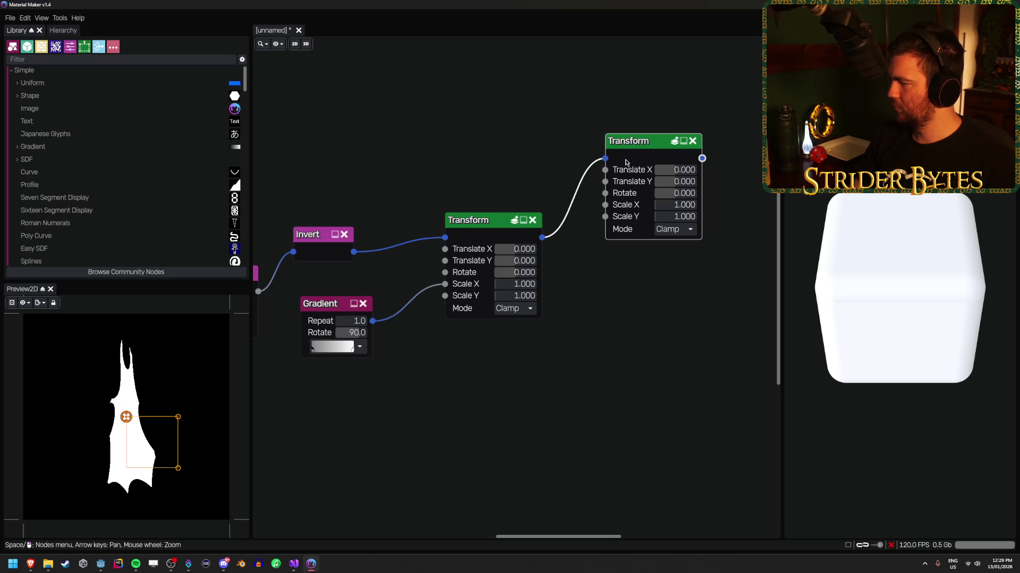
Set the first Transform's Translate Y to -0.040.
click(521, 260)
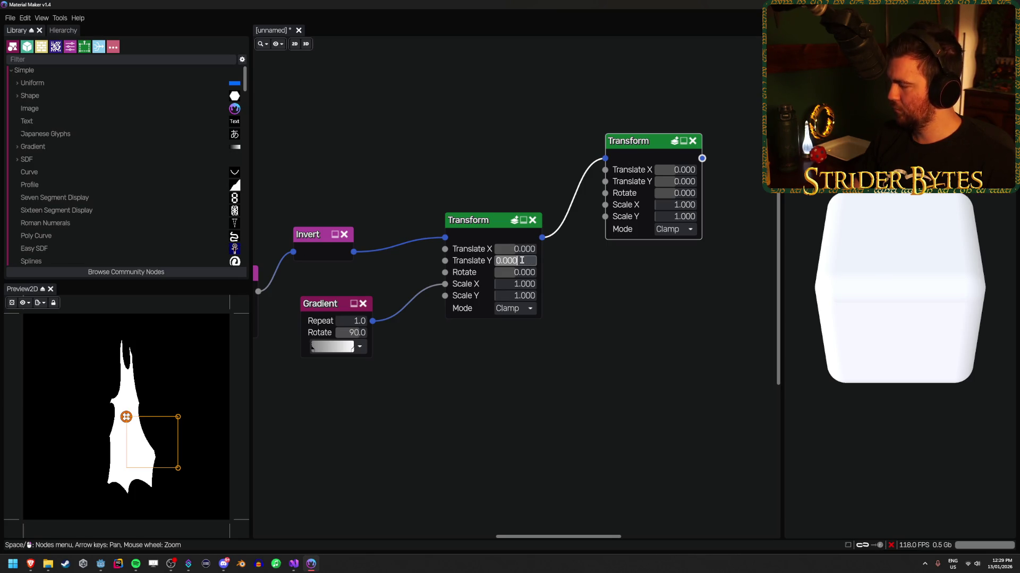
text(-)
text(0.04)
key(Return)
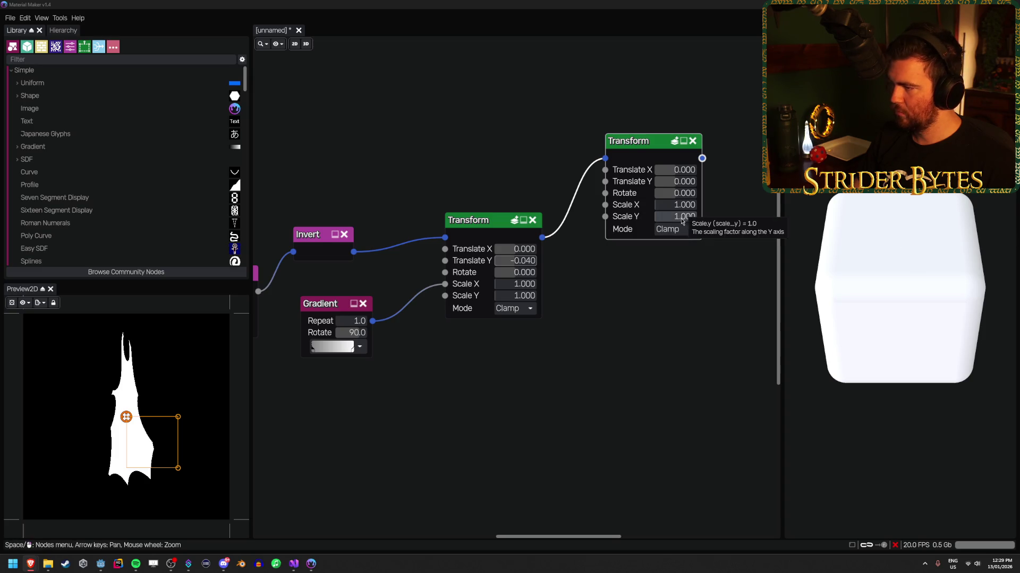
Give the second Transform Scale Y 0.400, Scale X 1.300 and Translate Y -0.200.
drag(672, 217, 665, 219)
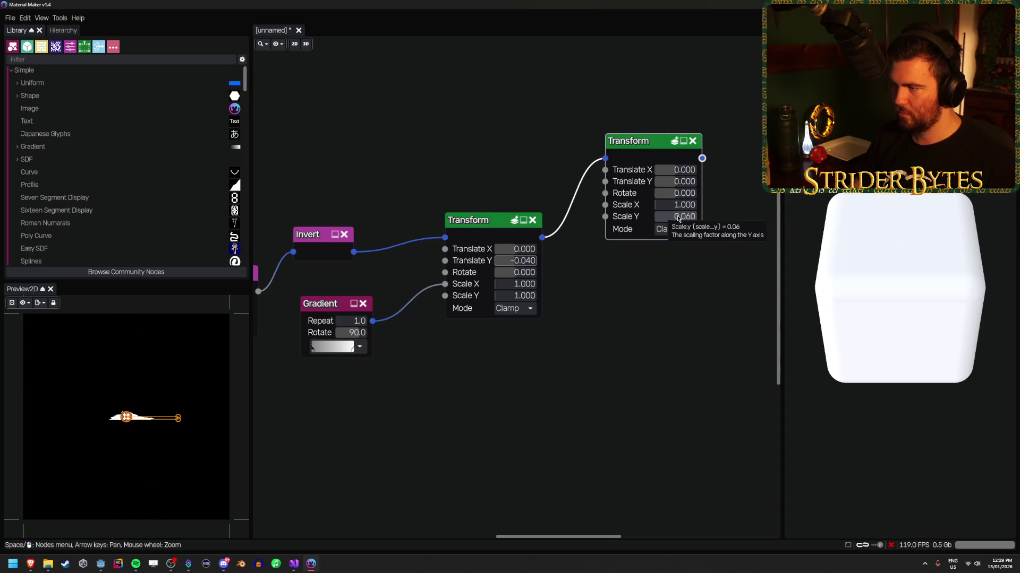
click(674, 216)
text(0.4)
key(Return)
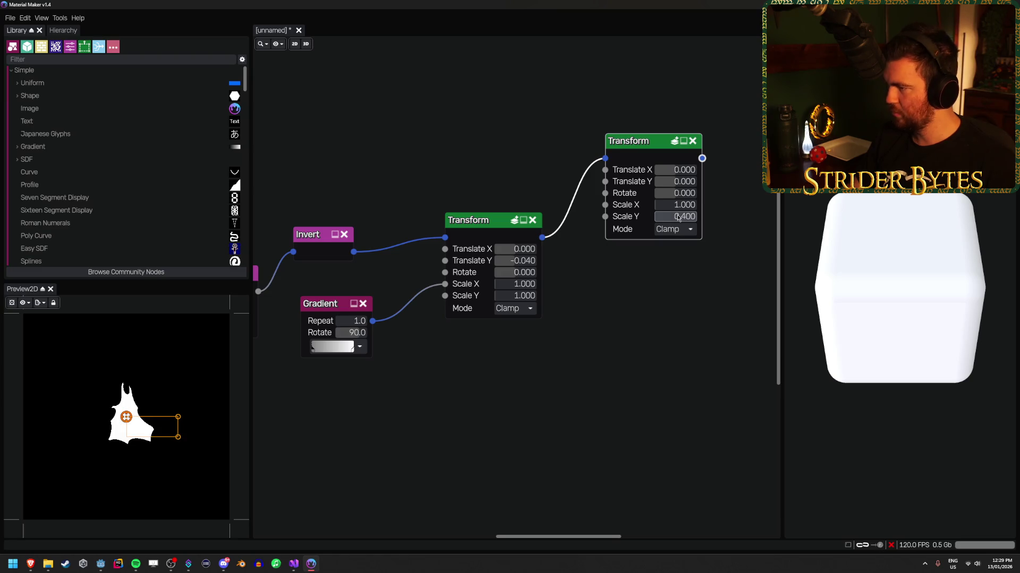
click(683, 204)
text(1.3)
key(Return)
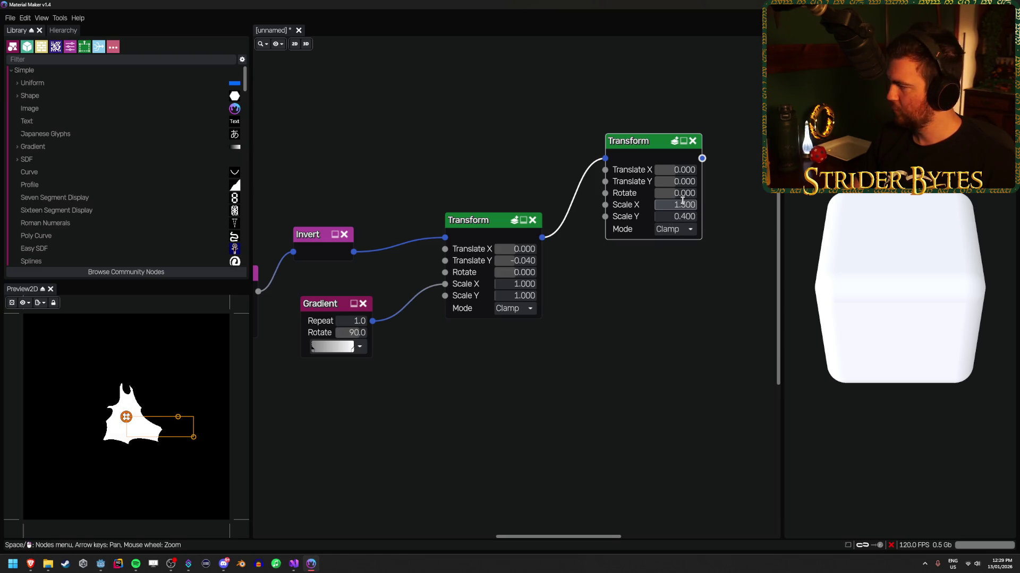
click(680, 182)
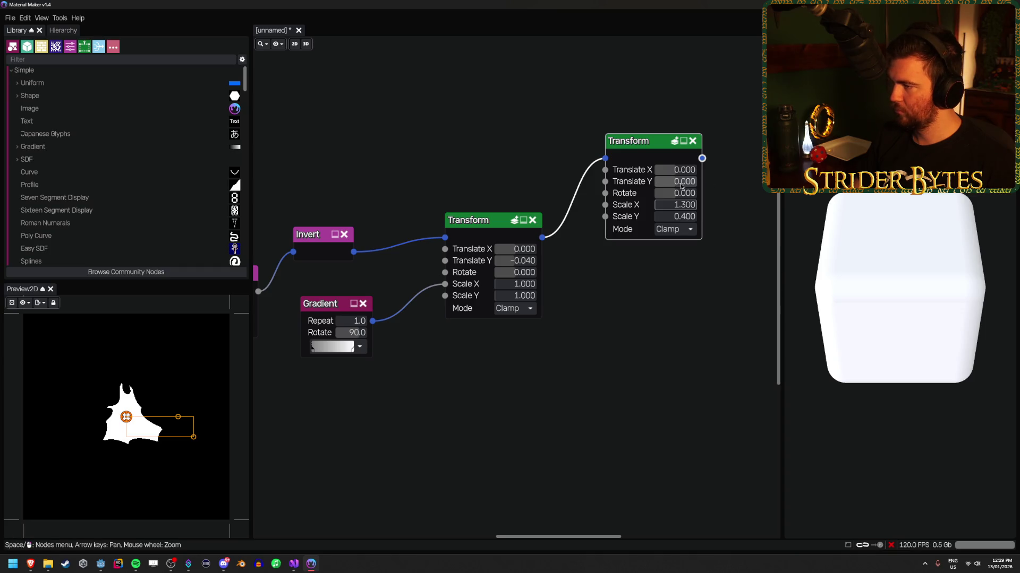
text(-.2)
key(Return)
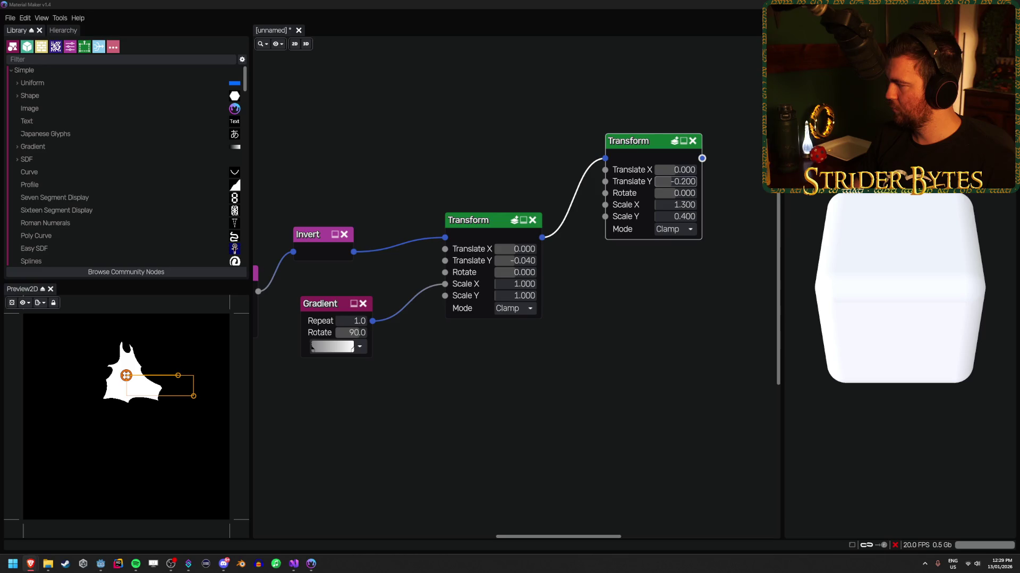
Move the Static PBR Material node out of the way.
drag(678, 276, 531, 278)
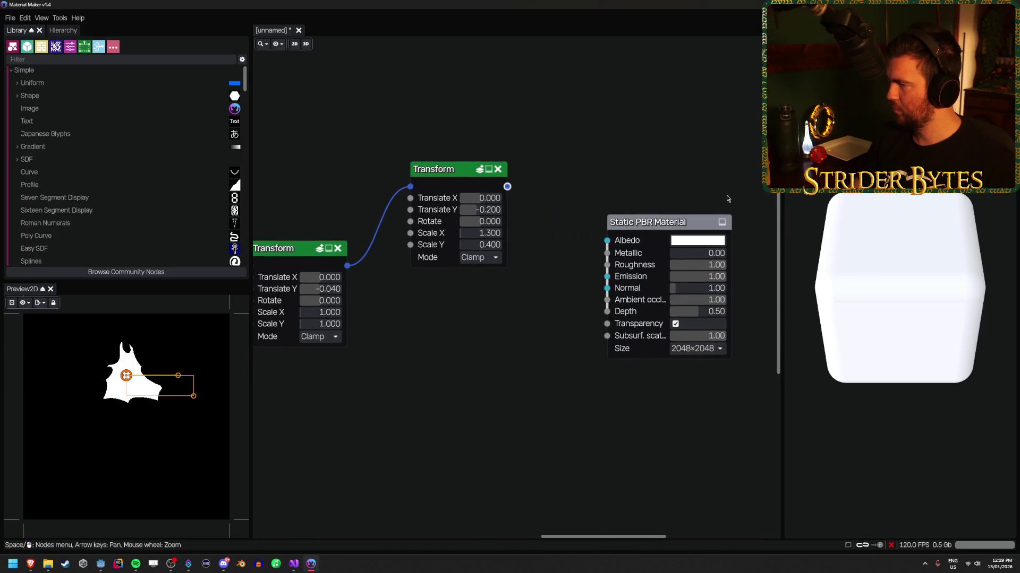
scroll(583, 215, down, 6)
drag(600, 190, 629, 274)
drag(611, 239, 682, 242)
scroll(585, 210, up, 5)
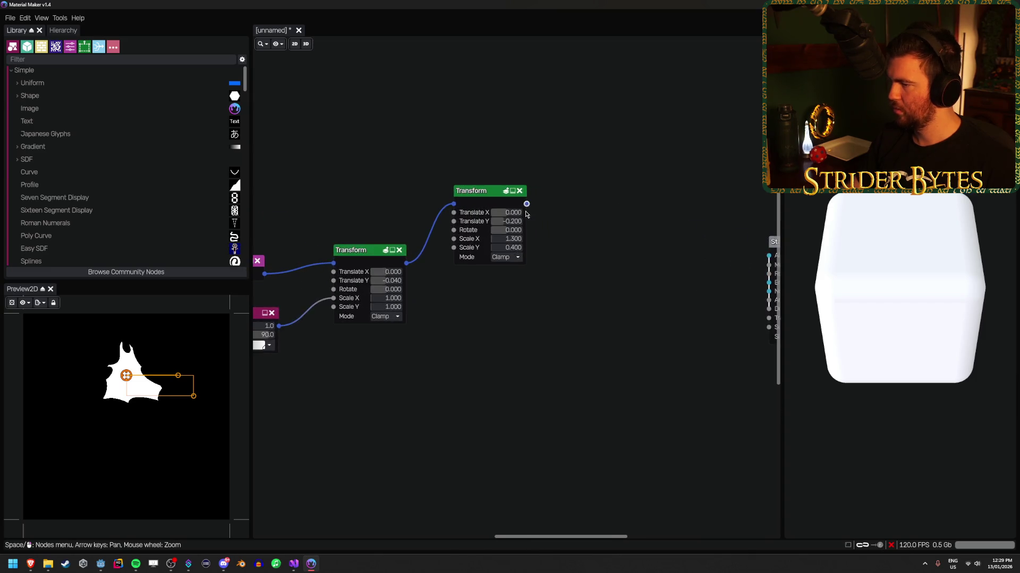
Add a Tile 2x2 node and wire the Transform output into all four inputs.
drag(526, 204, 580, 217)
text(tile)
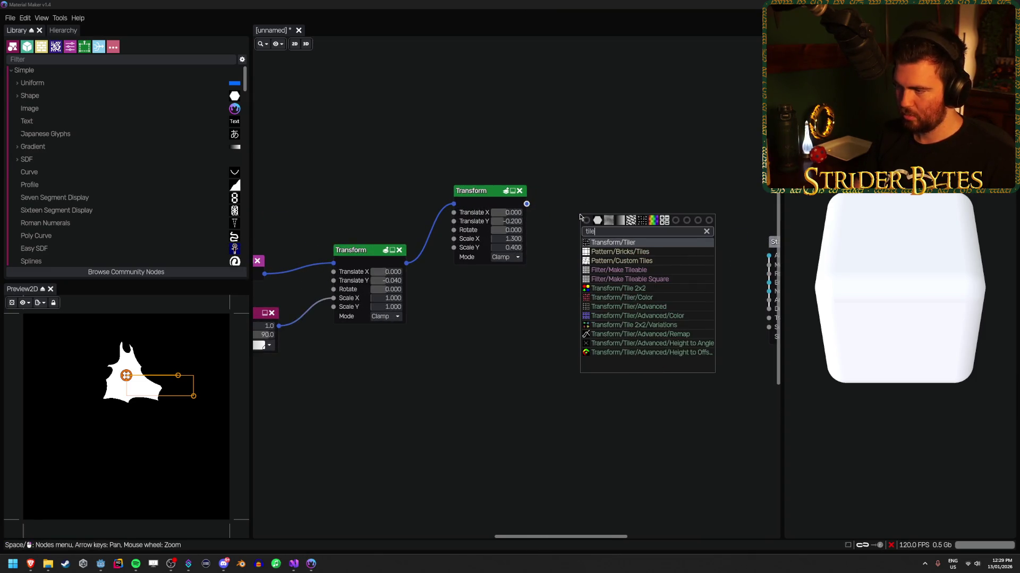
click(616, 288)
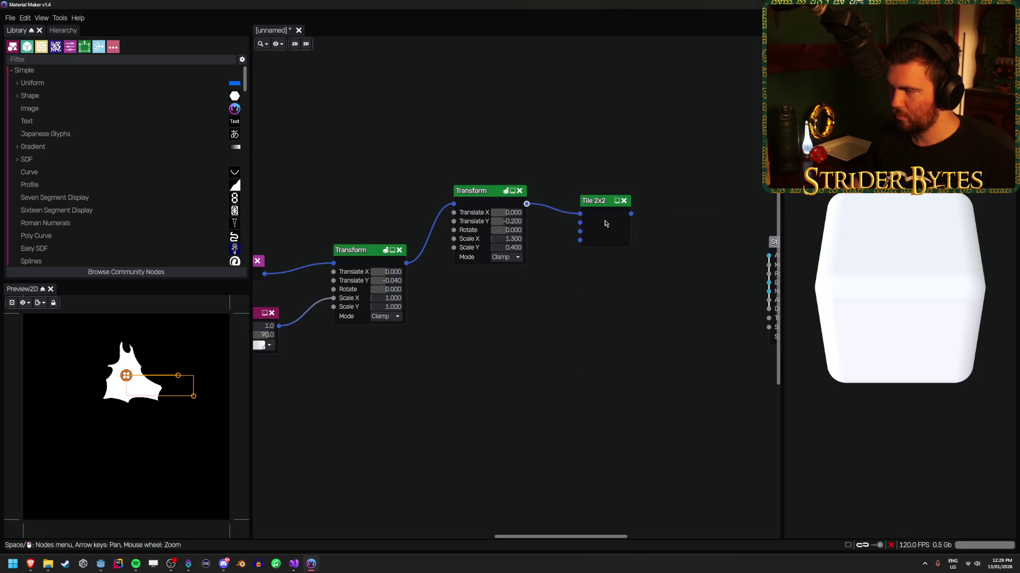
drag(526, 204, 580, 222)
drag(526, 204, 580, 231)
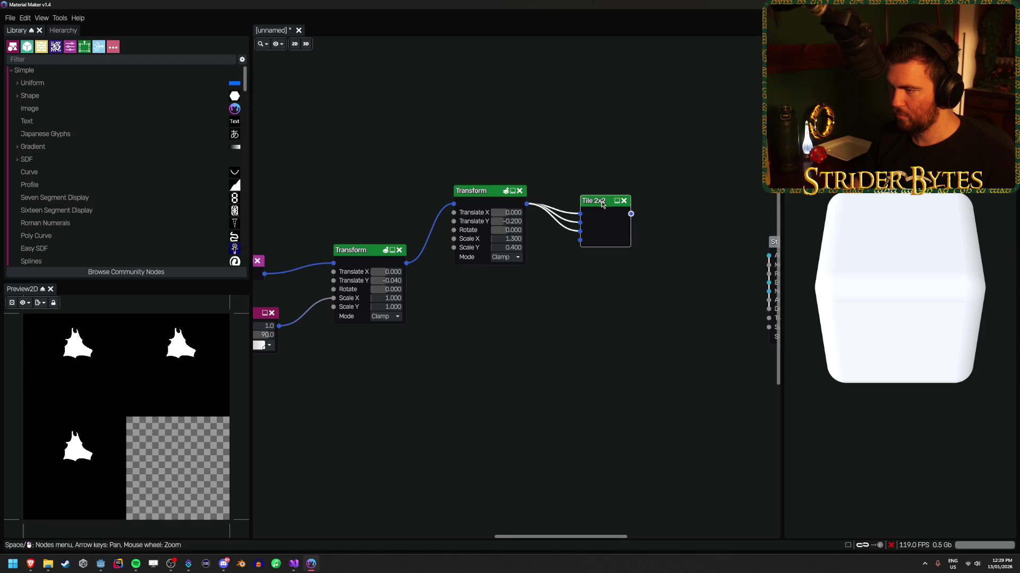
drag(526, 204, 580, 240)
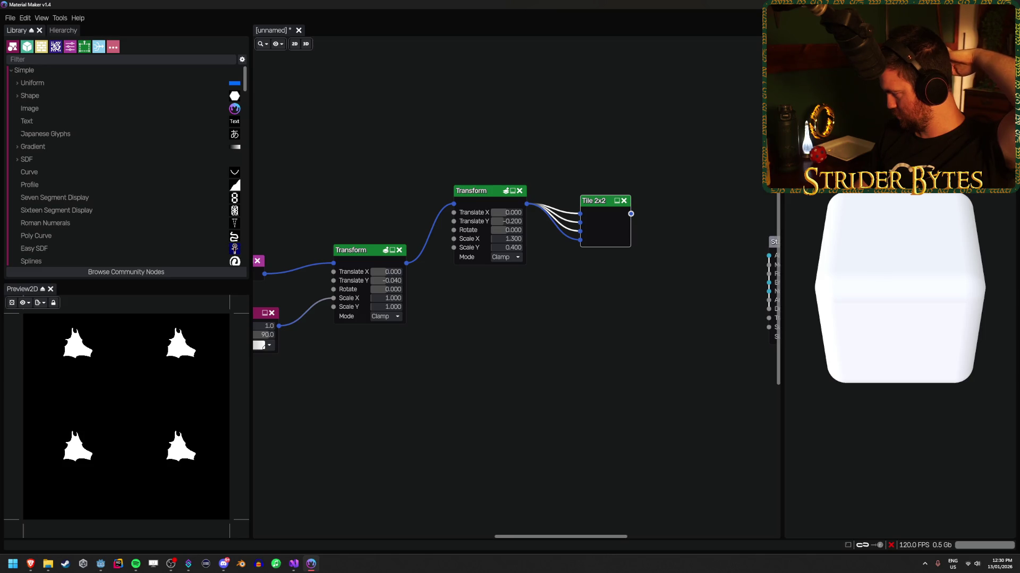
key(alt+Tab)
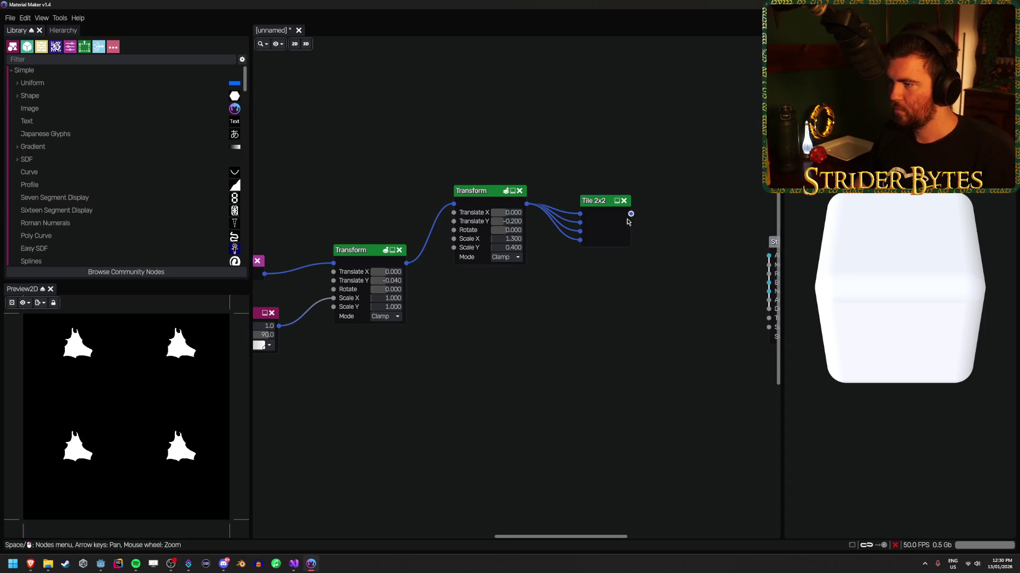
Add a Circle Splatter node, move the Static PBR Material aside, and preview the splatter.
right_click(698, 177)
text(circle)
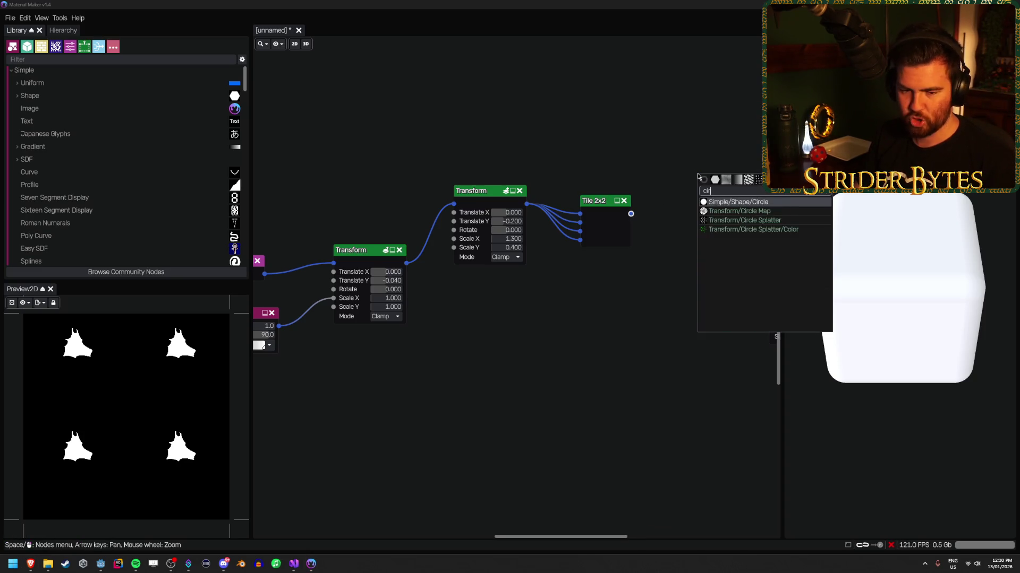
click(744, 219)
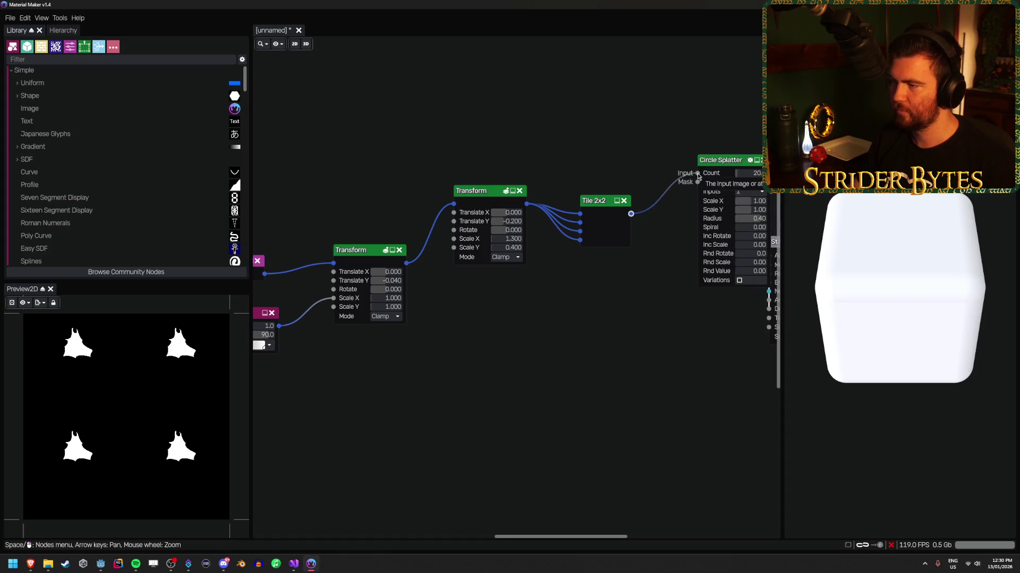
scroll(549, 173, down, 2)
drag(653, 231, 722, 230)
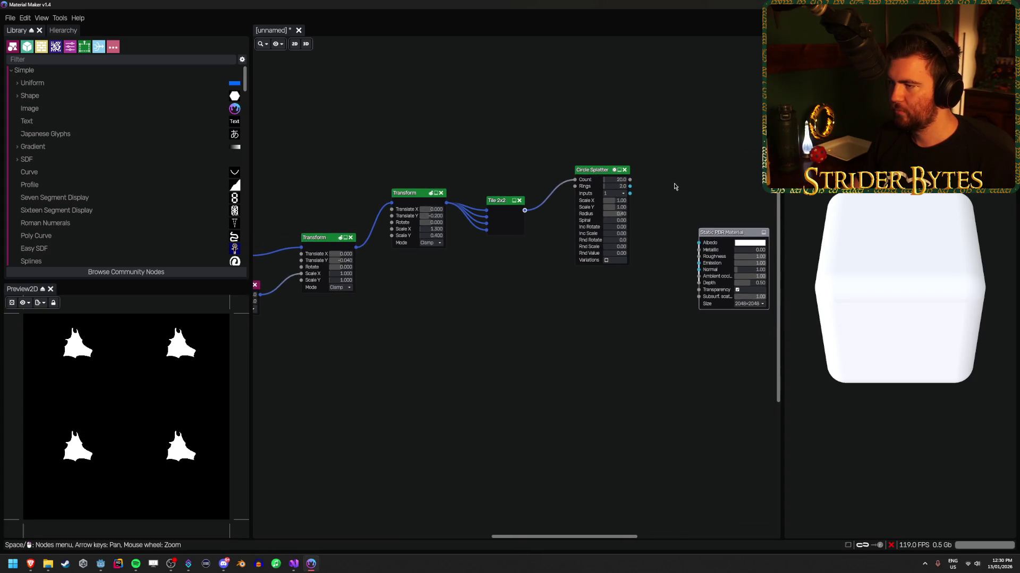
scroll(660, 180, up, 5)
scroll(636, 205, up, 1)
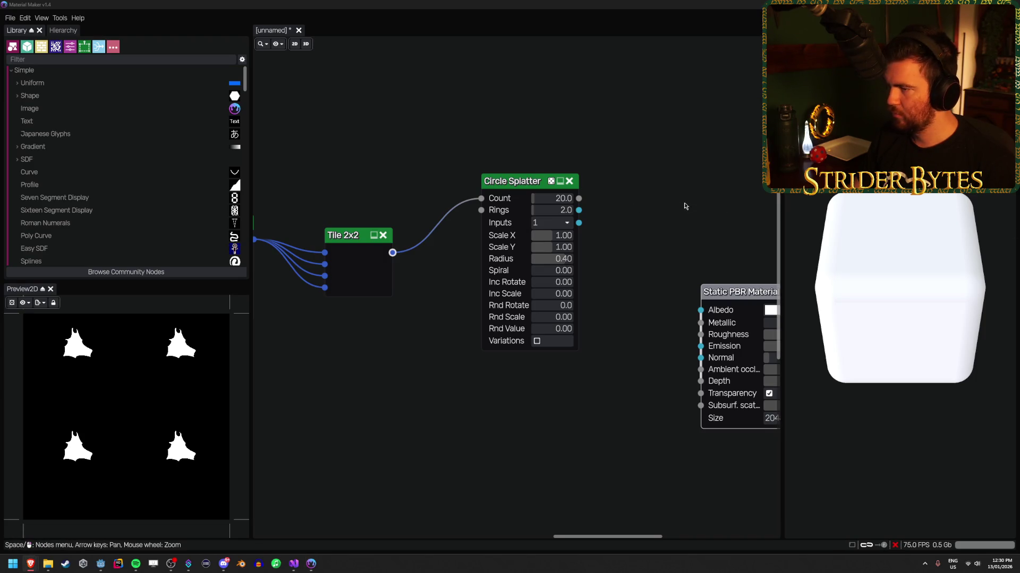
click(519, 184)
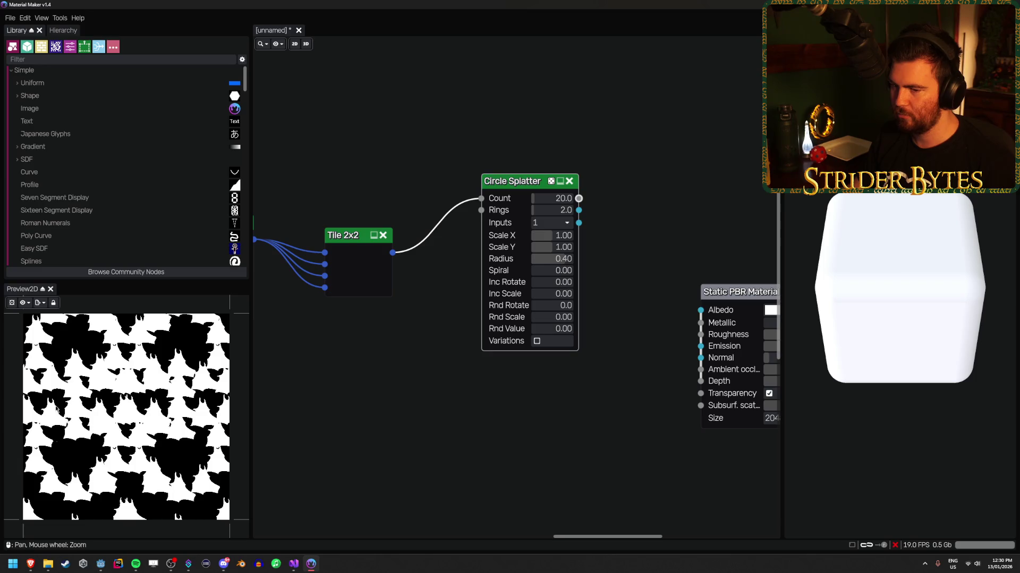
Set the Circle Splatter to Count 5, Rings 1 and 4 inputs.
click(546, 197)
text(5)
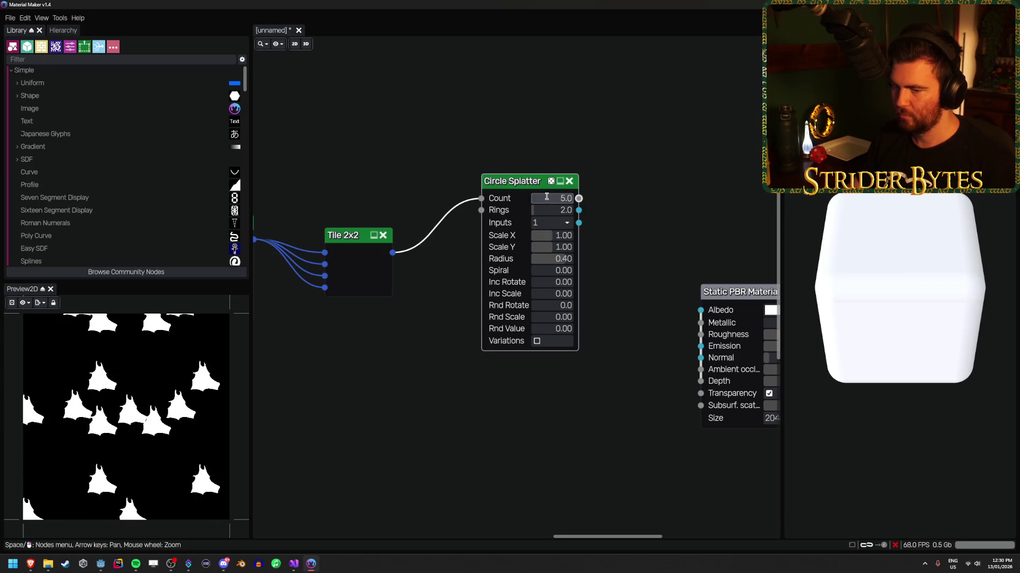
key(Return)
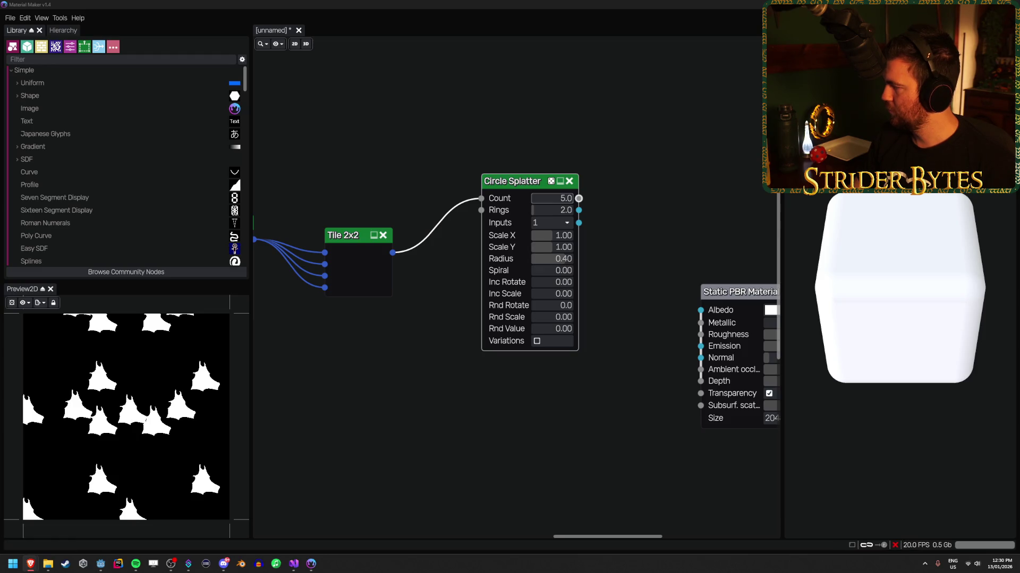
click(552, 211)
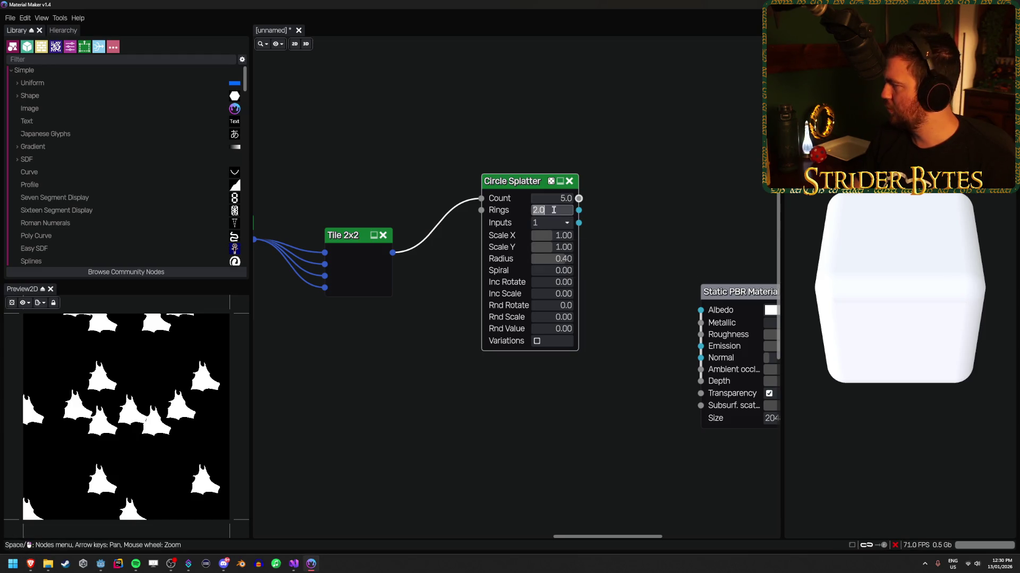
text(1)
key(Return)
click(552, 223)
click(540, 246)
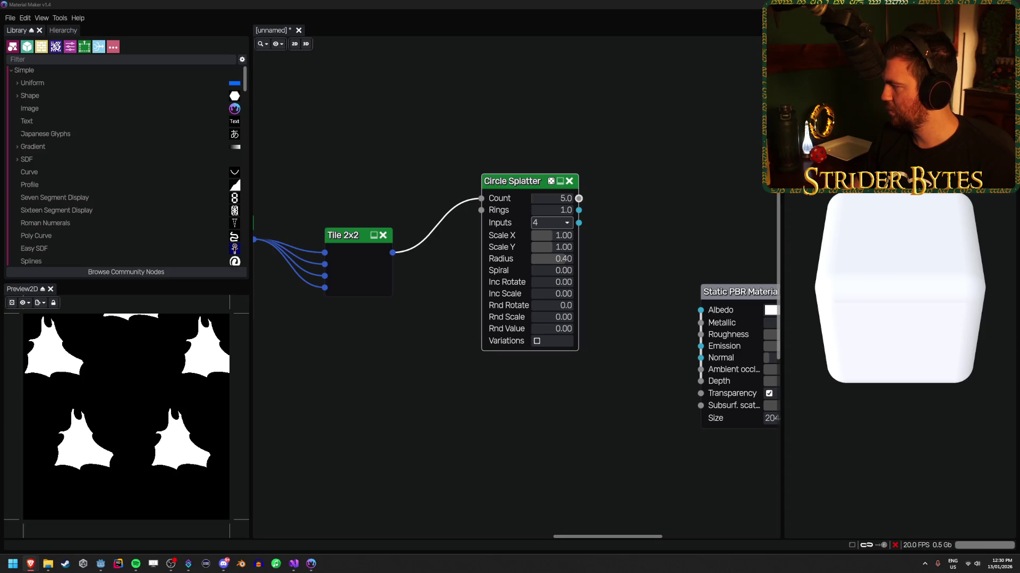
Set the splatter's Scale X to 0.60 and Scale Y to 1.60.
click(555, 234)
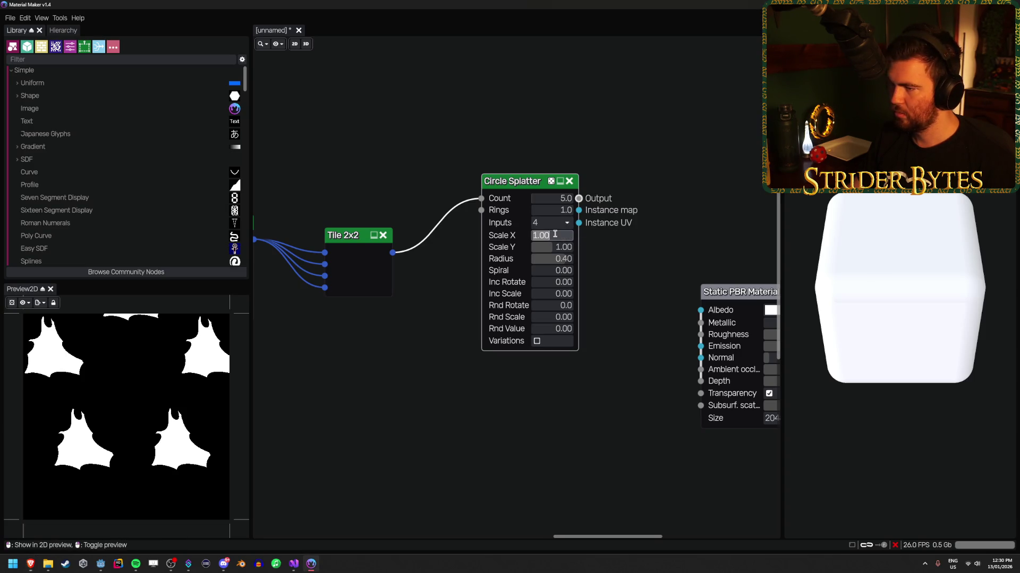
text(0.6)
key(Return)
click(552, 245)
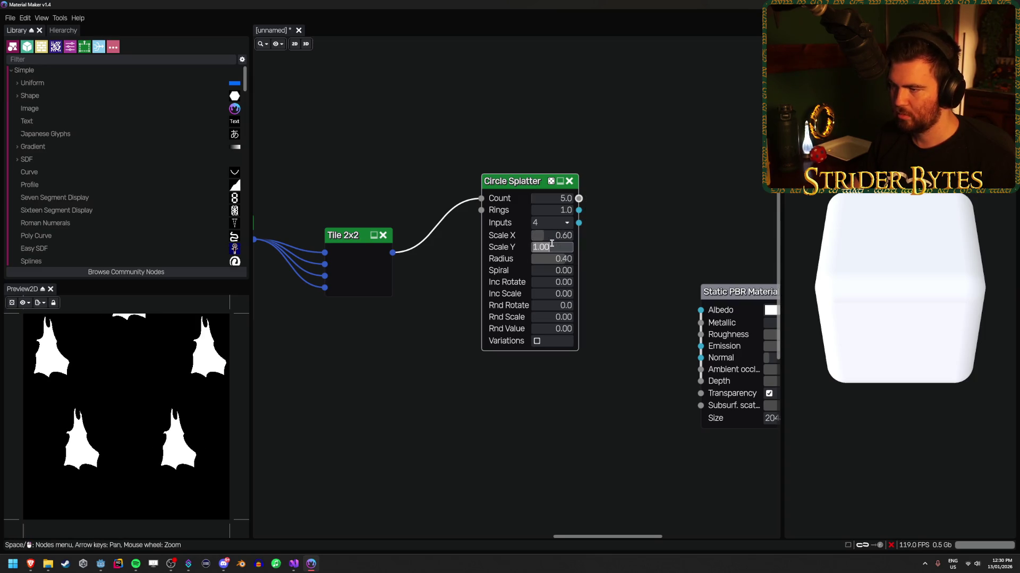
text(0.6)
key(Return)
click(552, 244)
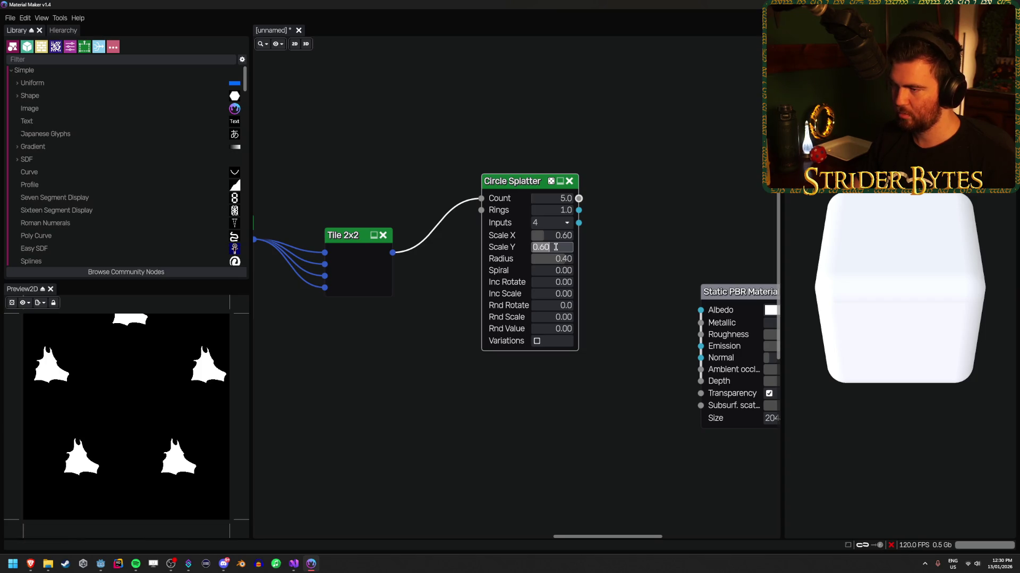
text(1.6)
key(Return)
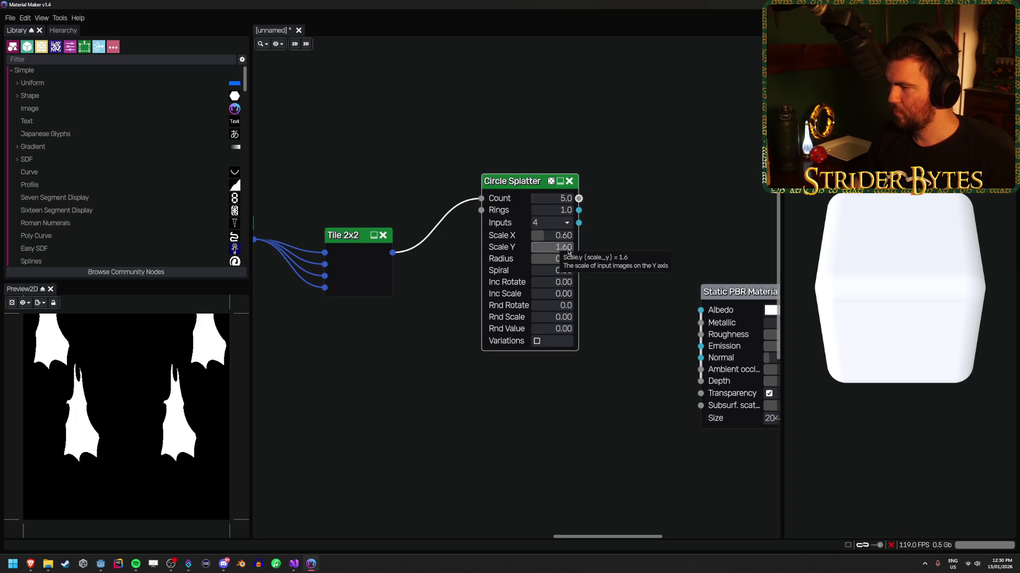
Reduce the splatter's Radius to 0 and set Inc Rotate to 0.25.
drag(553, 258, 531, 266)
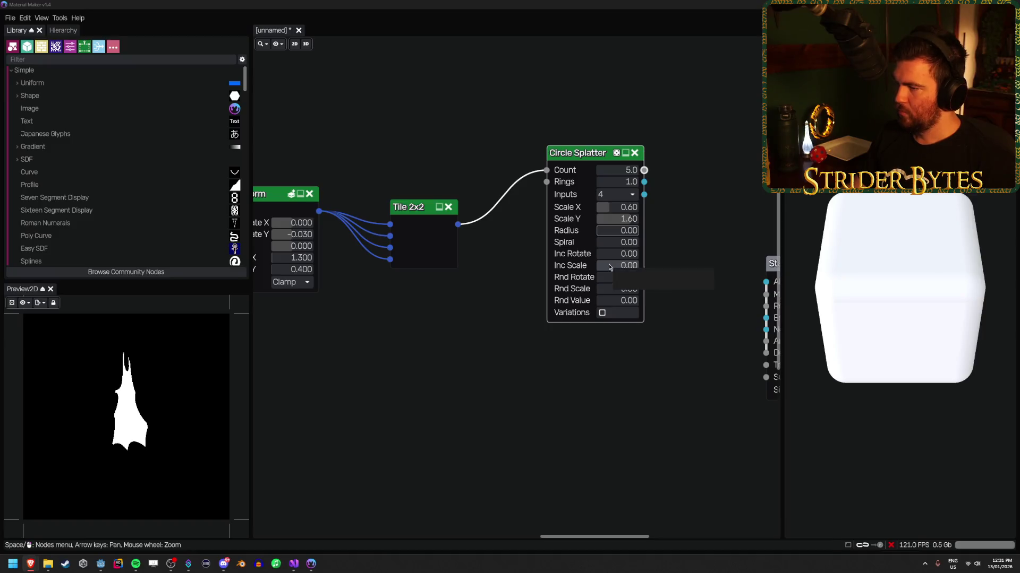
click(625, 255)
text(0.25)
key(Return)
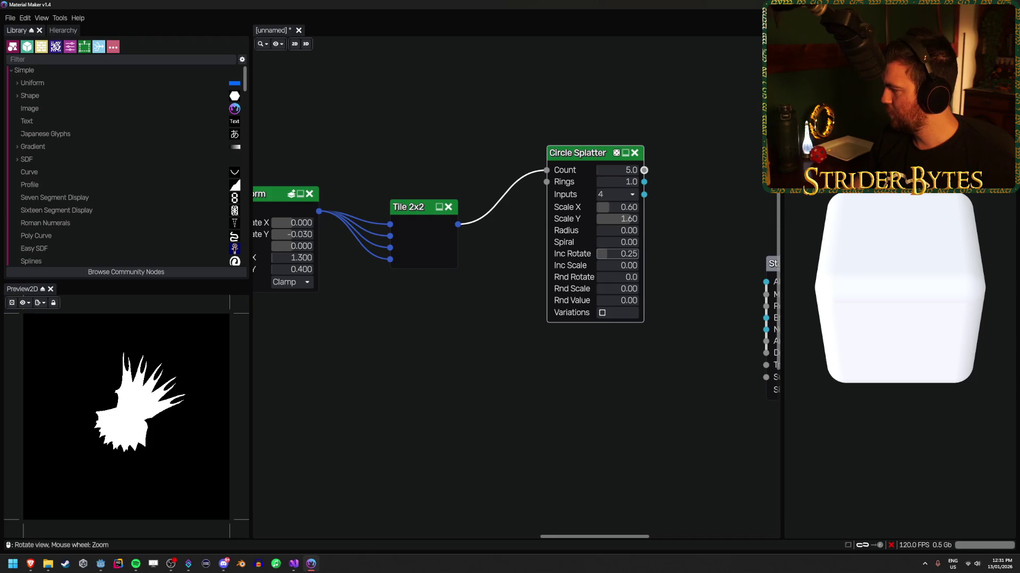
key(Left)
key(Left)
key(Left)
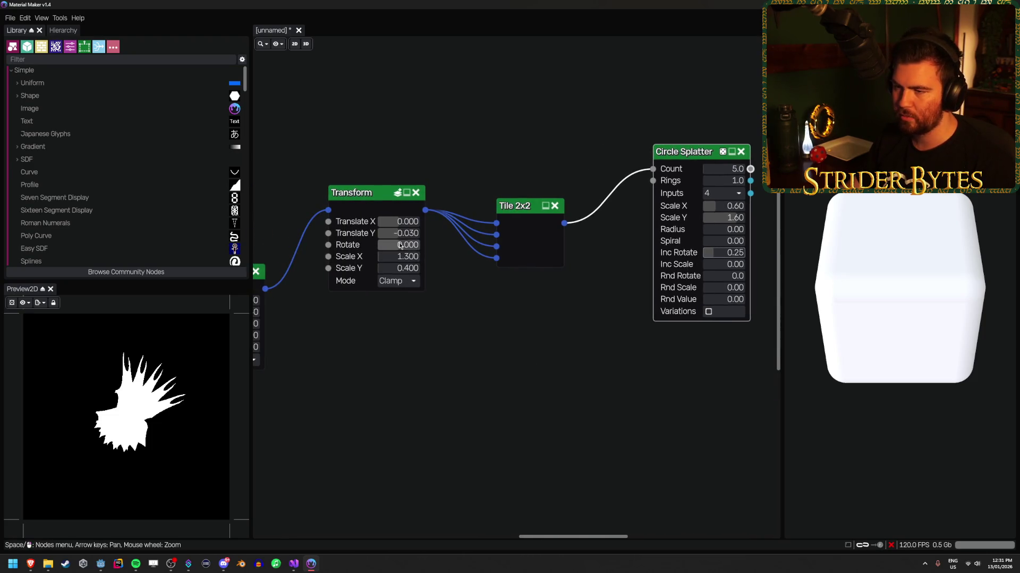
Set the Transform's Translate Y to -0.200.
drag(398, 233, 398, 238)
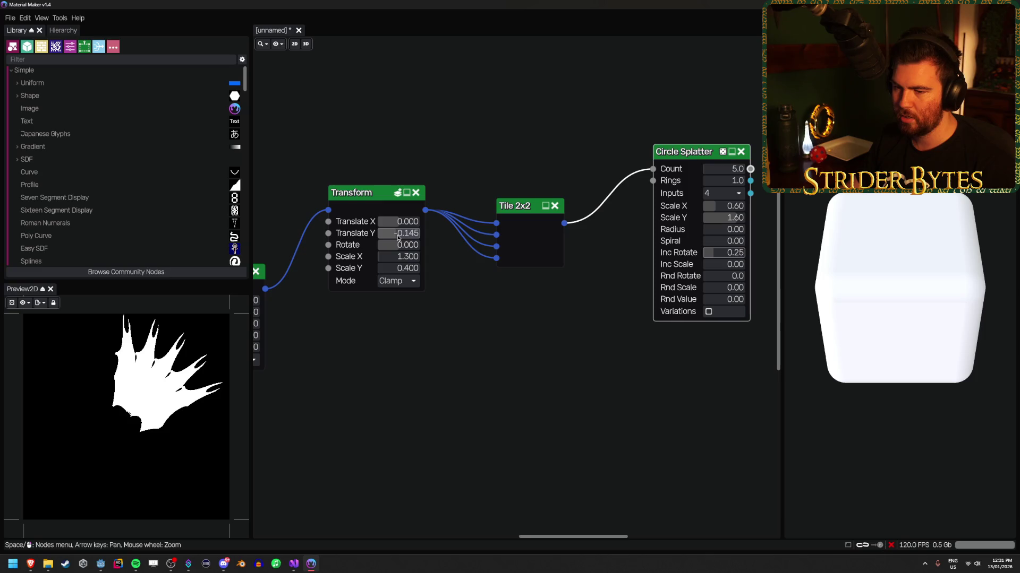
click(399, 238)
text(-.2)
key(Return)
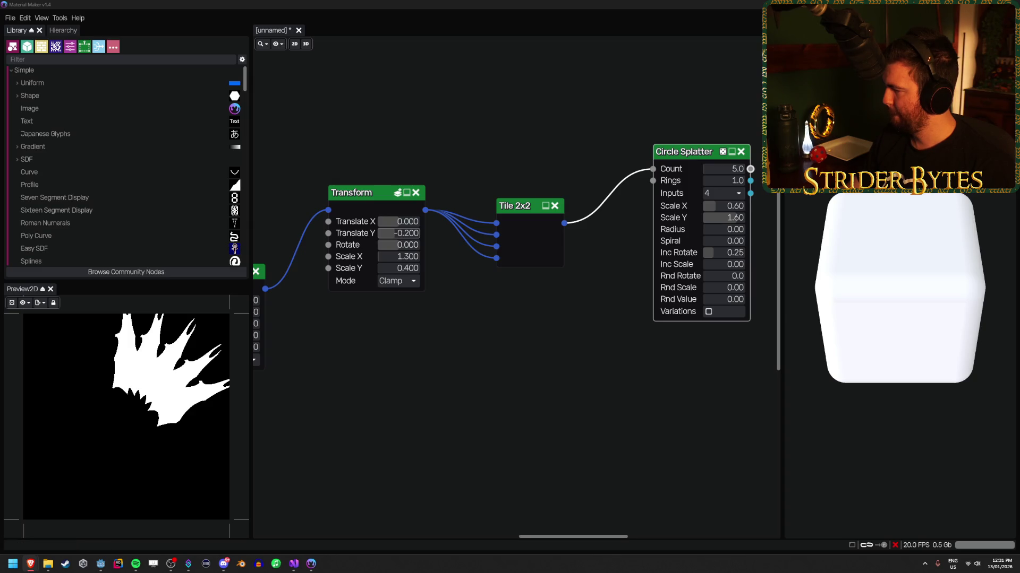
Give the Circle Splatter Rnd Rotate 3.0 and Rnd Scale 0.15 for a ragged flash.
drag(712, 276, 722, 277)
click(722, 275)
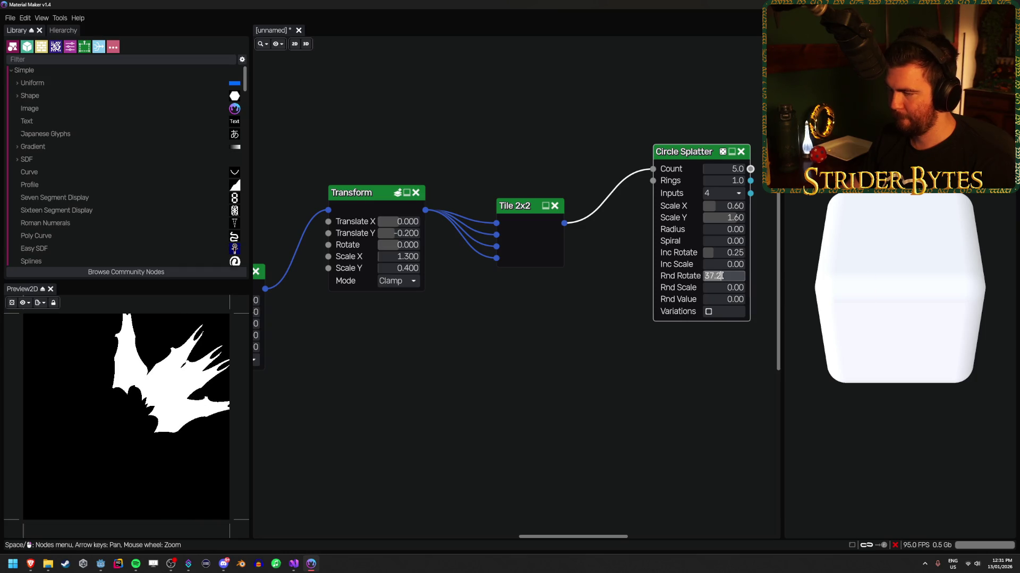
text(3)
key(Return)
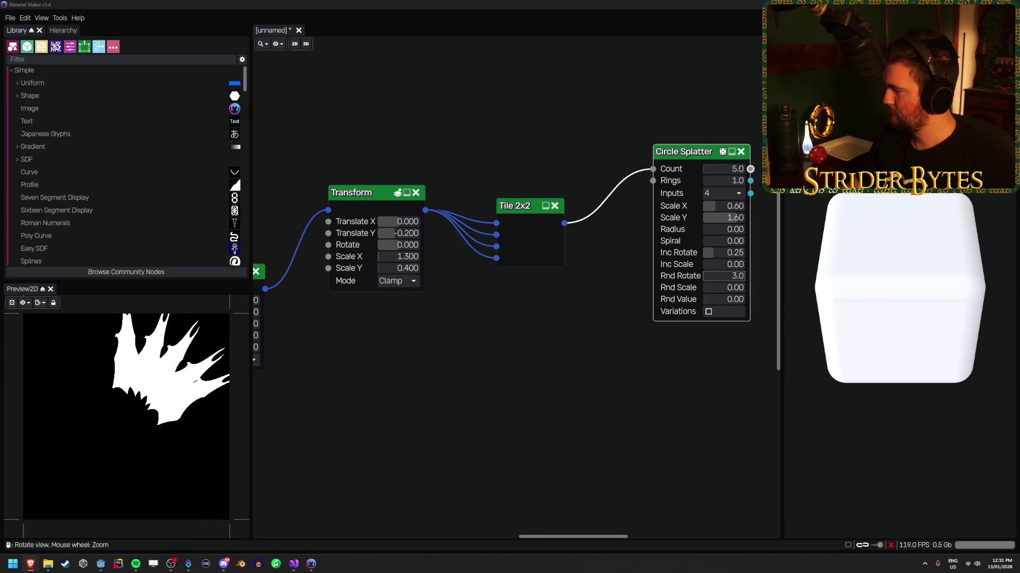
click(720, 287)
text(0.15)
key(Return)
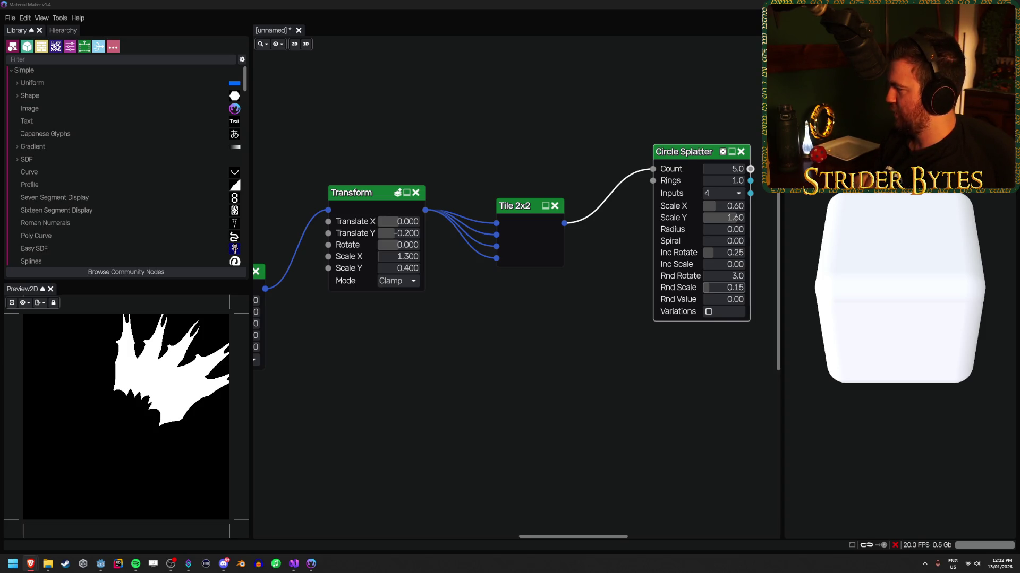
scroll(505, 337, down, 3)
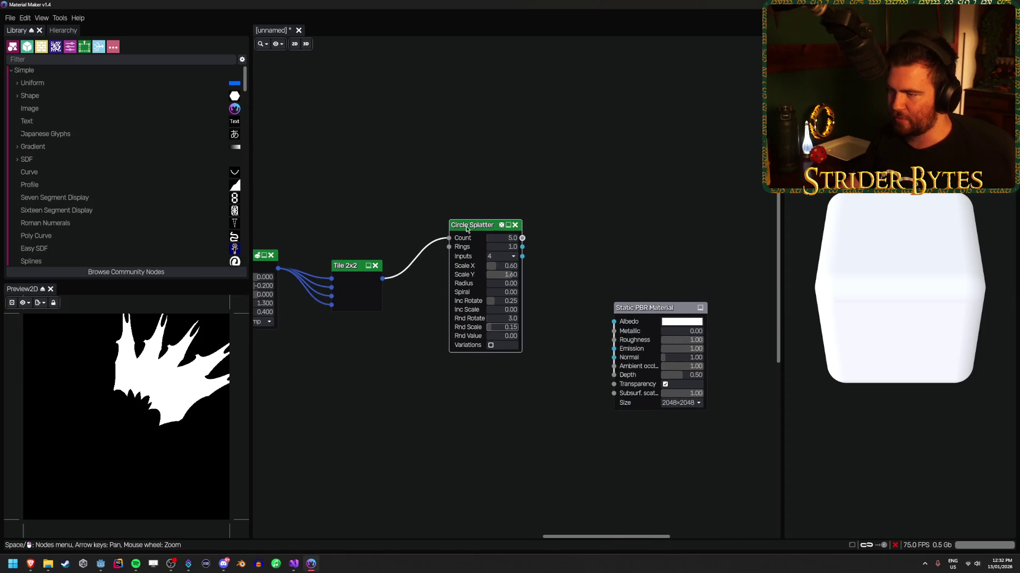
Add a Transform after the Circle Splatter and set its Translate X to -0.020.
mouse_move(467, 224)
mouse_down()
mouse_move(438, 246)
mouse_move(540, 243)
mouse_up()
click(564, 277)
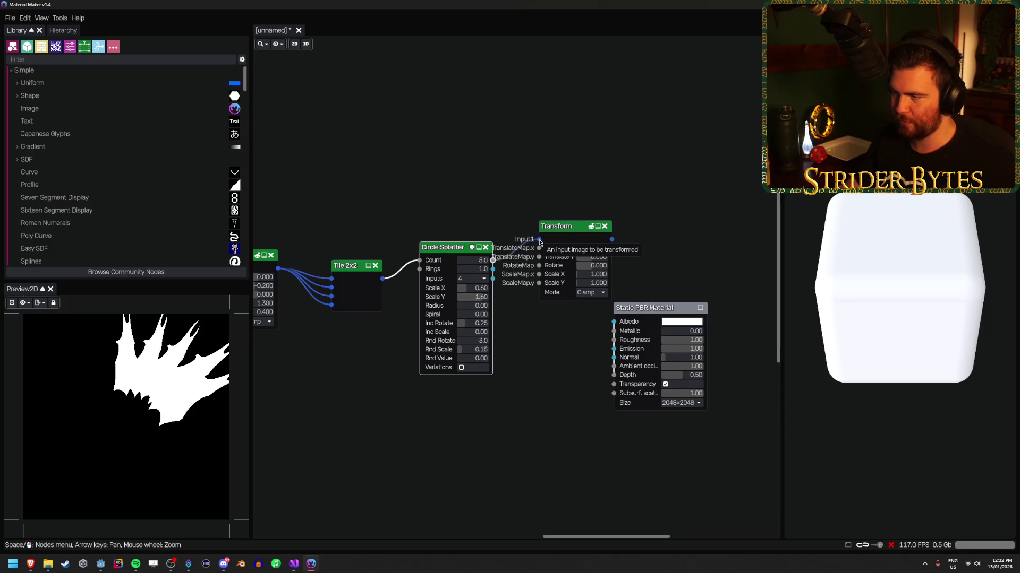
scroll(579, 263, up, 1)
click(579, 258)
text(0.66)
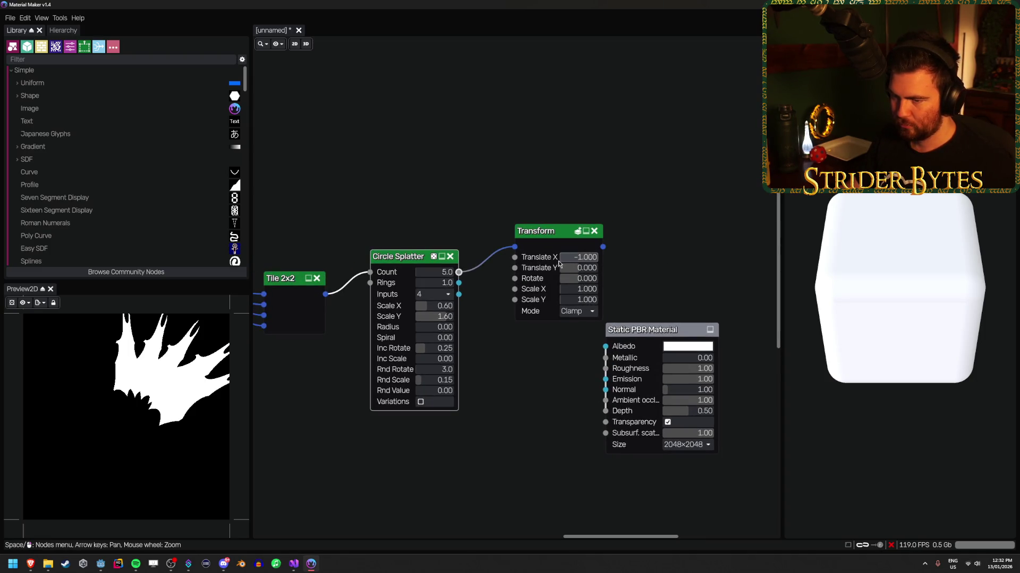
key(Return)
drag(574, 258, 562, 259)
Rotate the new Transform -30.000 and set its Translate Y to 0.400.
mouse_move(573, 270)
mouse_down()
mouse_move(584, 260)
mouse_move(566, 279)
mouse_move(586, 278)
mouse_up()
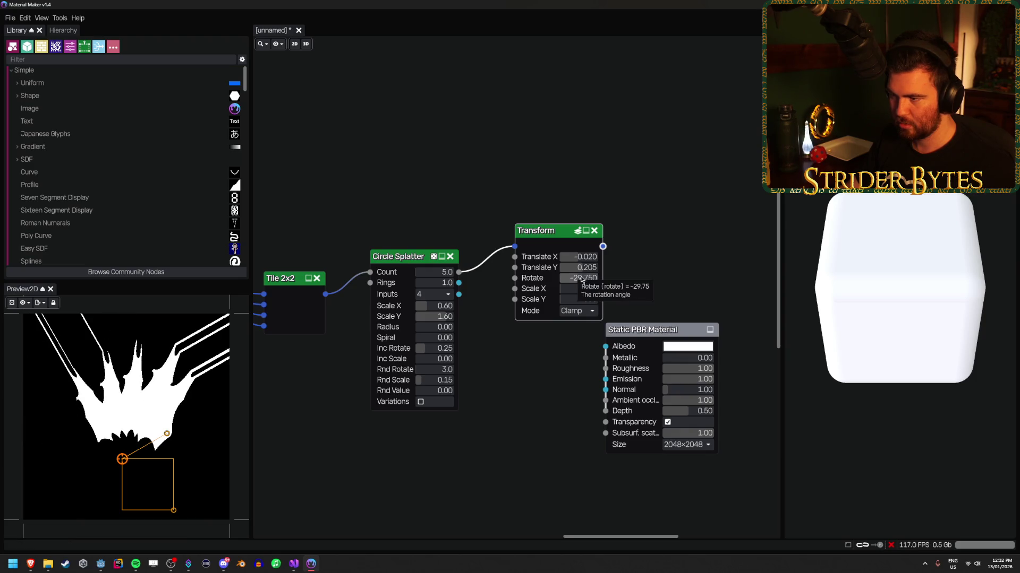
click(587, 279)
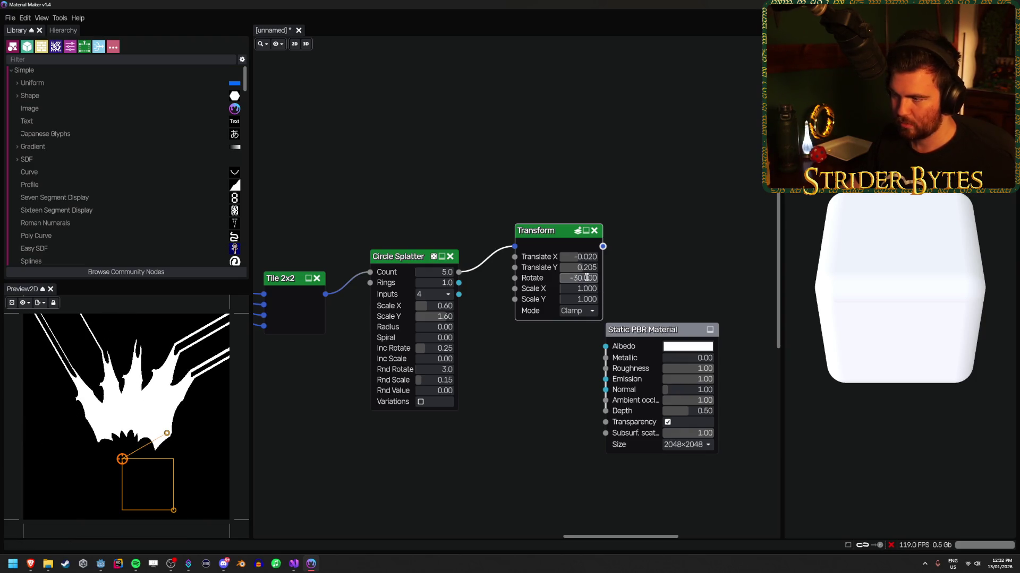
key(Return)
click(578, 268)
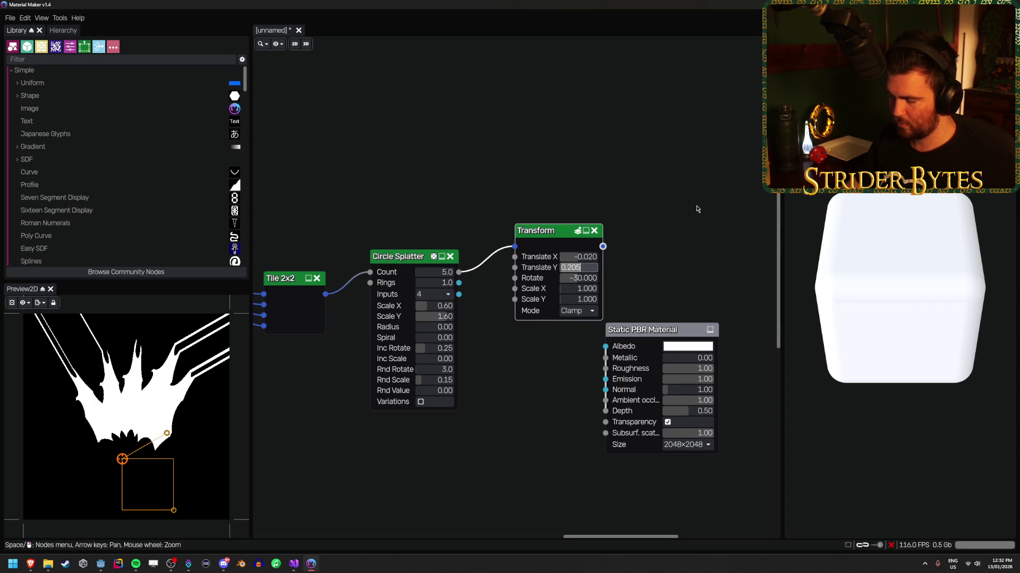
text(0)
key(Return)
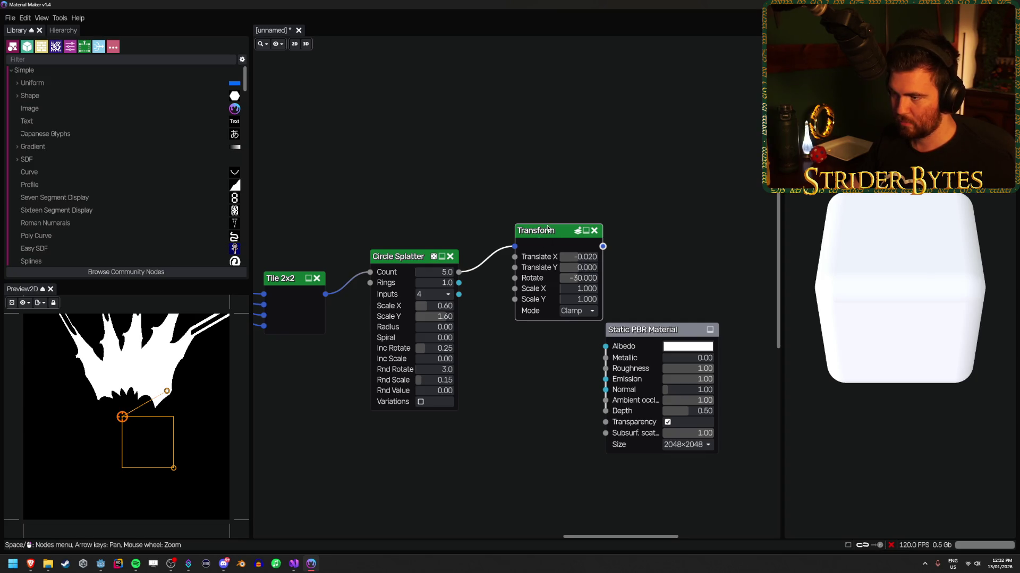
text(0.5)
key(Return)
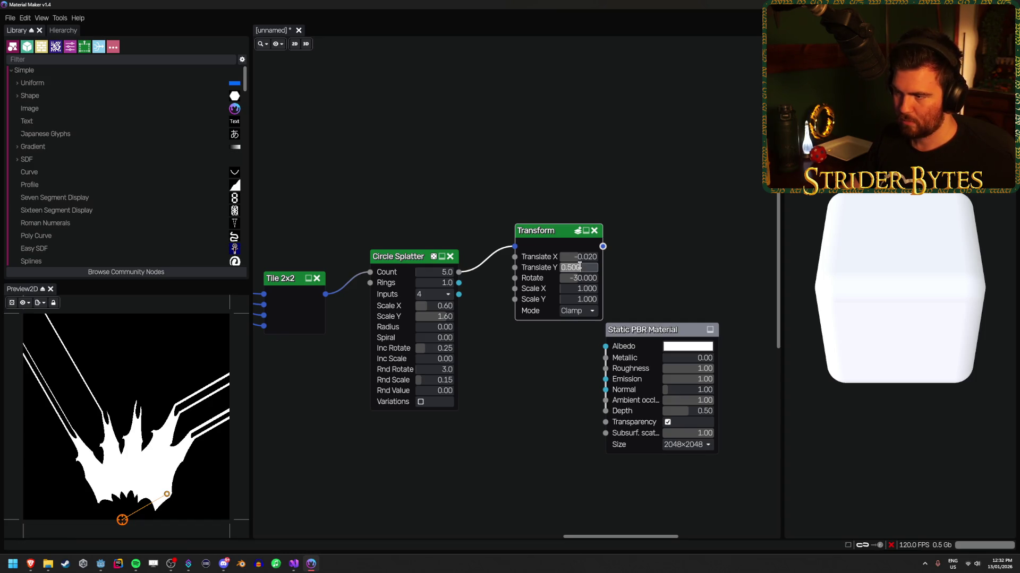
text(0.400)
key(Return)
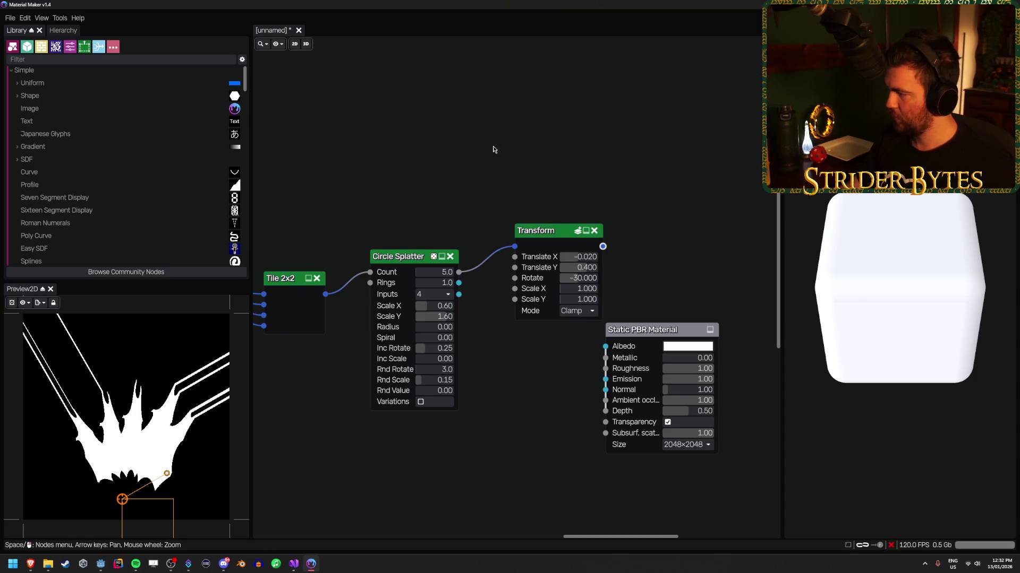
key(Left)
key(Left)
key(Left)
Nudge the Tile 2x2 Transform's Translate Y to -0.155, then pan to the material output.
scroll(596, 203, down, 1)
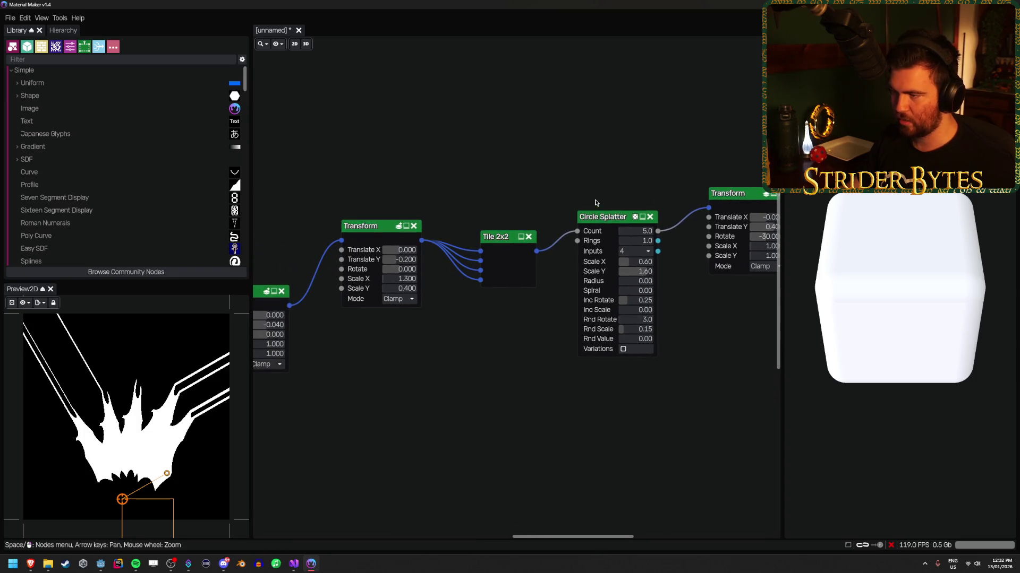
key(Right)
key(Right)
key(Right)
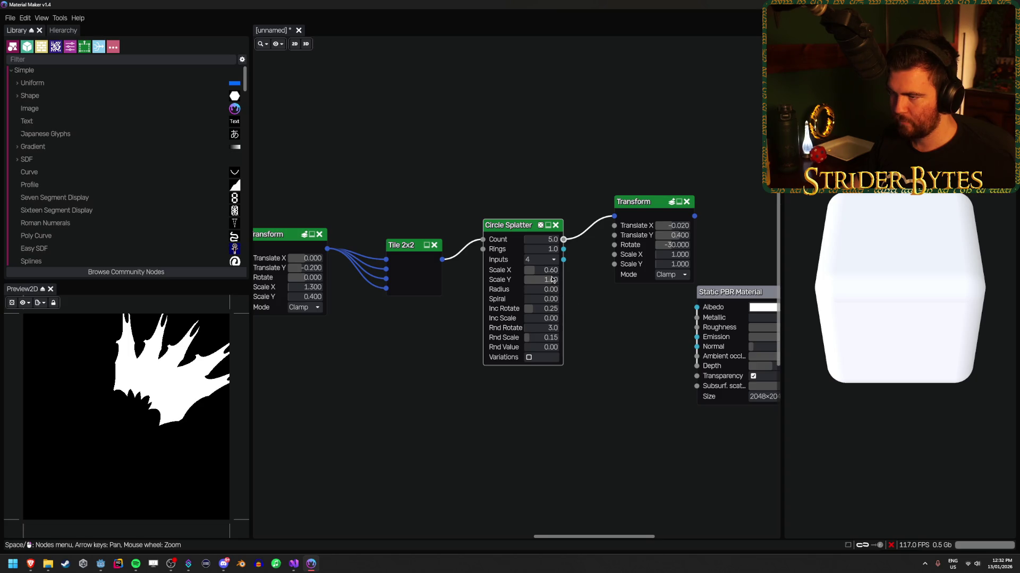
key(Left)
key(Left)
key(Left)
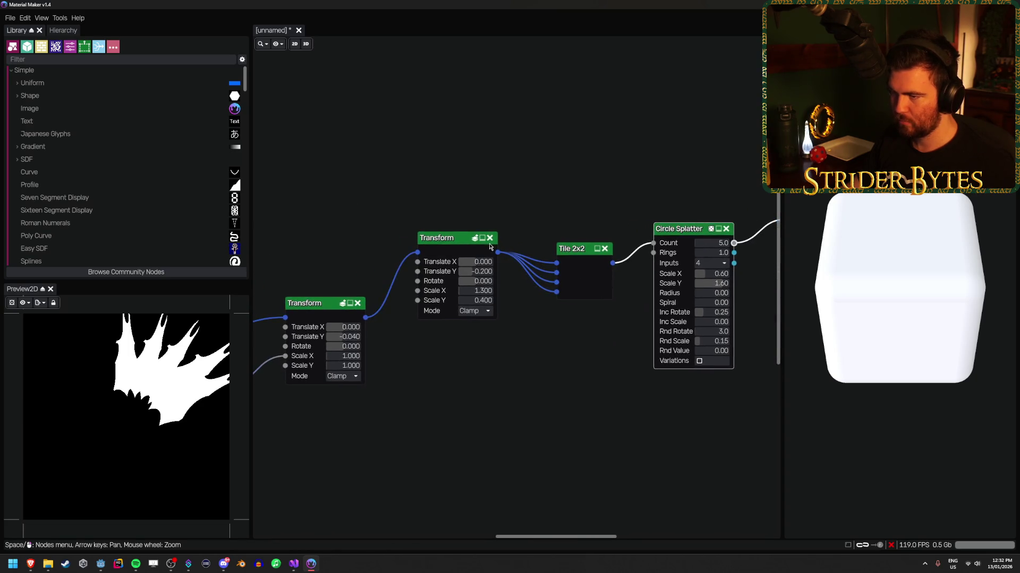
scroll(474, 273, down, 9)
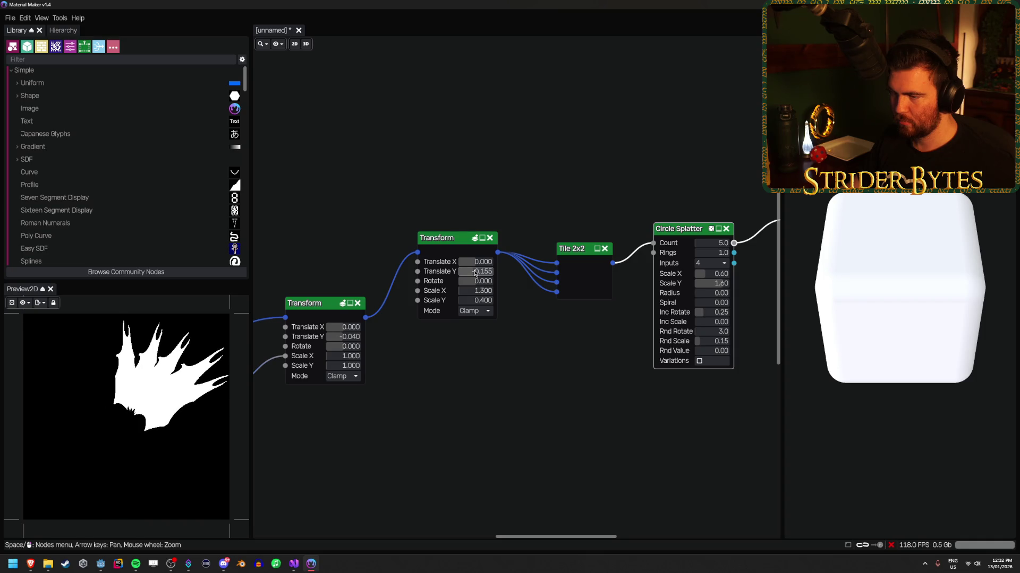
scroll(345, 339, down, 4)
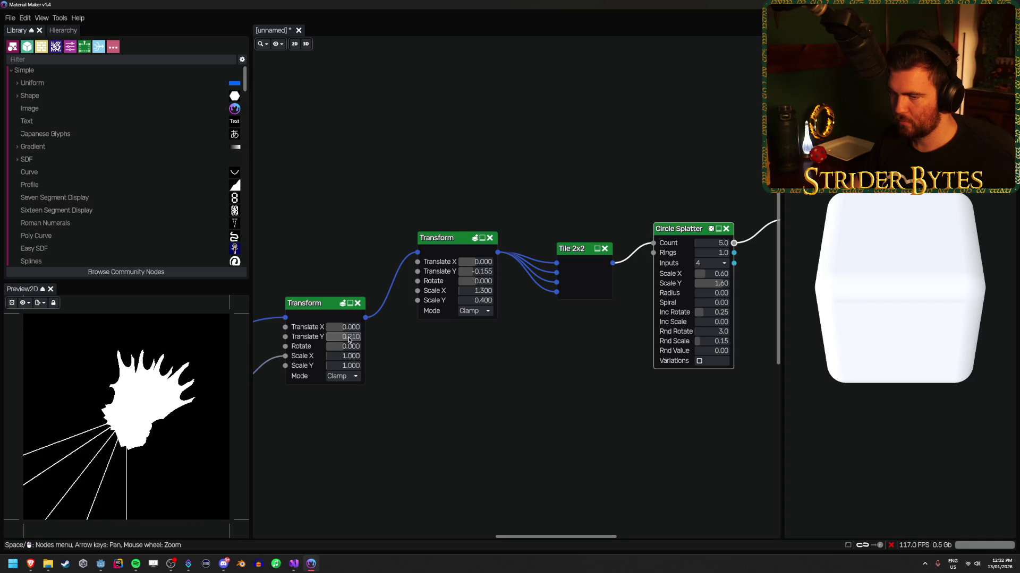
scroll(346, 342, down, 19)
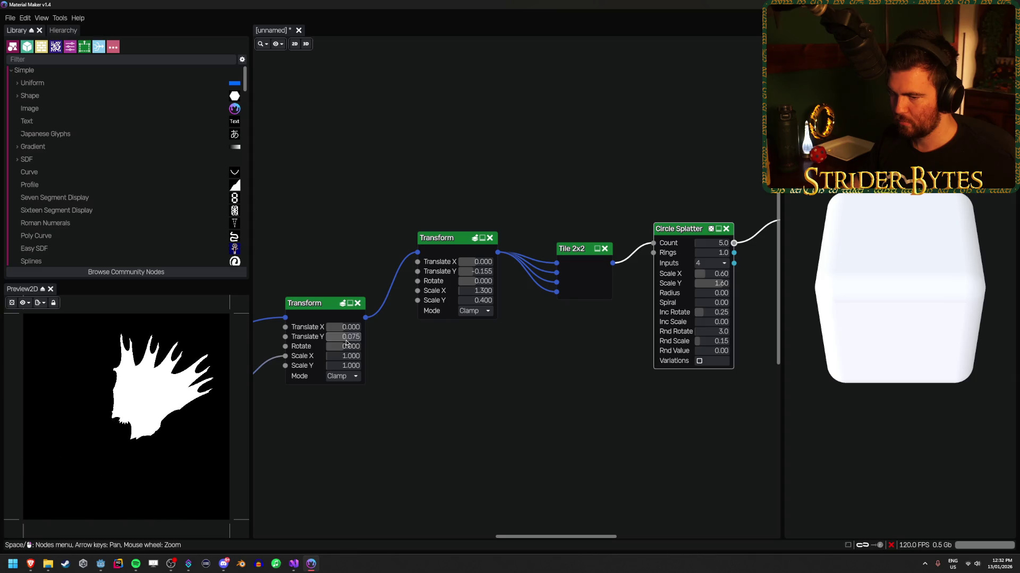
scroll(342, 344, up, 20)
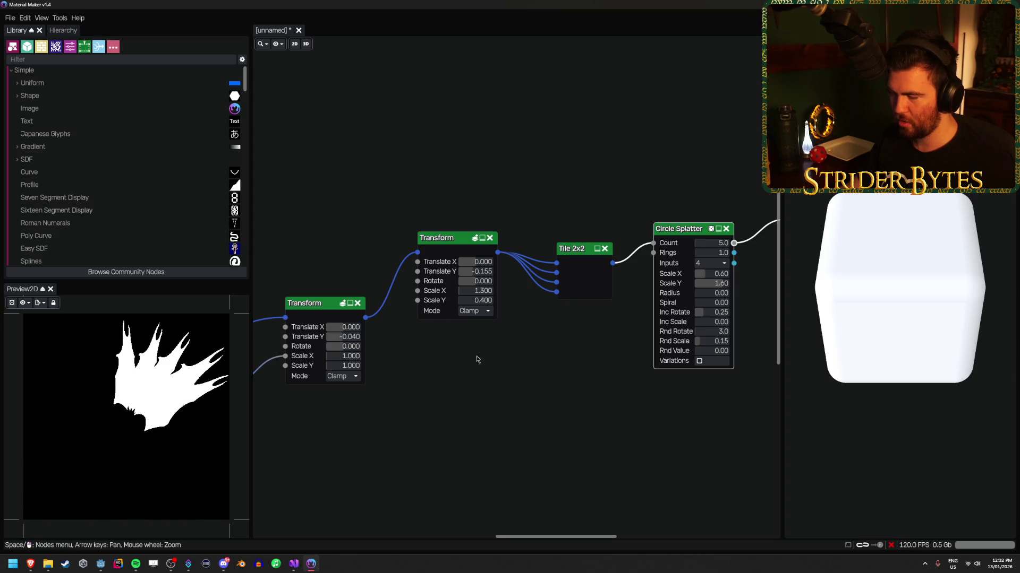
scroll(462, 369, down, 2)
scroll(627, 295, right, 3)
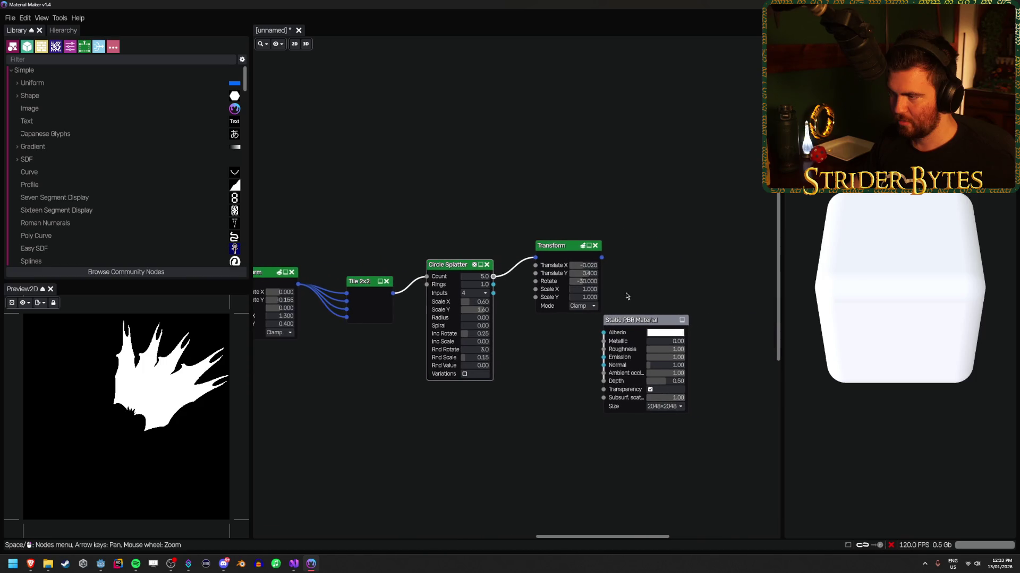
click(573, 251)
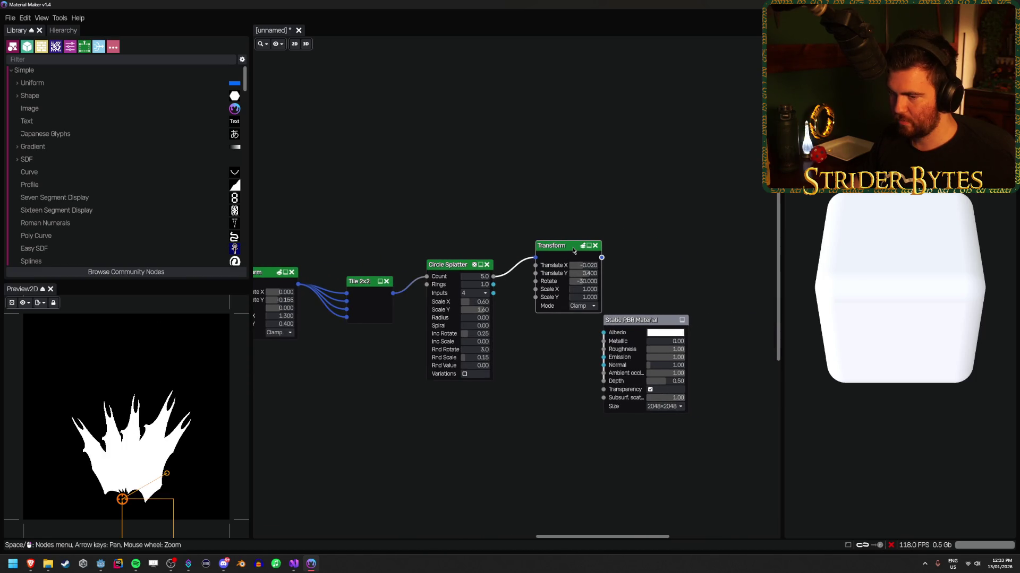
mouse_move(575, 266)
mouse_down()
mouse_move(584, 265)
mouse_move(574, 265)
mouse_up()
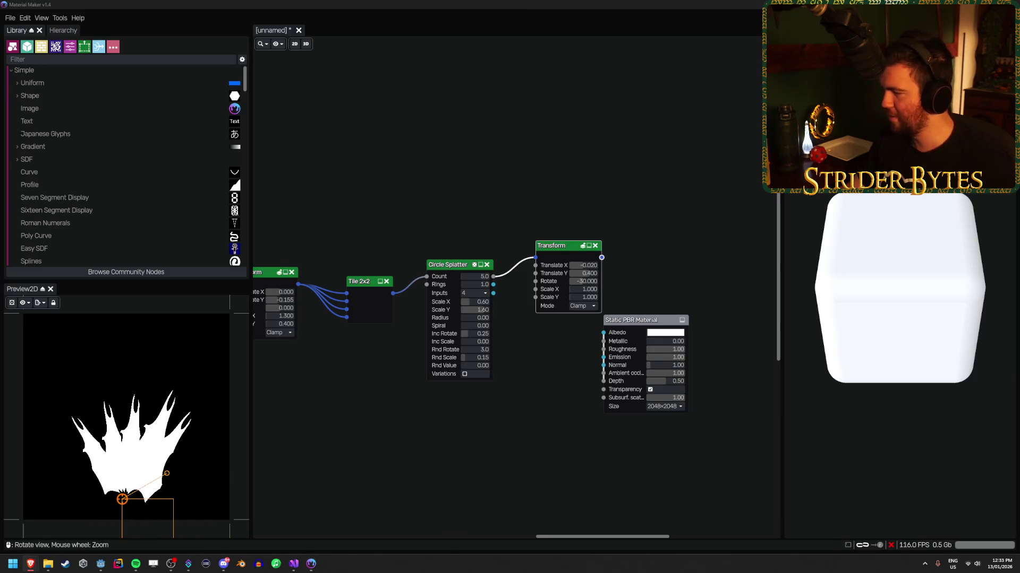
key(alt+Tab)
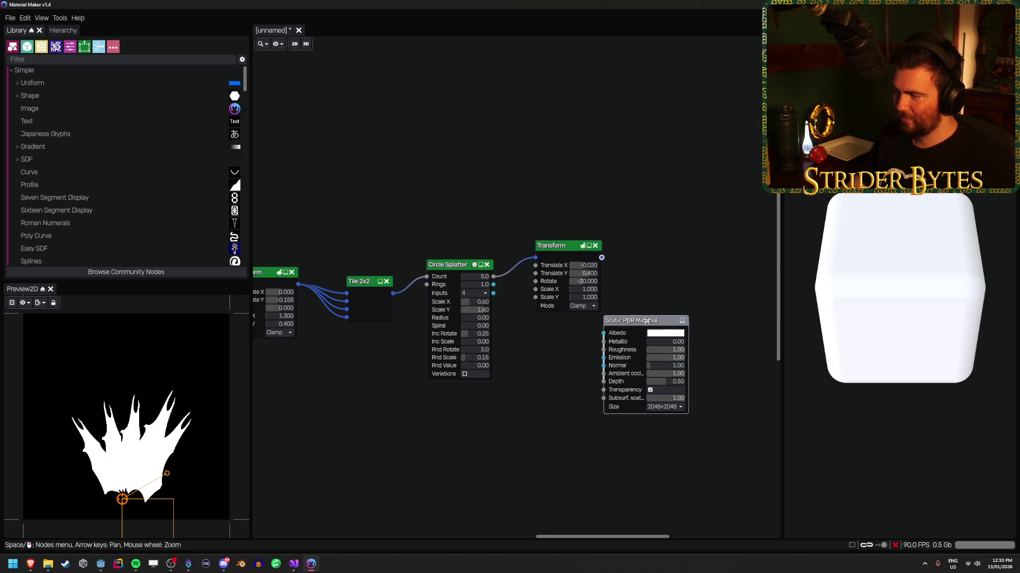
scroll(640, 363, down, 2)
mouse_move(640, 362)
mouse_down()
mouse_move(417, 345)
mouse_move(457, 321)
mouse_up()
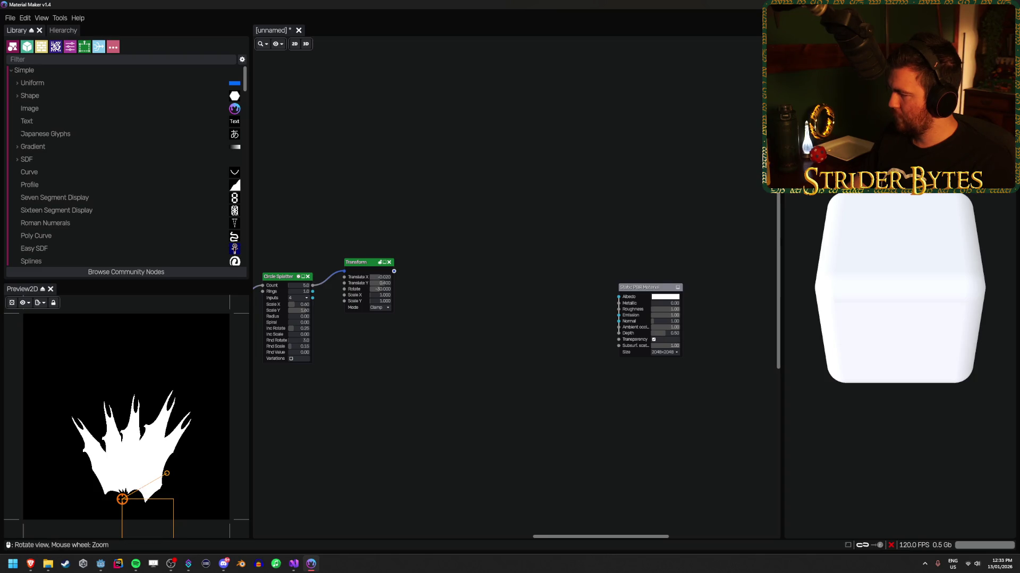
key(alt+Tab)
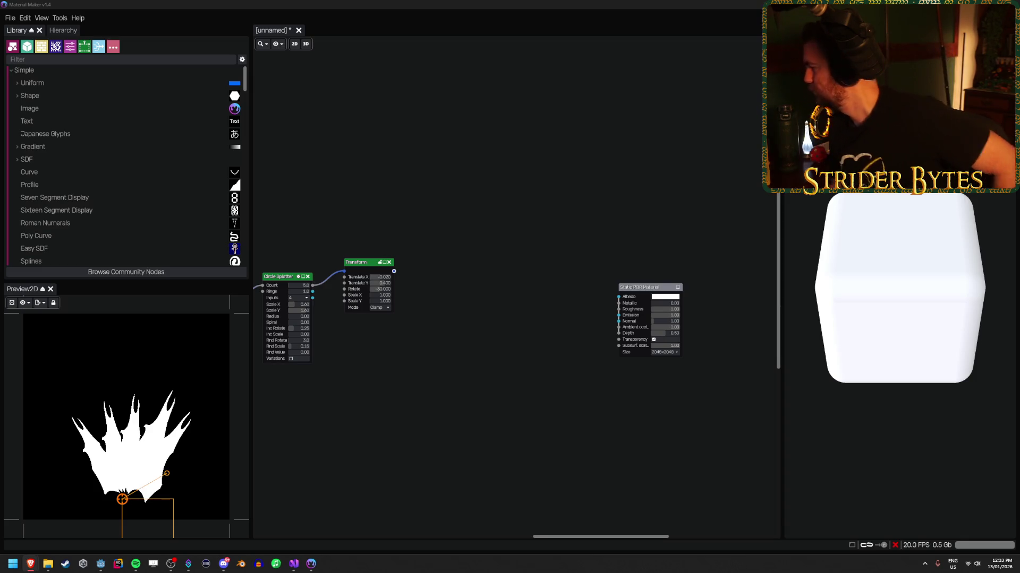
mouse_move(393, 271)
mouse_down()
mouse_move(501, 293)
mouse_move(457, 288)
mouse_up()
text(math)
key(Return)
drag(401, 357, 621, 357)
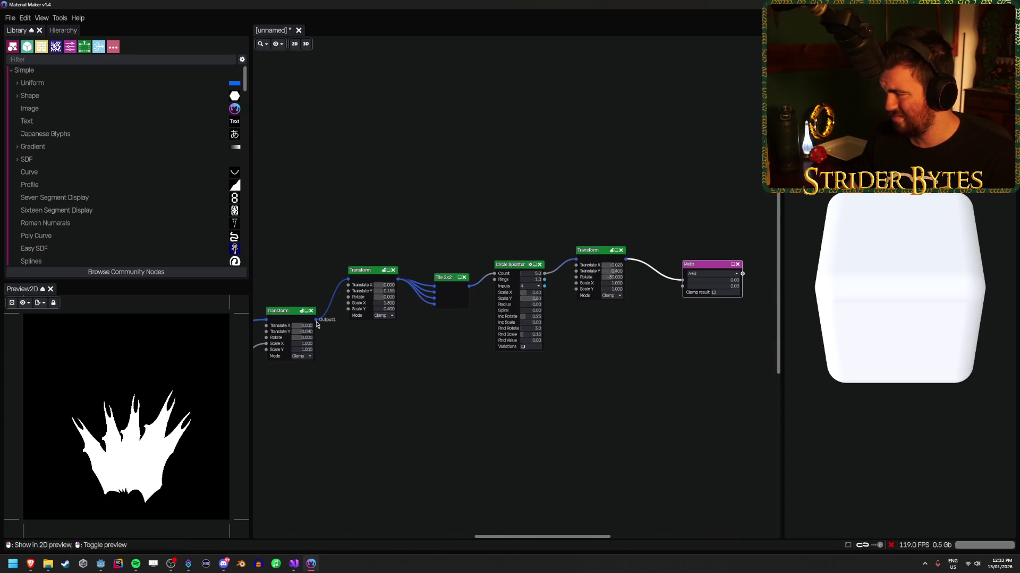
mouse_move(316, 321)
mouse_down()
mouse_move(675, 316)
mouse_move(683, 287)
mouse_up()
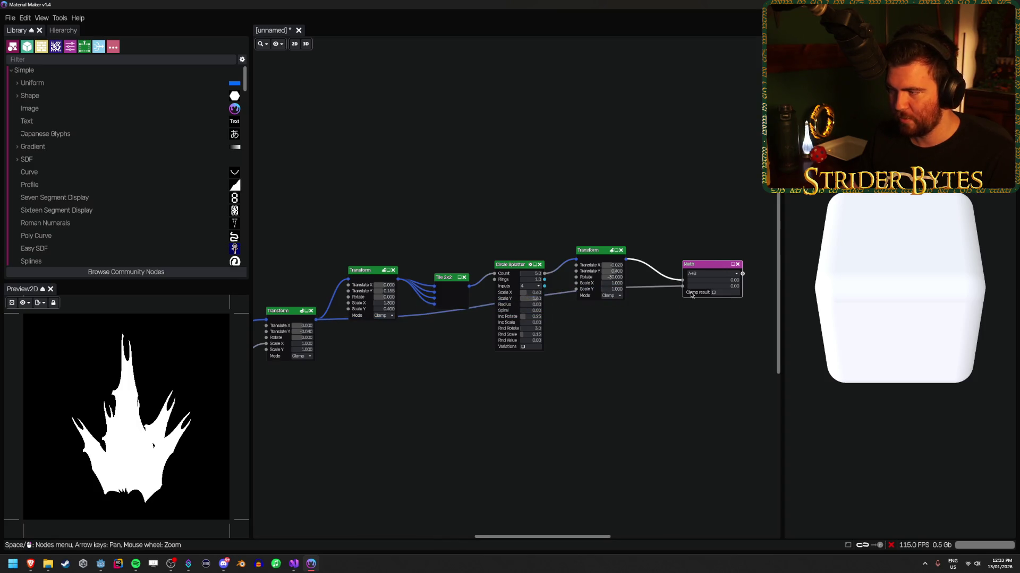
mouse_move(691, 295)
mouse_down()
mouse_move(519, 382)
mouse_move(514, 401)
mouse_up()
scroll(575, 380, up, 2)
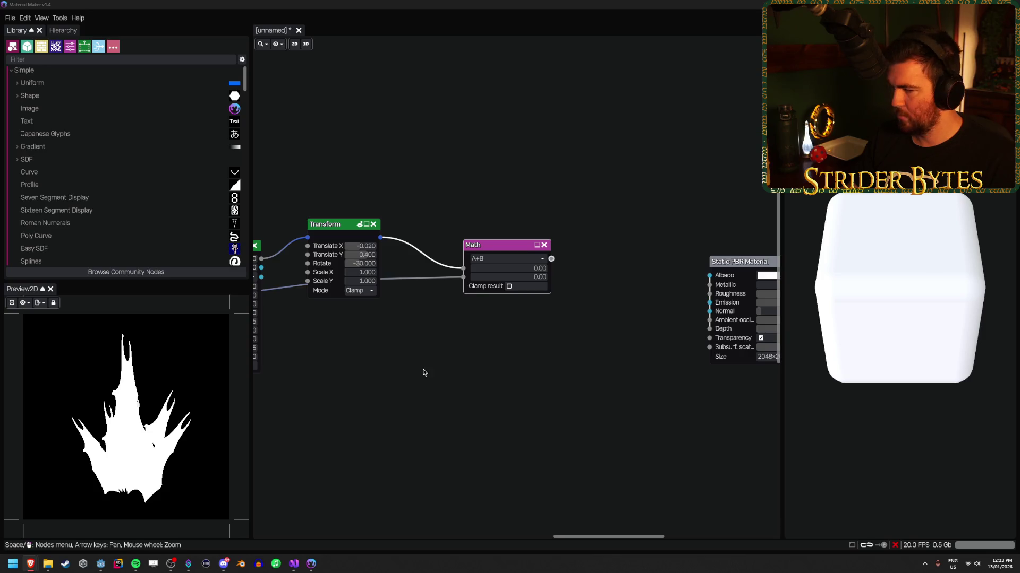
scroll(421, 369, left, 10)
scroll(637, 364, left, 10)
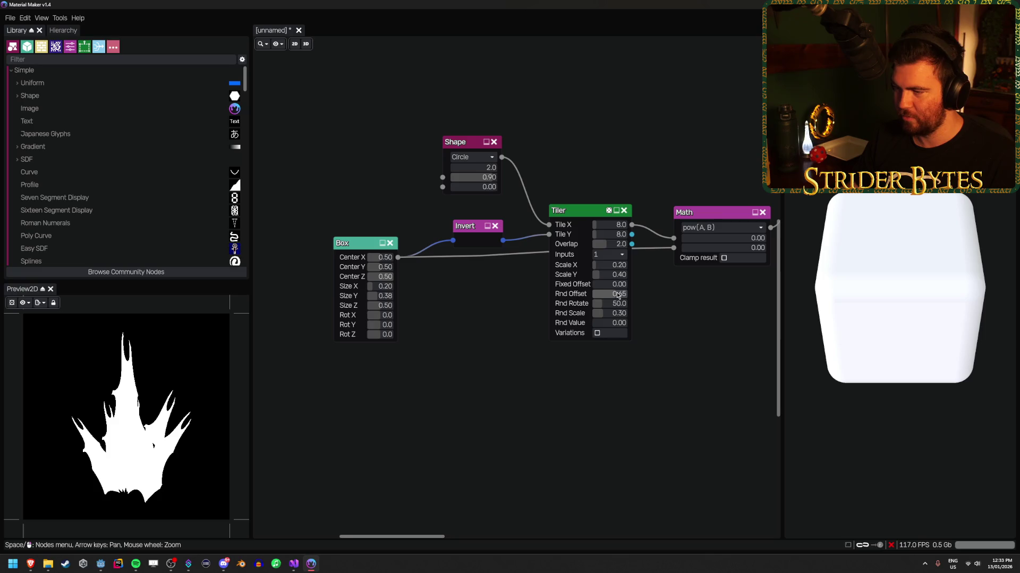
mouse_move(618, 295)
mouse_down()
mouse_move(605, 295)
mouse_move(619, 297)
mouse_up()
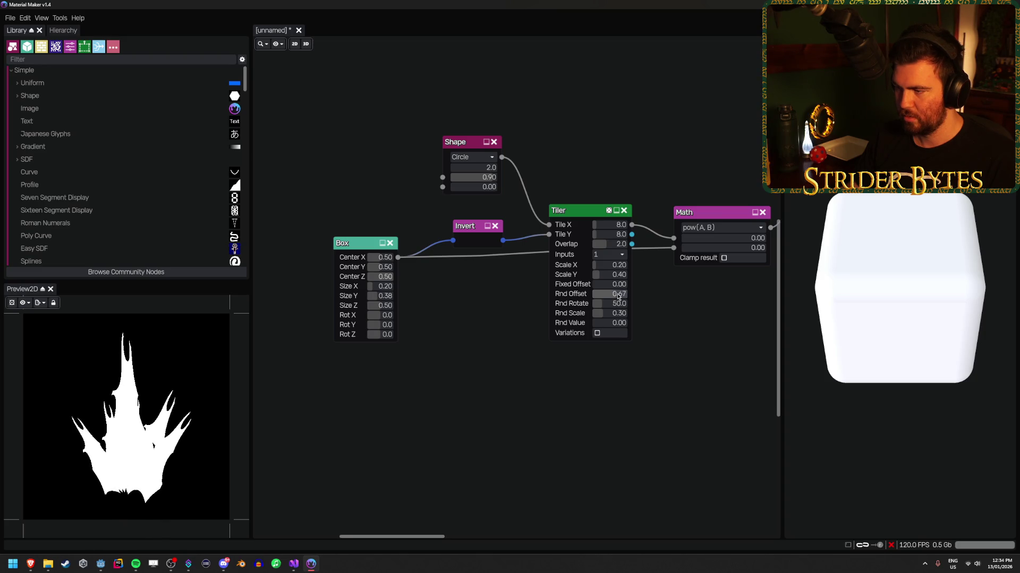
click(617, 295)
text(0.65)
key(Return)
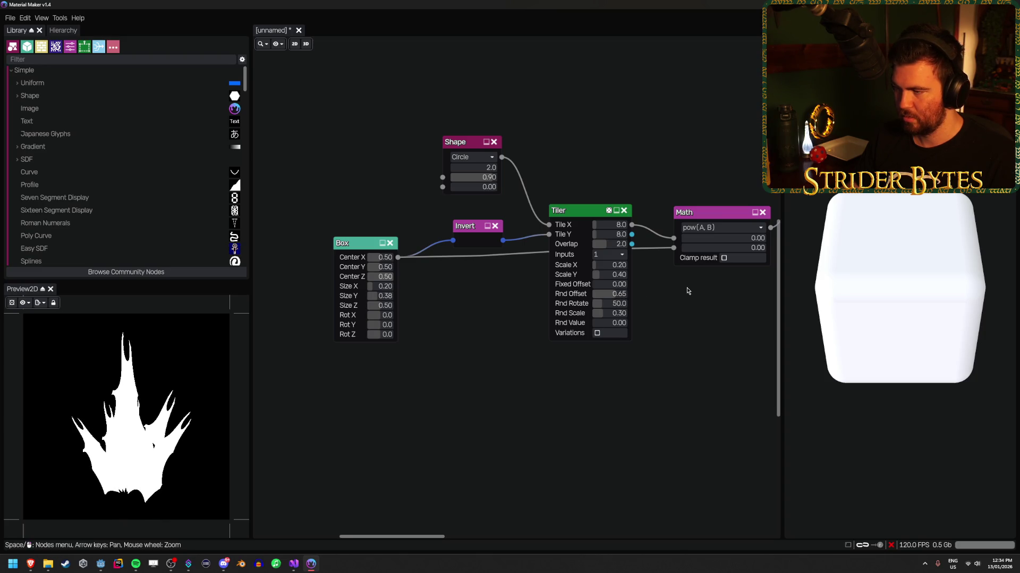
drag(608, 275, 609, 271)
mouse_move(464, 319)
mouse_down()
mouse_move(510, 317)
mouse_move(454, 311)
mouse_up()
scroll(458, 314, up, 1)
scroll(454, 311, up, 1)
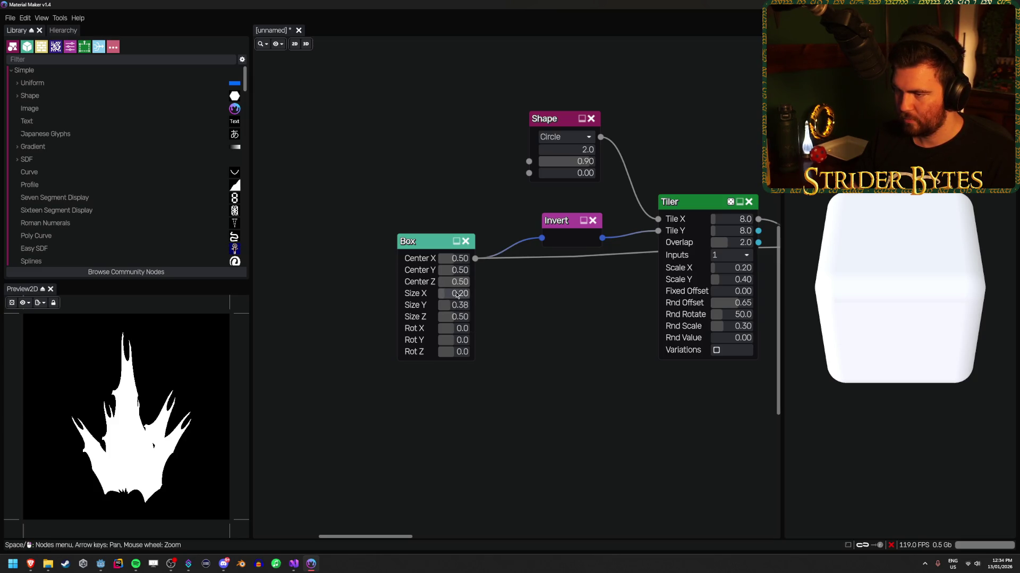
drag(539, 305, 358, 352)
drag(411, 208, 438, 211)
key(ctrl+z)
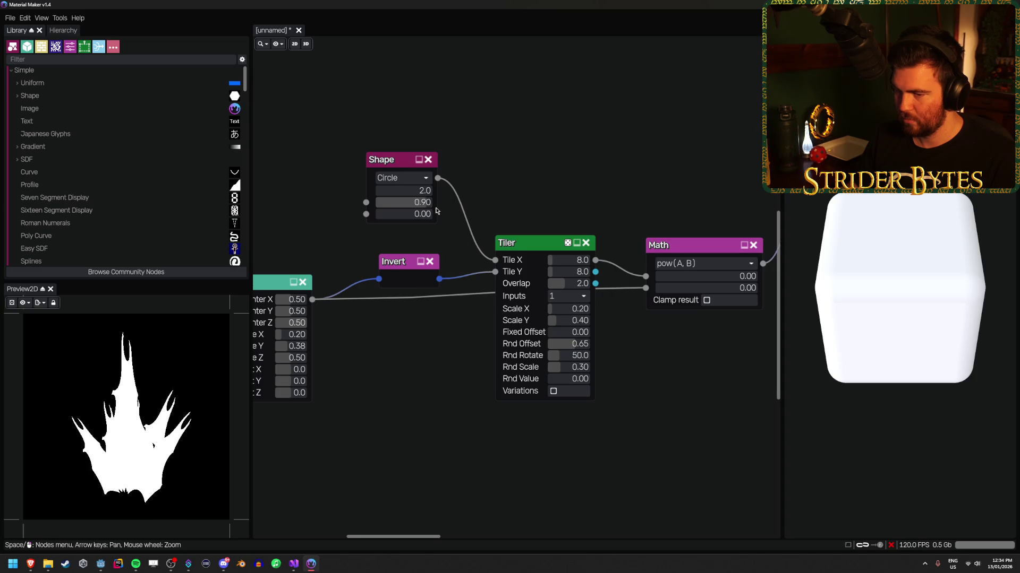
key(Right)
key(Right)
key(Right)
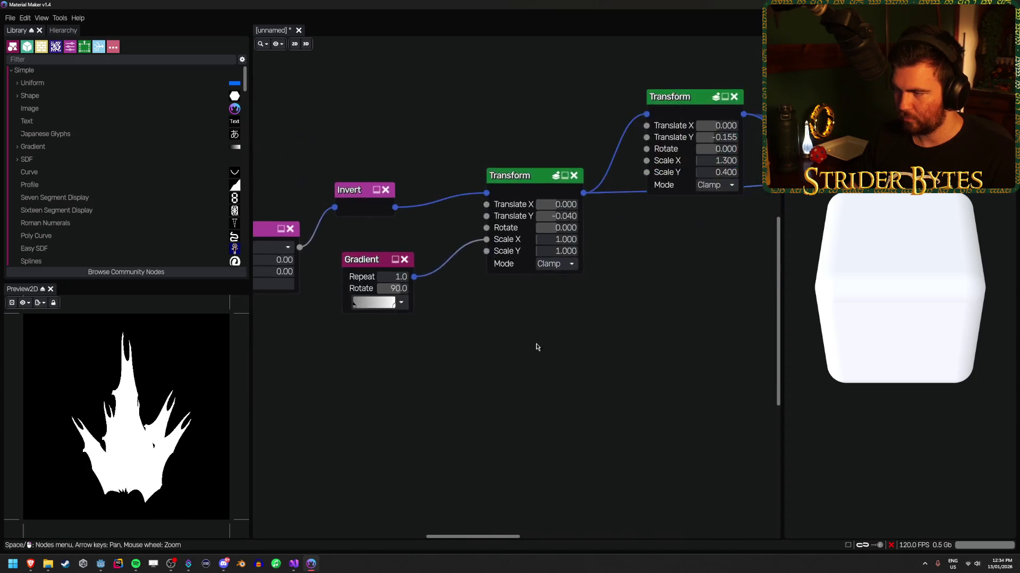
key(Right)
key(Right)
key(Right)
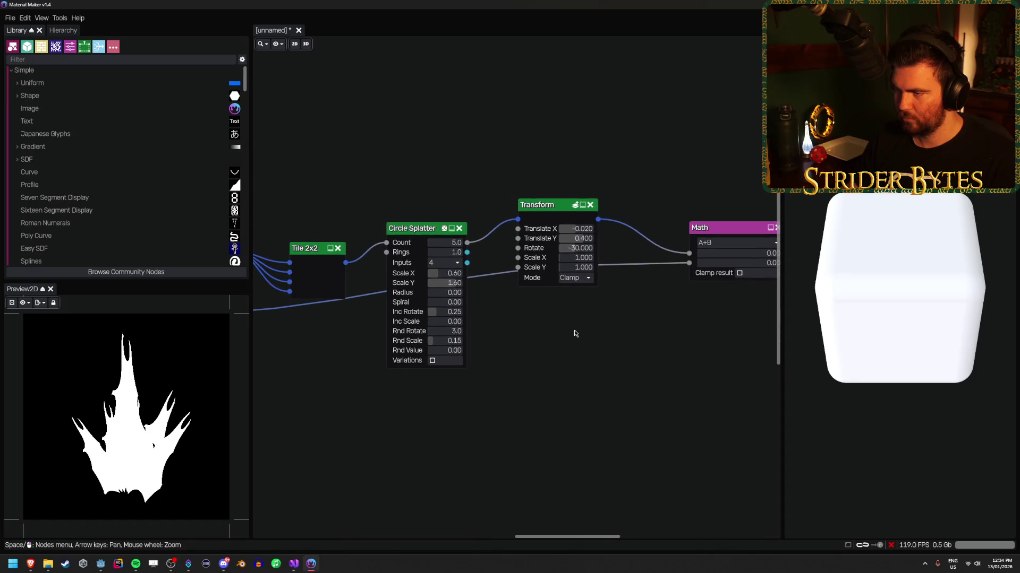
scroll(607, 348, up, 1)
drag(453, 287, 466, 288)
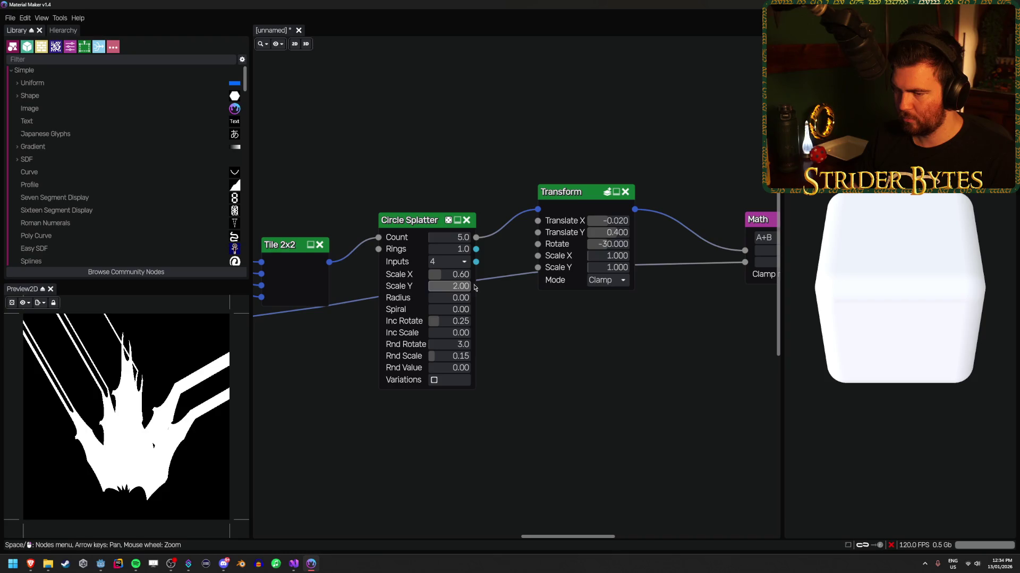
key(ctrl+z)
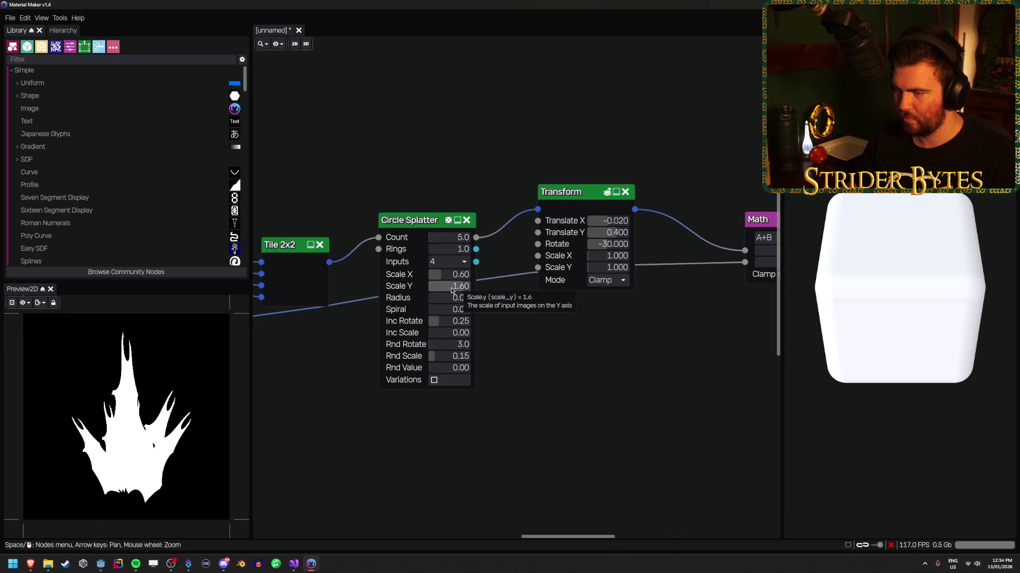
mouse_move(446, 298)
mouse_down()
mouse_move(458, 298)
mouse_move(450, 302)
mouse_up()
click(588, 194)
click(419, 230)
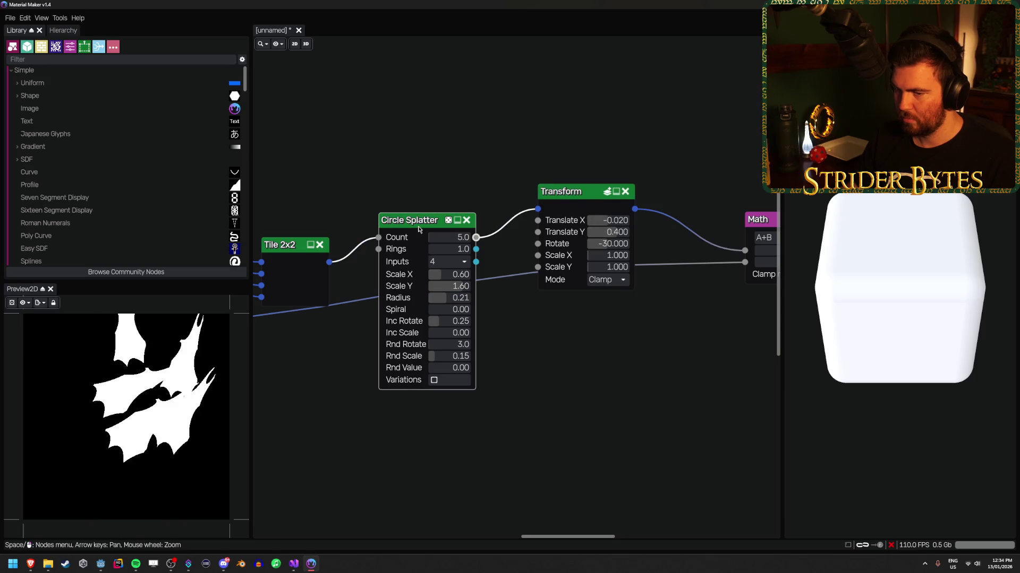
key(ctrl+z)
key(ctrl+z)
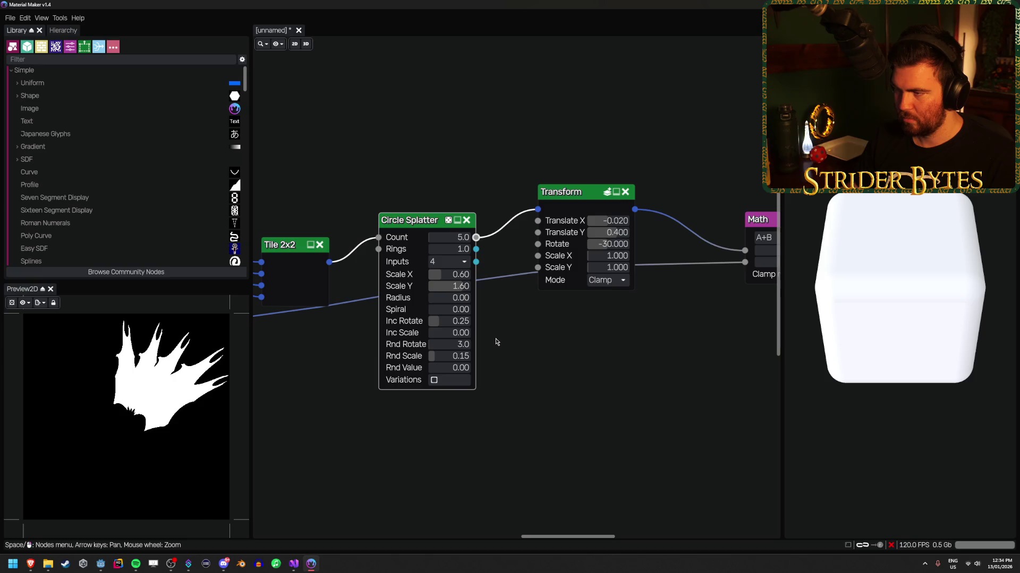
scroll(609, 423, down, 1)
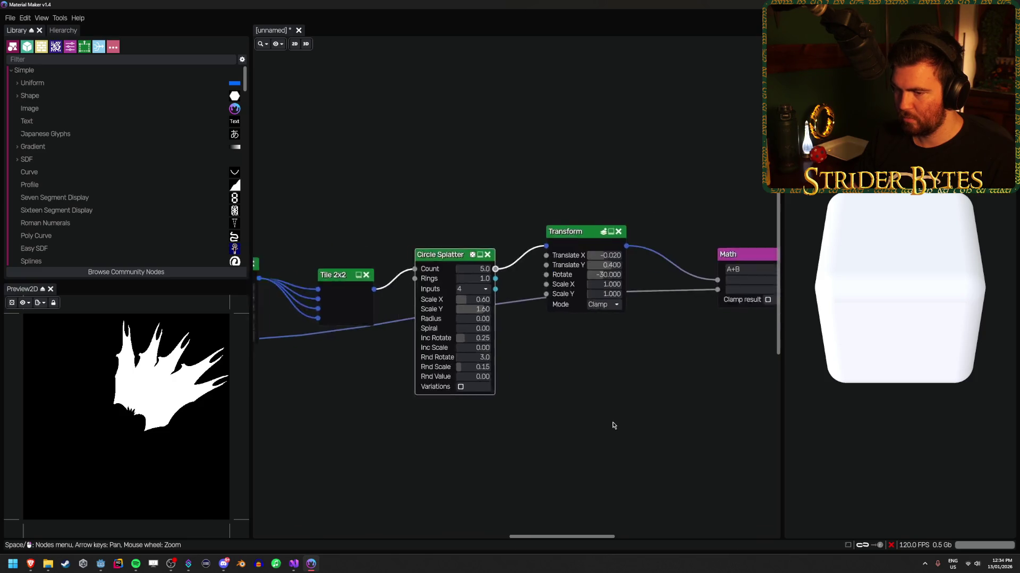
scroll(609, 423, right, 4)
click(516, 257)
scroll(451, 319, left, 5)
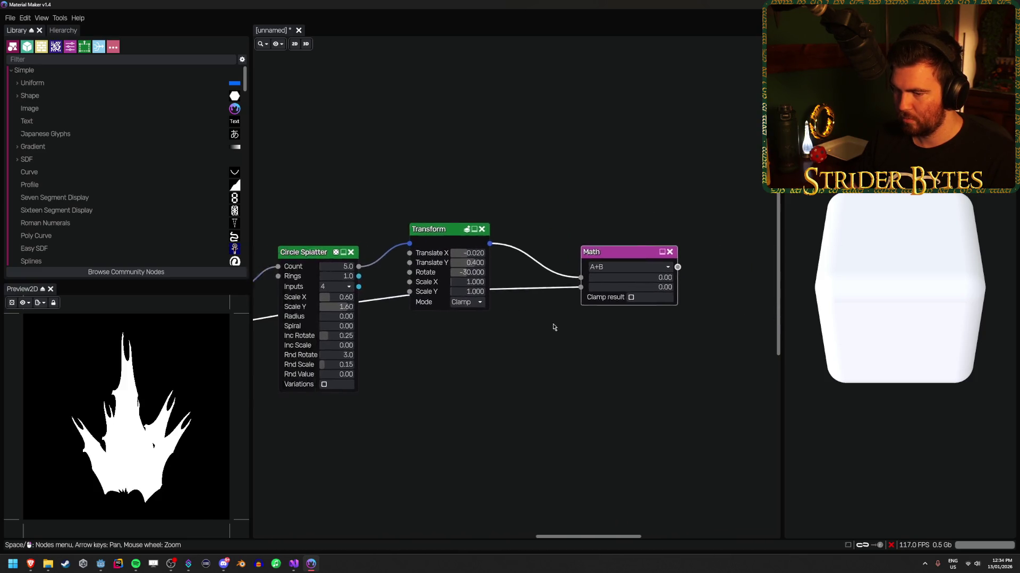
drag(479, 285, 489, 286)
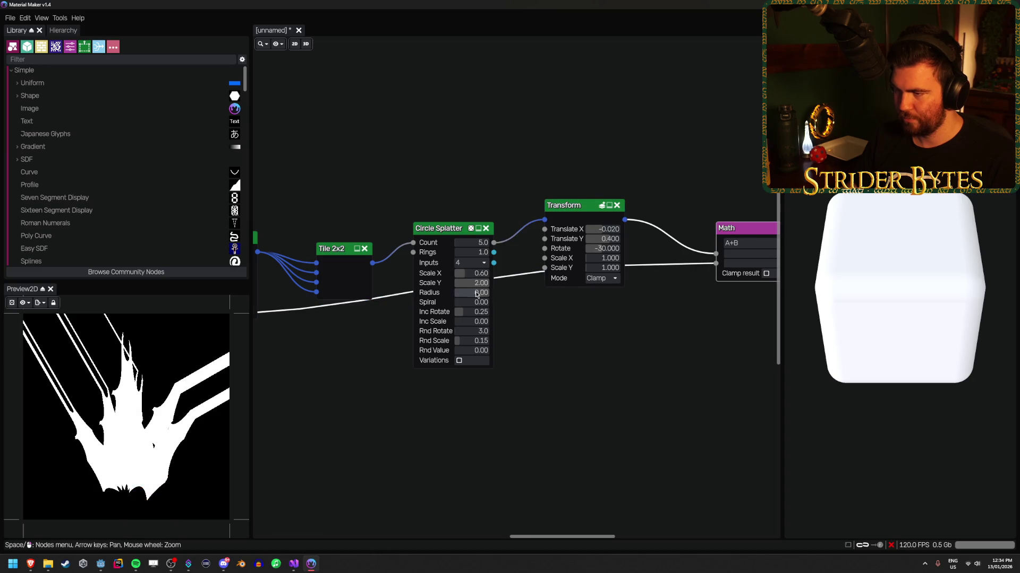
drag(481, 284, 466, 284)
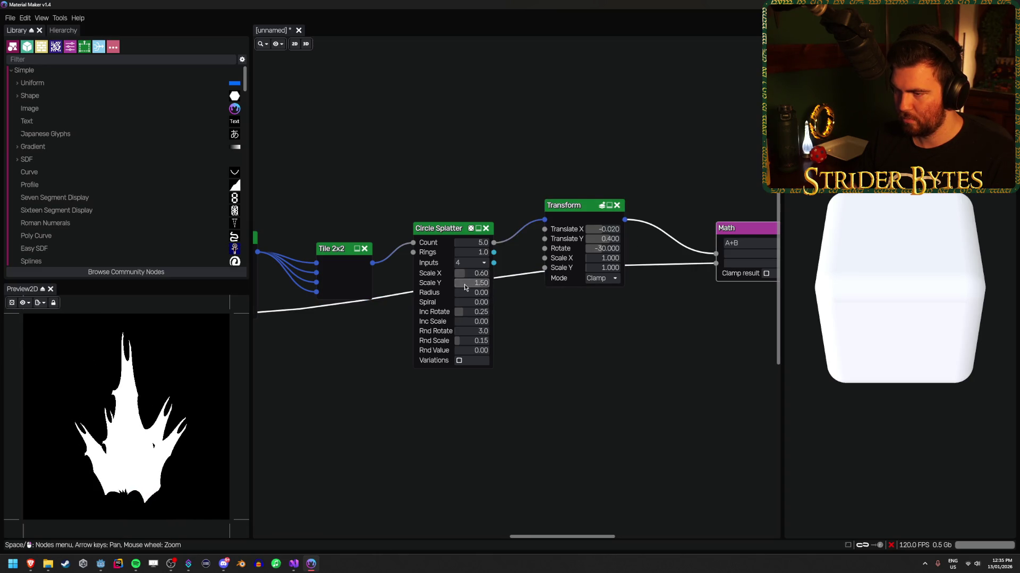
scroll(496, 321, up, 2)
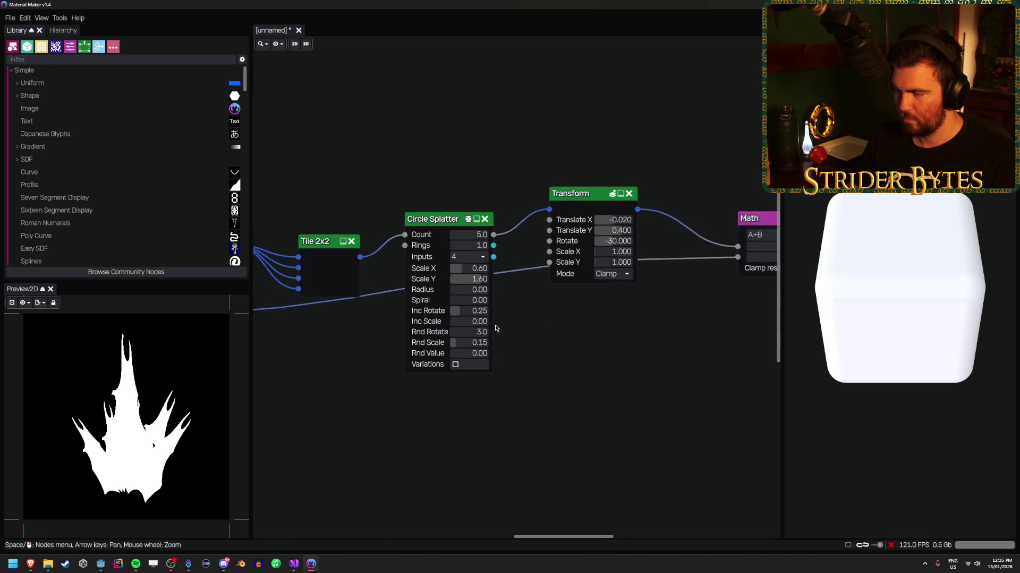
drag(469, 268, 465, 266)
key(ctrl+z)
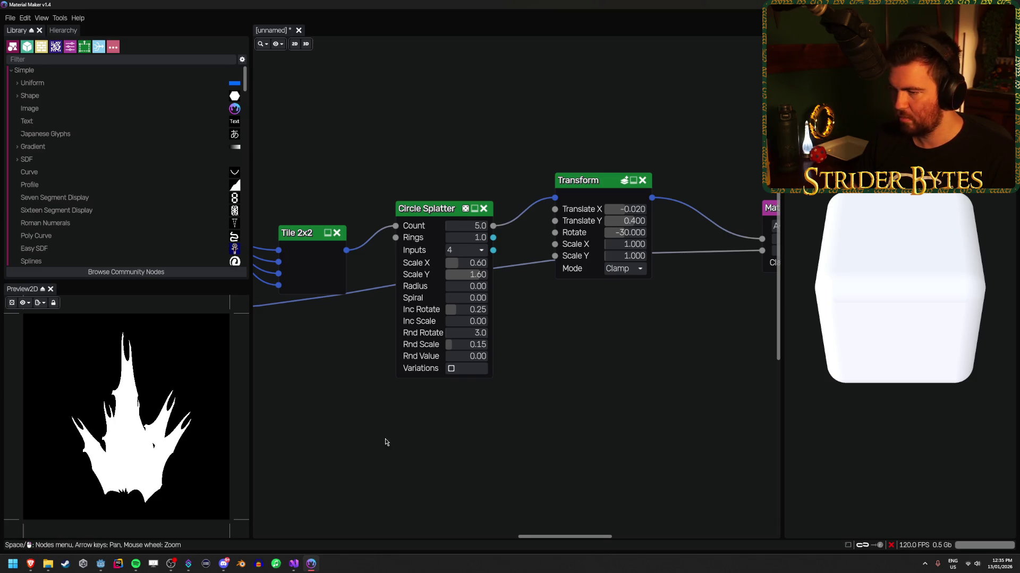
drag(354, 450, 373, 443)
scroll(374, 444, right, 5)
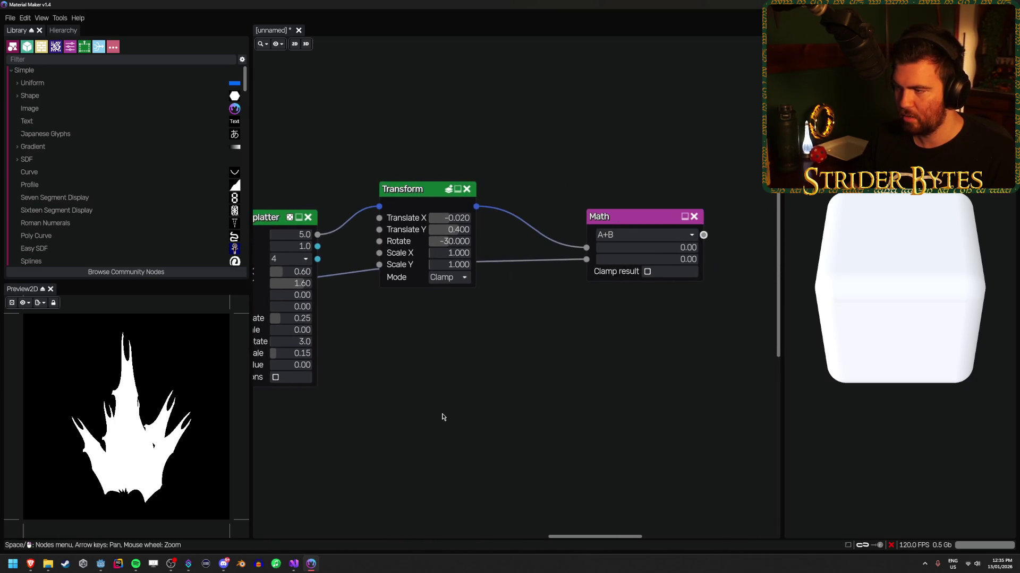
mouse_move(629, 263)
mouse_down()
mouse_move(698, 260)
mouse_move(598, 260)
mouse_move(788, 264)
mouse_up()
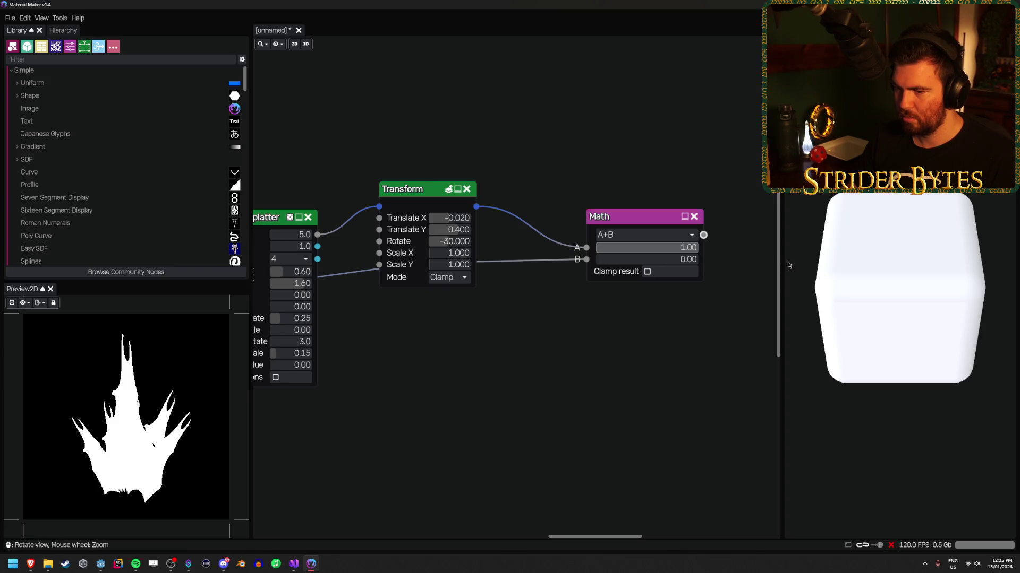
Move the Static PBR Material node further right and pull a new wire from the Math output.
scroll(477, 391, left, 10)
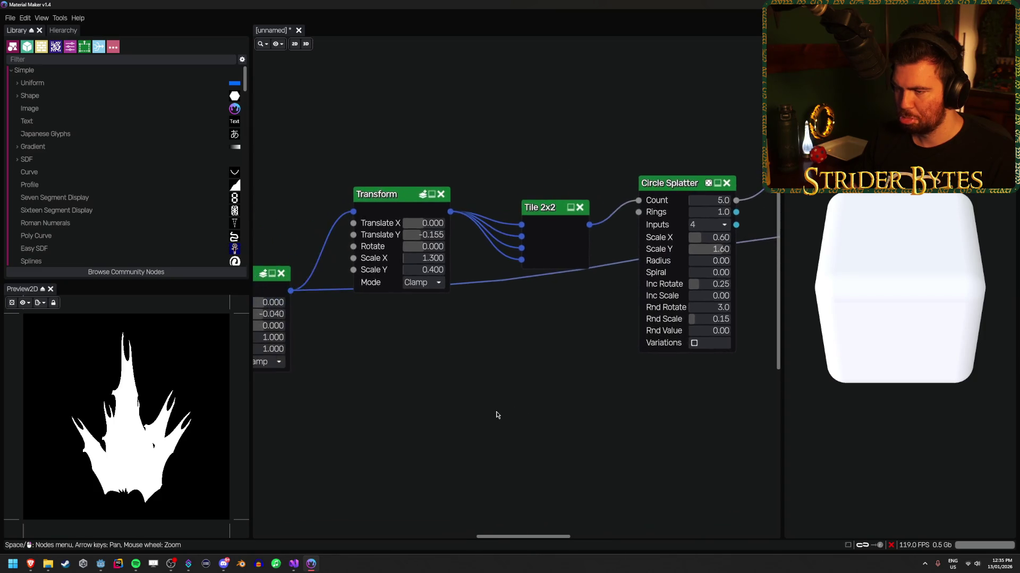
scroll(496, 415, down, 3)
scroll(451, 340, left, 4)
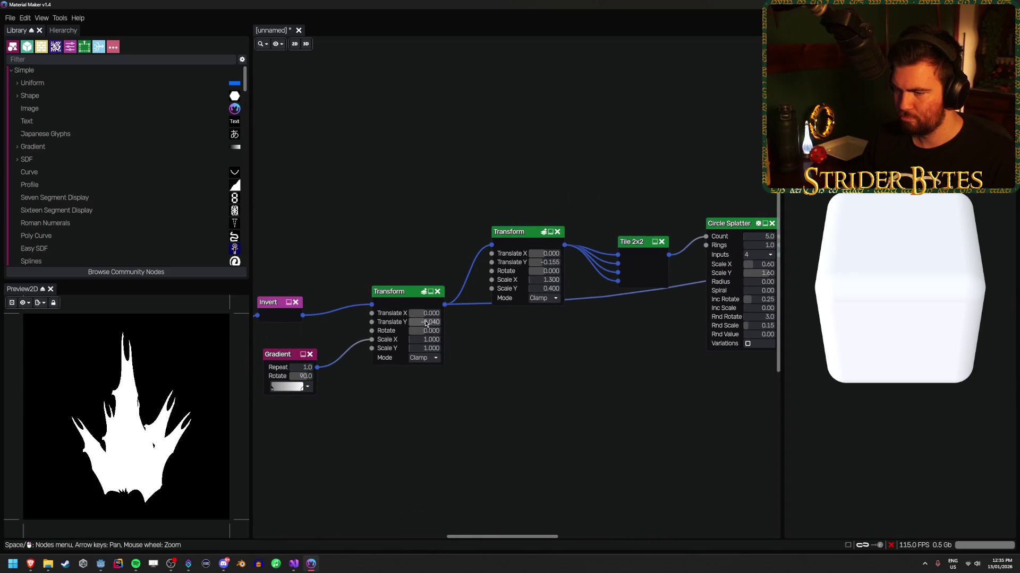
drag(425, 323, 426, 322)
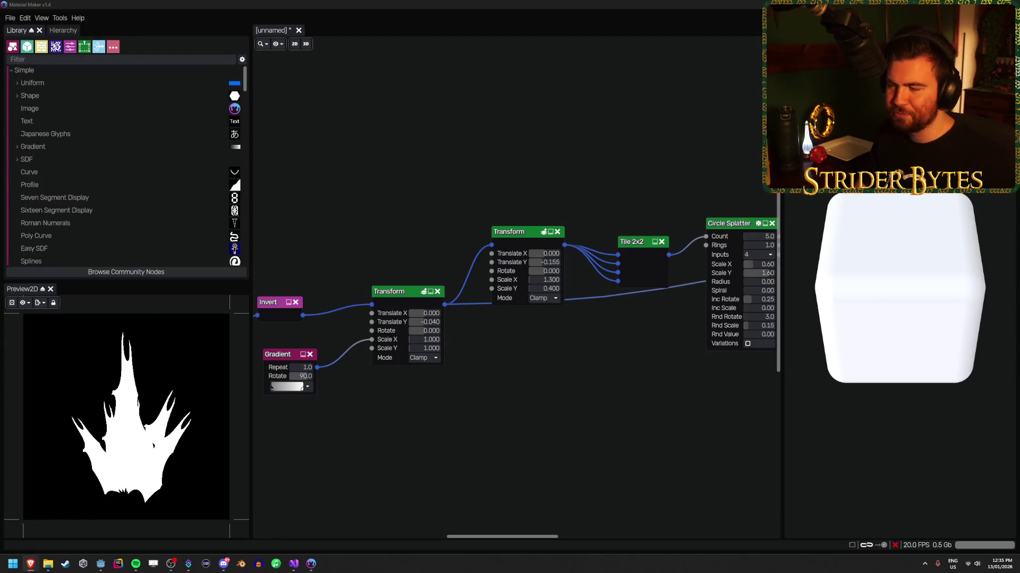
scroll(714, 365, right, 10)
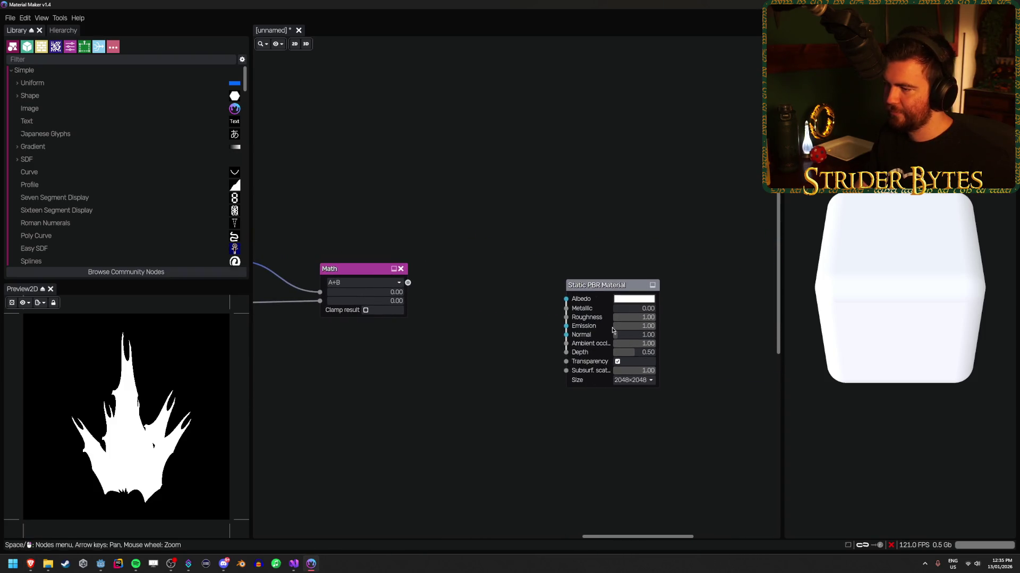
drag(612, 331, 752, 330)
scroll(557, 333, right, 3)
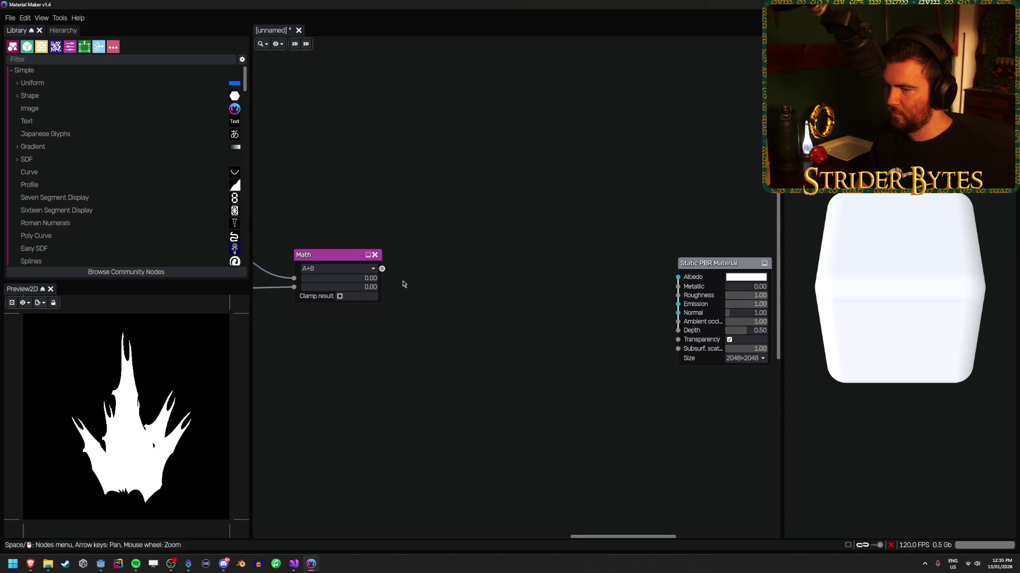
scroll(467, 319, left, 3)
drag(446, 270, 532, 187)
Add a Transform after the Math node and set its Translate Y to 0.055.
key(Return)
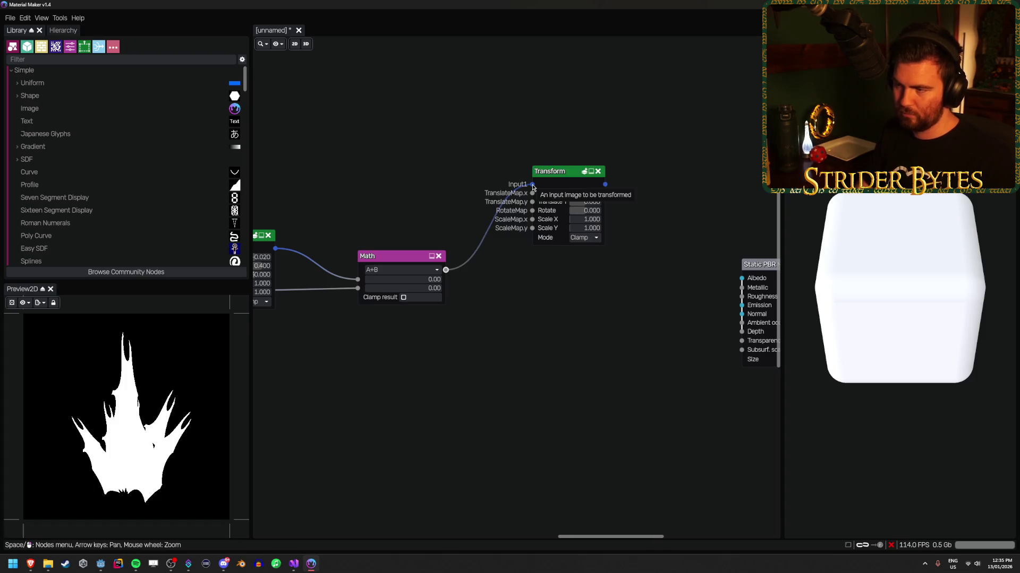
scroll(449, 169, up, 2)
drag(595, 167, 558, 181)
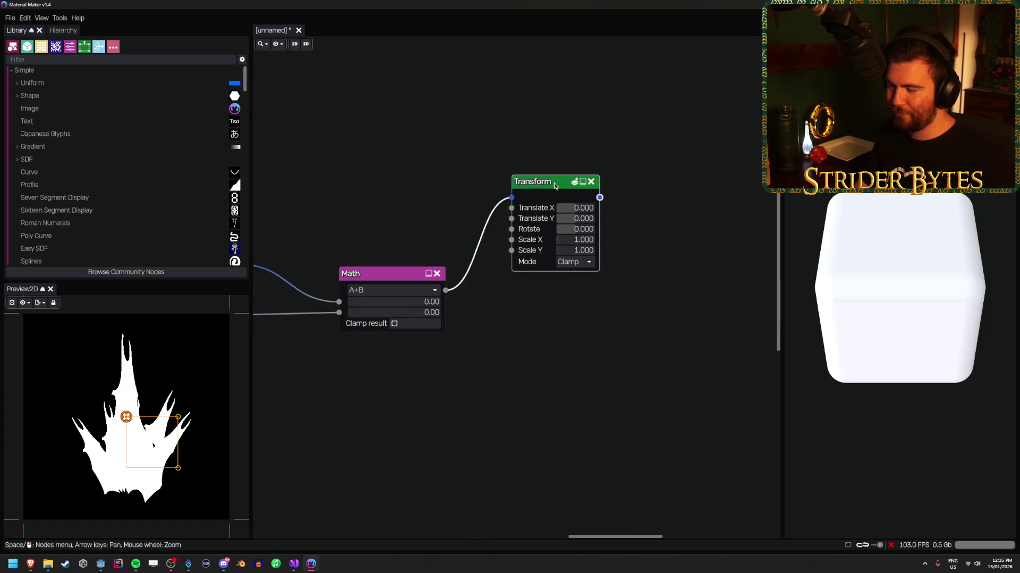
scroll(537, 333, up, 1)
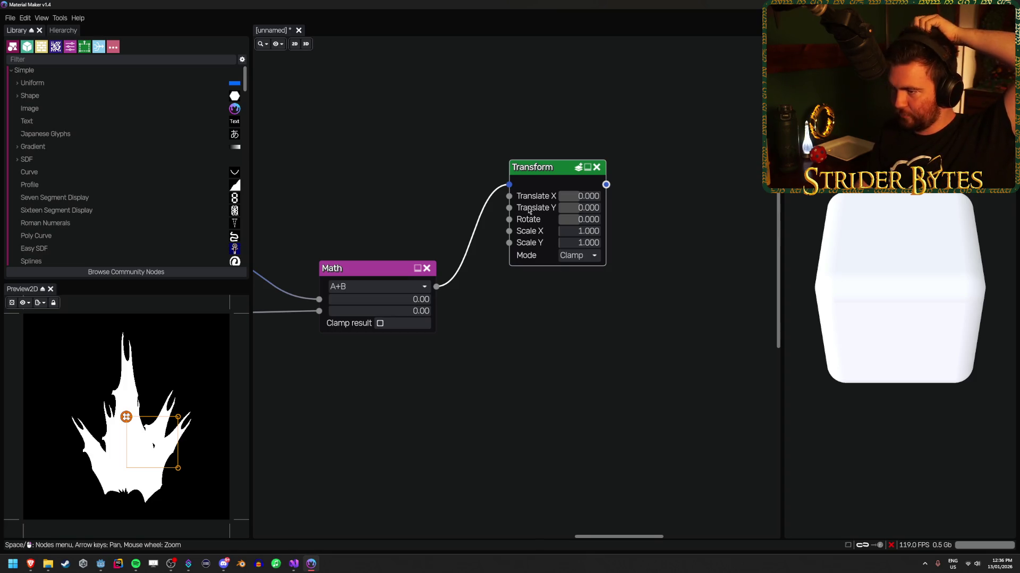
drag(574, 206, 580, 237)
Set the Transform's Scale X to 1.1 and Scale Y to 1.2.
click(579, 232)
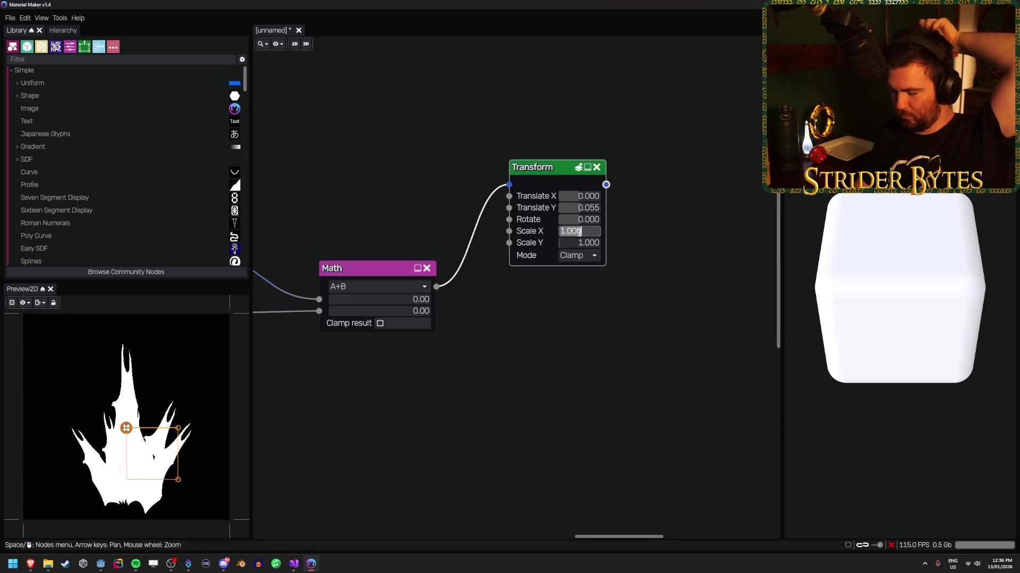
text(1.1)
key(Return)
click(582, 243)
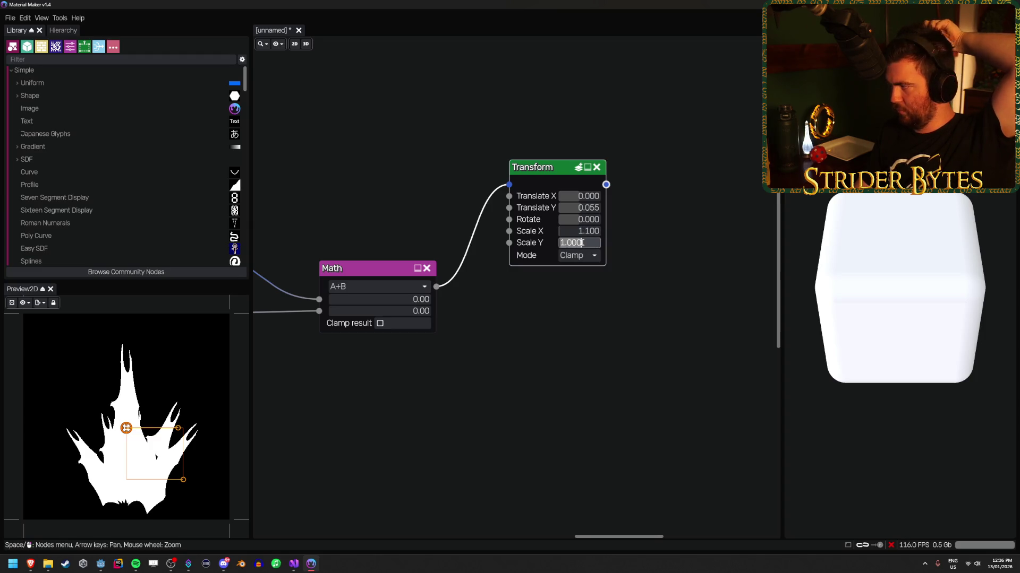
text(1.2)
key(Return)
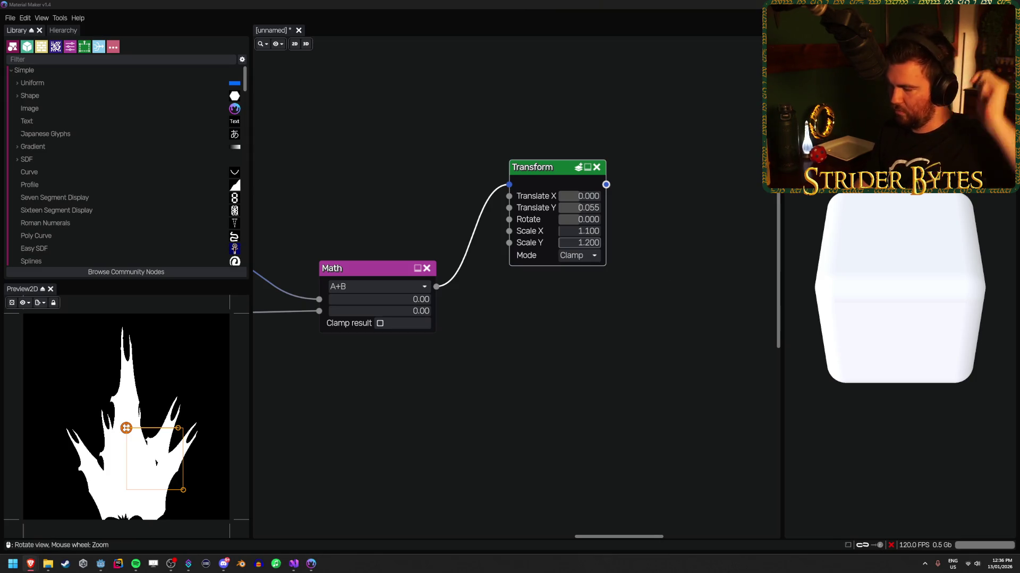
key(alt+Tab)
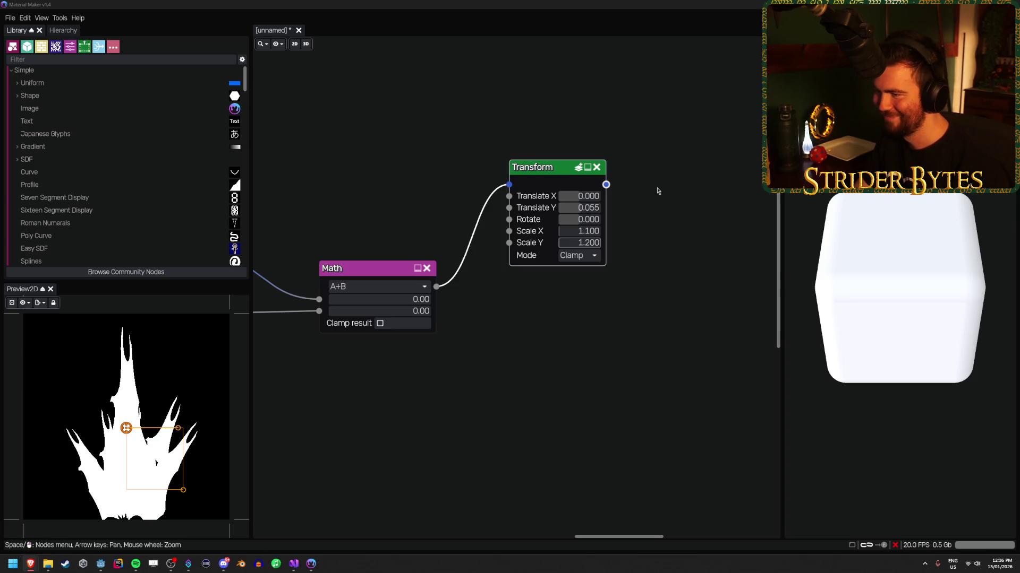
Add a Colorize node fed by the Transform output.
drag(605, 185, 646, 184)
text(color)
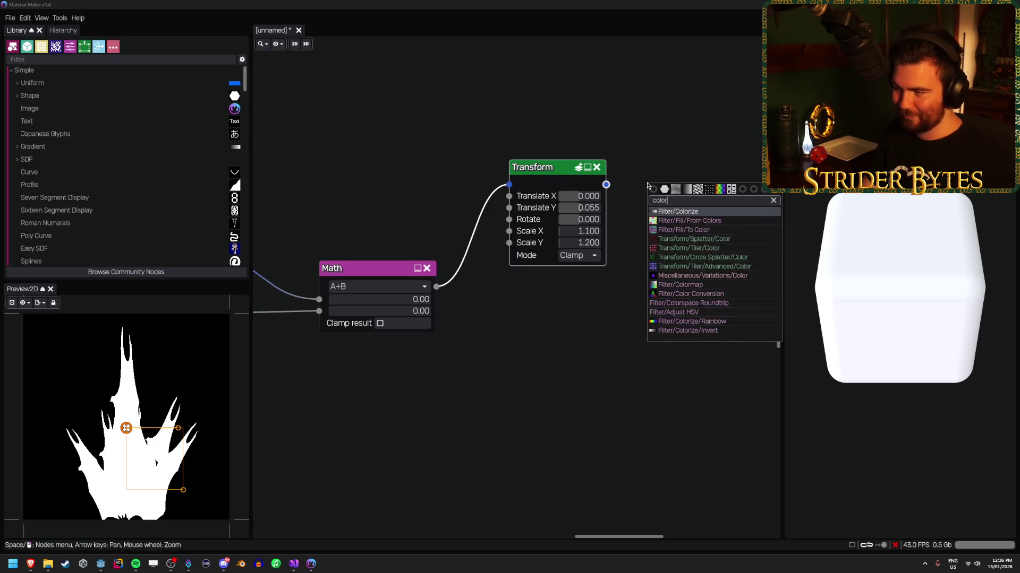
key(Return)
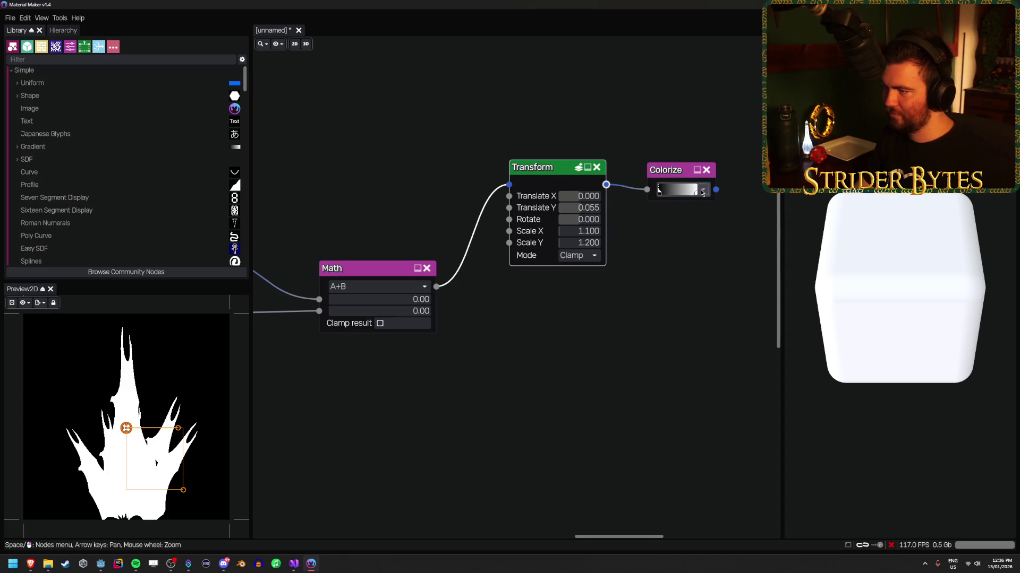
Darken the Colorize gradient's right end stop to grey 353535.
click(700, 189)
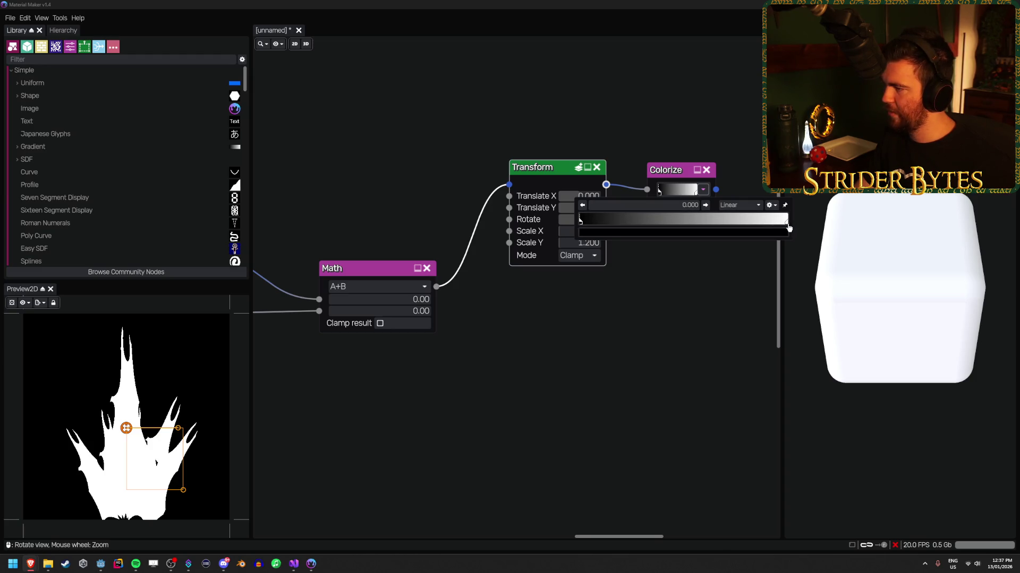
double_click(787, 220)
double_click(786, 221)
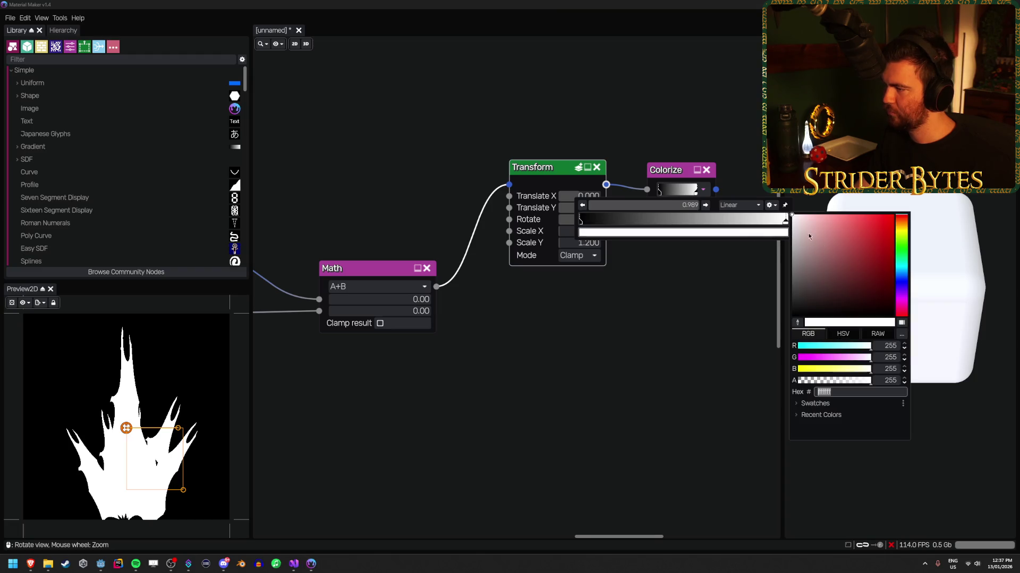
mouse_move(808, 236)
mouse_down()
mouse_move(794, 314)
mouse_move(794, 281)
mouse_up()
click(679, 173)
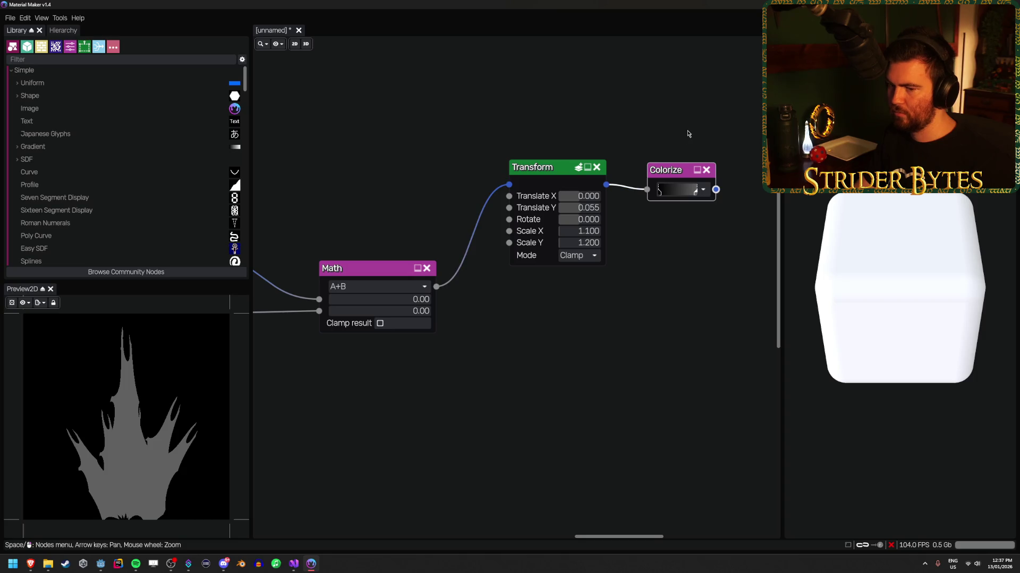
click(703, 189)
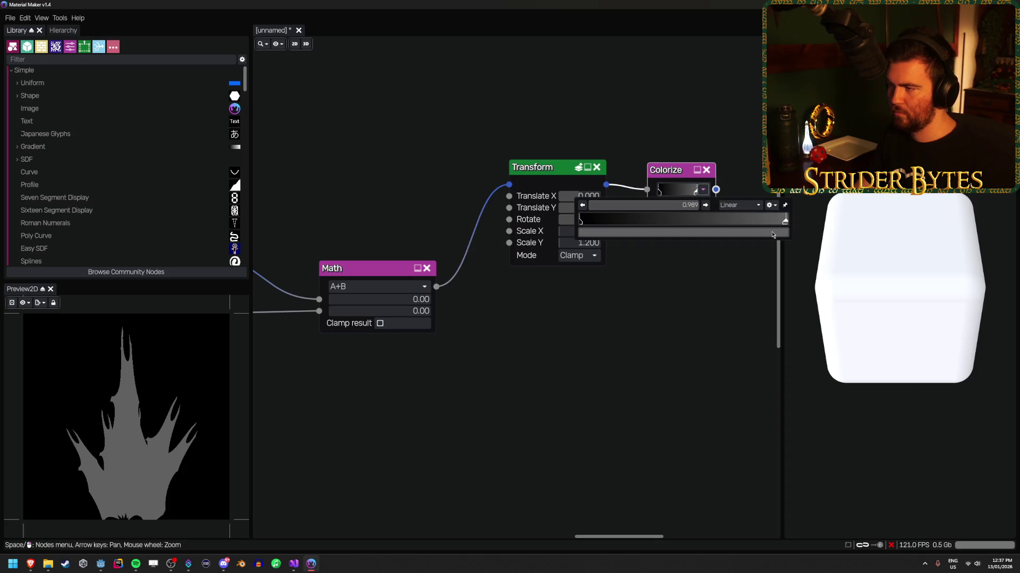
click(773, 235)
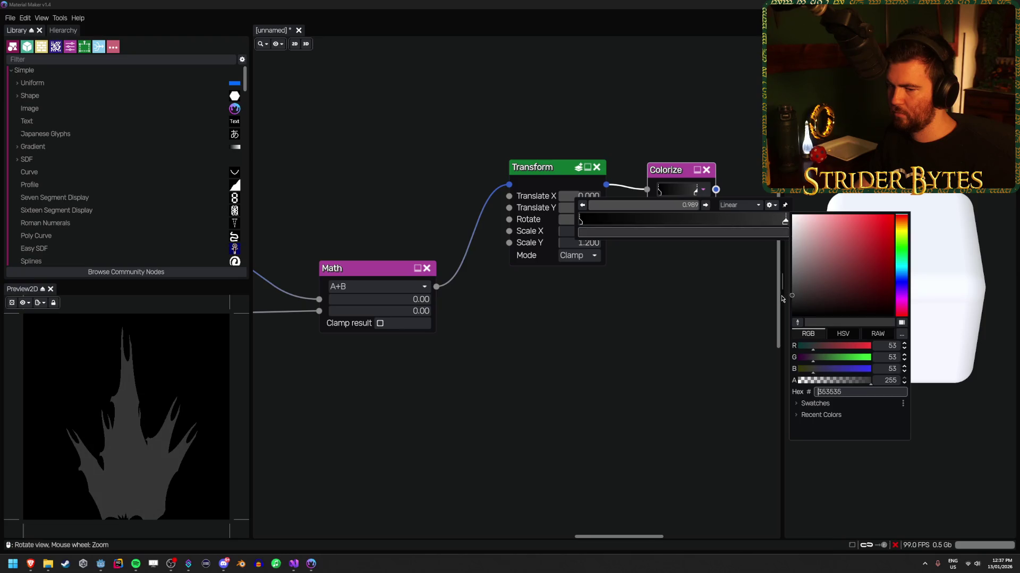
click(573, 342)
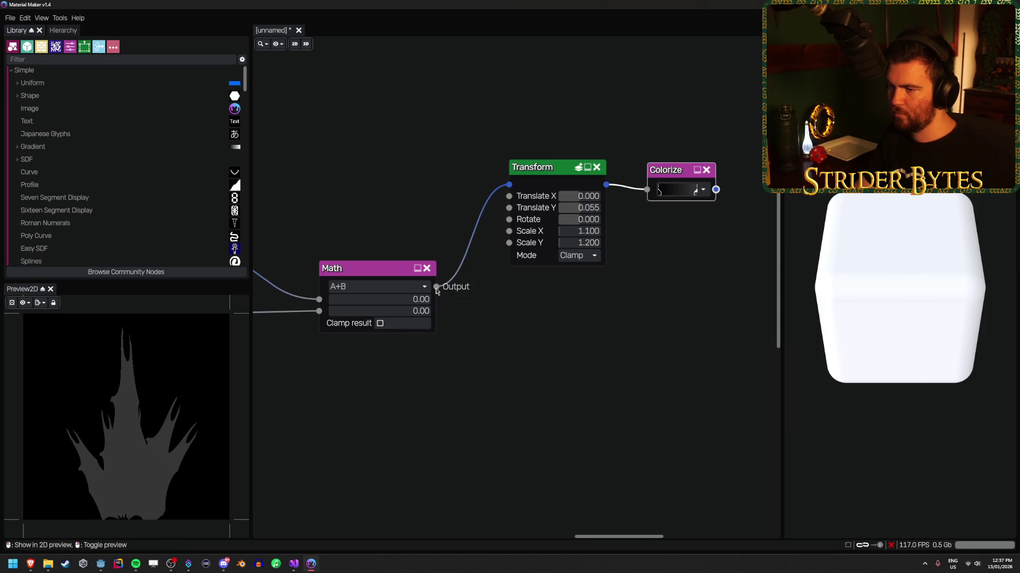
Add a second Transform fed by the Math node's output.
drag(437, 287, 498, 346)
text(tran)
key(Return)
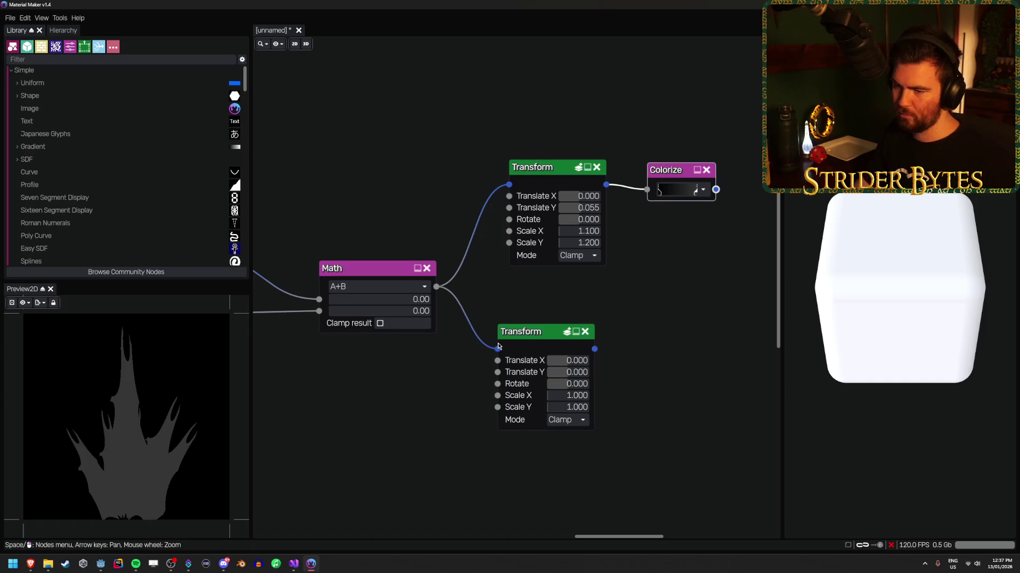
drag(451, 377, 416, 365)
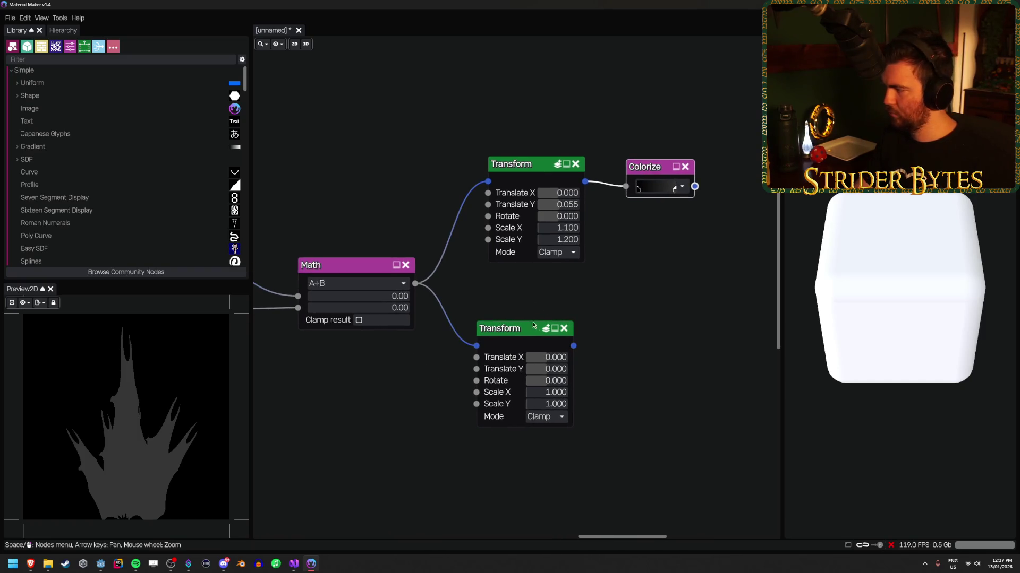
drag(525, 333, 530, 329)
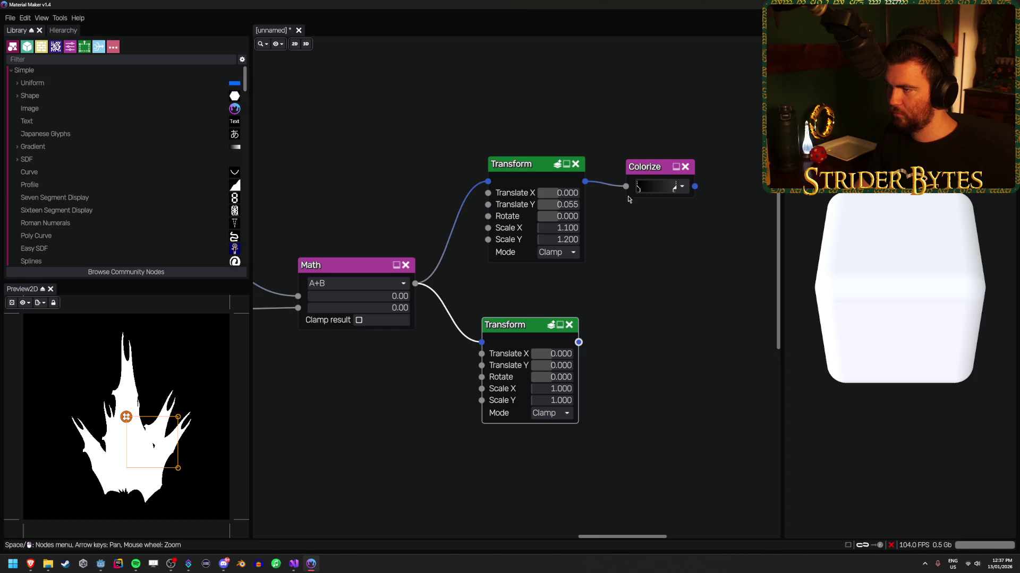
Set the second Transform to Scale 0.7 x 0.8 and Translate Y 0.15.
click(553, 390)
text(0)
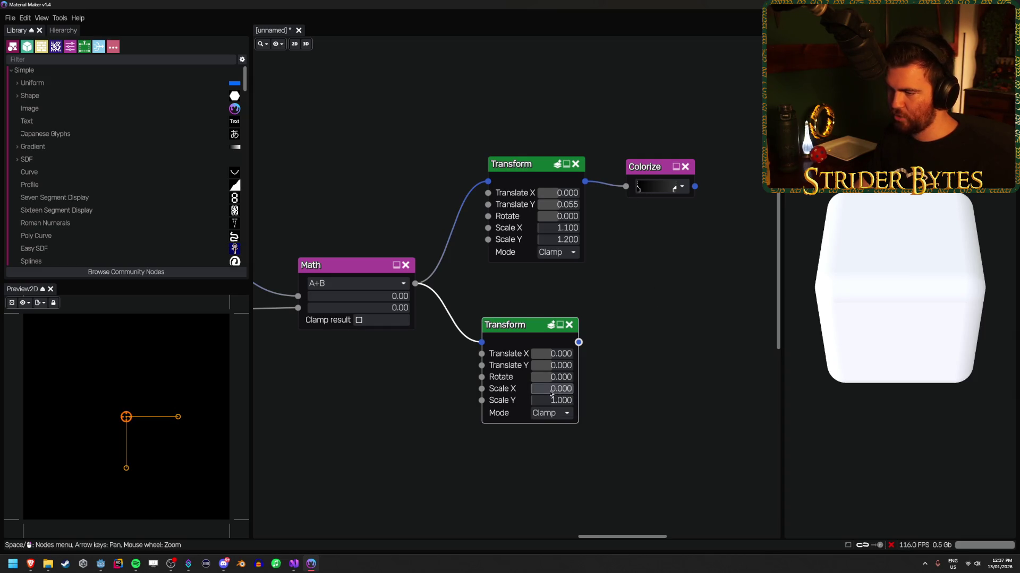
key(Return)
mouse_move(553, 394)
mouse_down()
mouse_move(600, 391)
mouse_move(590, 388)
mouse_up()
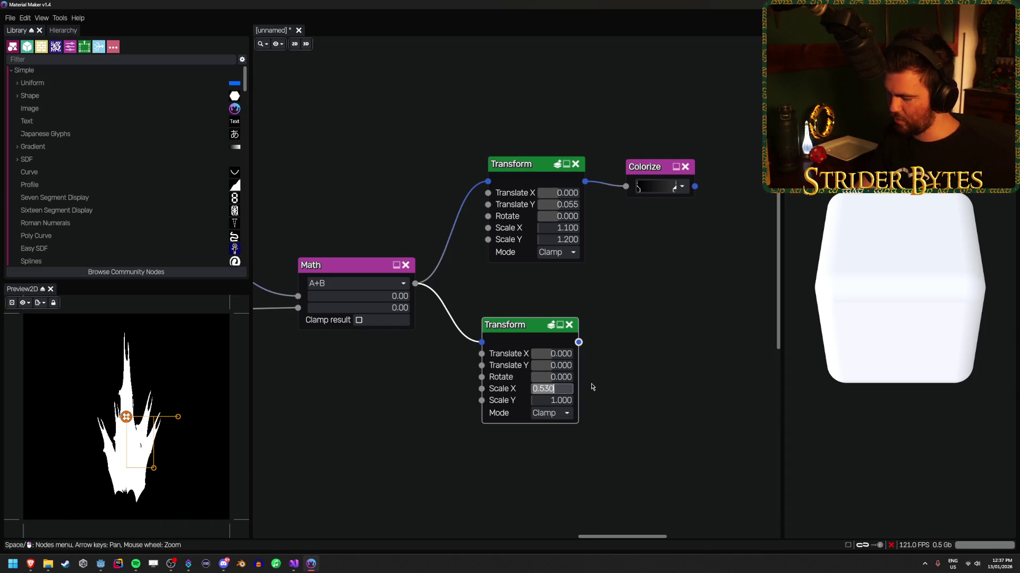
text(0.7)
key(Tab)
text(0.8)
key(Return)
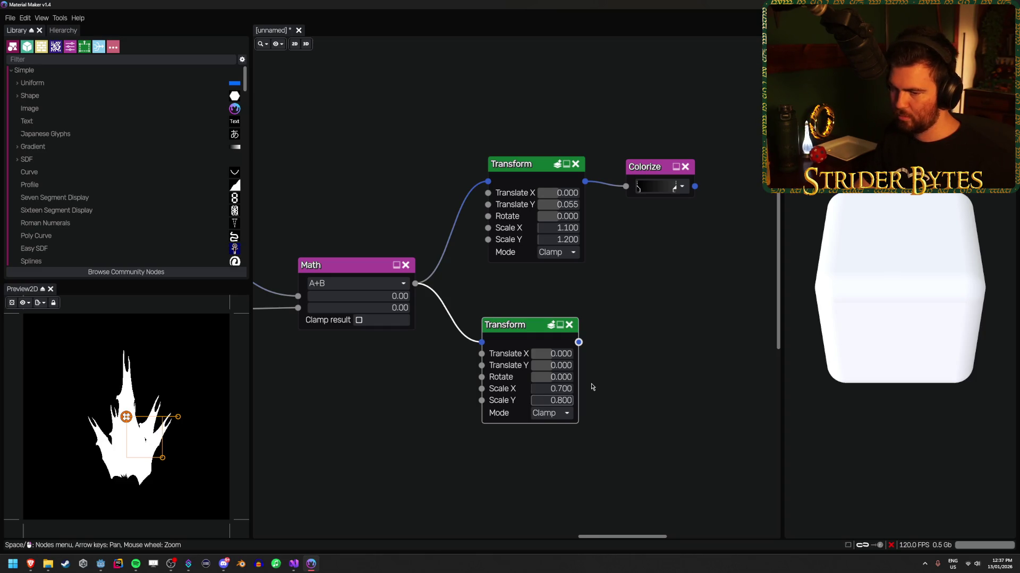
click(549, 365)
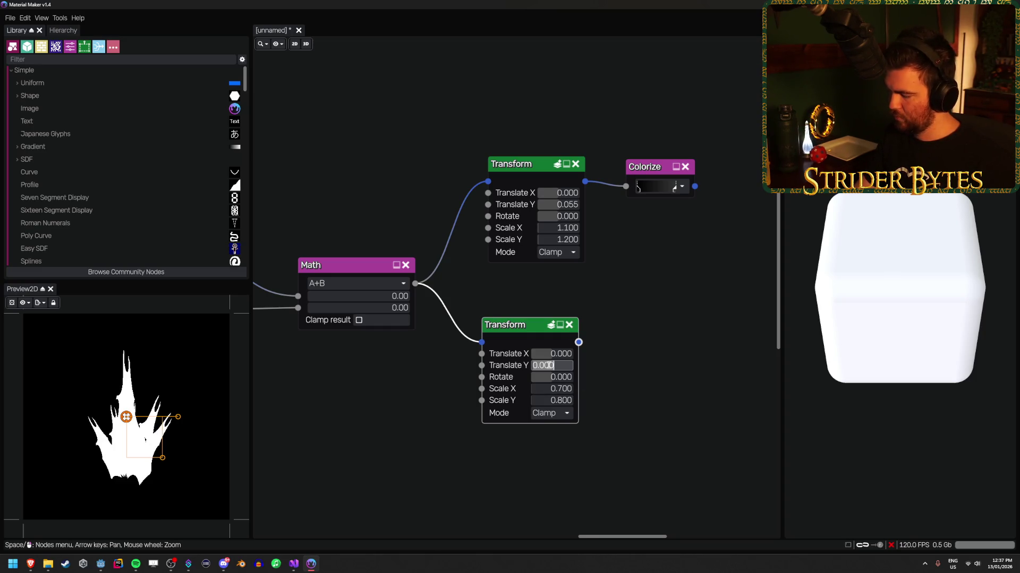
text(0.15)
key(Return)
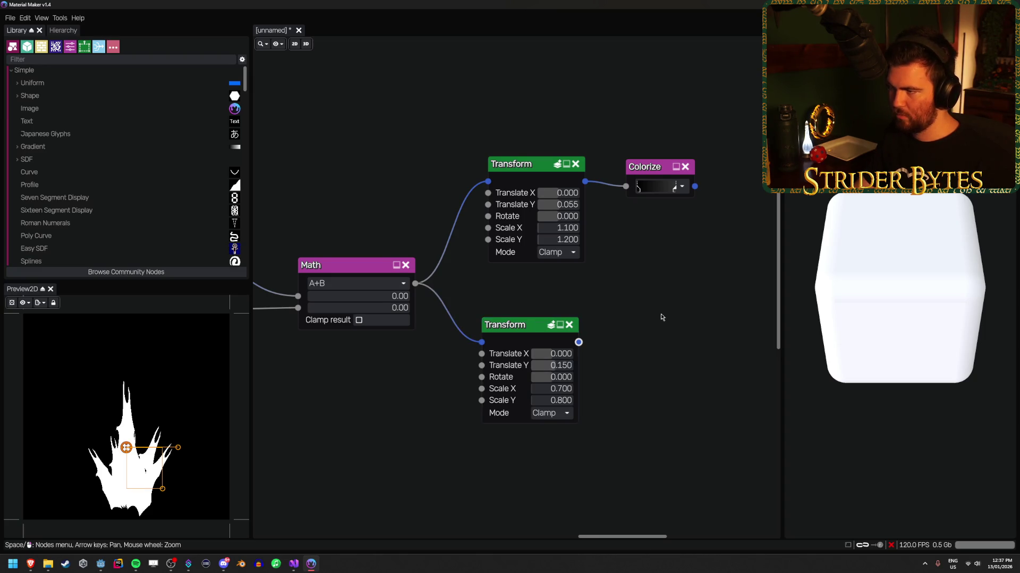
Add a Math node after the Colorize output.
drag(661, 317, 473, 313)
mouse_move(509, 183)
mouse_down()
mouse_move(571, 197)
mouse_move(568, 219)
mouse_up()
text(math)
key(Return)
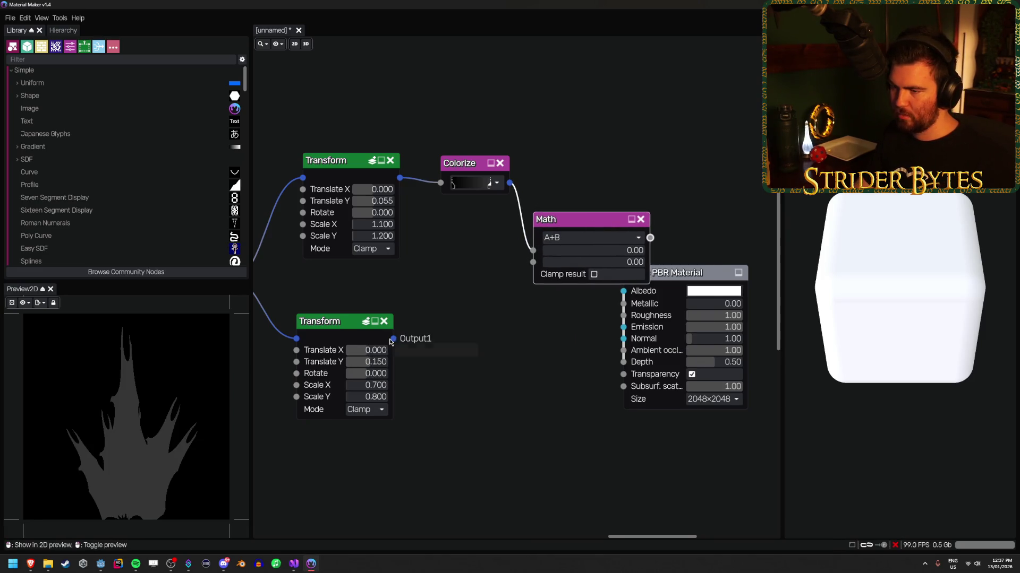
Wire the smaller Transform into Math input B and move the PBR Material node right.
drag(393, 338, 532, 261)
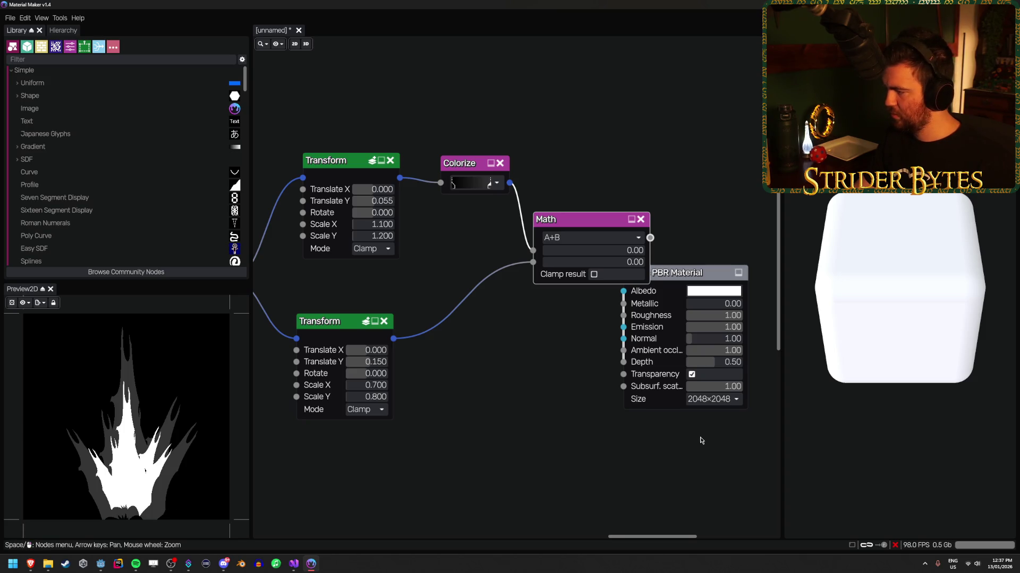
scroll(526, 450, down, 3)
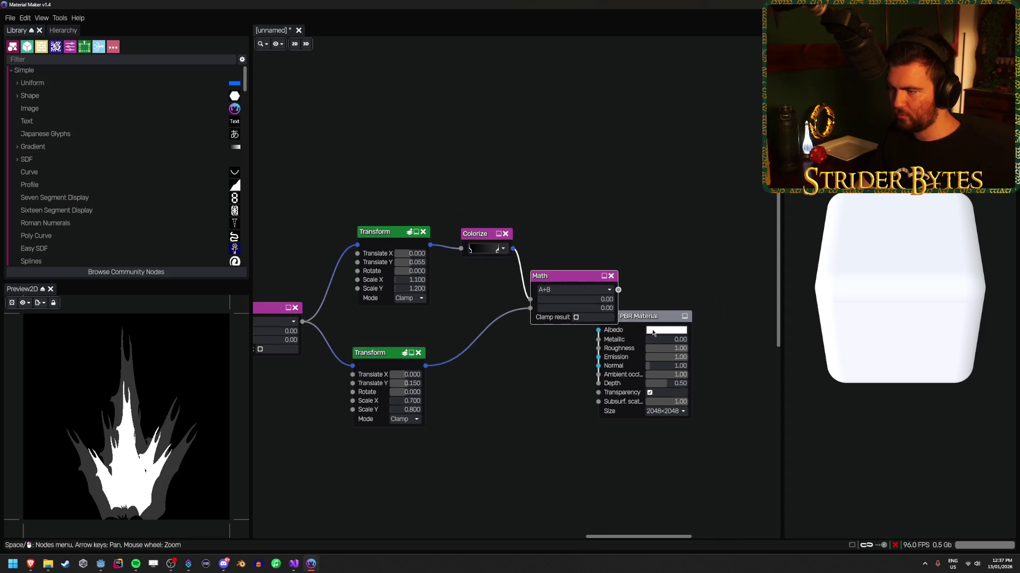
drag(647, 319, 747, 317)
key(Right)
key(Right)
key(Down)
key(Down)
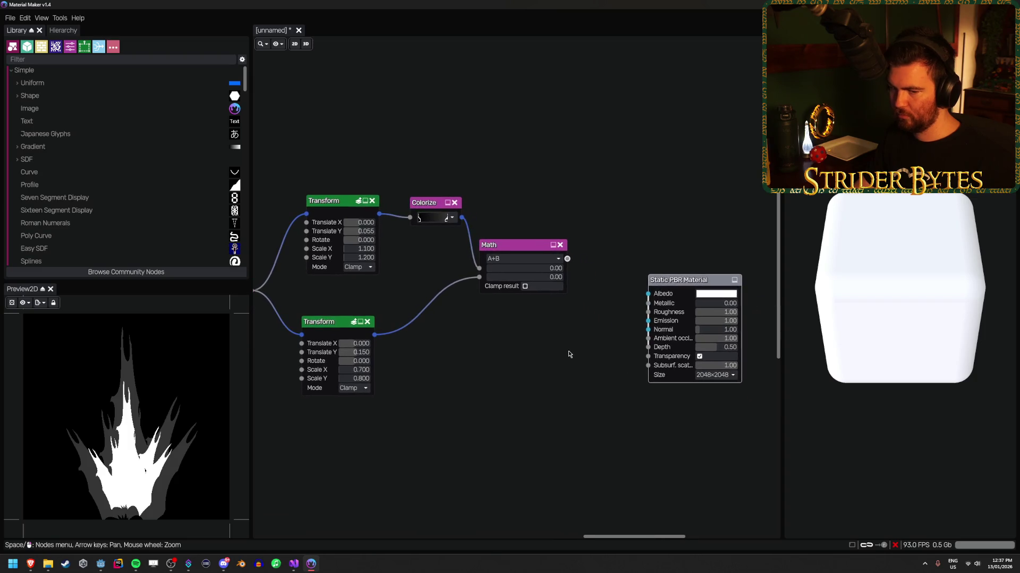
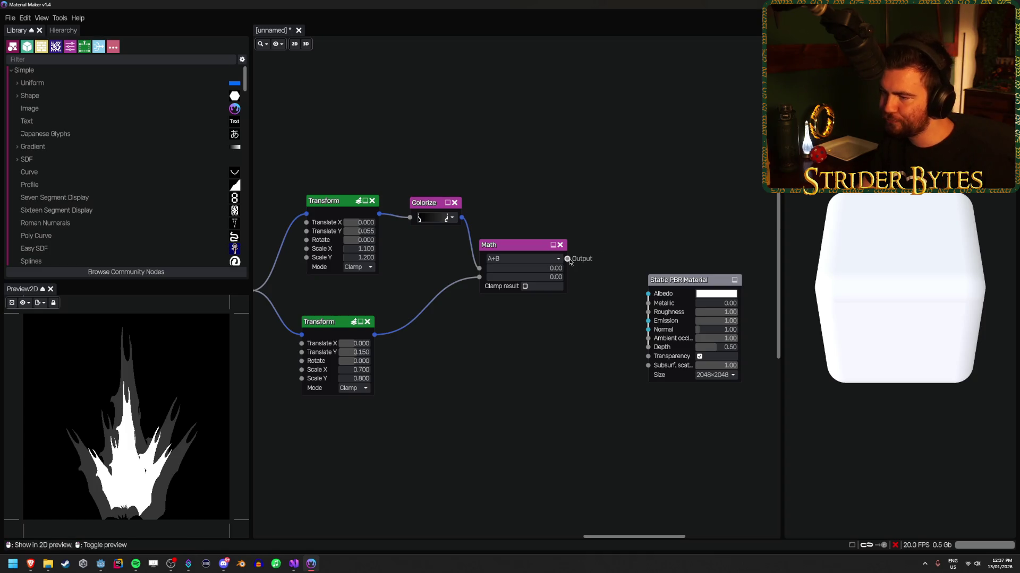
Add a Gaussian Blur node fed by the Math output and move the Static PBR Material node aside.
drag(567, 259, 605, 262)
text(gauss)
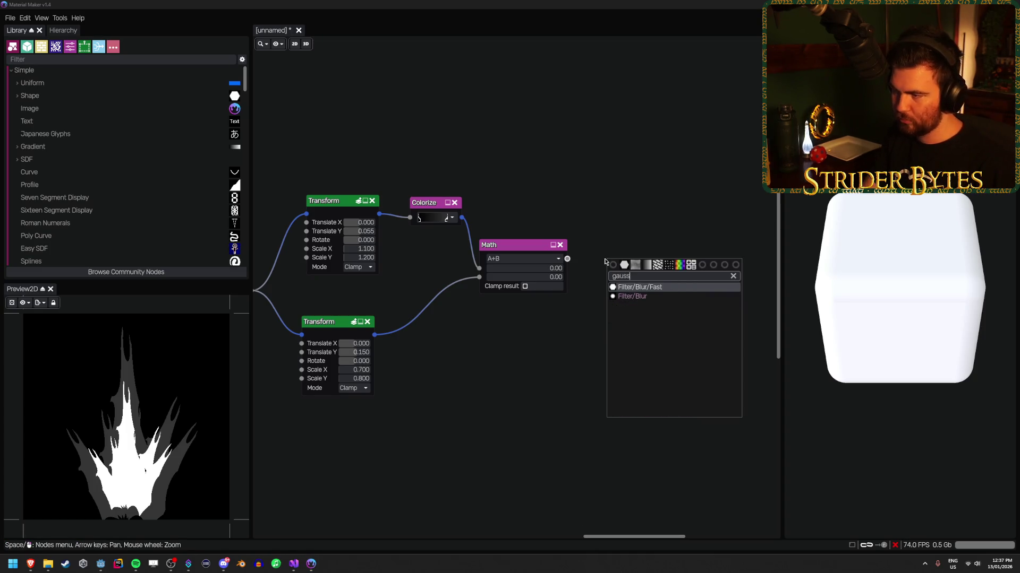
text(ian)
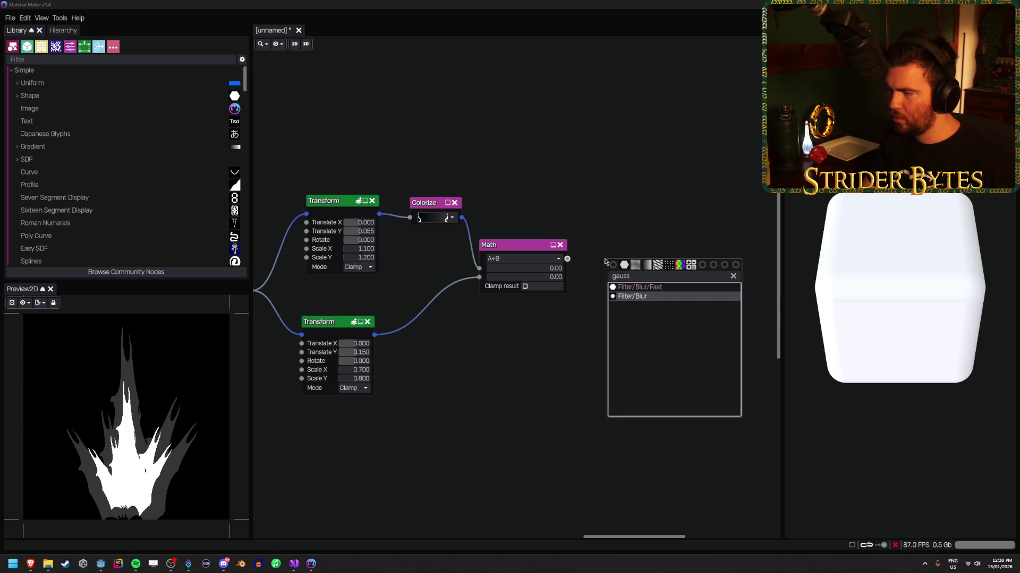
key(Return)
scroll(727, 237, up, 1)
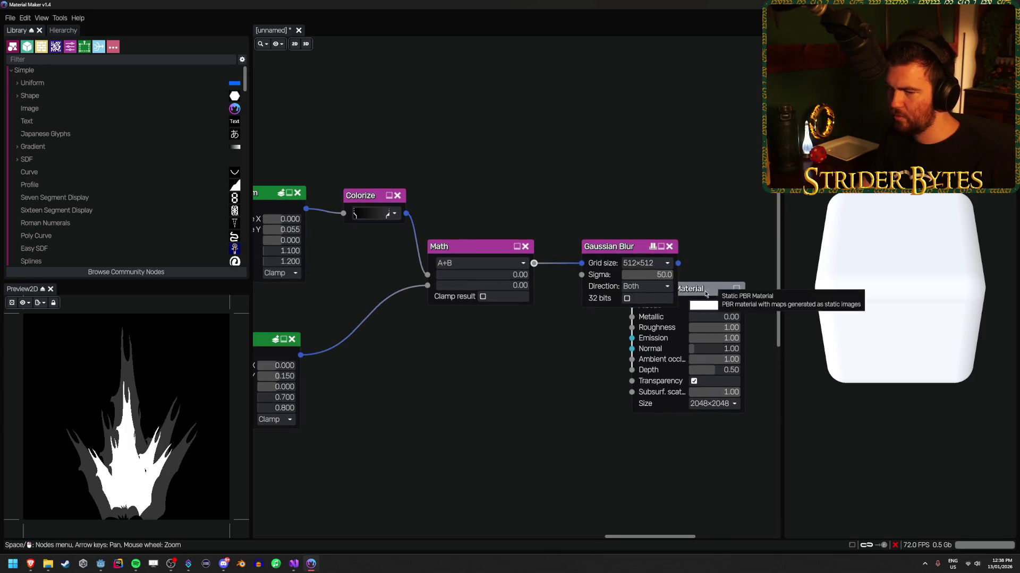
drag(691, 287, 733, 287)
scroll(551, 201, up, 2)
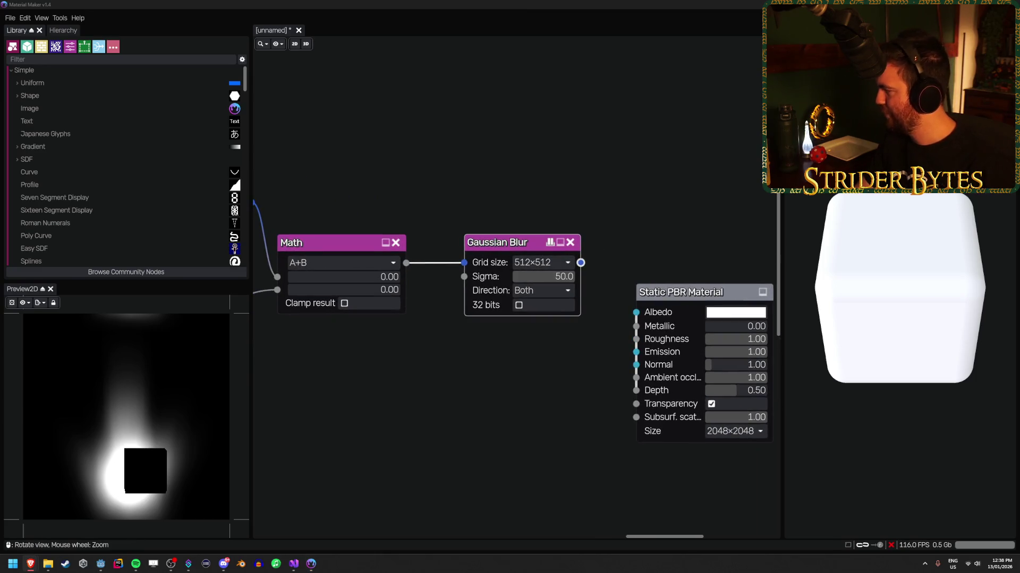
Set the Gaussian Blur grid size to 2048×2048 and sigma to 25.
click(541, 262)
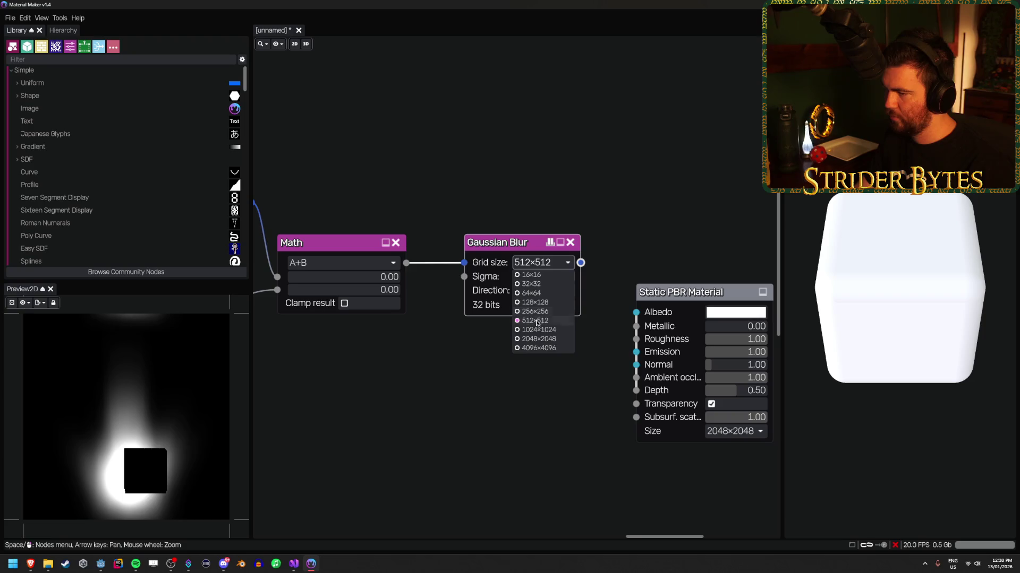
click(539, 338)
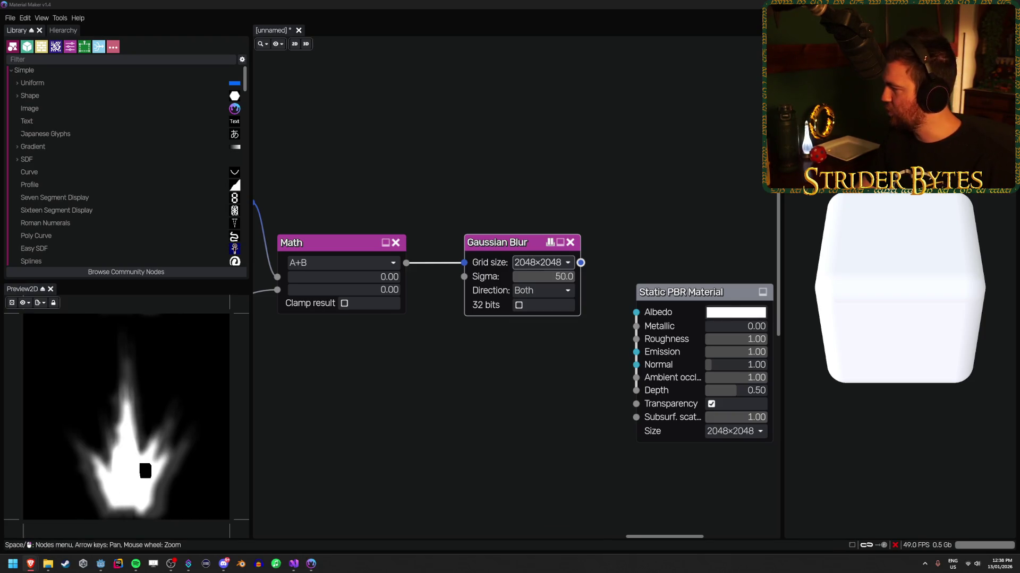
click(537, 277)
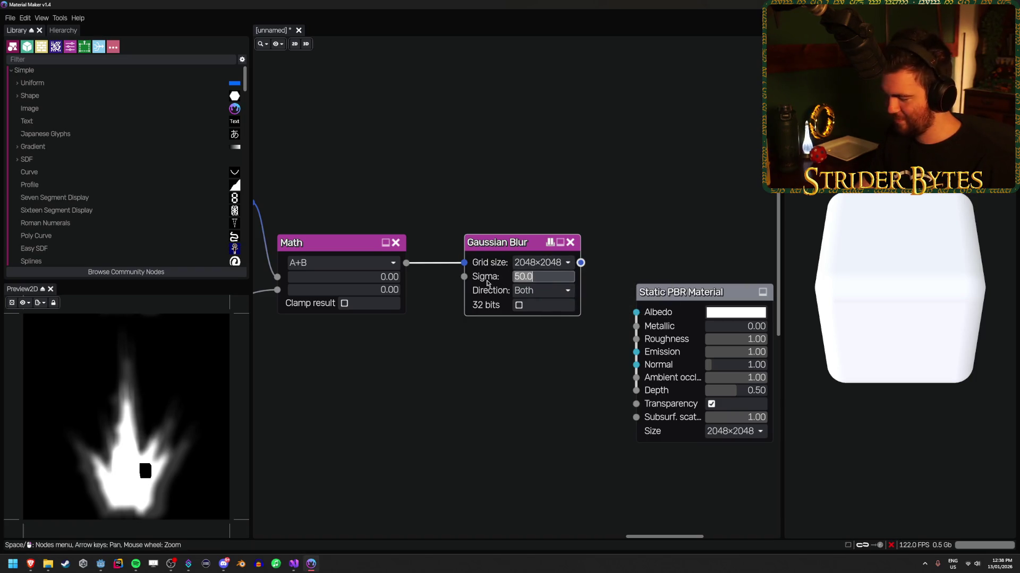
text(25)
key(Return)
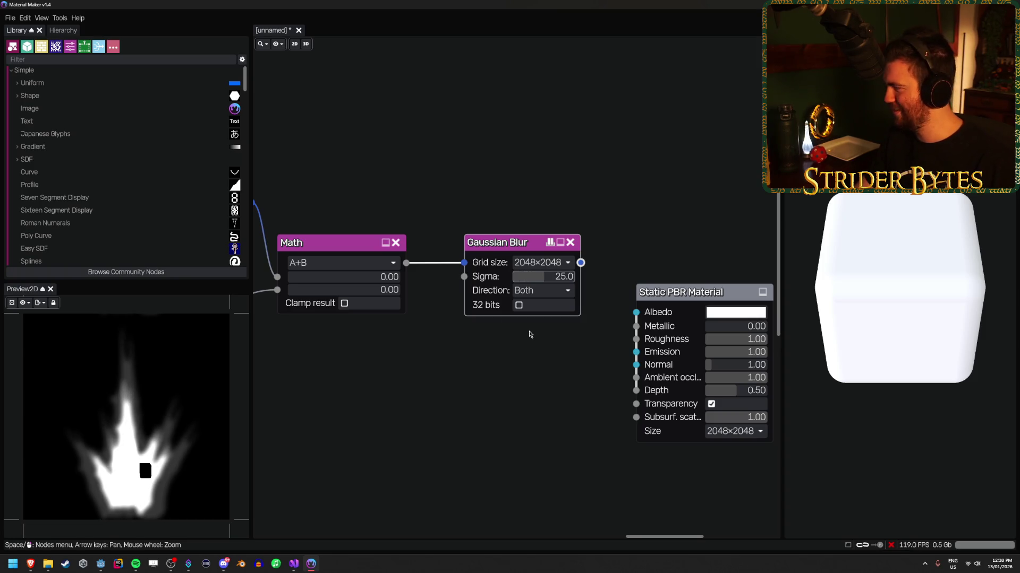
key(Left)
key(Left)
key(Left)
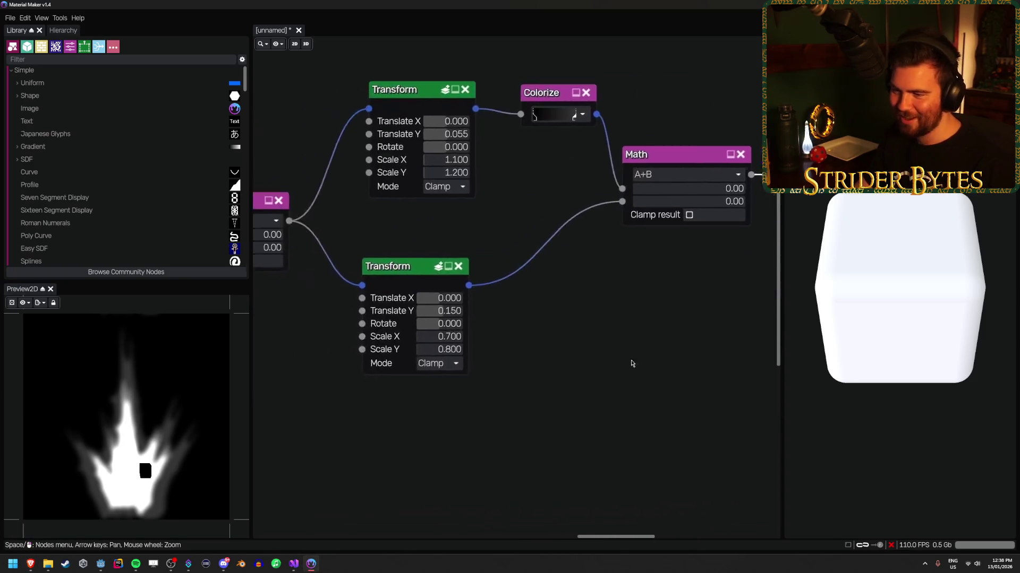
scroll(387, 342, down, 2)
key(Left)
key(Left)
key(Left)
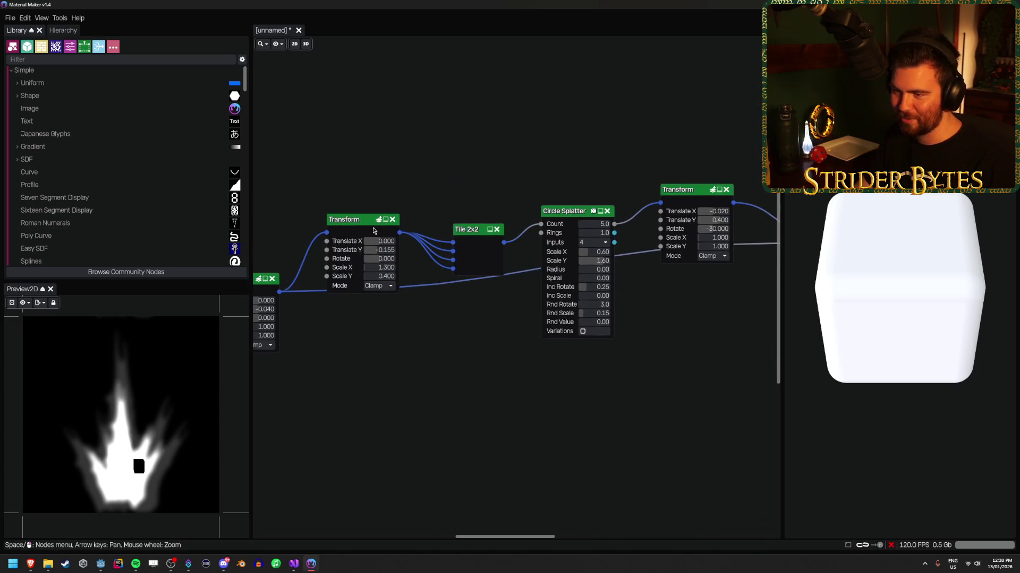
click(352, 222)
key(Left)
key(Left)
key(Left)
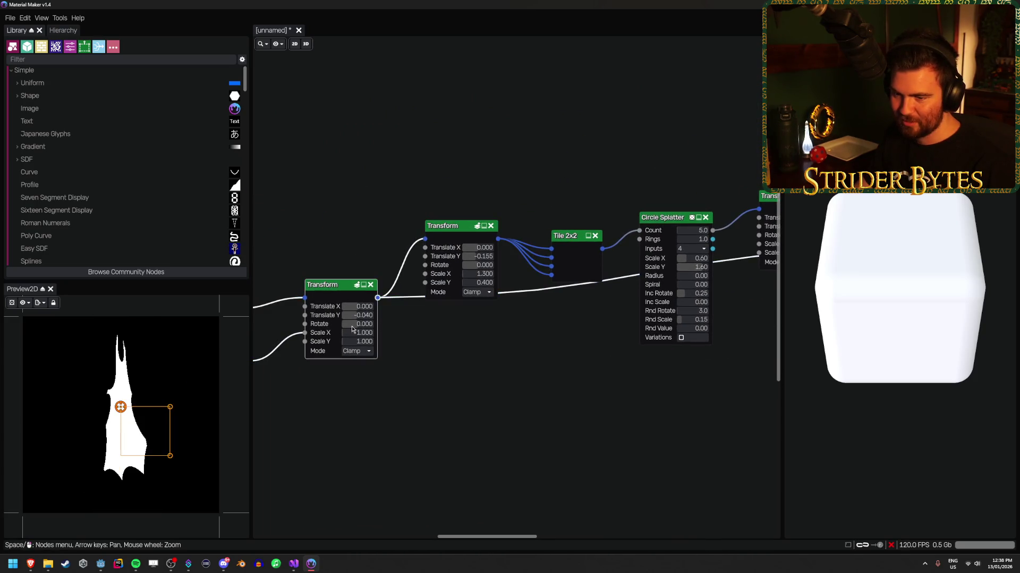
key(Right)
key(Right)
key(Right)
click(558, 231)
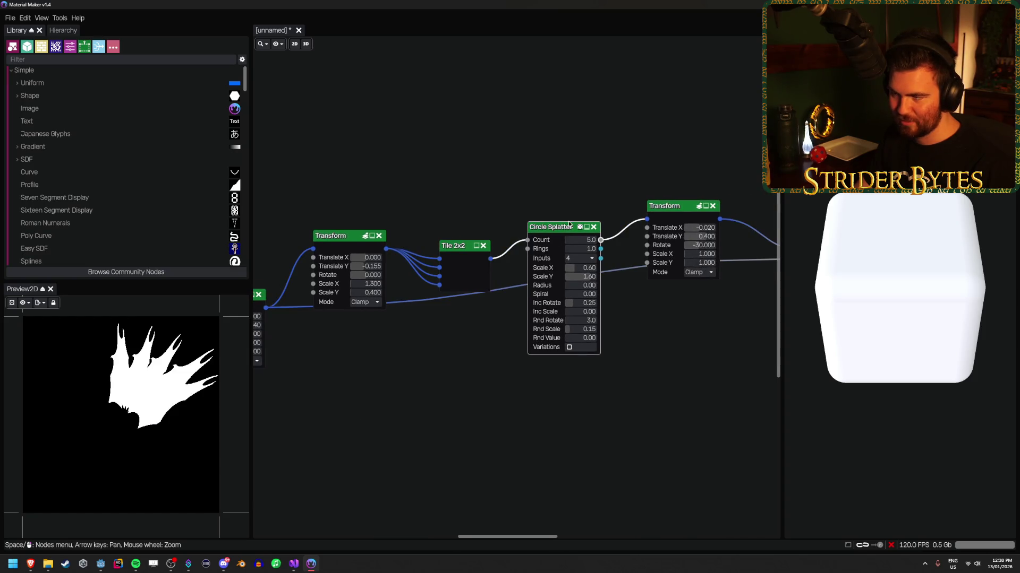
click(674, 206)
key(Right)
key(Right)
key(Right)
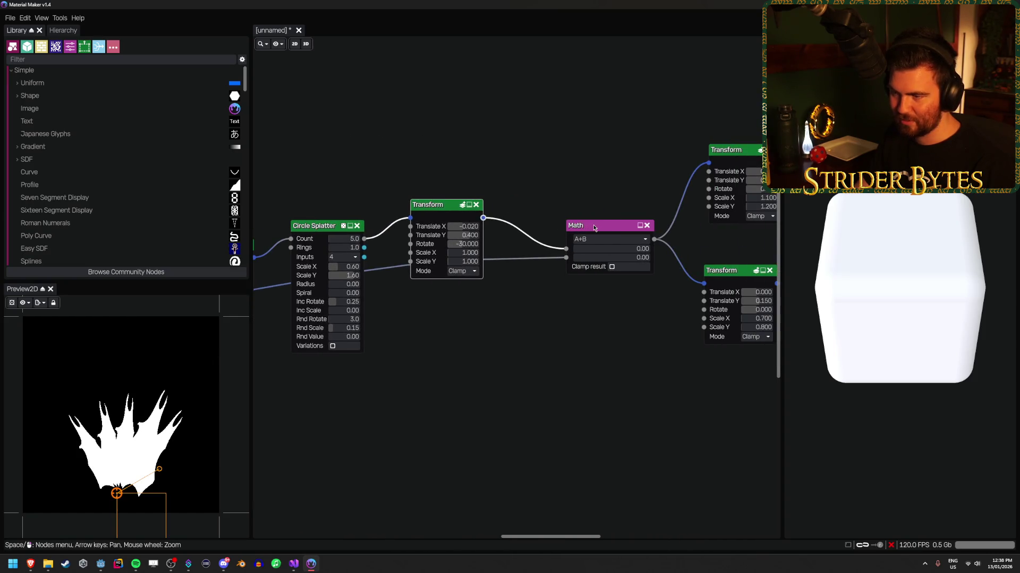
click(594, 228)
click(452, 204)
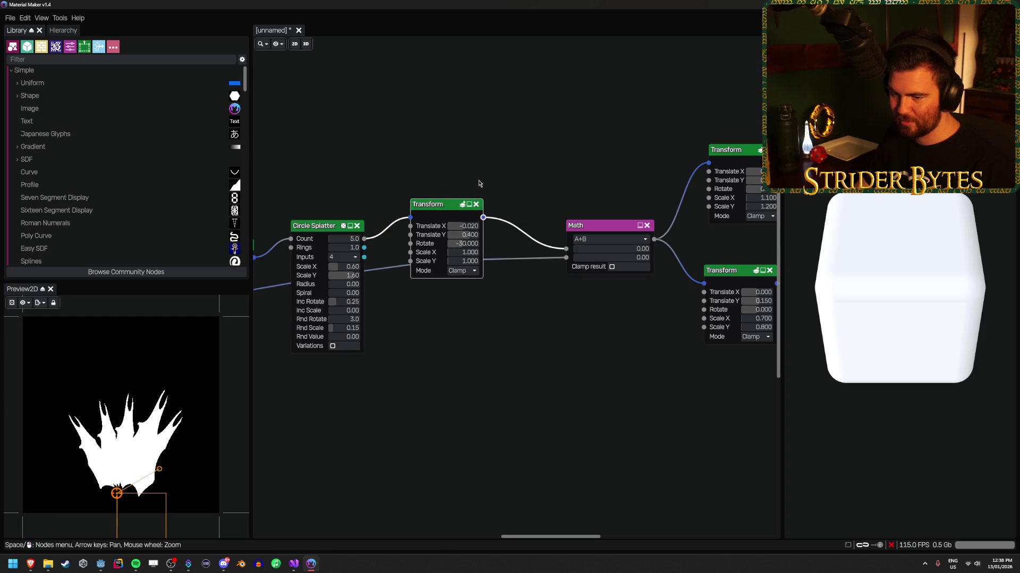
click(592, 231)
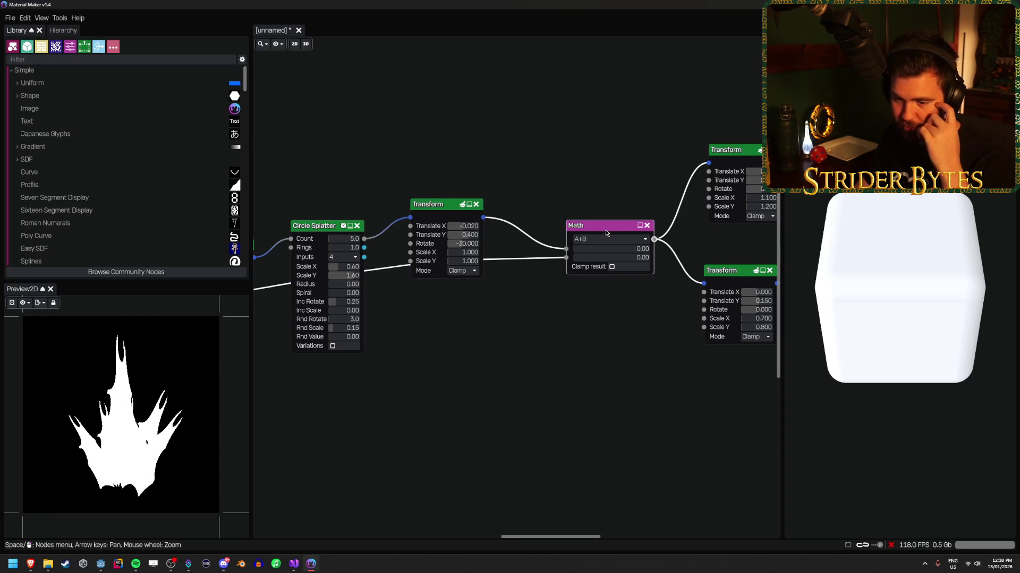
key(Left)
key(Left)
key(Left)
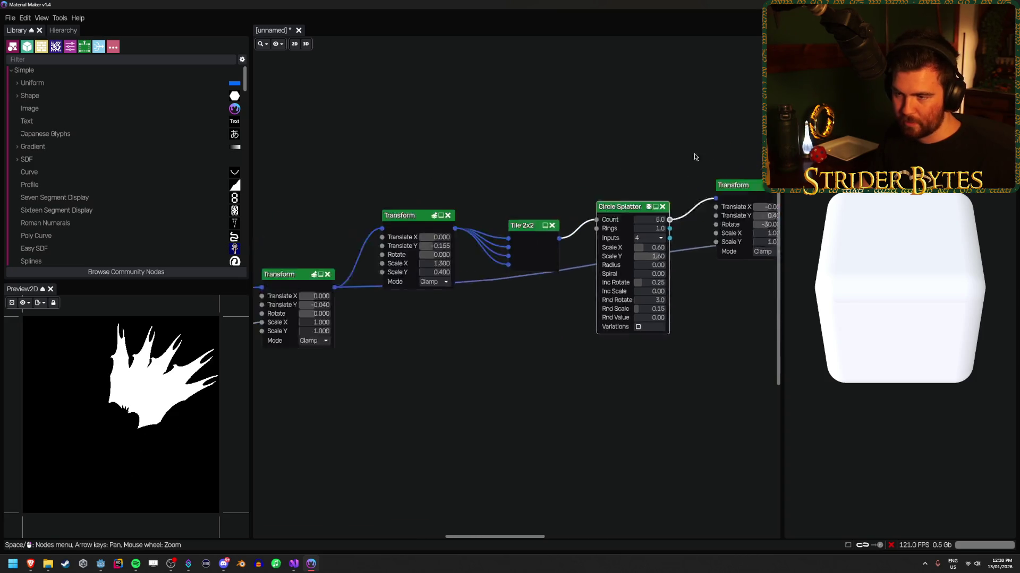
key(Left)
key(Left)
key(Left)
Change the Gradient ramp's left stop to mid grey 828282, checking the Gradient and Transform previews.
click(502, 313)
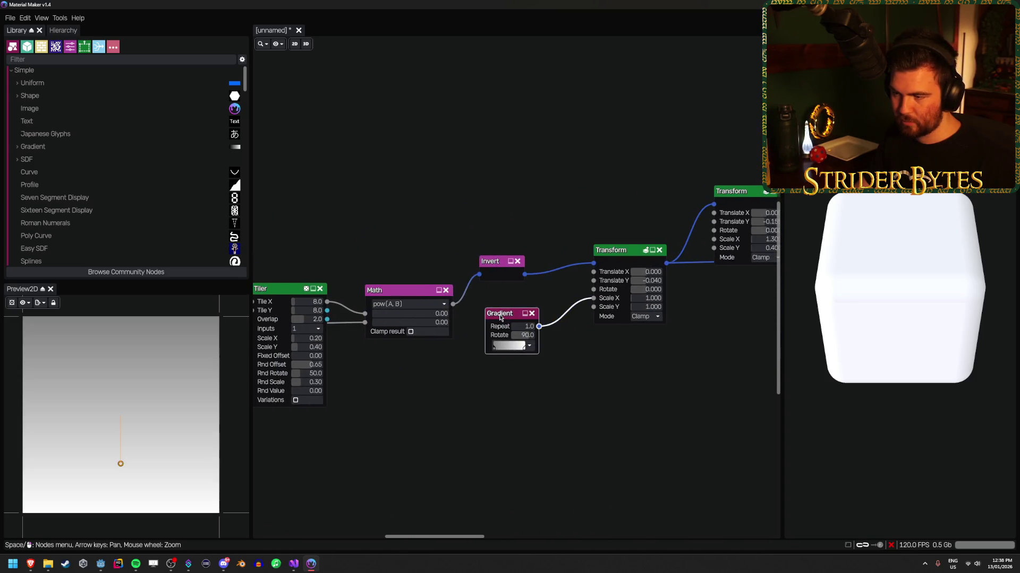
click(530, 347)
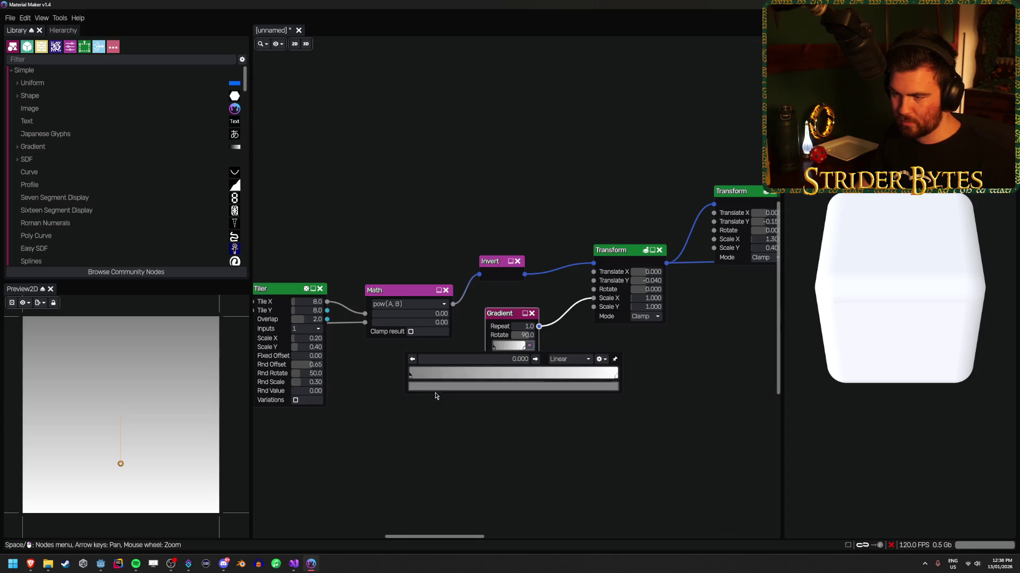
click(415, 379)
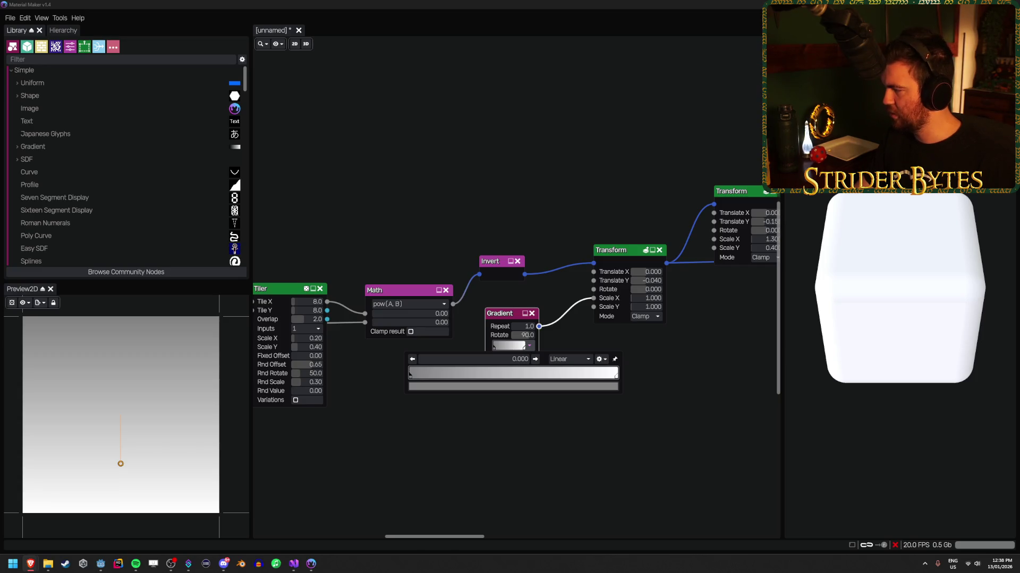
drag(364, 325, 365, 322)
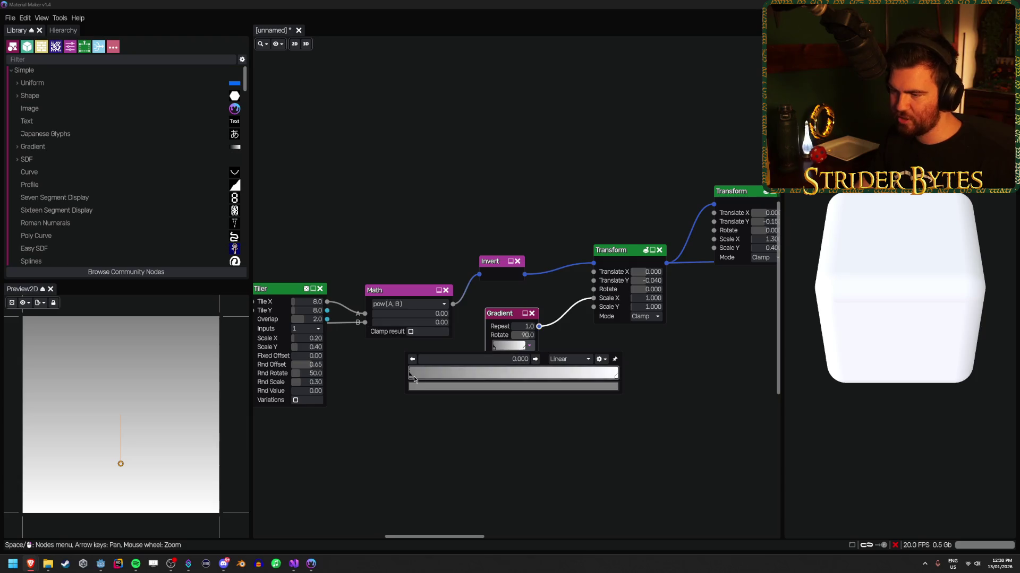
click(627, 261)
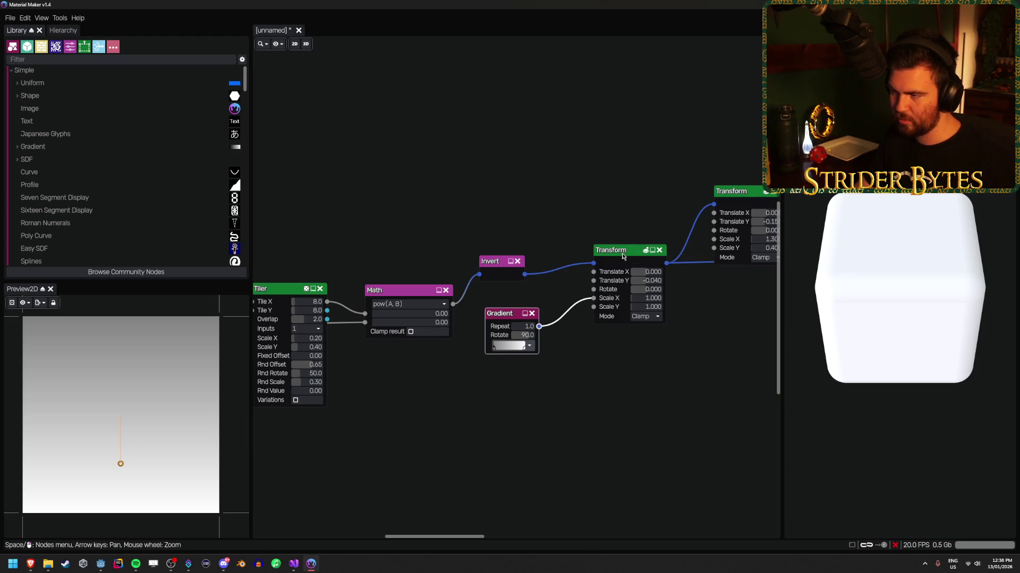
click(503, 347)
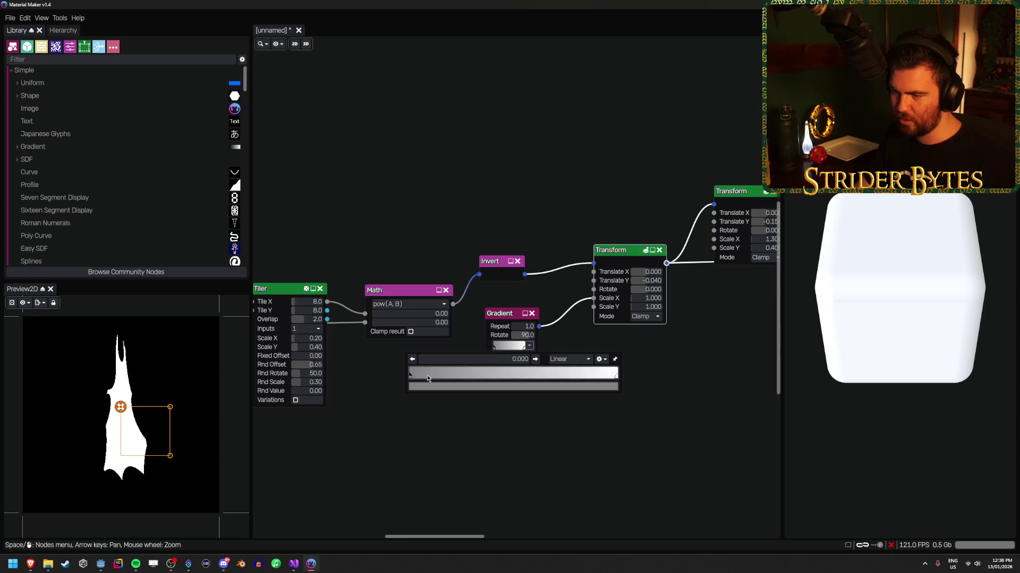
click(414, 388)
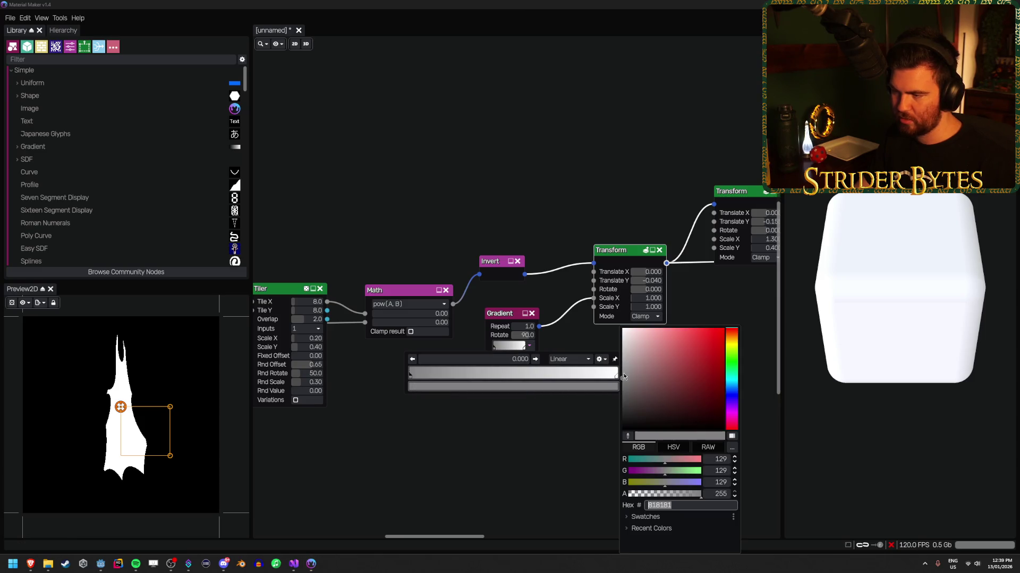
mouse_move(635, 387)
mouse_down()
mouse_move(626, 437)
mouse_move(623, 337)
mouse_move(622, 378)
mouse_up()
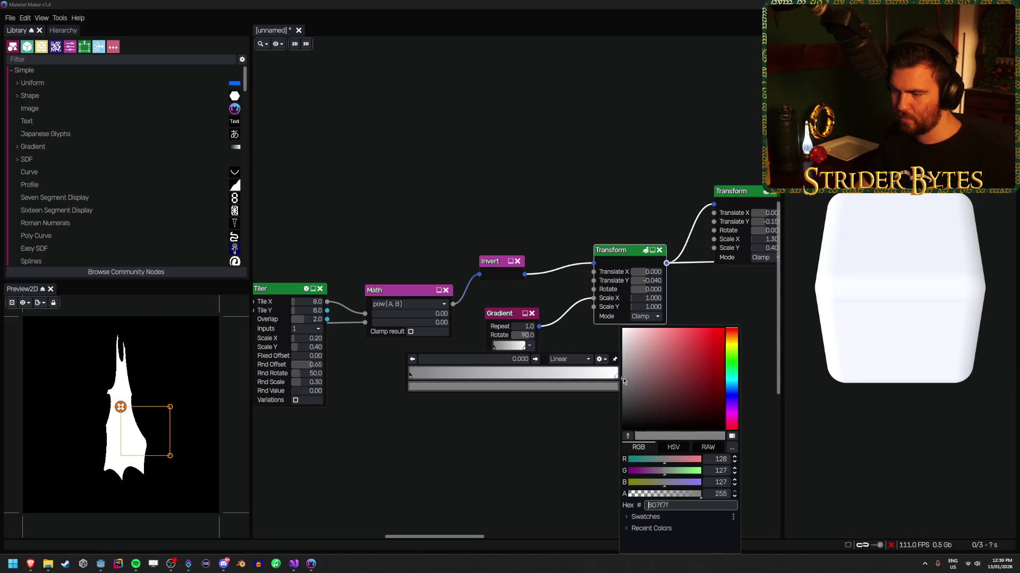
click(501, 468)
drag(649, 421, 391, 382)
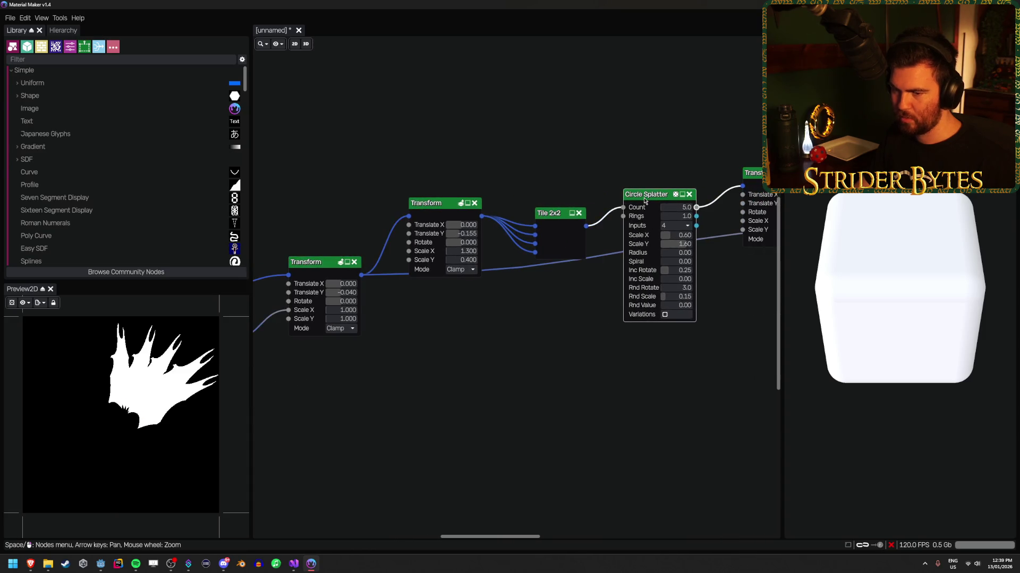
Preview the Tile 2x2, Transform and Math outputs along the splatter chain.
click(555, 213)
click(442, 207)
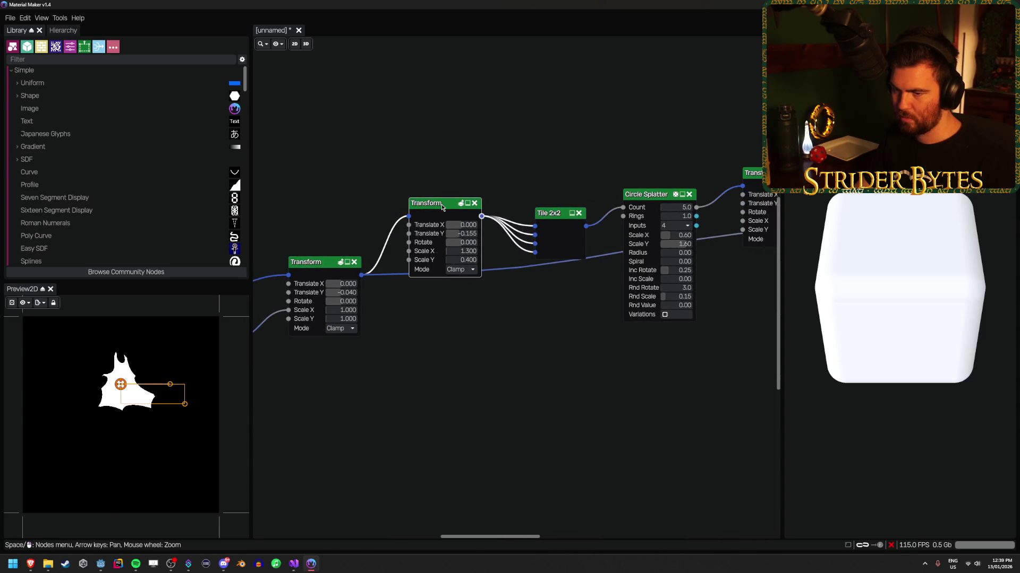
scroll(588, 173, right, 6)
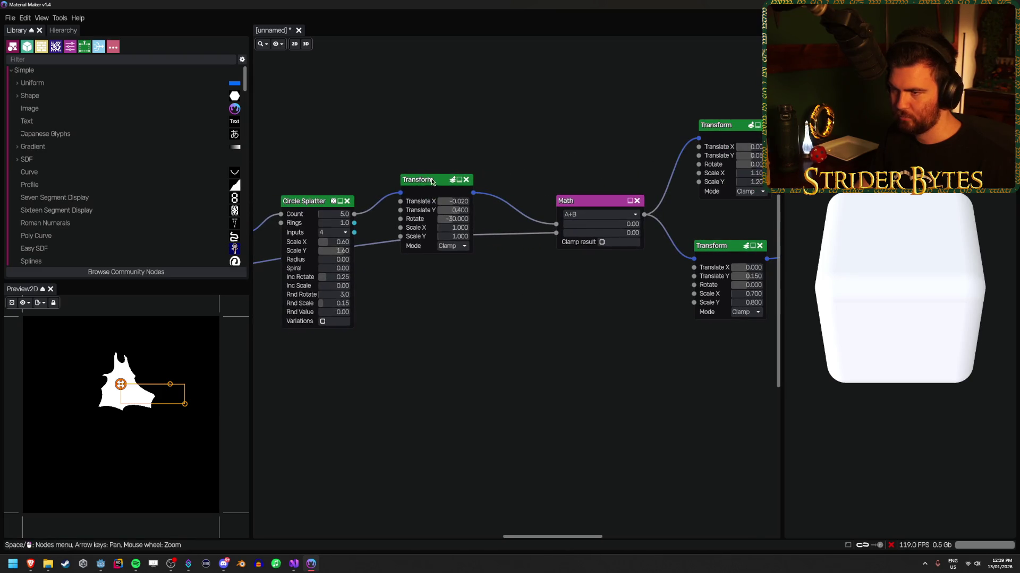
click(432, 182)
click(730, 128)
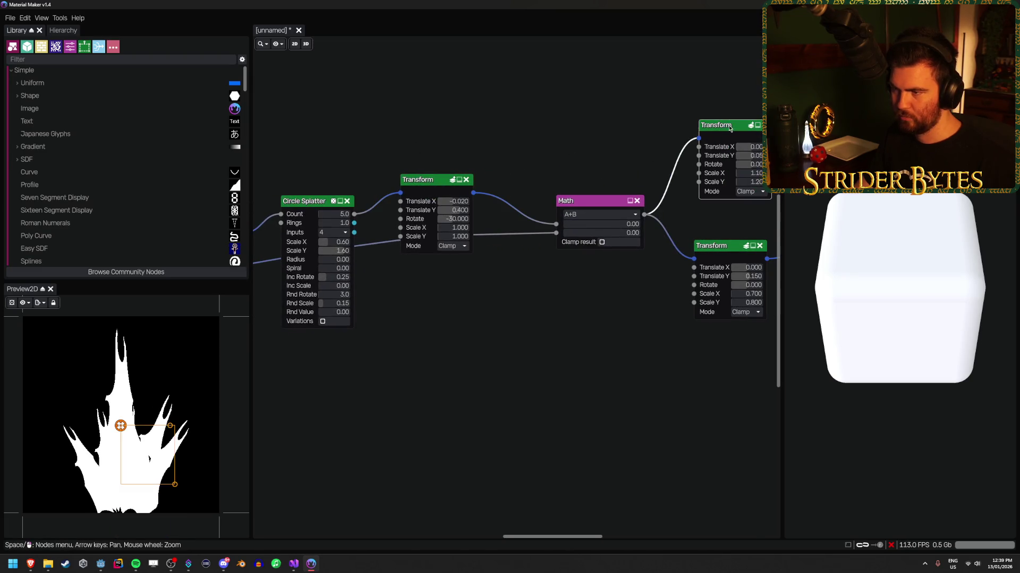
click(591, 204)
drag(496, 360, 744, 318)
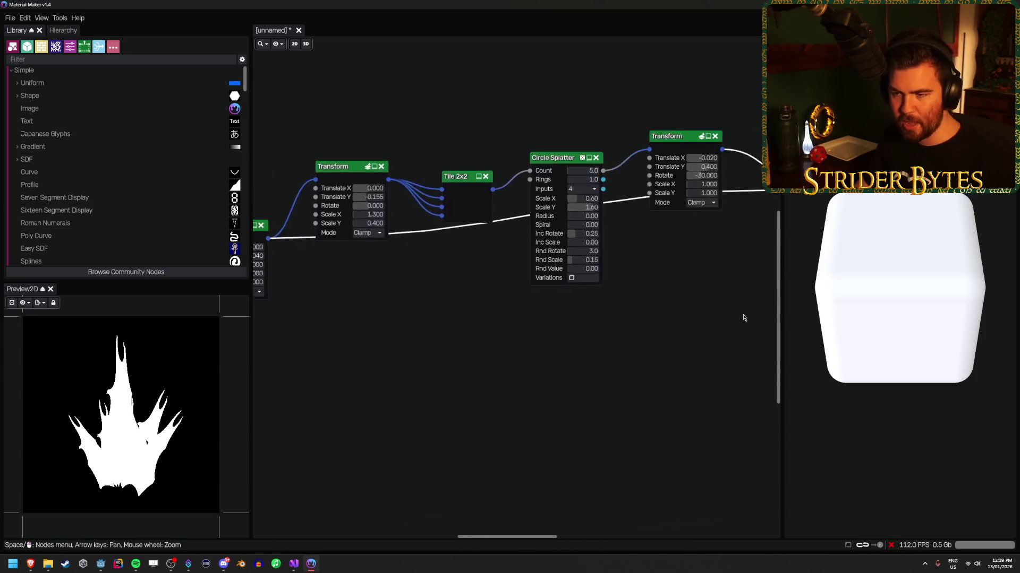
scroll(674, 357, left, 7)
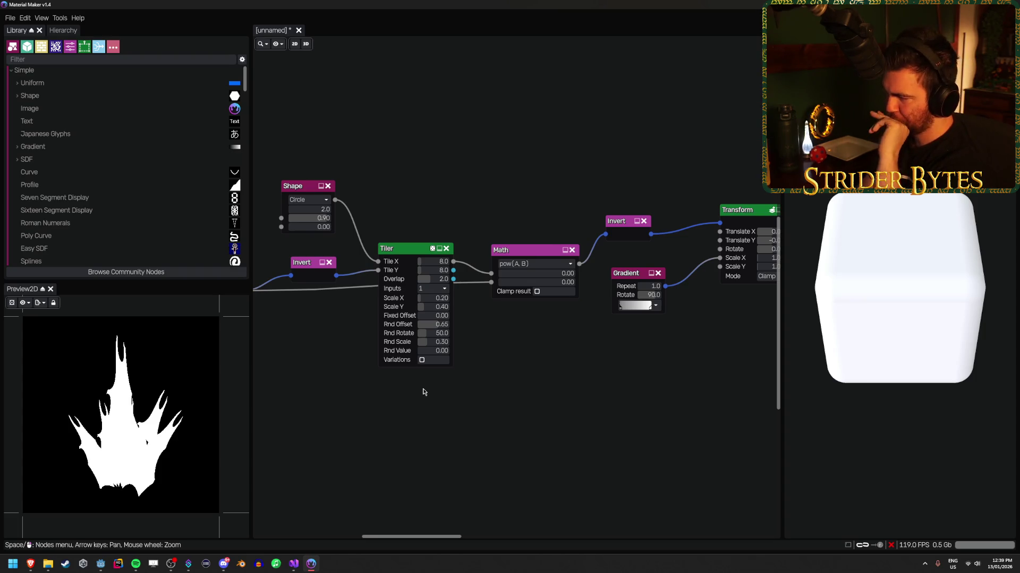
scroll(451, 404, left, 3)
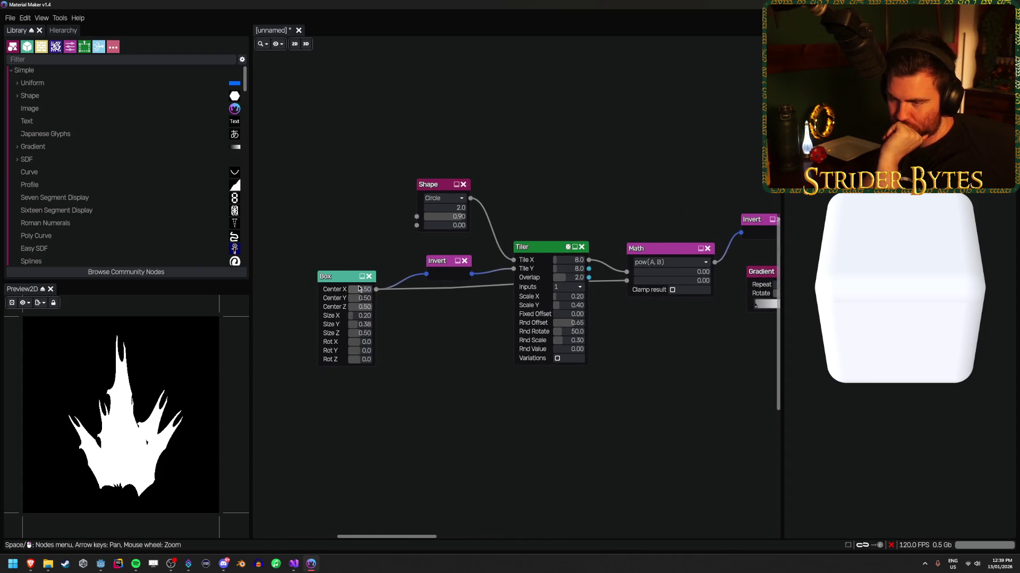
Narrow the Box's Size X to 0.15, keeping Center X at 0.50.
click(340, 276)
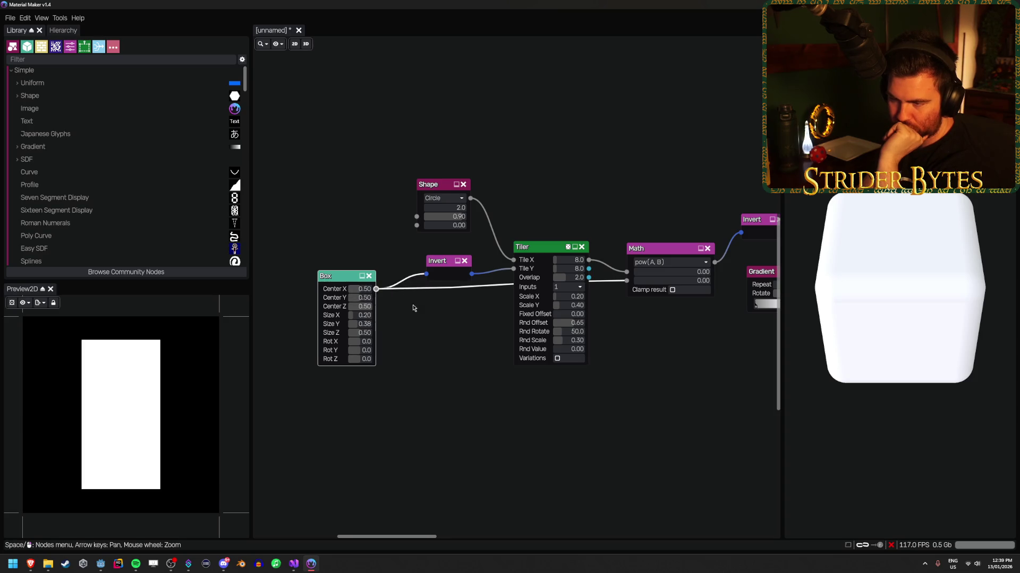
drag(364, 290, 359, 295)
key(ctrl+z)
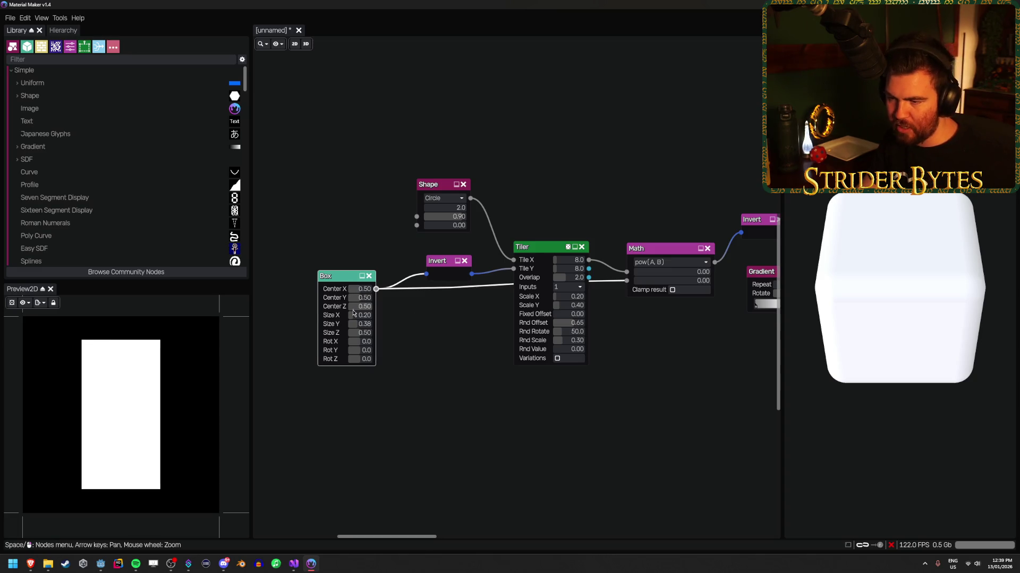
click(356, 315)
text(0.15)
key(Return)
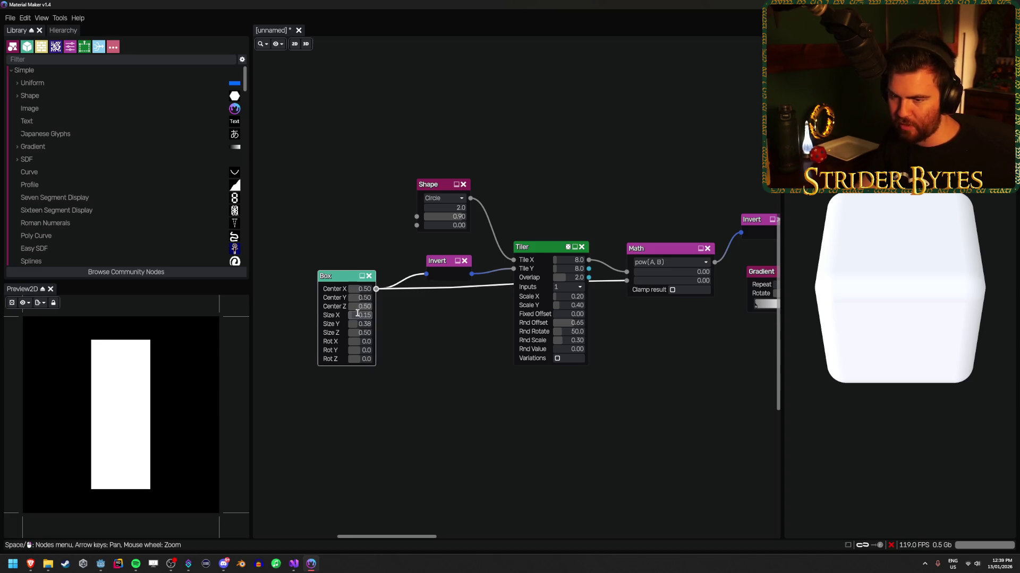
Compare the Tiler, Shape, Transform and Math previews with the narrower box.
click(540, 249)
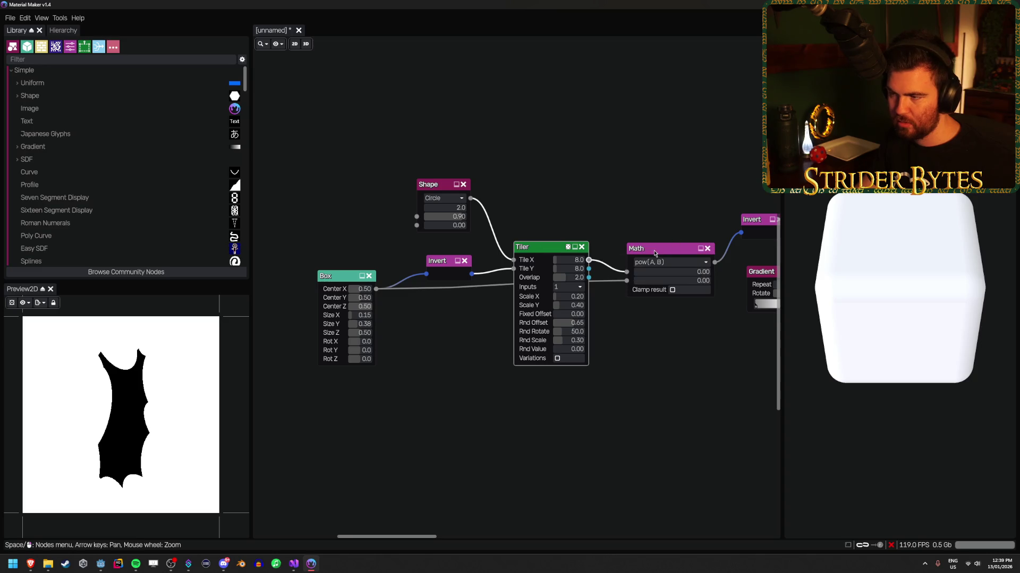
click(434, 187)
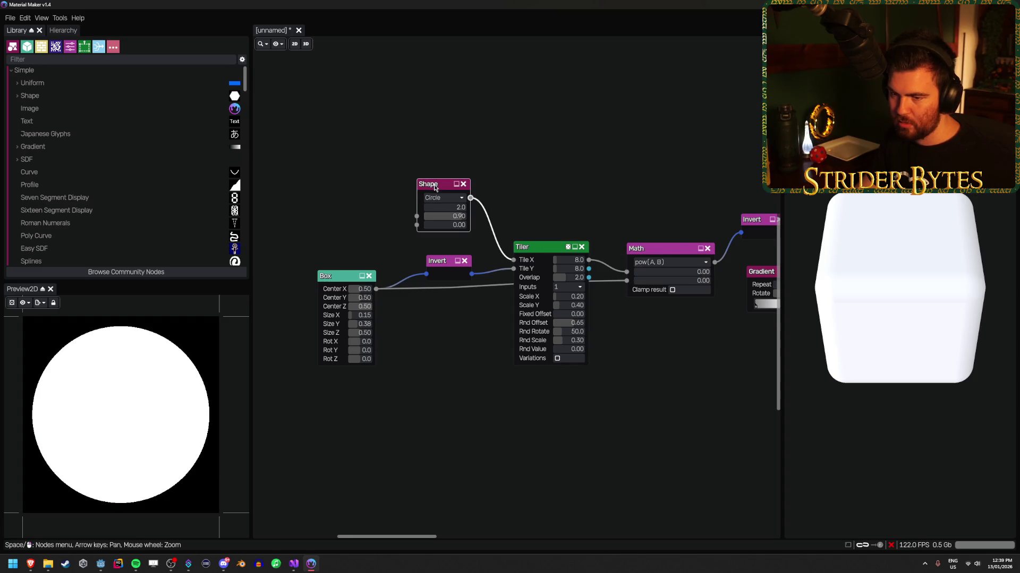
click(541, 245)
click(661, 253)
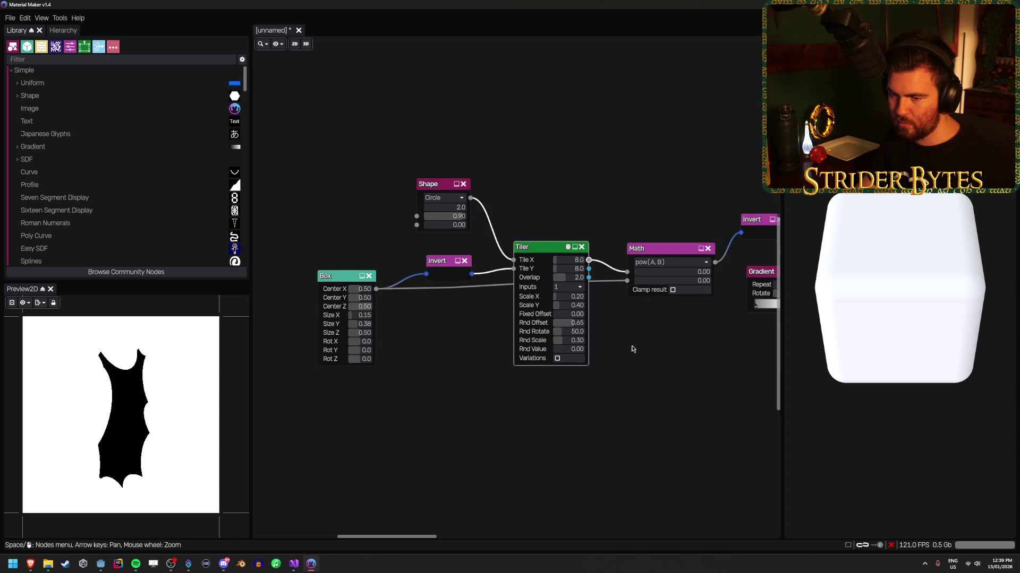
drag(718, 359, 446, 353)
key(Right)
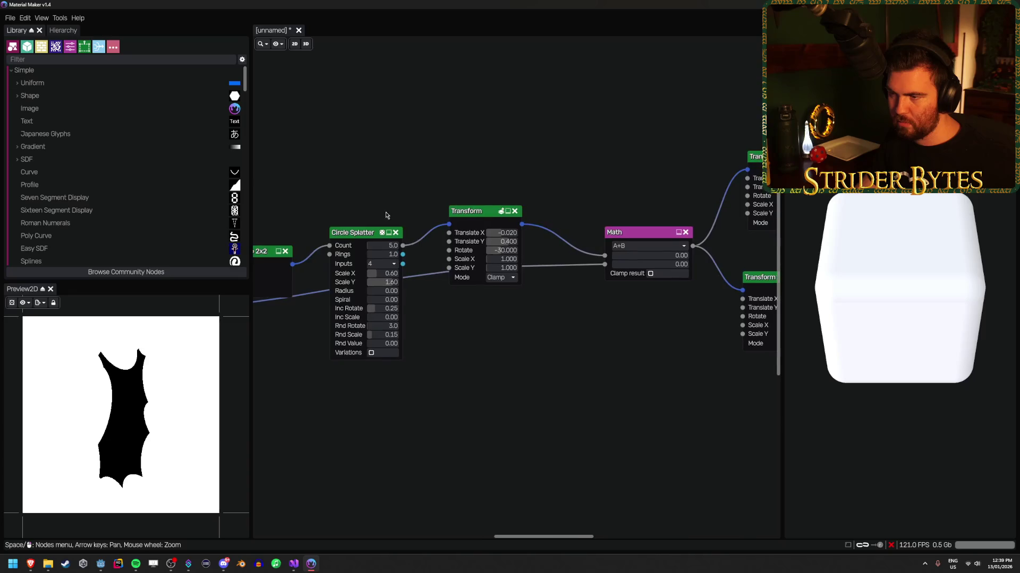
click(474, 217)
click(648, 235)
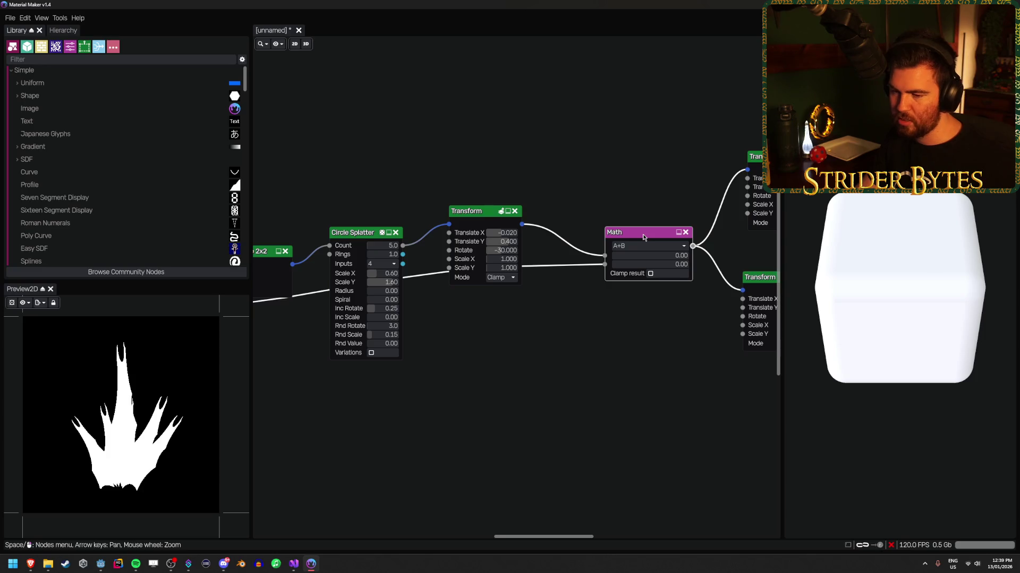
key(Left)
key(Left)
Set the Box's Size X to 0.23 after comparing it against 0.25.
click(426, 327)
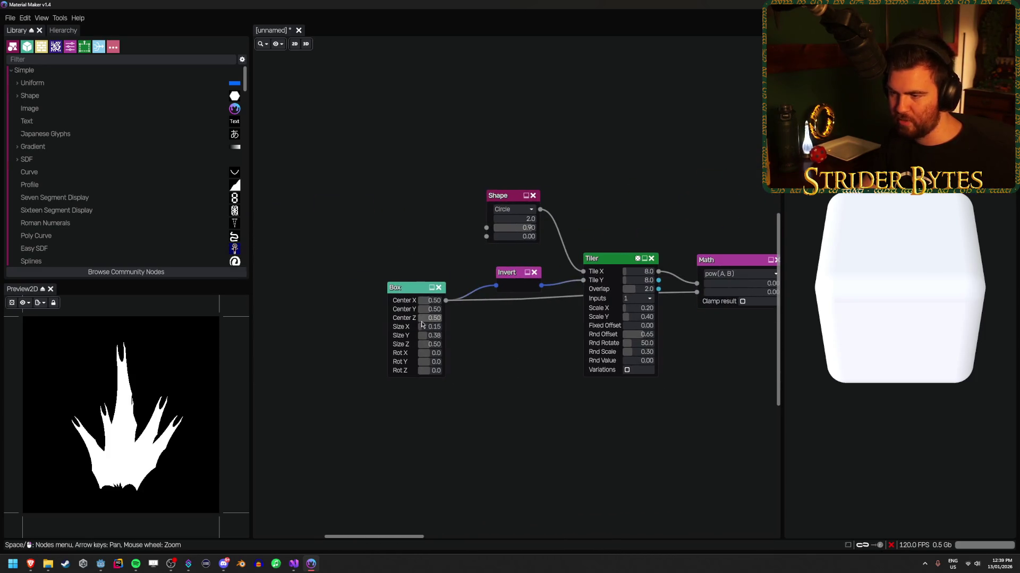
text(0.25)
key(Return)
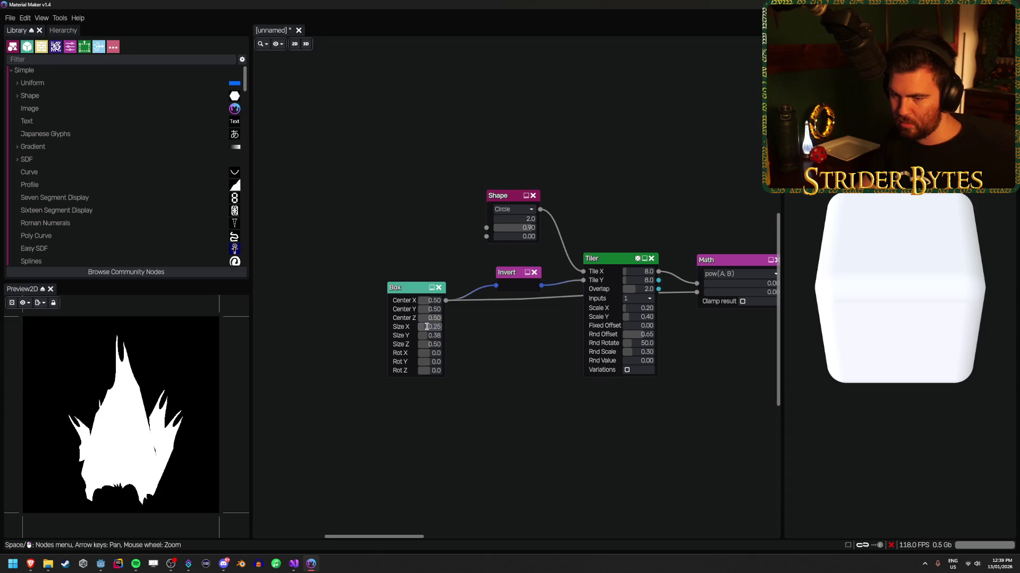
drag(431, 329, 426, 332)
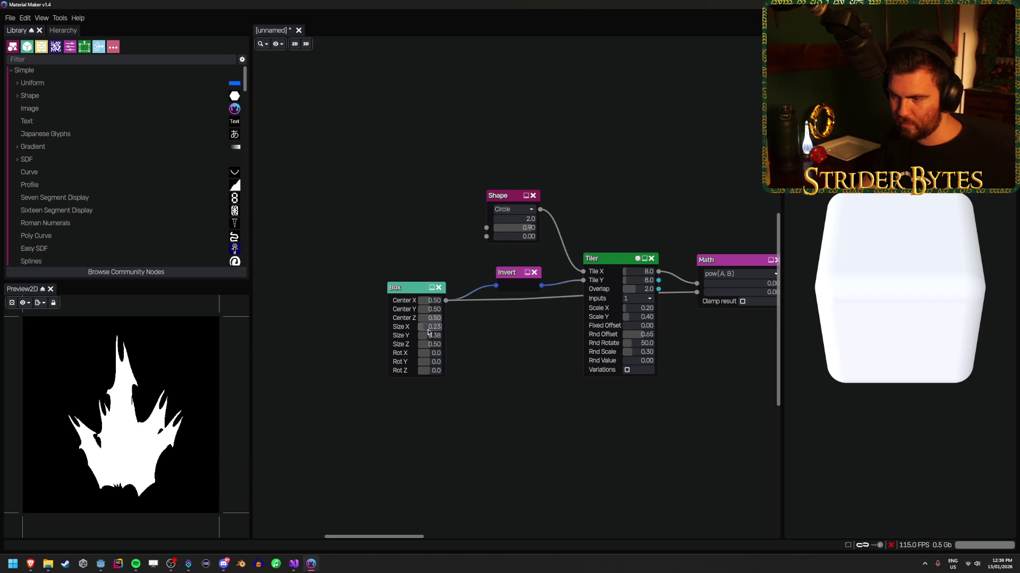
click(428, 332)
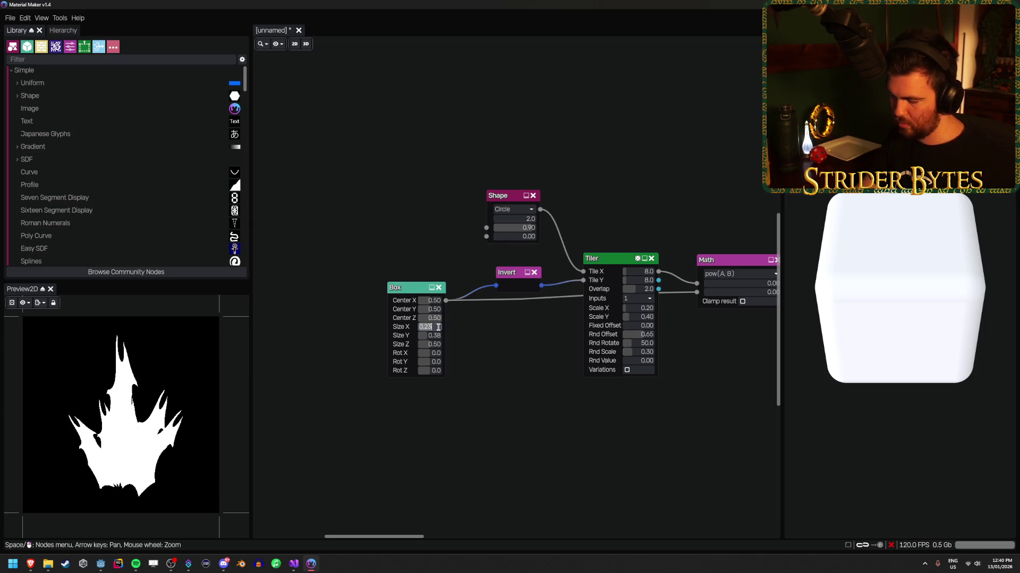
text(.25)
key(Return)
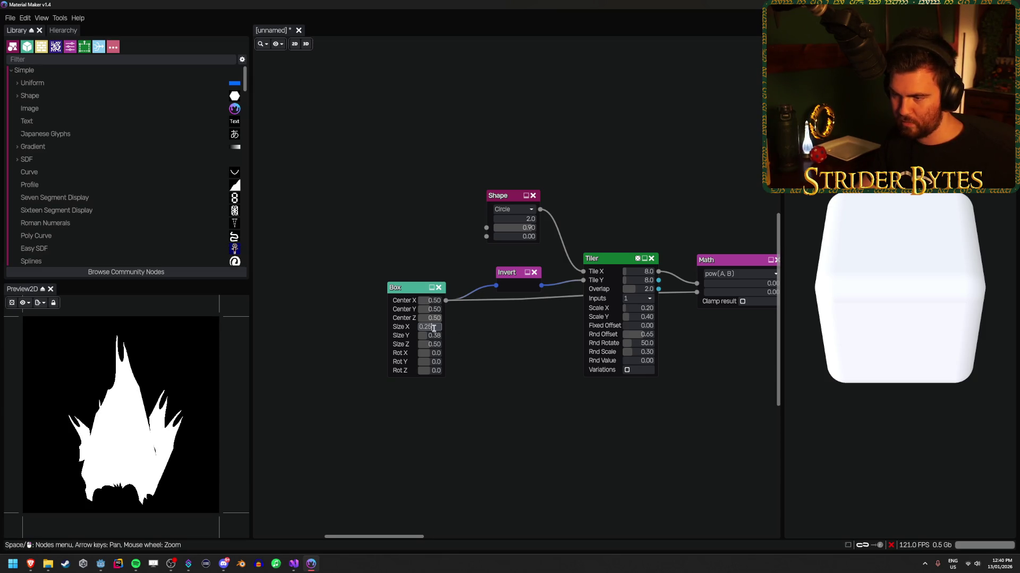
key(Return)
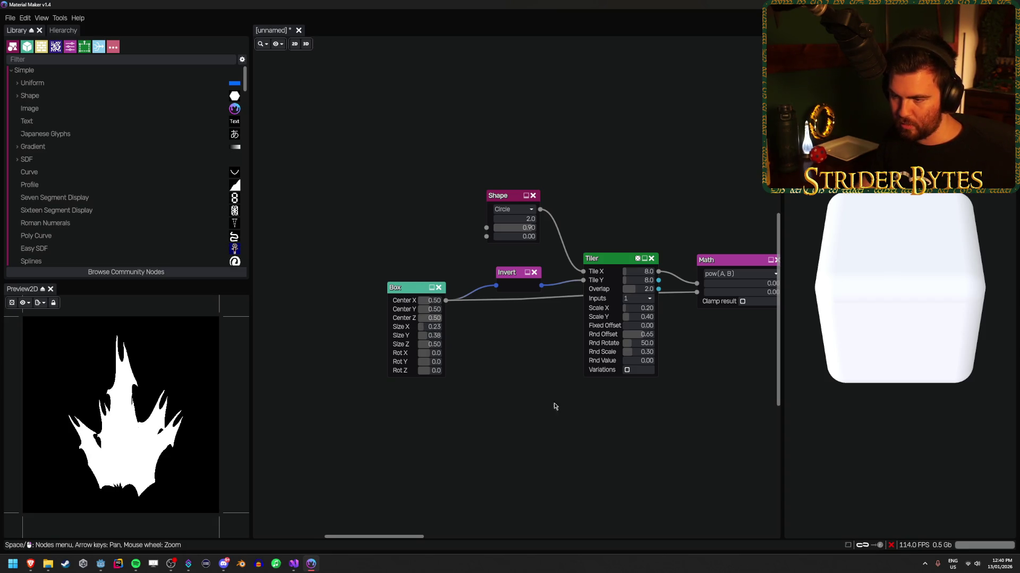
Try a 180° Box rotation on X, then undo it to keep Rot X at 0.0.
mouse_move(431, 353)
mouse_down()
mouse_move(440, 355)
mouse_move(432, 364)
mouse_up()
key(ctrl+z)
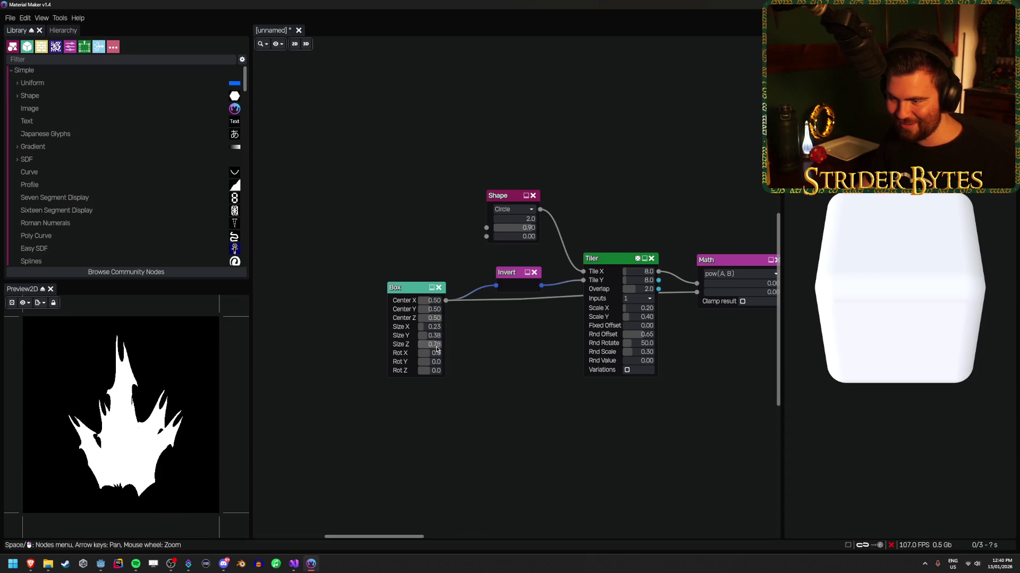
key(Right)
key(Right)
key(Right)
key(Right)
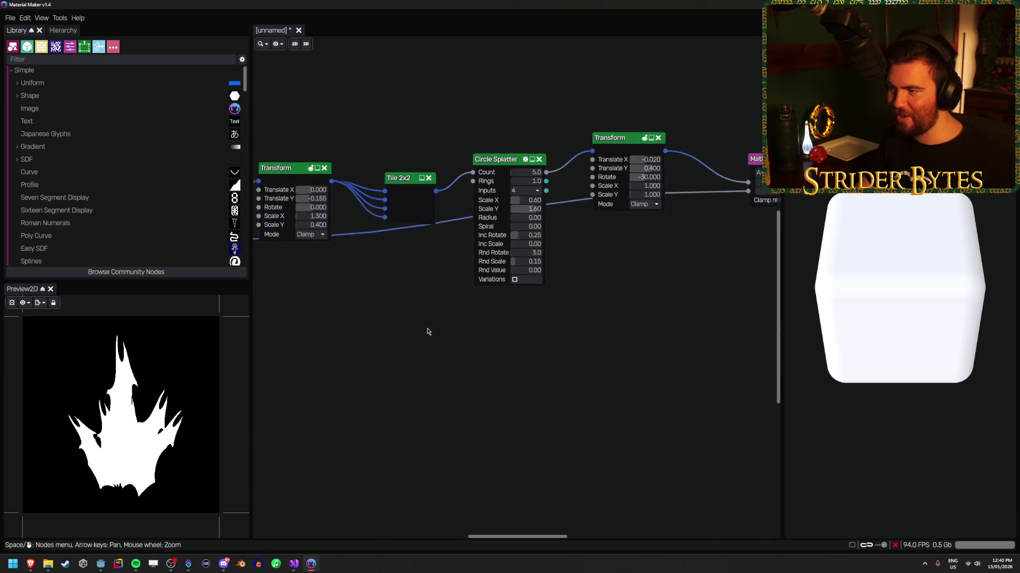
Compare the Gaussian Blur's soft flame with the Math node's sharp flame.
scroll(635, 335, down, 2)
key(Right)
key(Right)
key(Right)
scroll(436, 303, up, 1)
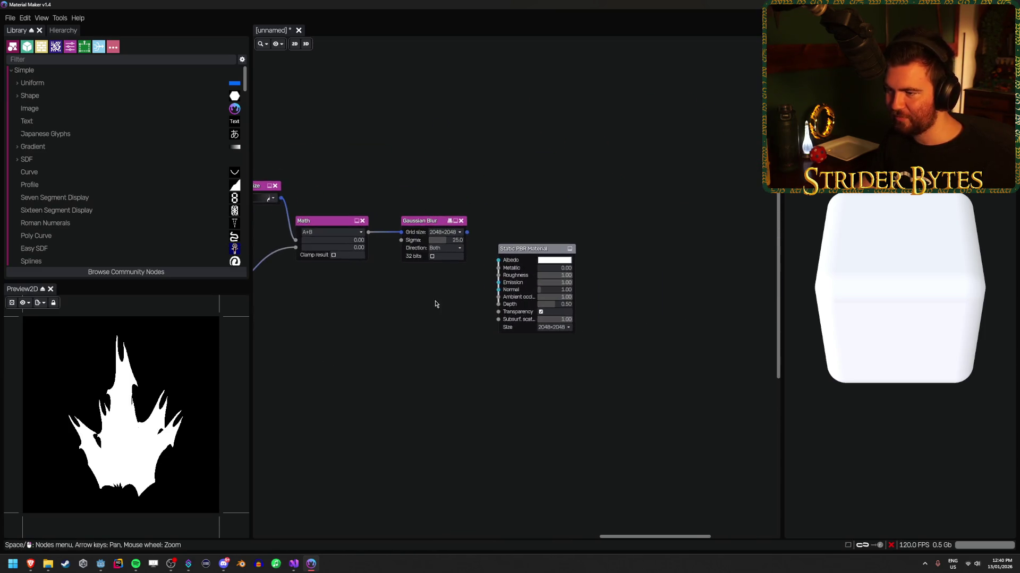
click(416, 222)
click(319, 228)
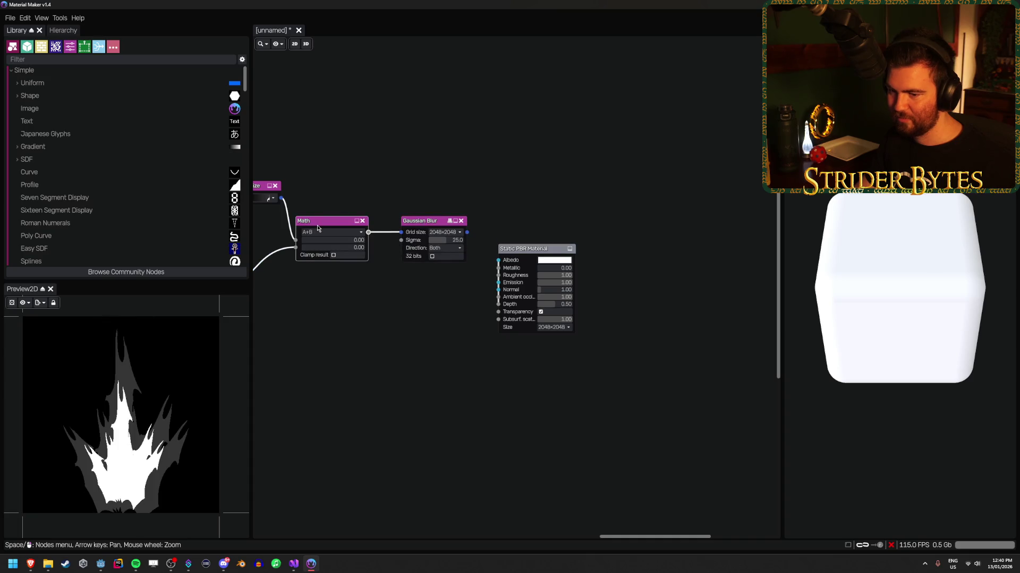
click(420, 222)
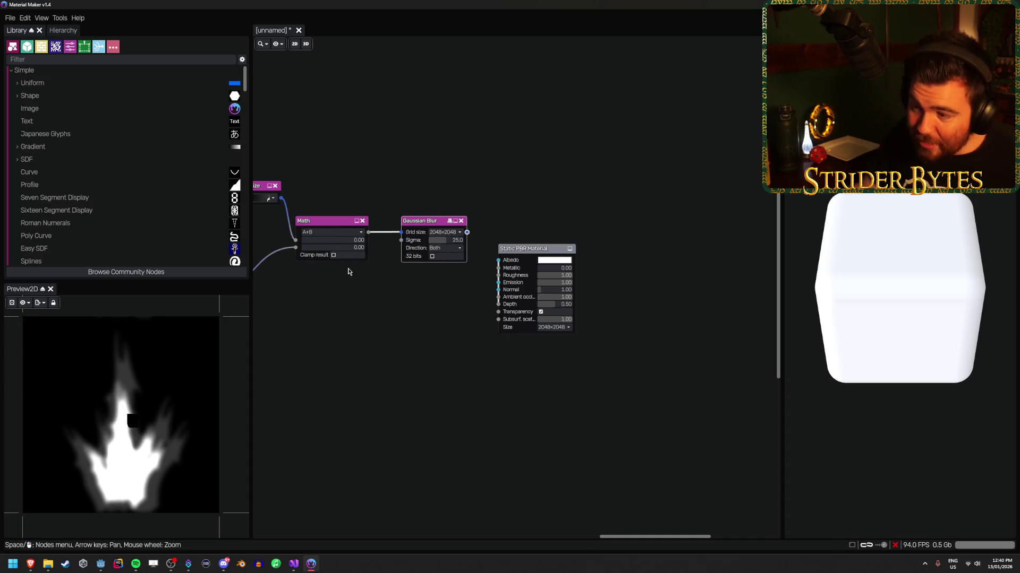
key(Left)
key(Left)
key(Left)
key(Up)
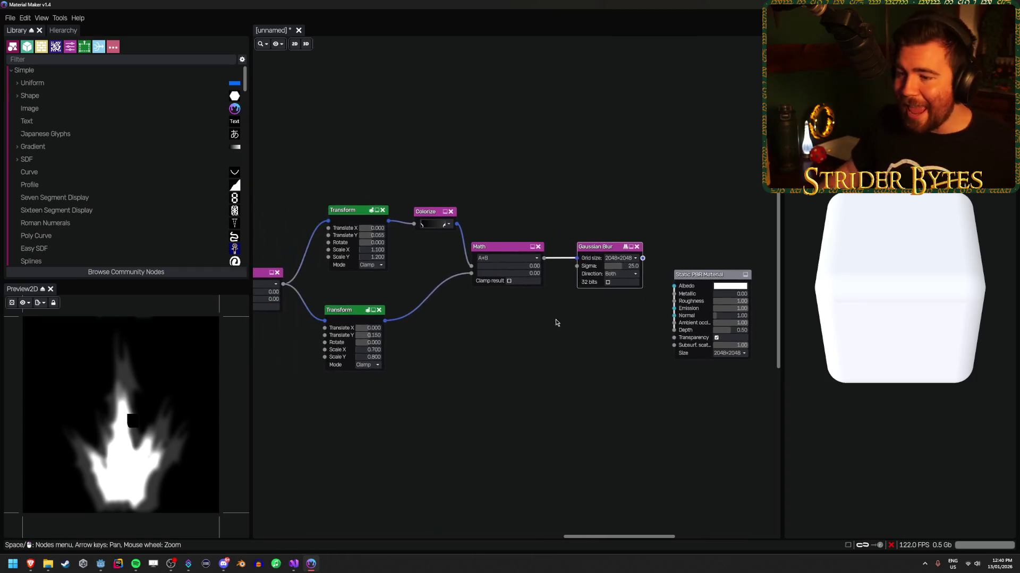
click(567, 254)
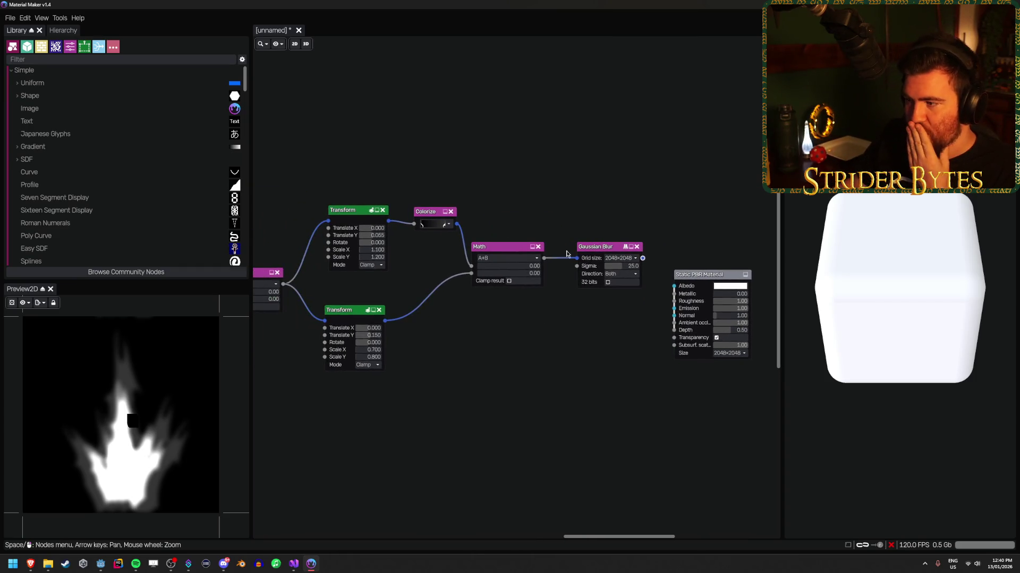
click(508, 253)
Set the upper Transform's Translate Y to 0.025 and Scale X and Y to 1.000.
click(350, 212)
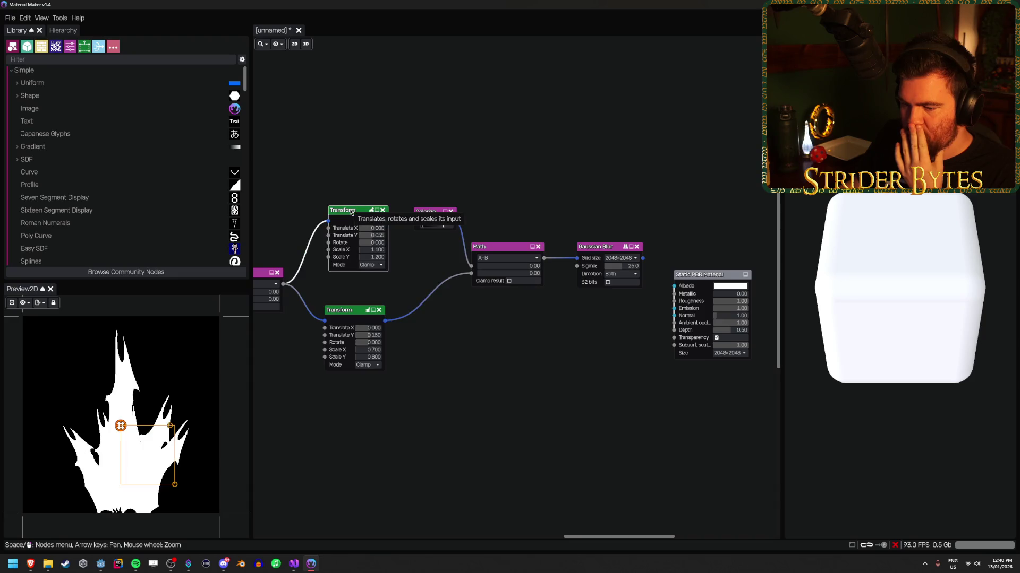
drag(374, 235, 368, 236)
scroll(368, 236, up, 4)
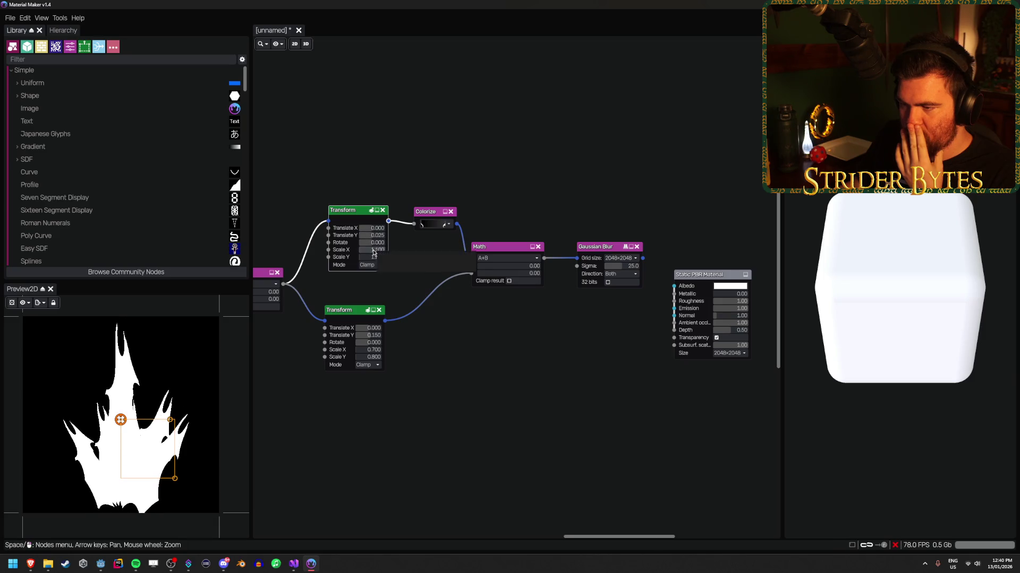
text(1.200)
key(Tab)
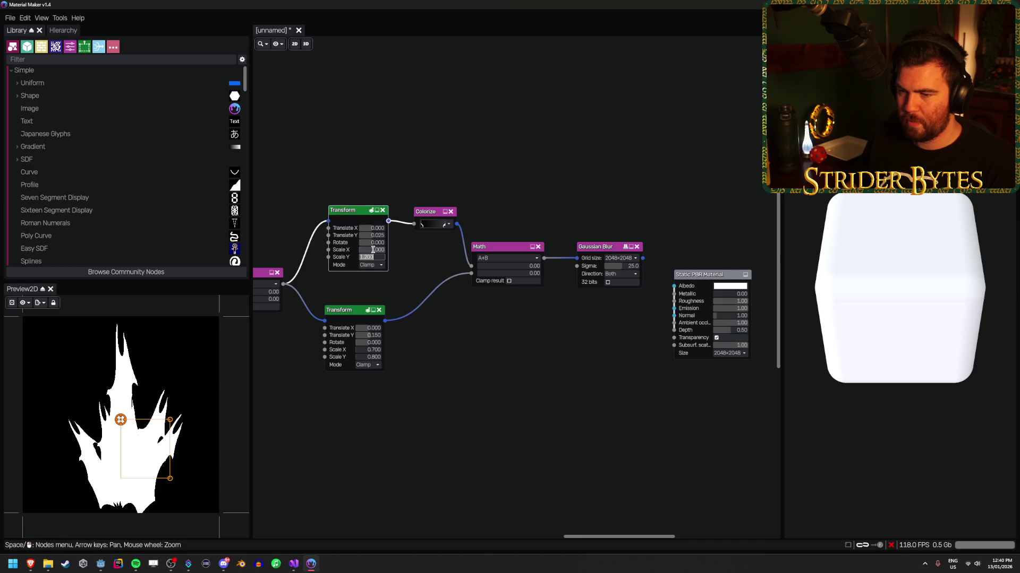
text(1)
key(Return)
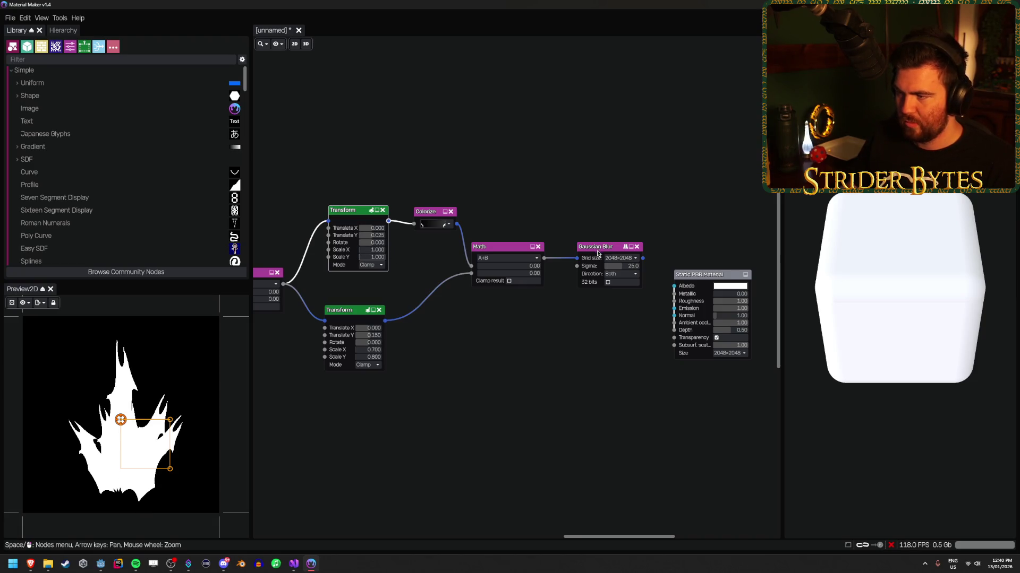
Compare the blurred flame result with the sharp Math output.
click(597, 250)
scroll(113, 435, up, 2)
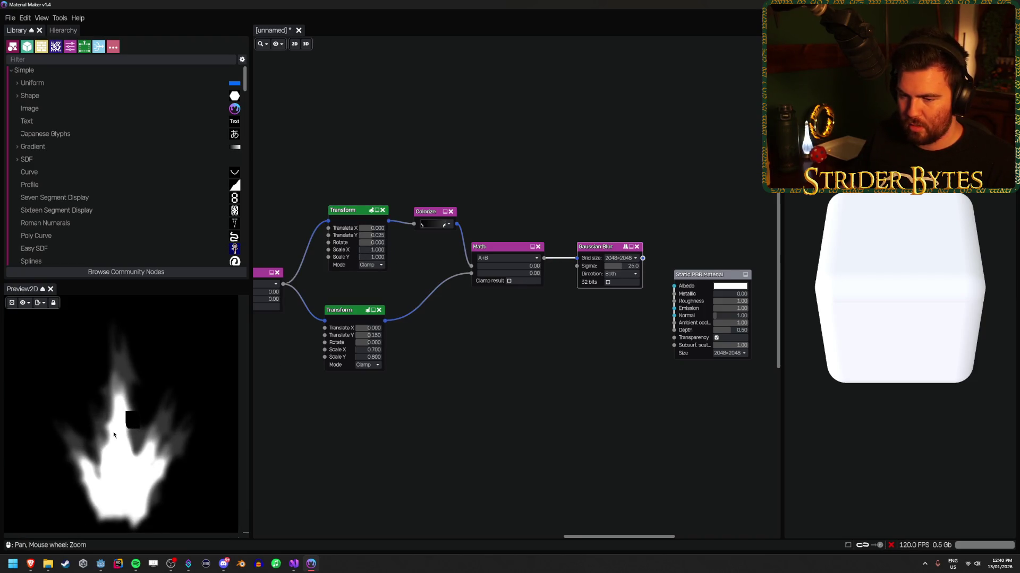
scroll(155, 416, up, 5)
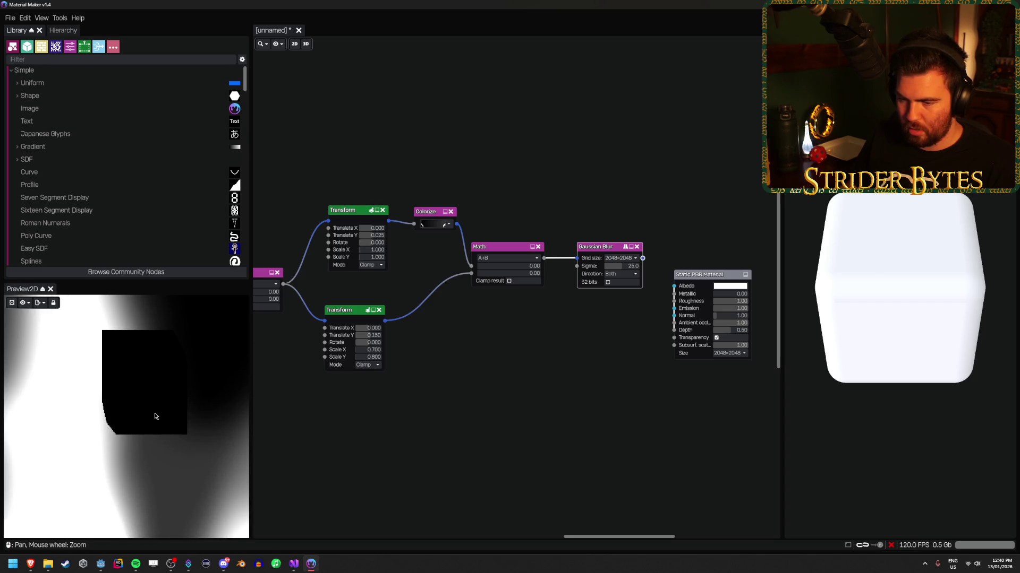
scroll(155, 416, down, 5)
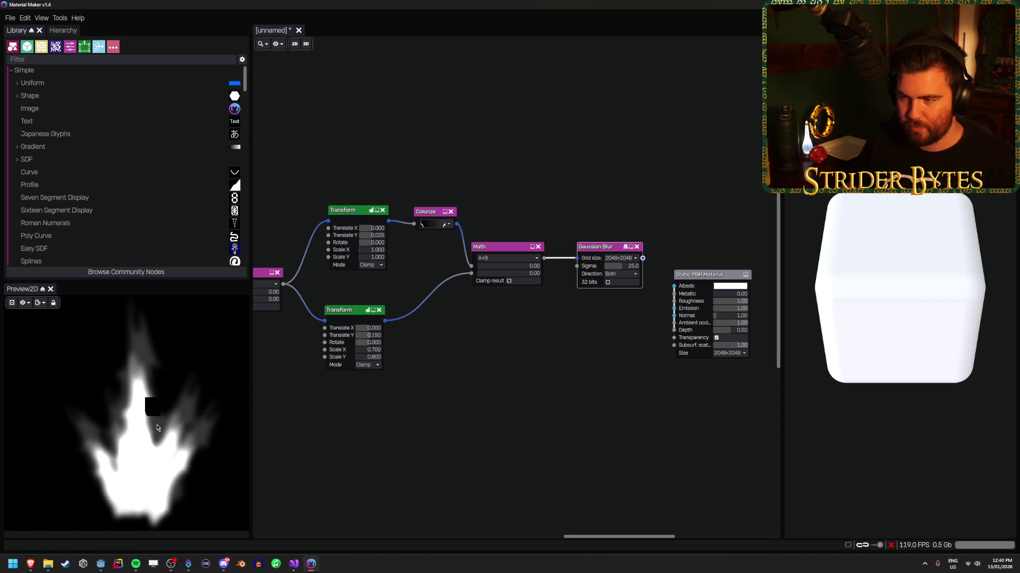
click(502, 247)
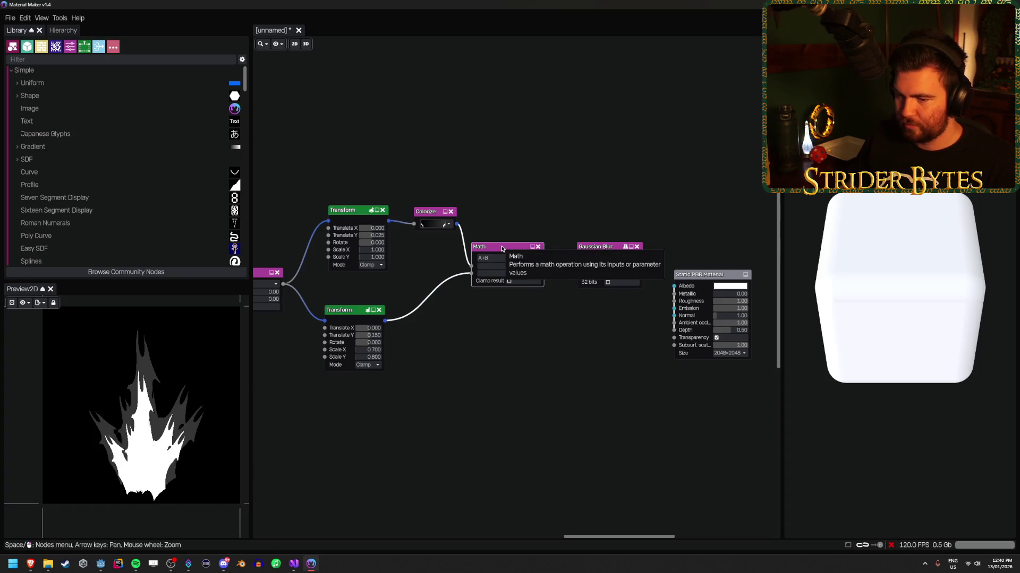
Set the Gaussian Blur sigma to 25 after trying about 49.
click(604, 249)
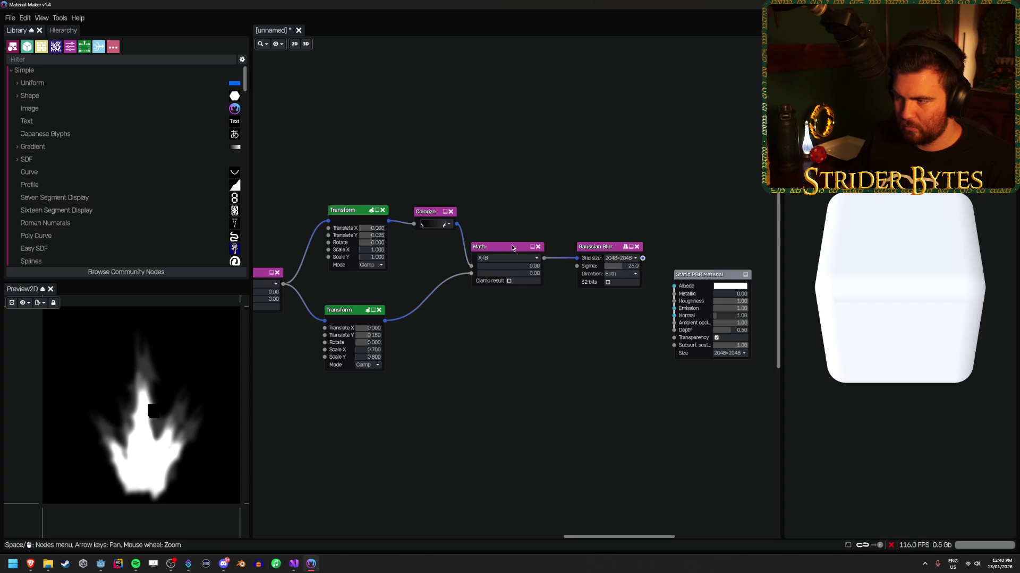
click(534, 250)
click(607, 249)
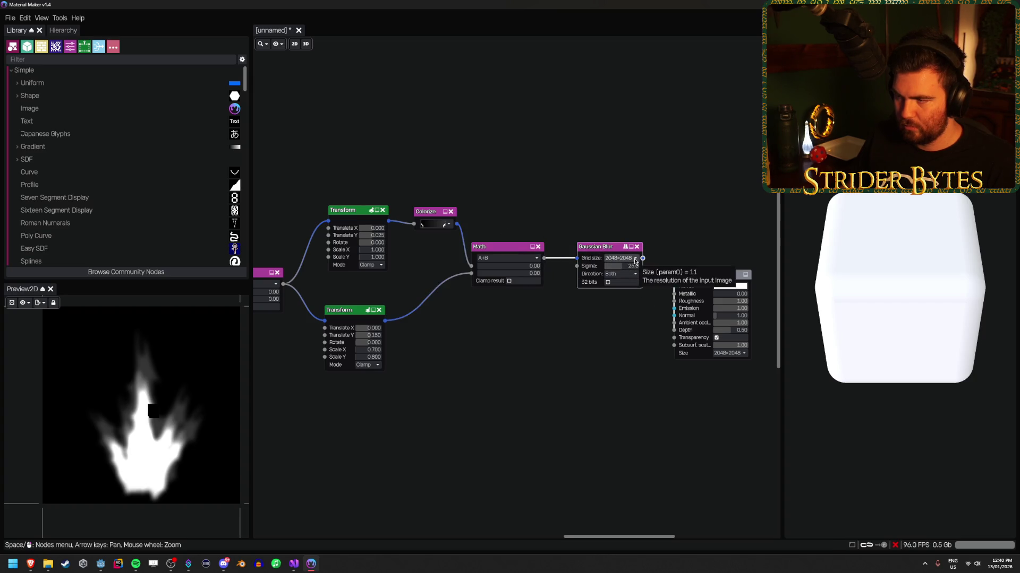
mouse_move(621, 266)
mouse_down()
mouse_move(637, 270)
mouse_move(562, 275)
mouse_up()
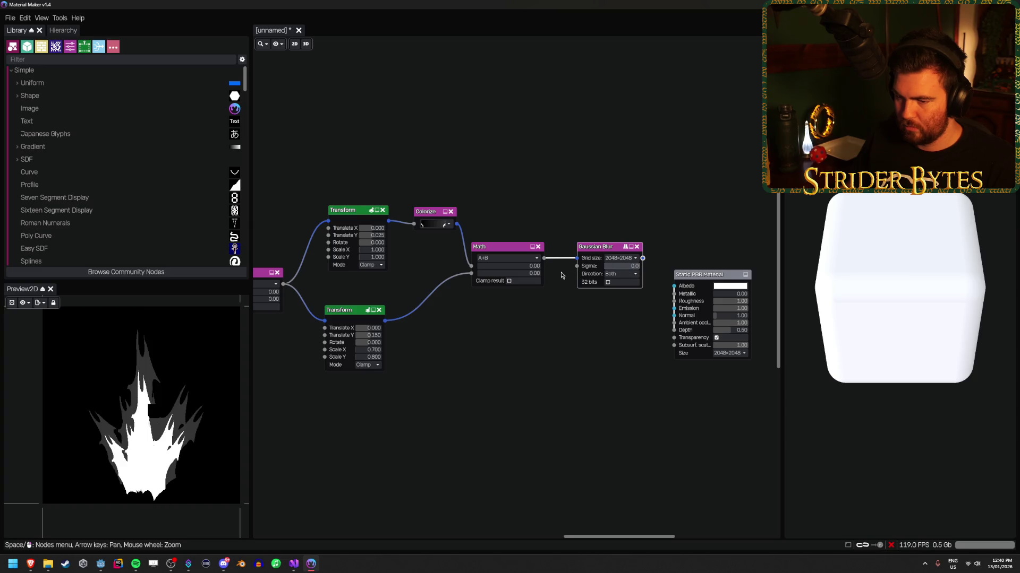
key(ctrl+z)
Try a Y-only blur direction, then switch back to Both.
click(624, 274)
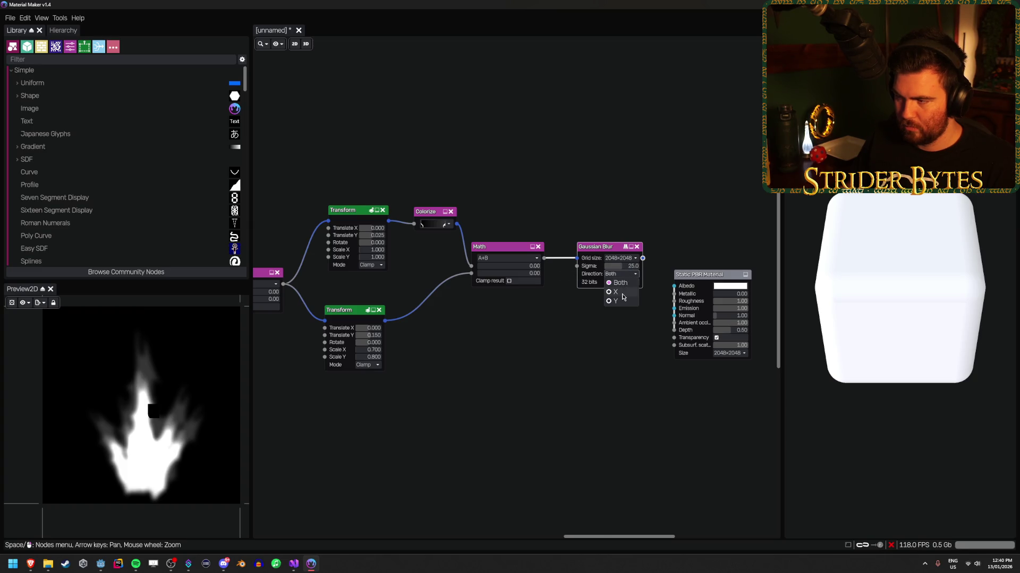
click(622, 293)
click(620, 274)
click(616, 301)
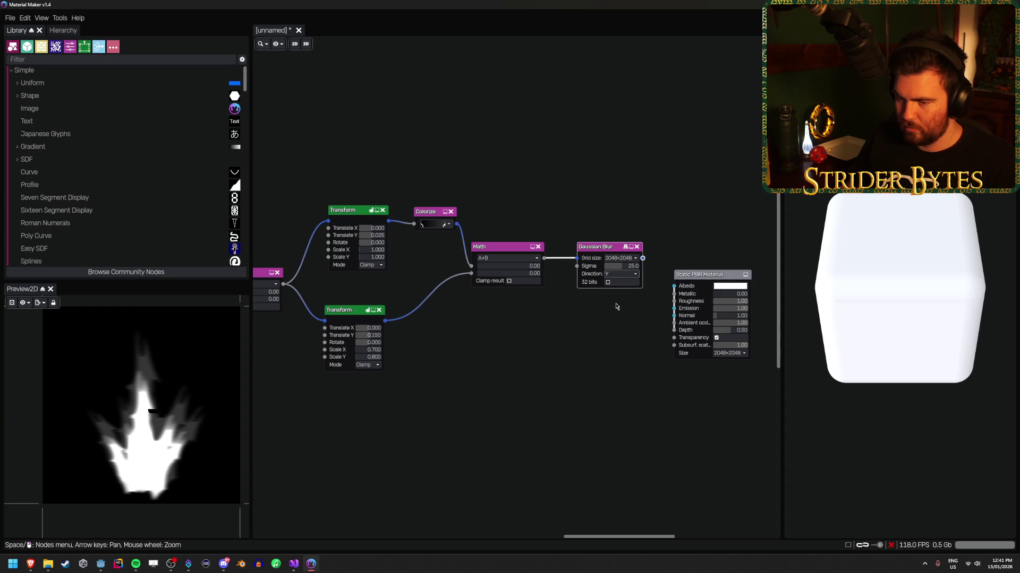
click(624, 274)
click(620, 283)
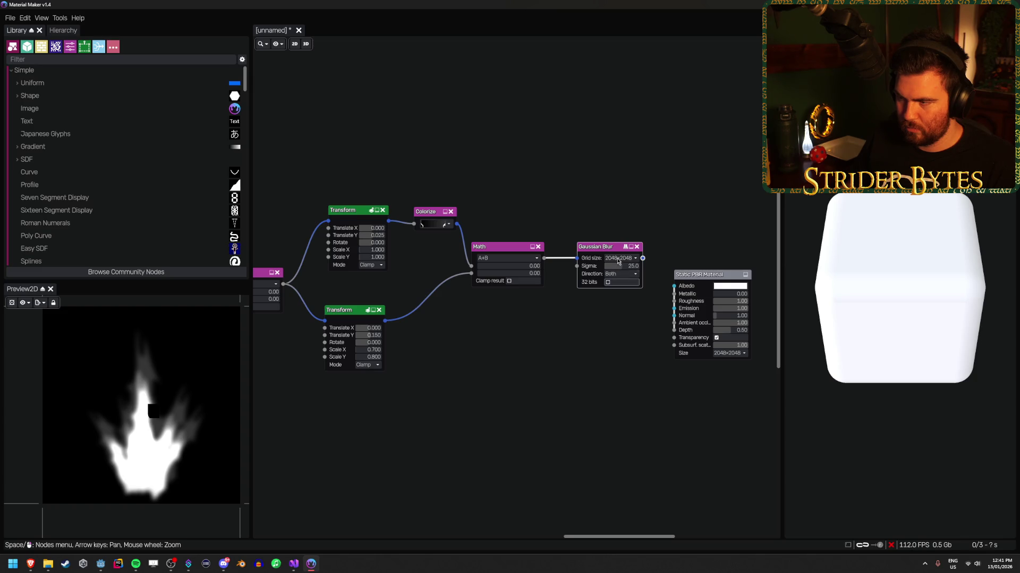
Test a 512×512 grid, restore 2048×2048, and move the Static PBR Material node up.
click(620, 258)
click(627, 313)
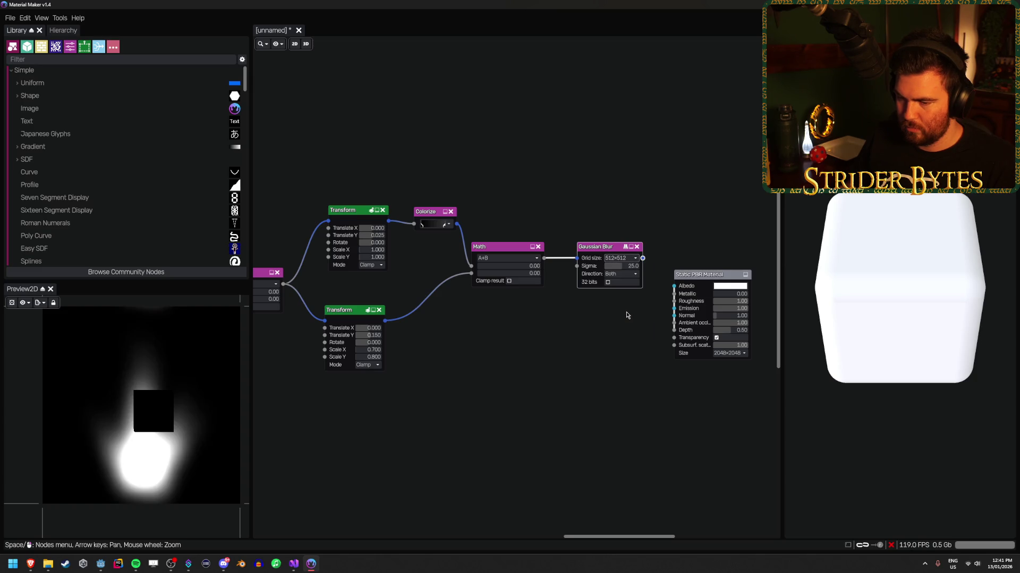
click(616, 258)
click(624, 331)
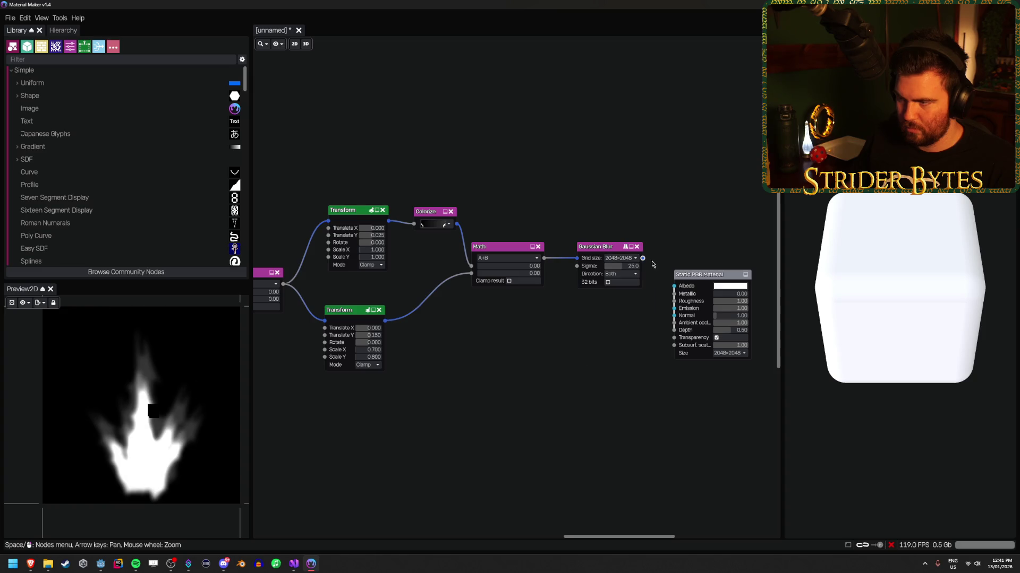
drag(697, 278, 696, 249)
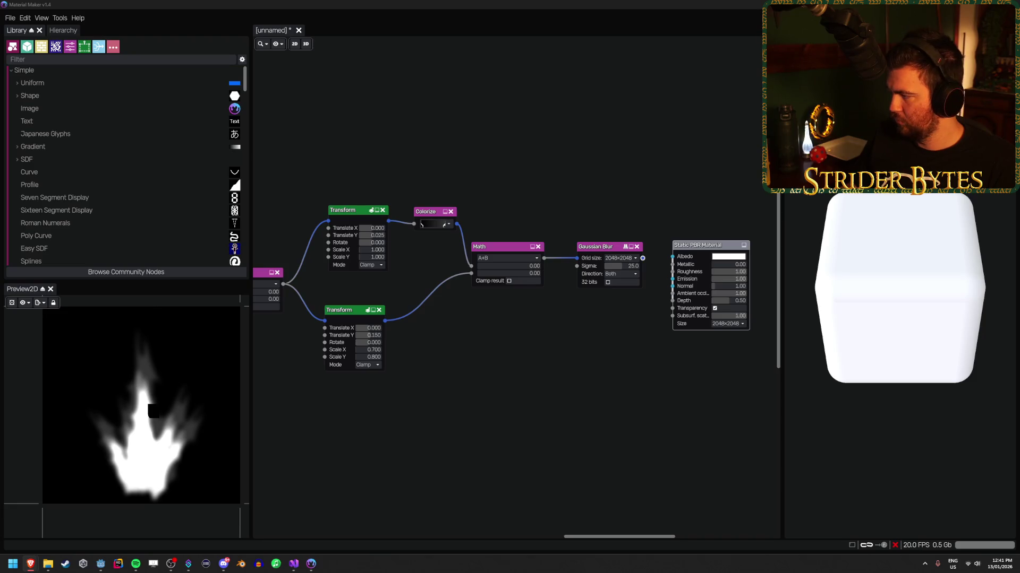
Preview the upper and lower Transforms, then the Tiler's output shape.
scroll(514, 368, up, 2)
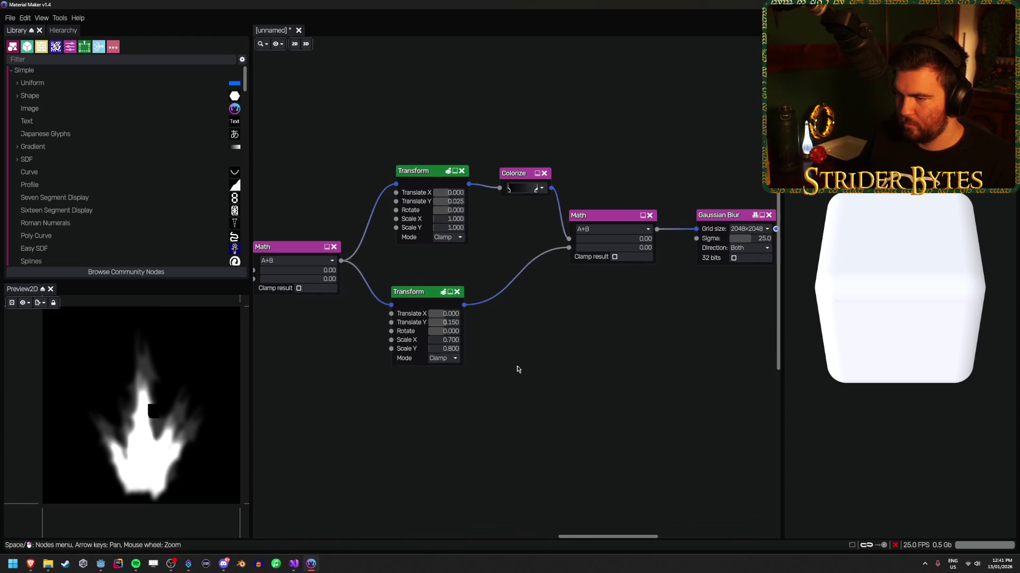
click(421, 177)
click(423, 297)
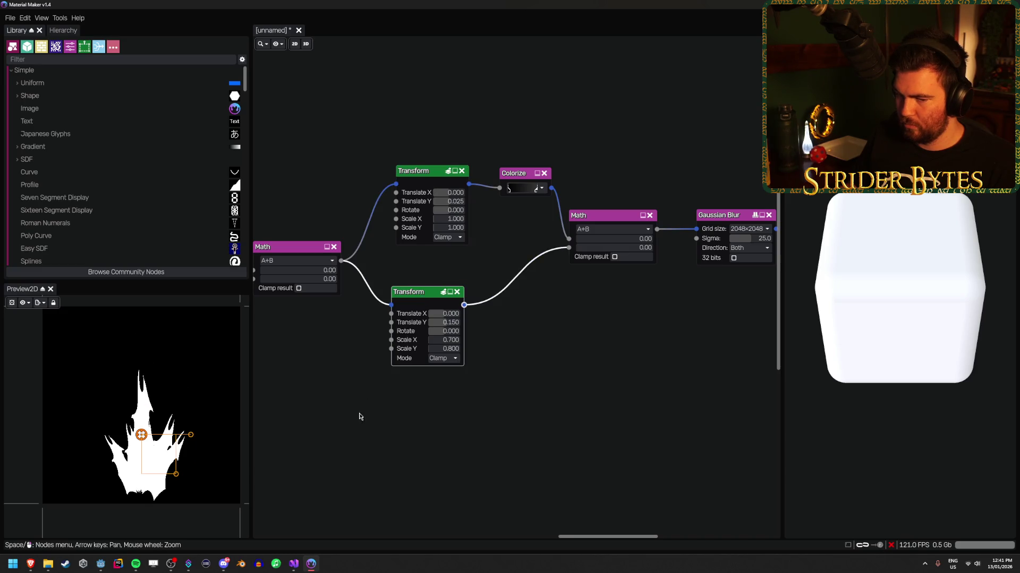
key(Left)
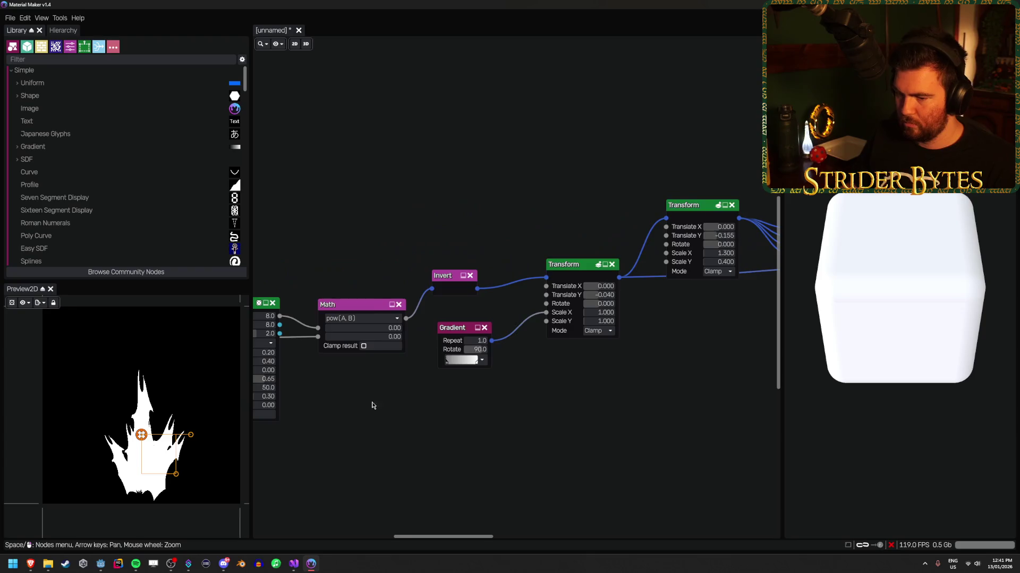
key(Left)
key(Left)
key(Left)
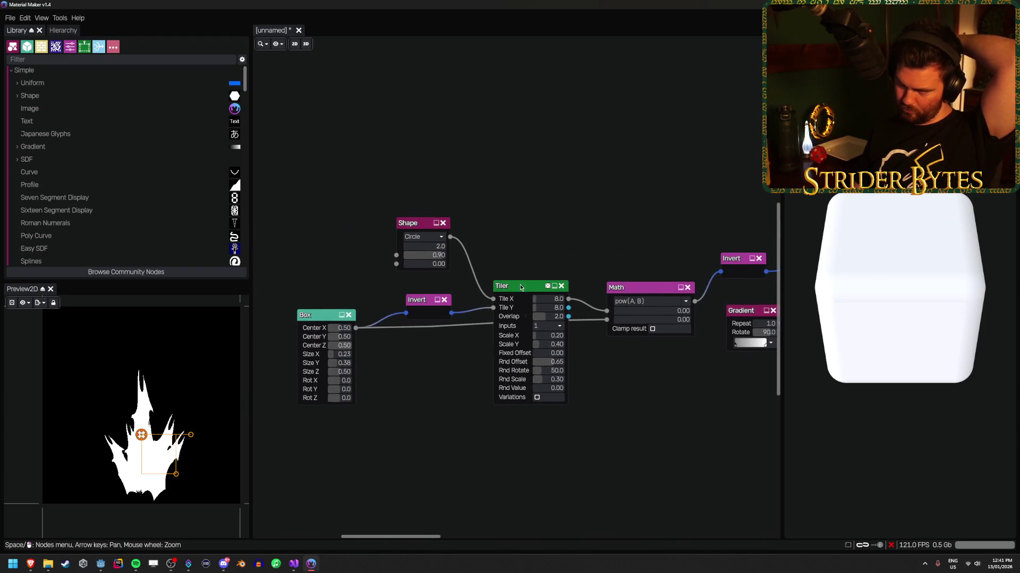
click(520, 287)
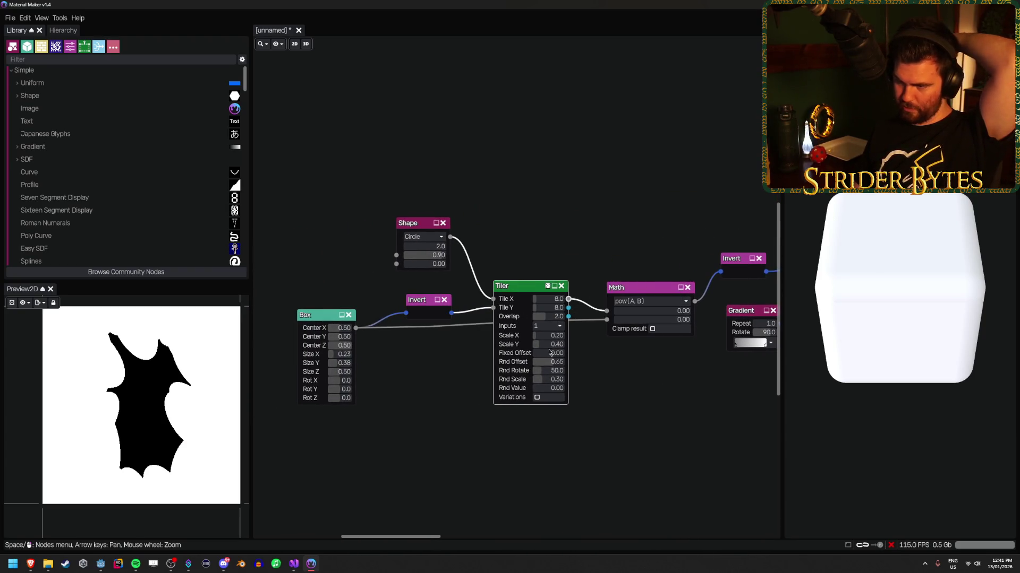
scroll(544, 349, down, 5)
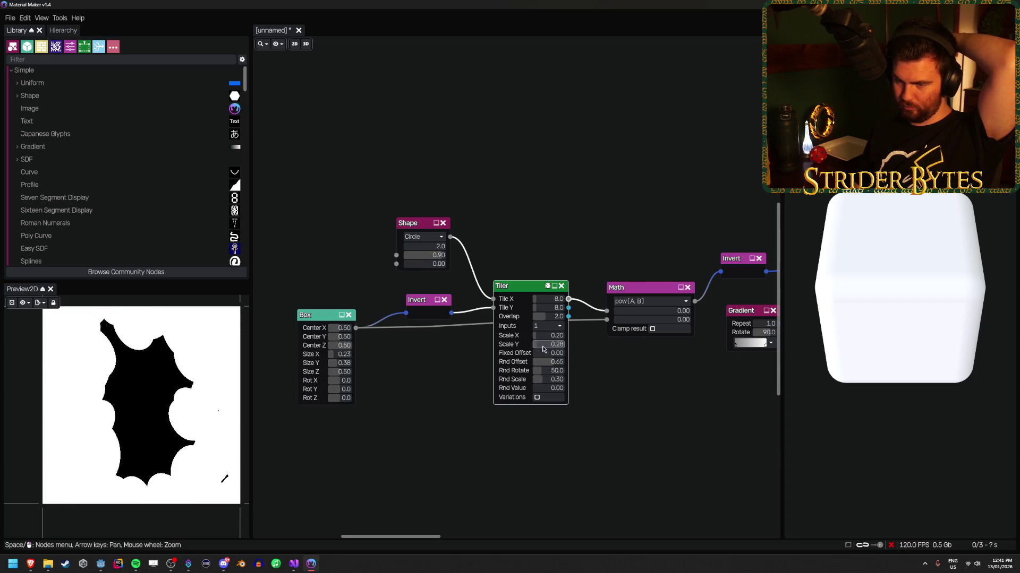
scroll(543, 345, up, 5)
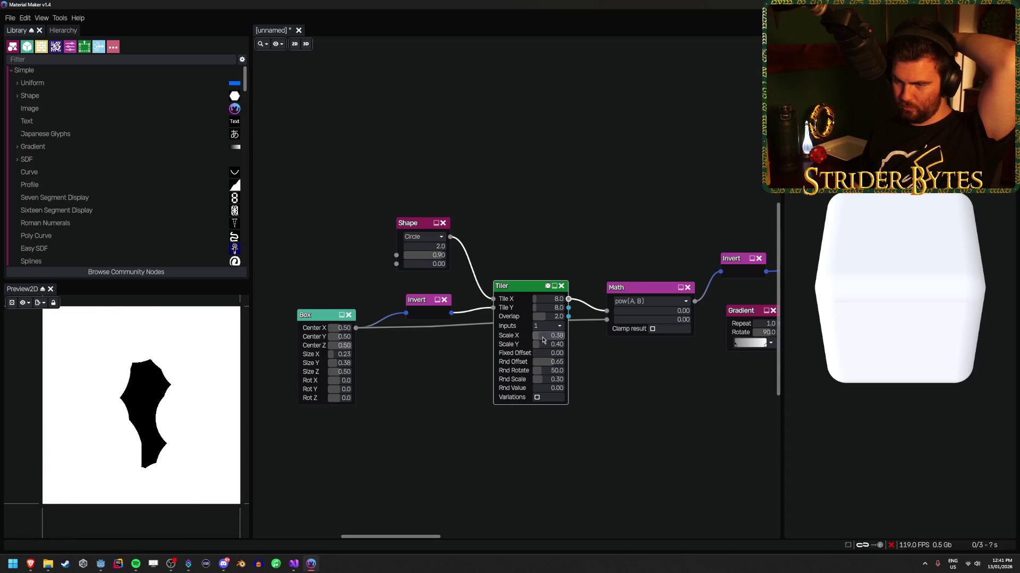
scroll(539, 340, up, 5)
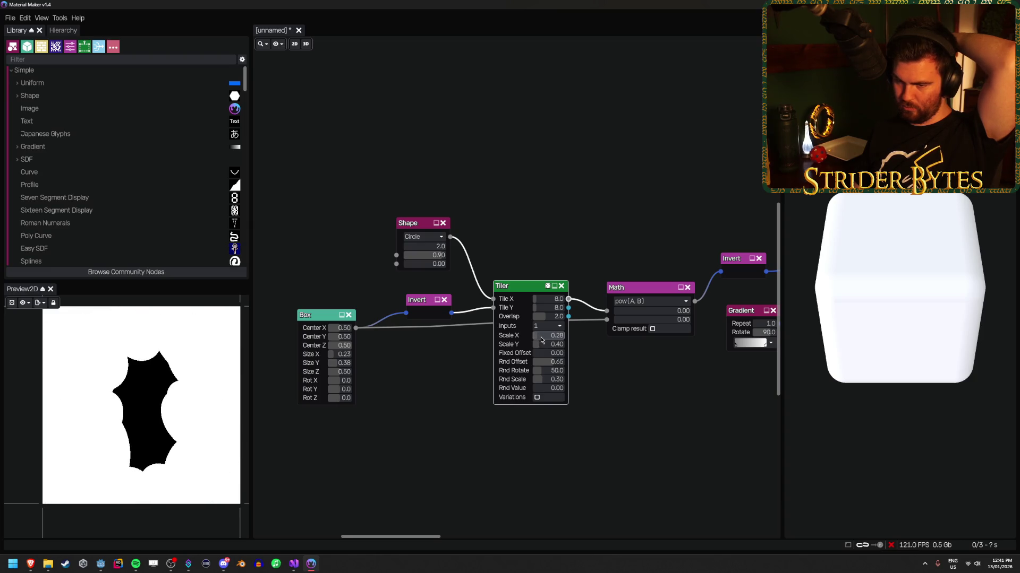
scroll(540, 339, down, 2)
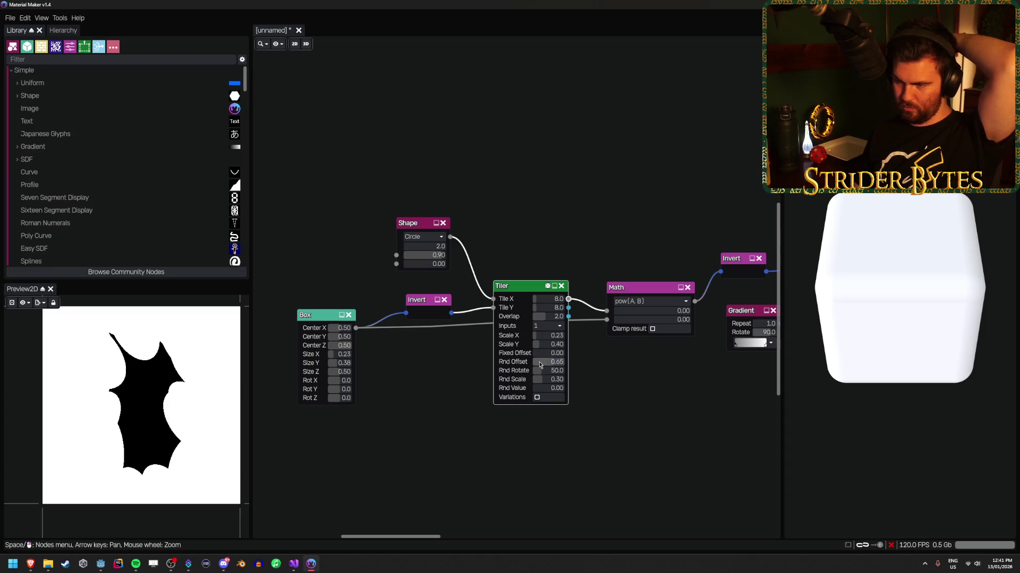
Tune Tiler offsets, Rnd Rotate 43.3 and Scale Y 0.40, and resize the Box to about 0.20 × 0.35.
mouse_move(539, 363)
mouse_down()
mouse_move(551, 363)
mouse_move(540, 366)
mouse_up()
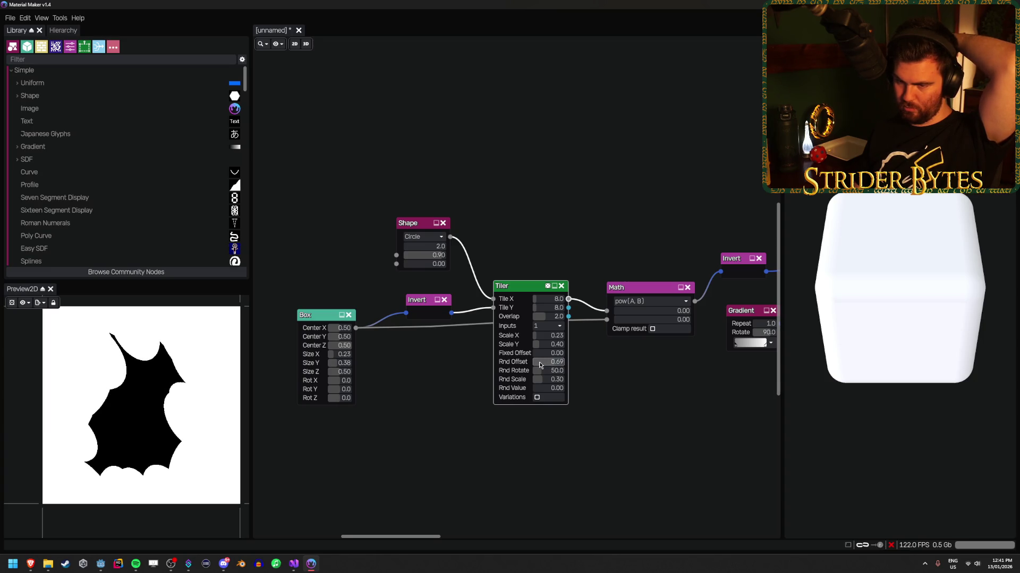
mouse_move(540, 363)
mouse_down()
mouse_move(548, 375)
mouse_move(599, 383)
mouse_move(534, 389)
mouse_up()
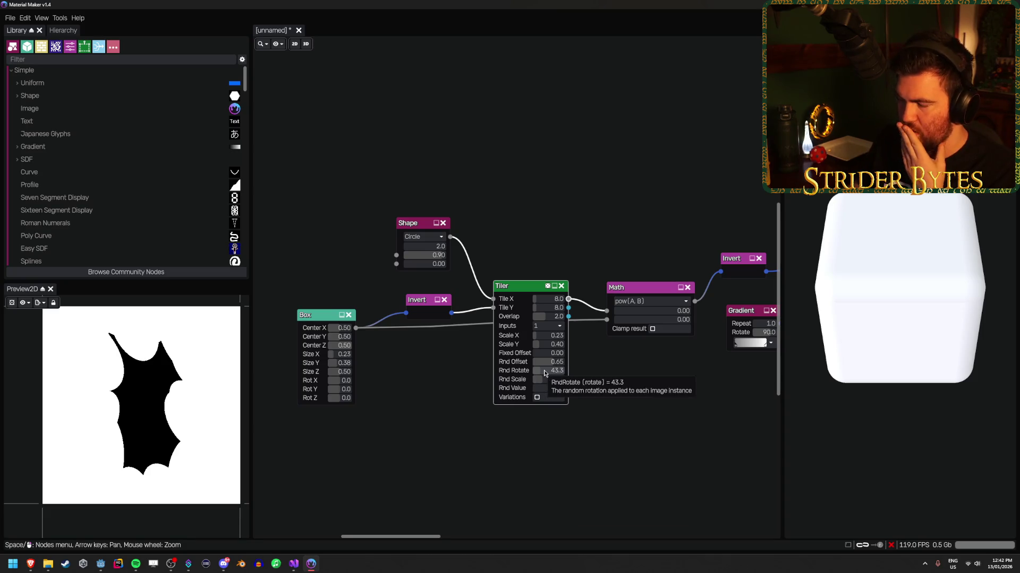
mouse_move(544, 353)
mouse_down()
mouse_move(569, 360)
mouse_move(530, 364)
mouse_up()
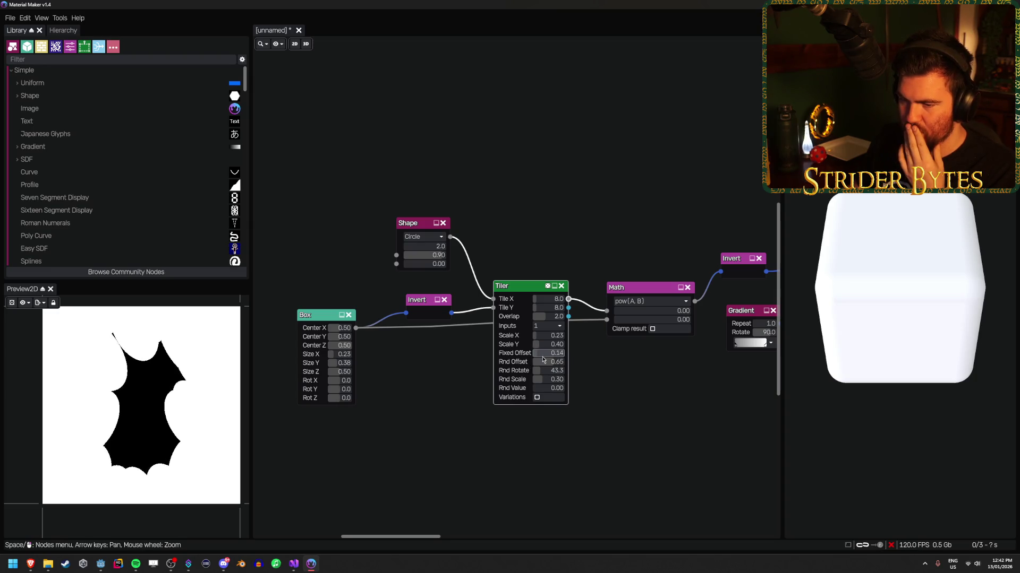
drag(545, 348, 546, 348)
drag(547, 347, 543, 348)
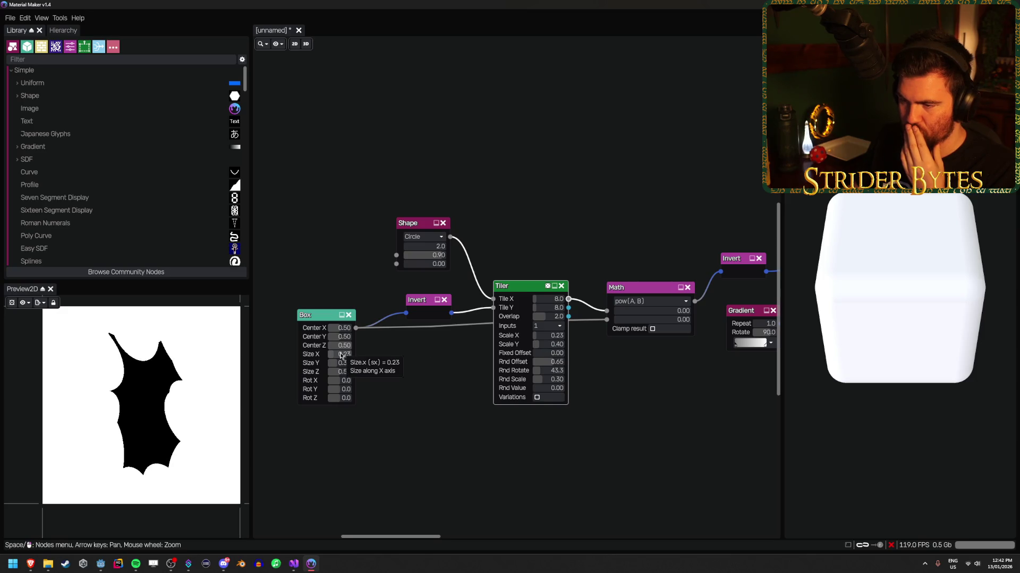
drag(342, 354, 340, 356)
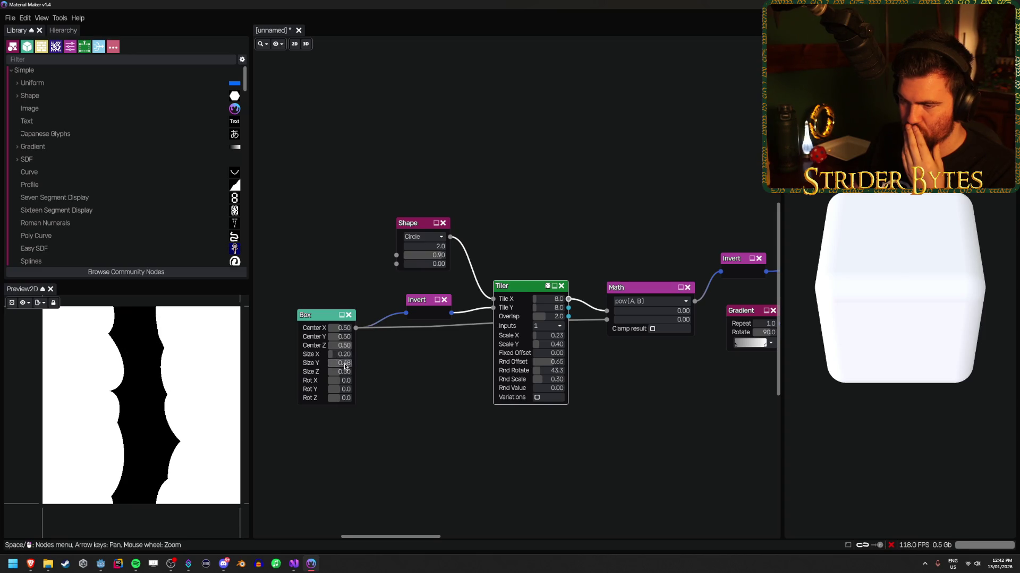
drag(342, 363, 342, 367)
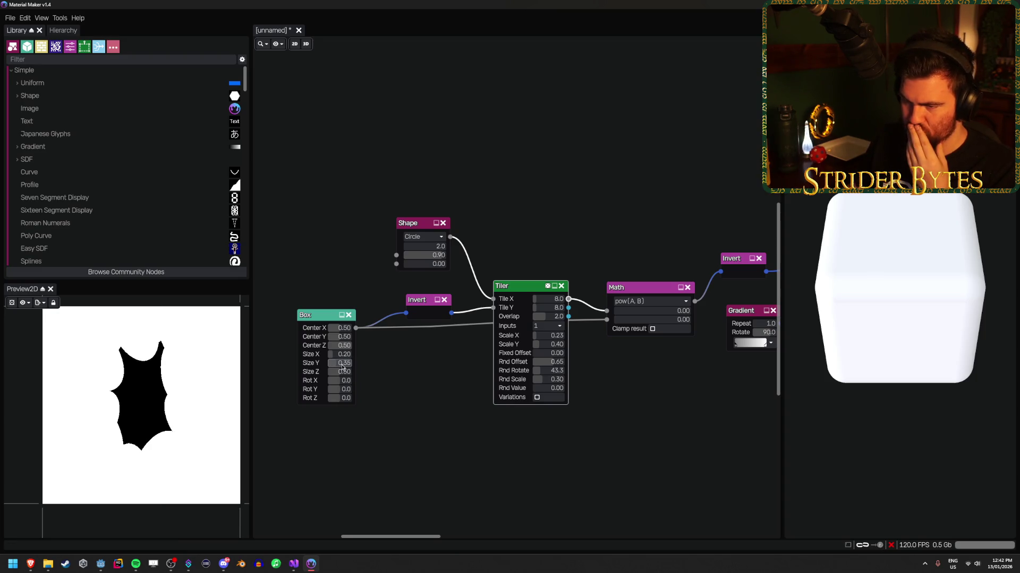
scroll(492, 367, down, 4)
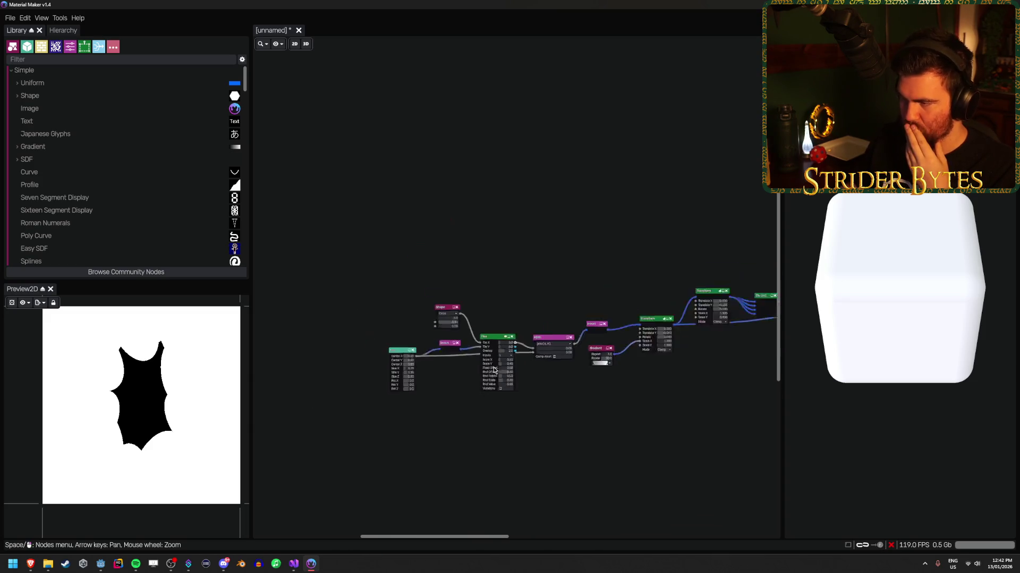
scroll(493, 367, down, 2)
scroll(584, 345, right, 5)
click(662, 312)
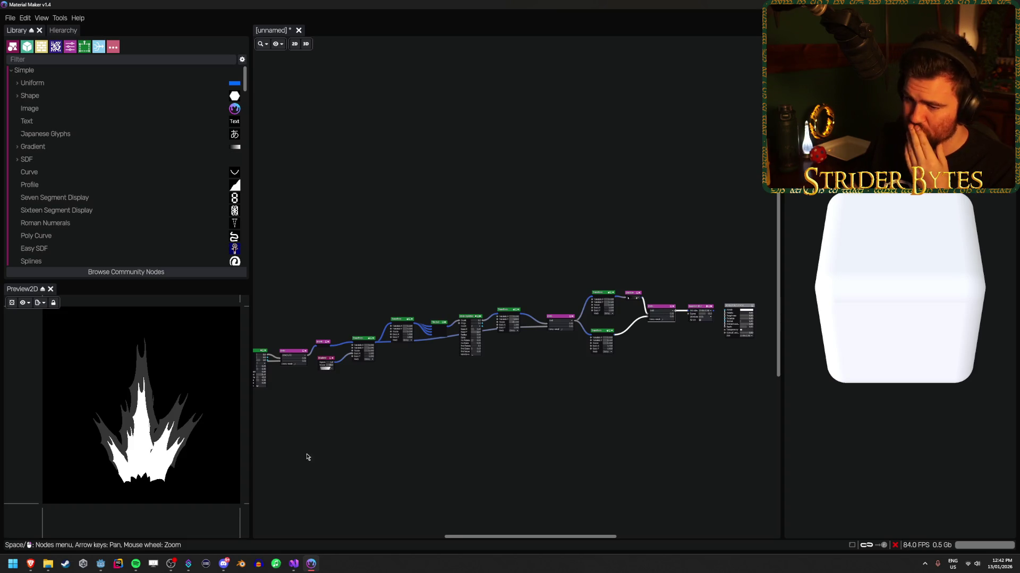
scroll(404, 414, left, 2)
scroll(672, 372, right, 5)
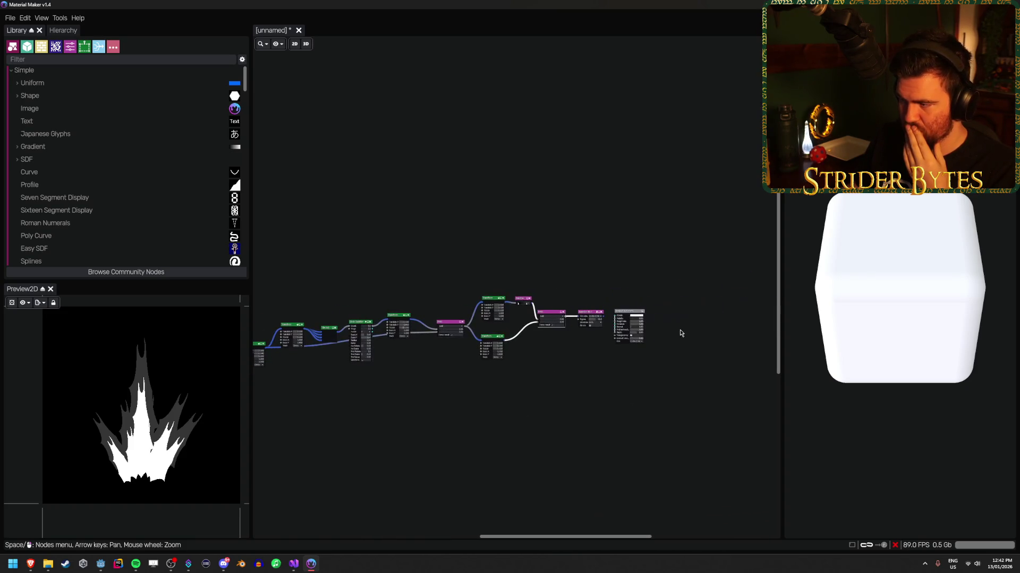
click(590, 315)
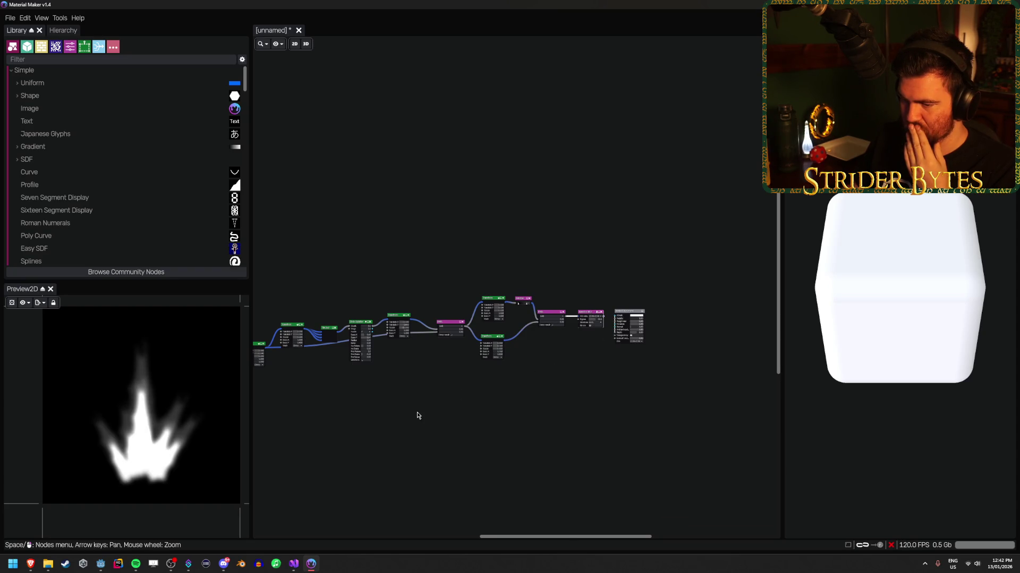
scroll(494, 382, up, 6)
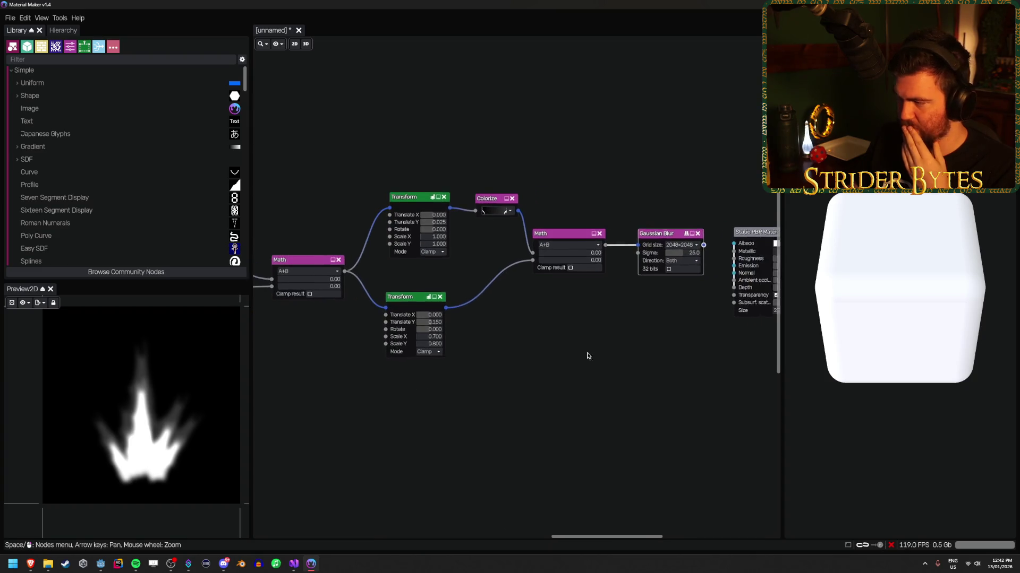
key(alt+Tab)
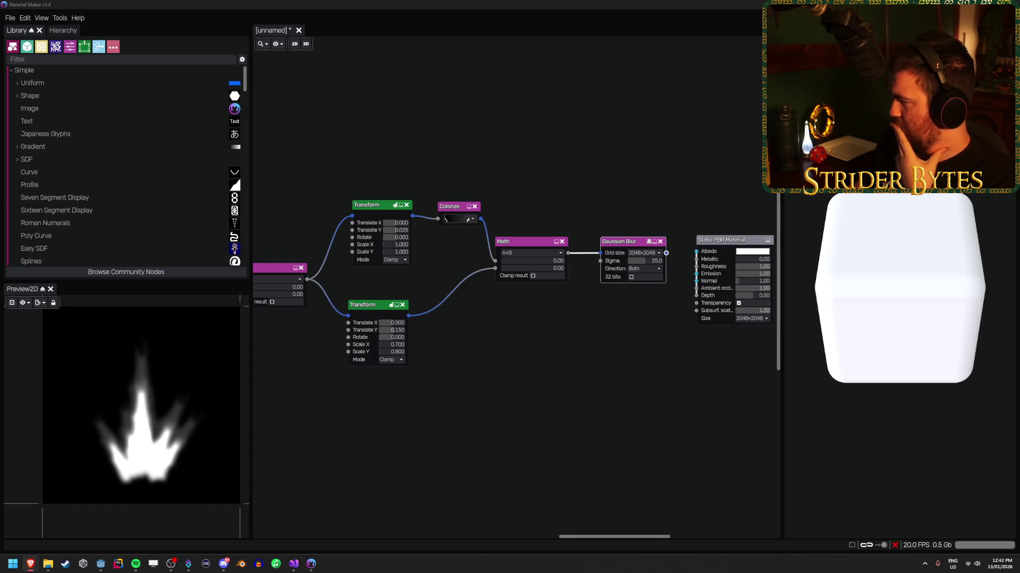
click(547, 242)
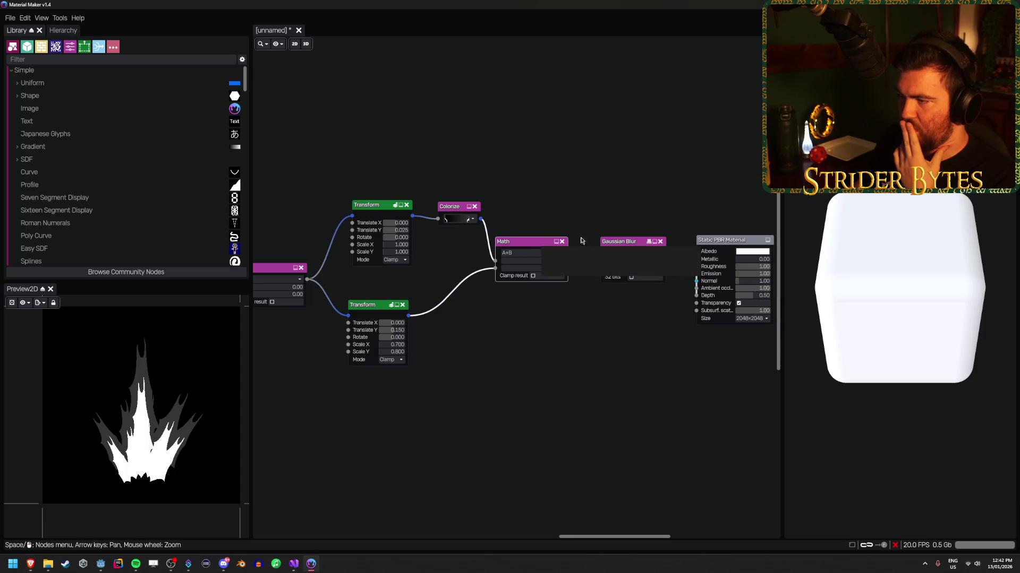
click(623, 247)
scroll(519, 375, right, 2)
scroll(501, 376, up, 3)
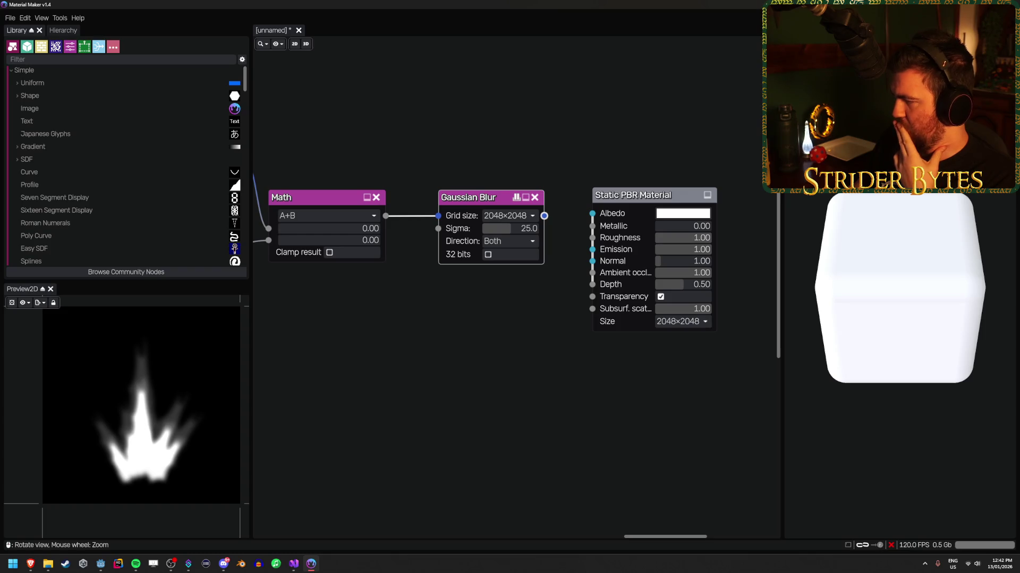
scroll(471, 332, left, 5)
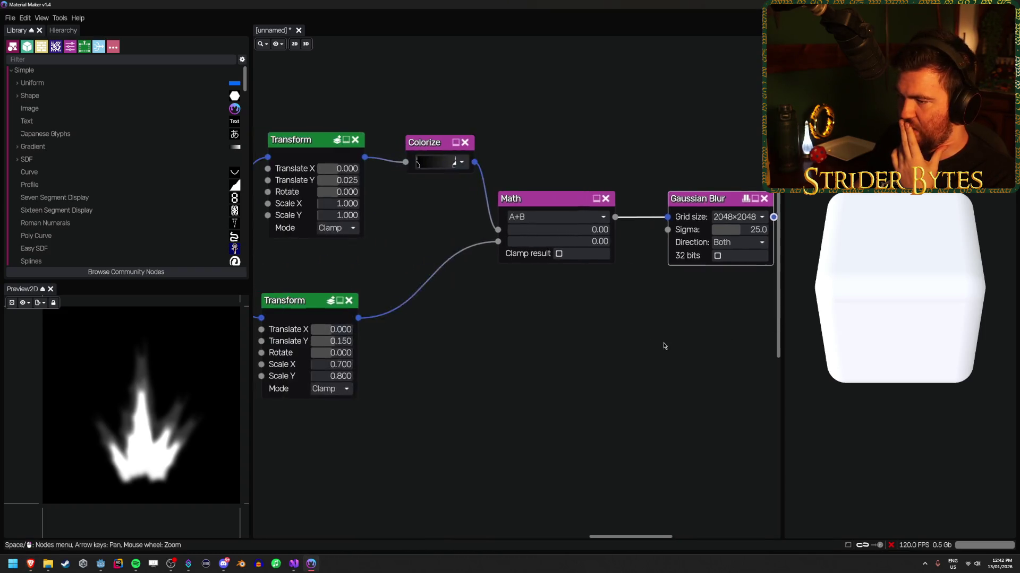
Set the lower Transform's Translate Y to 0 and preview the final blurred flame.
click(376, 143)
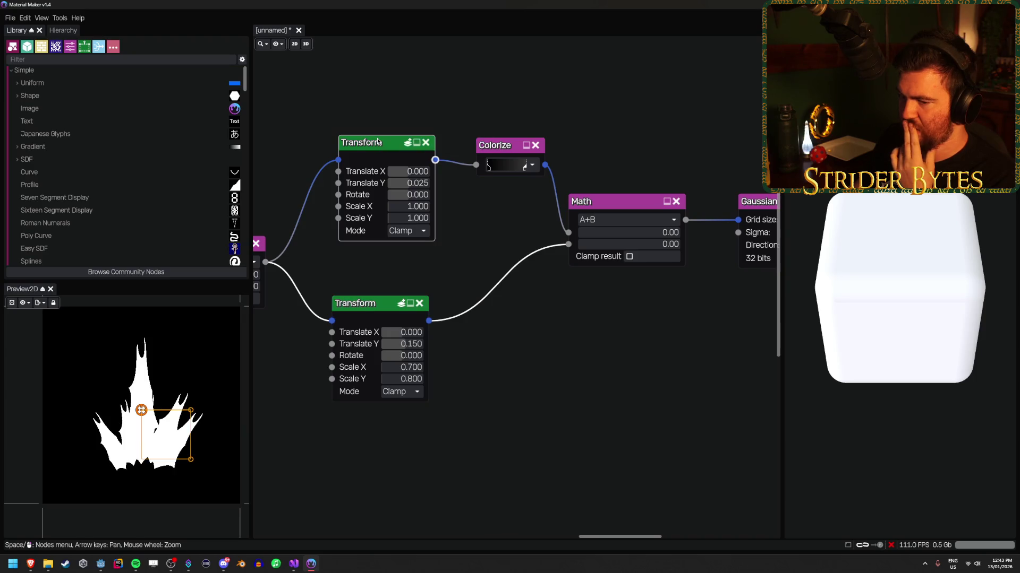
click(384, 307)
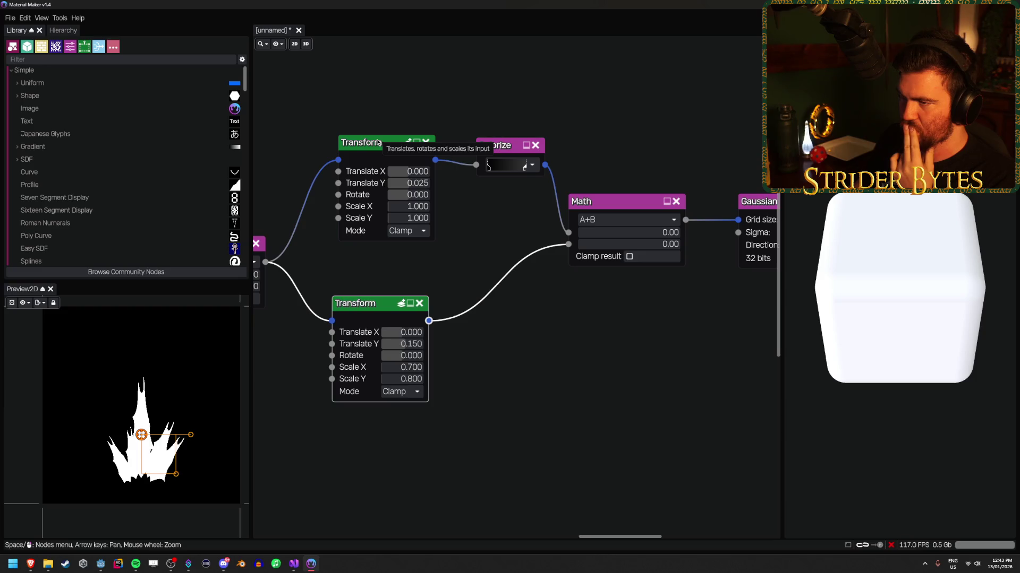
drag(404, 345, 410, 344)
click(411, 343)
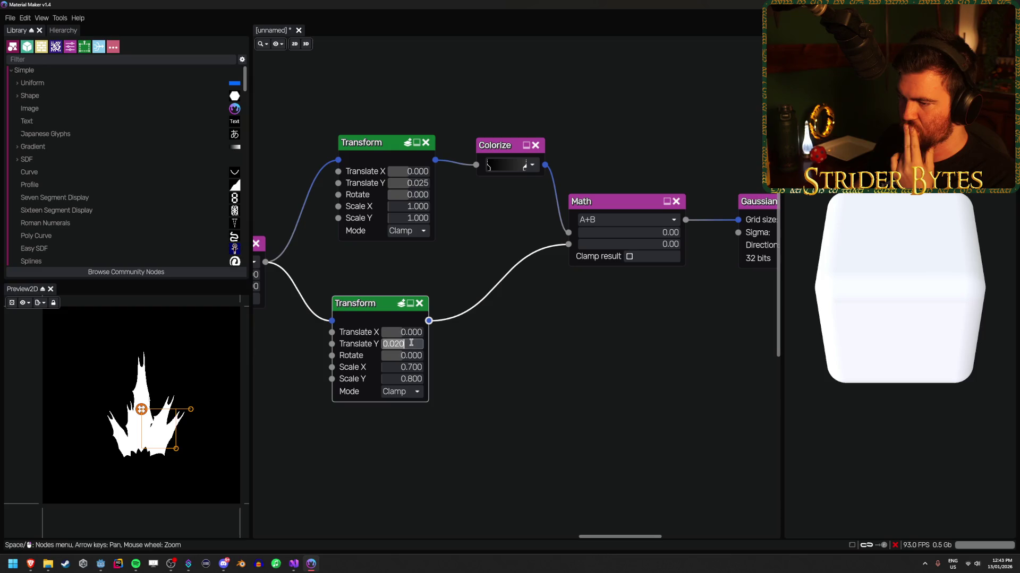
text(0)
key(Return)
key(Right)
key(Right)
key(Up)
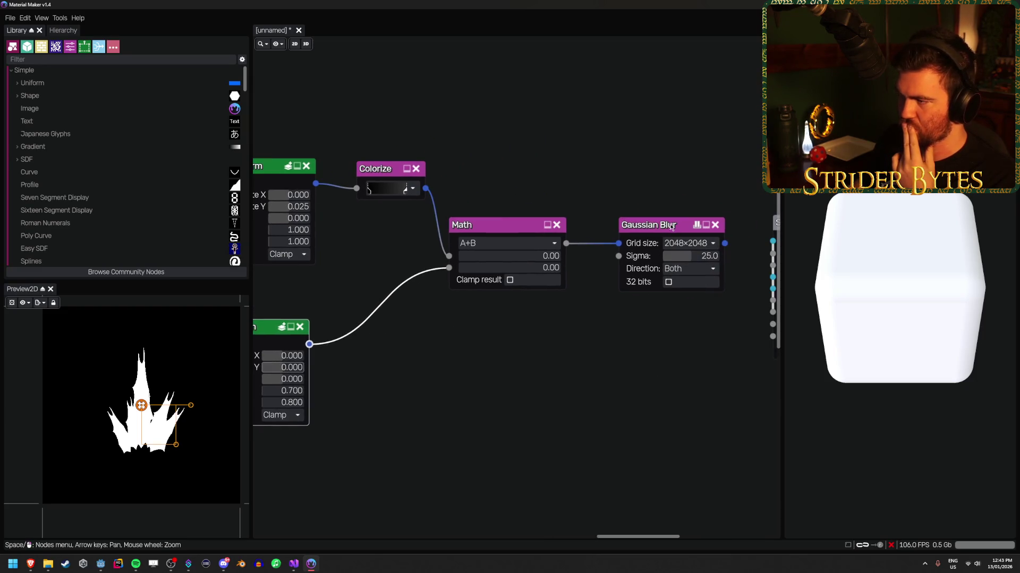
click(658, 229)
key(Left)
key(Left)
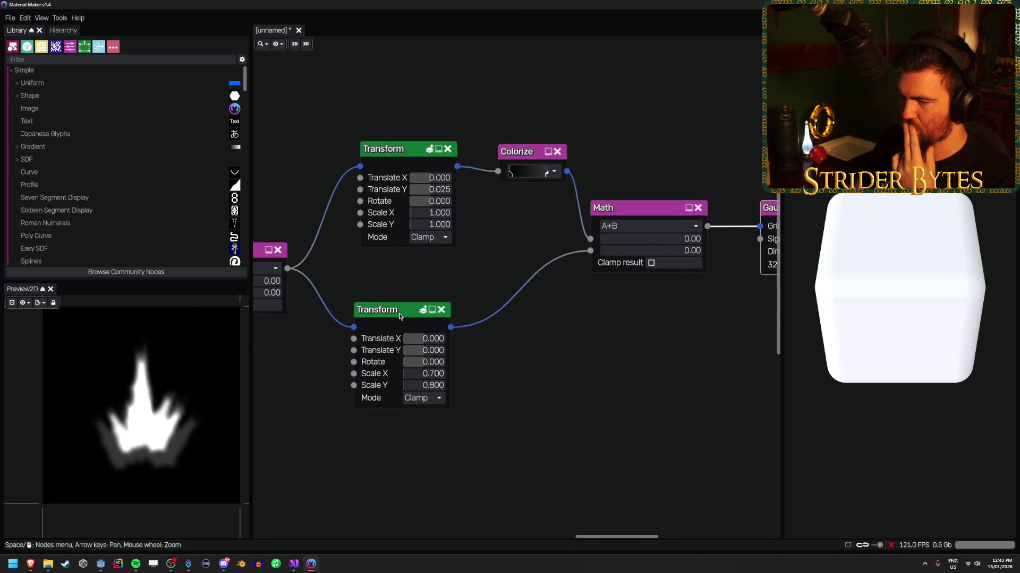
Stretch the upper Transform to Scale X 1.1 and Scale Y 1.2.
click(406, 155)
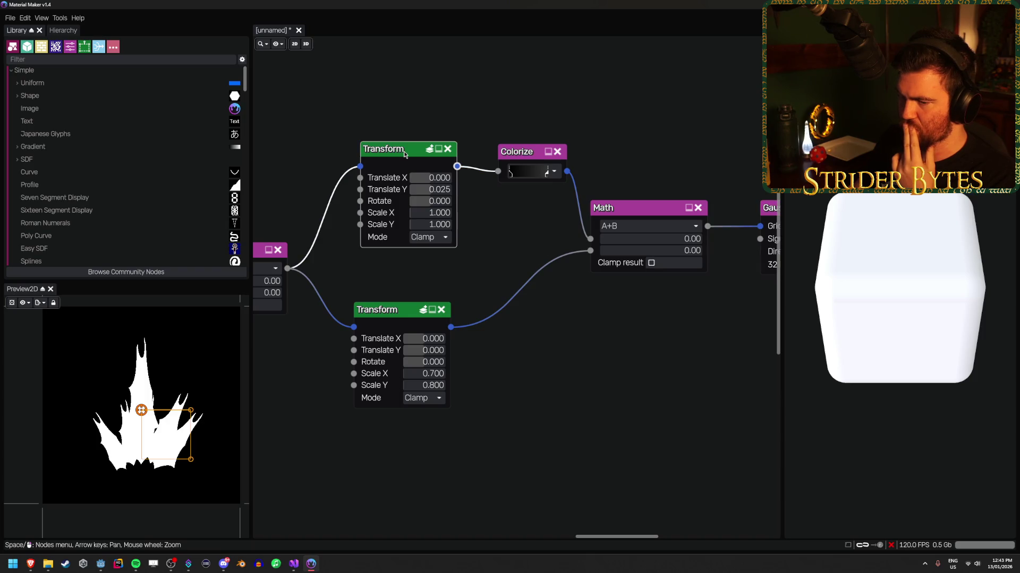
click(407, 315)
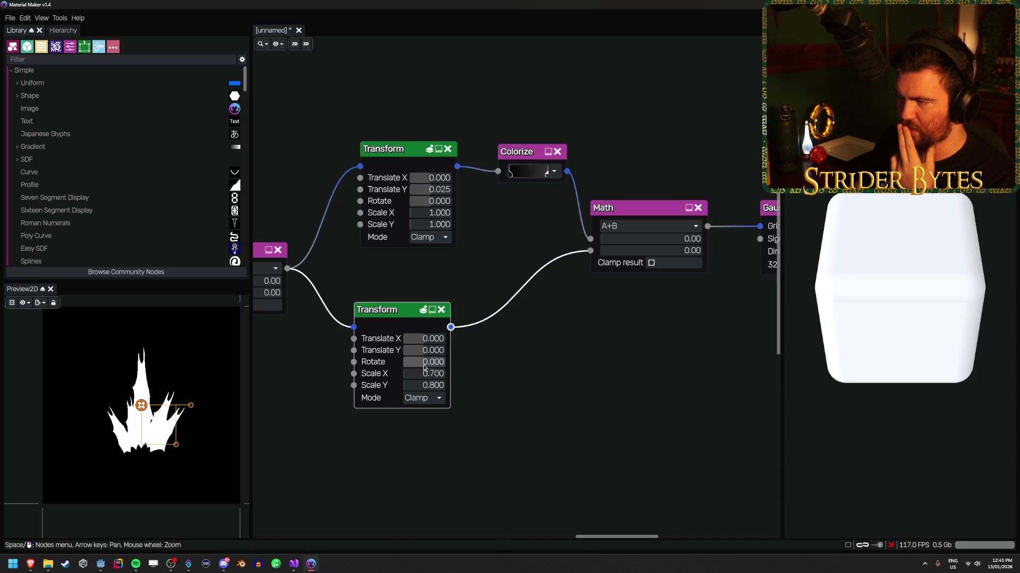
click(395, 158)
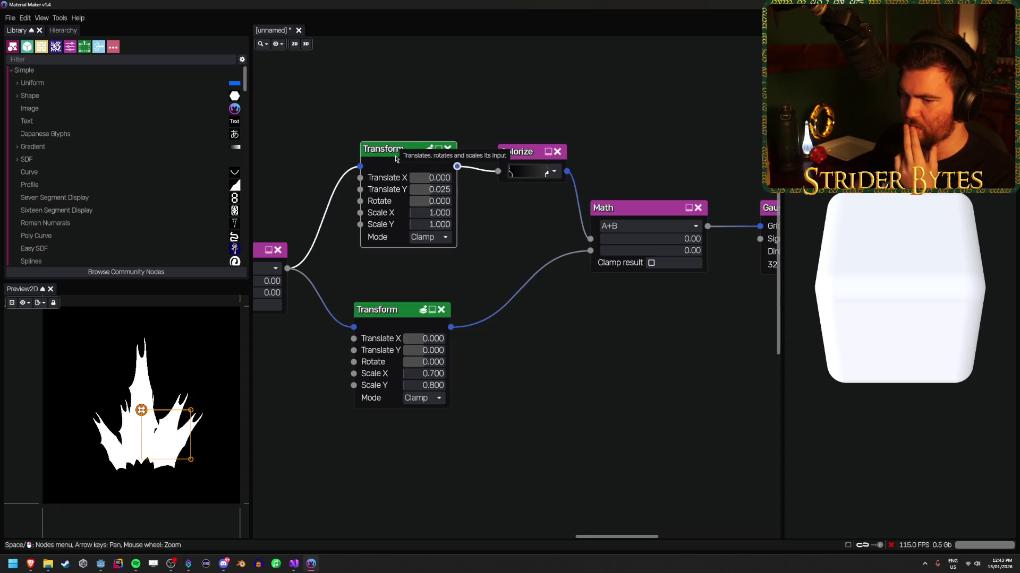
drag(434, 213, 436, 214)
click(436, 213)
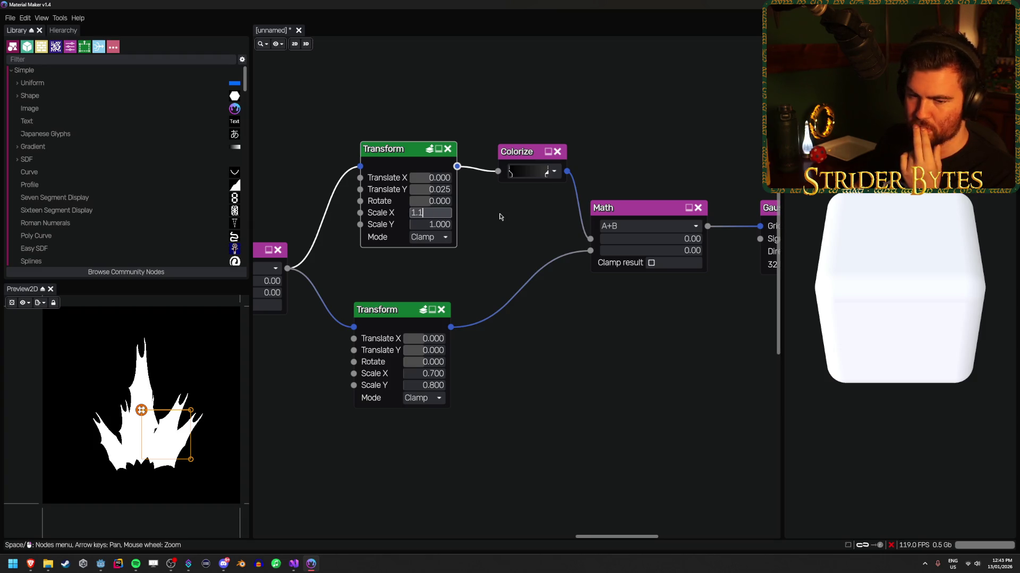
key(Return)
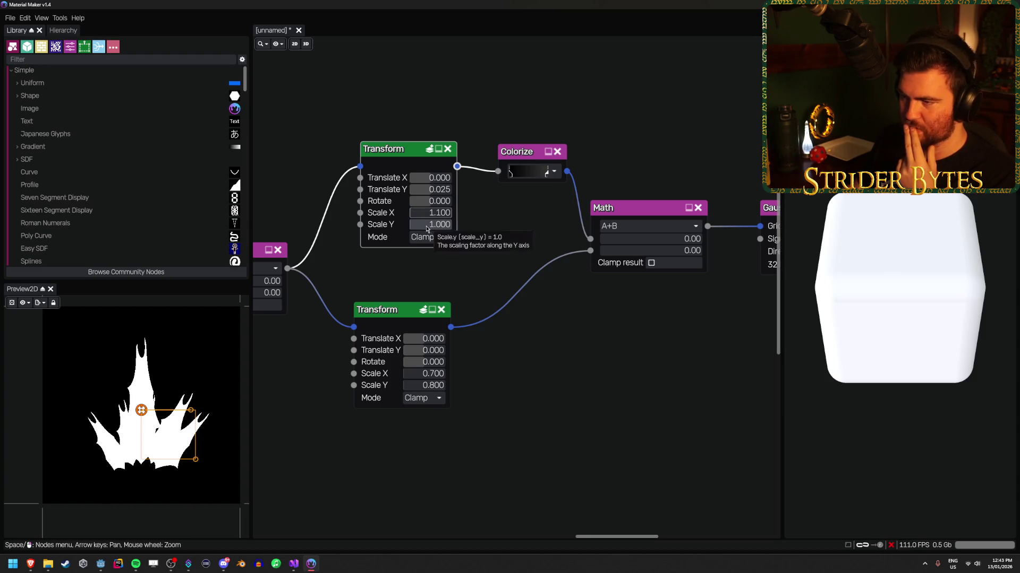
click(424, 225)
text(1.)
key(Return)
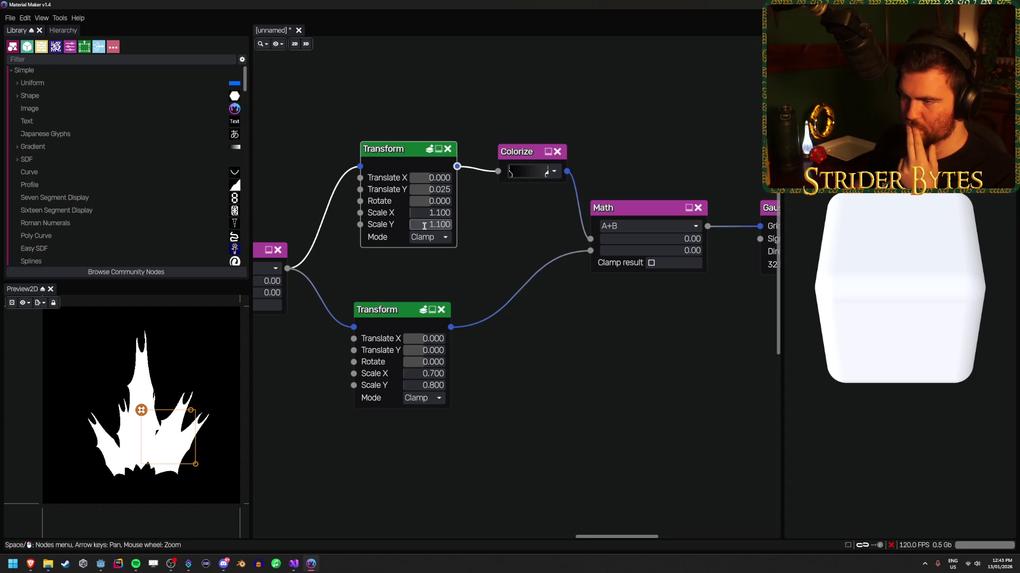
click(424, 224)
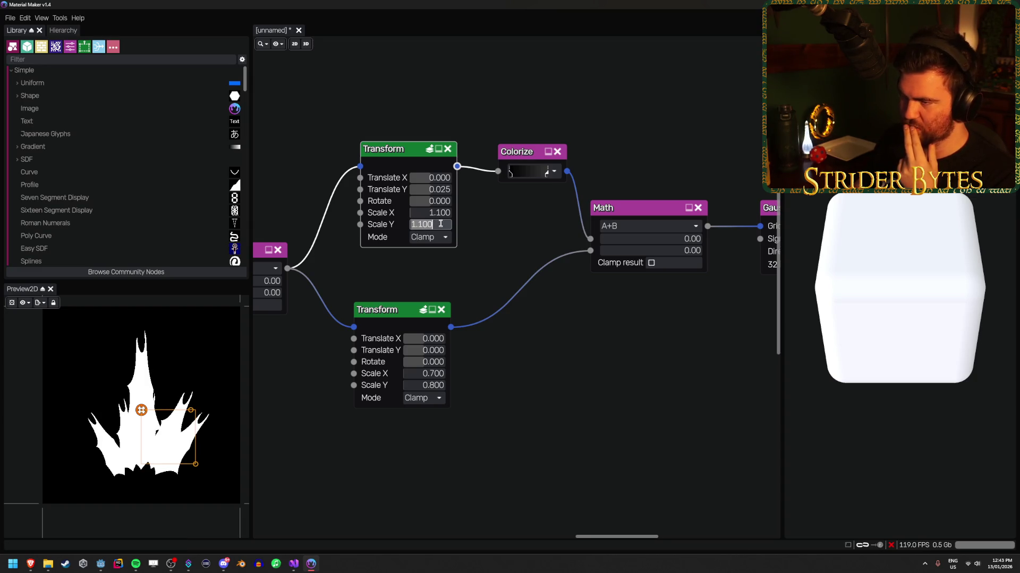
click(431, 223)
text(1.)
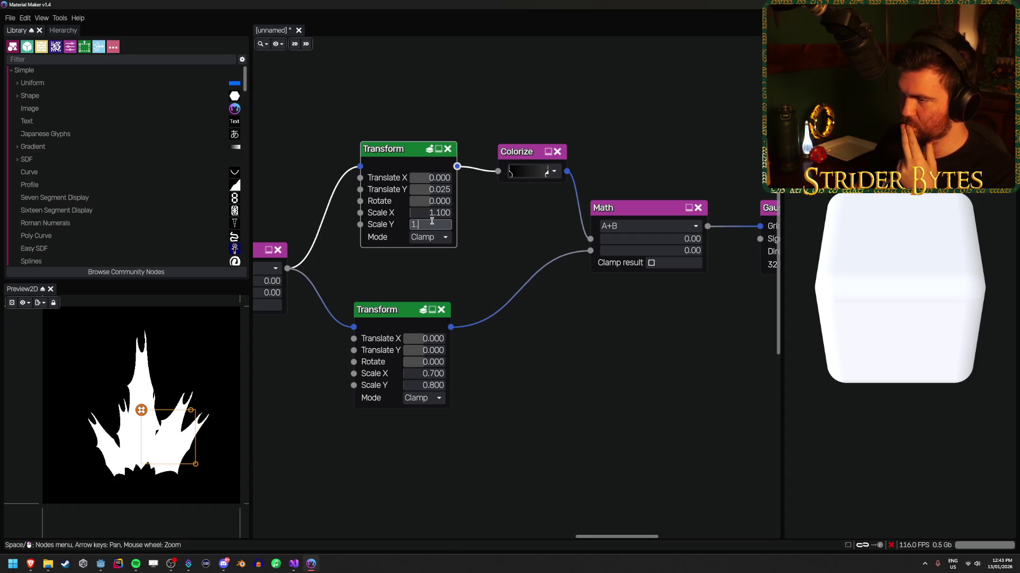
text(2)
key(Return)
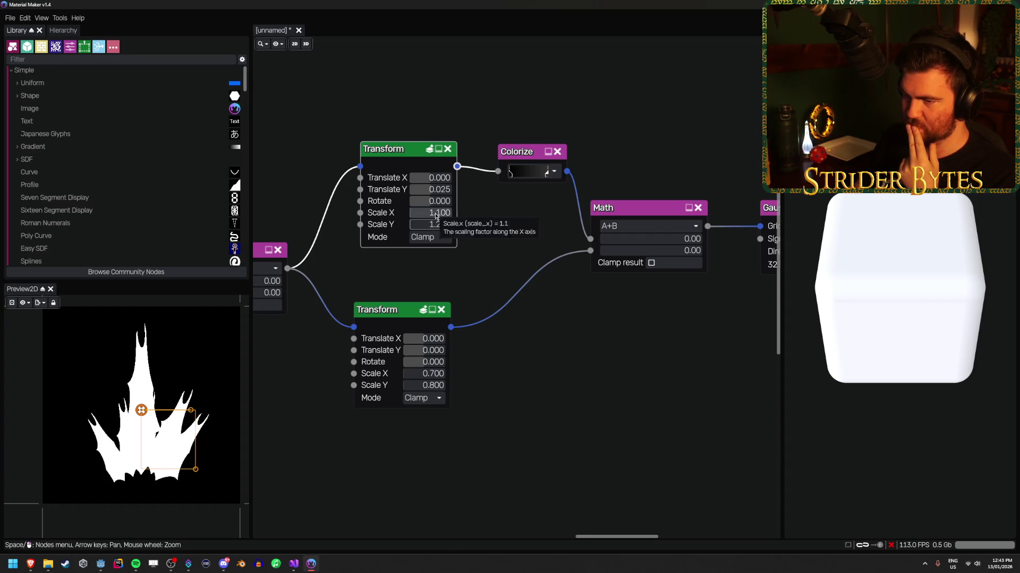
Set the lower Transform's Translate Y to 0.1 after trying 0.2.
click(434, 213)
click(508, 298)
click(438, 321)
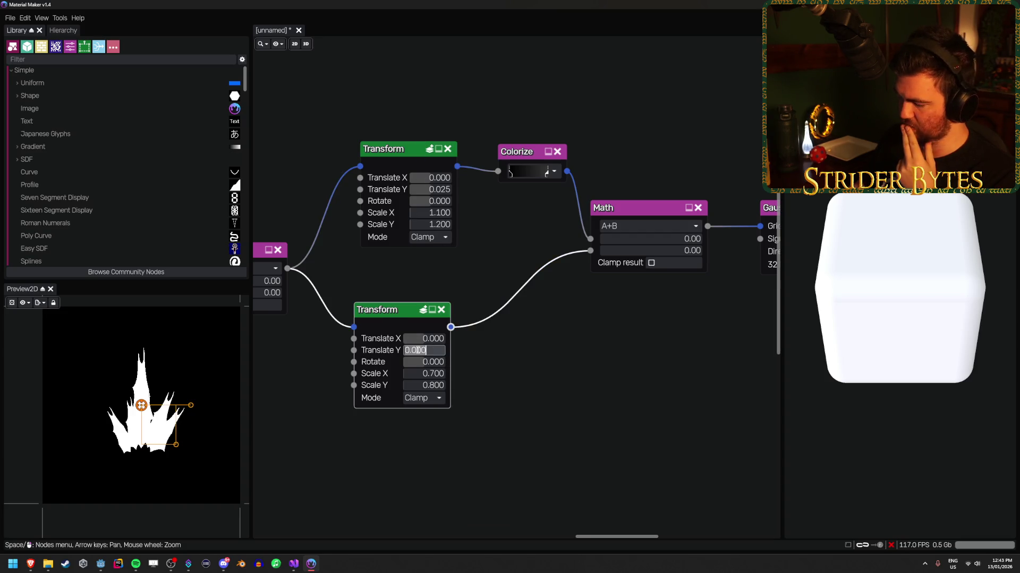
text(.2)
key(Return)
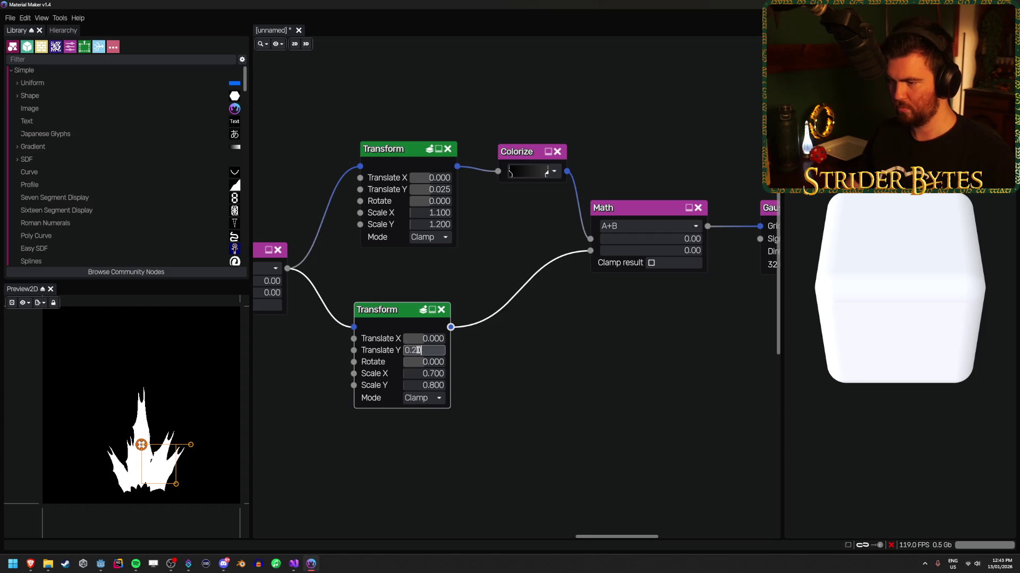
key(Return)
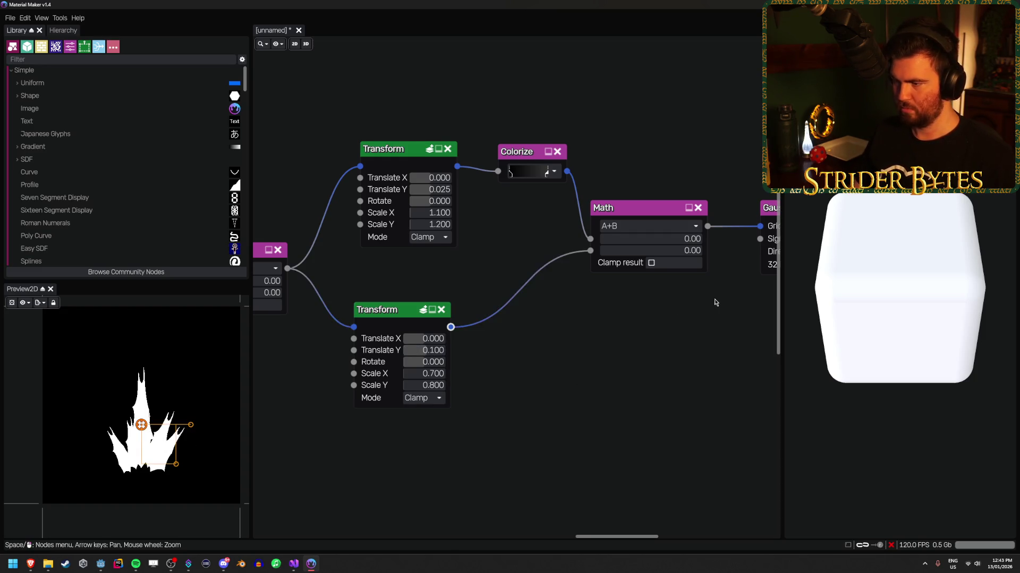
drag(713, 298, 598, 311)
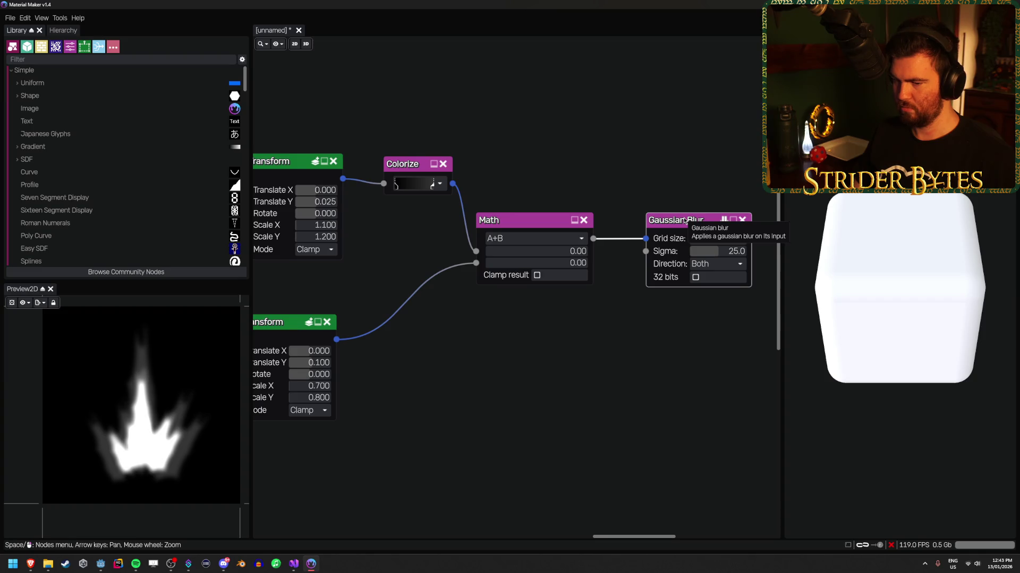
drag(419, 446, 462, 439)
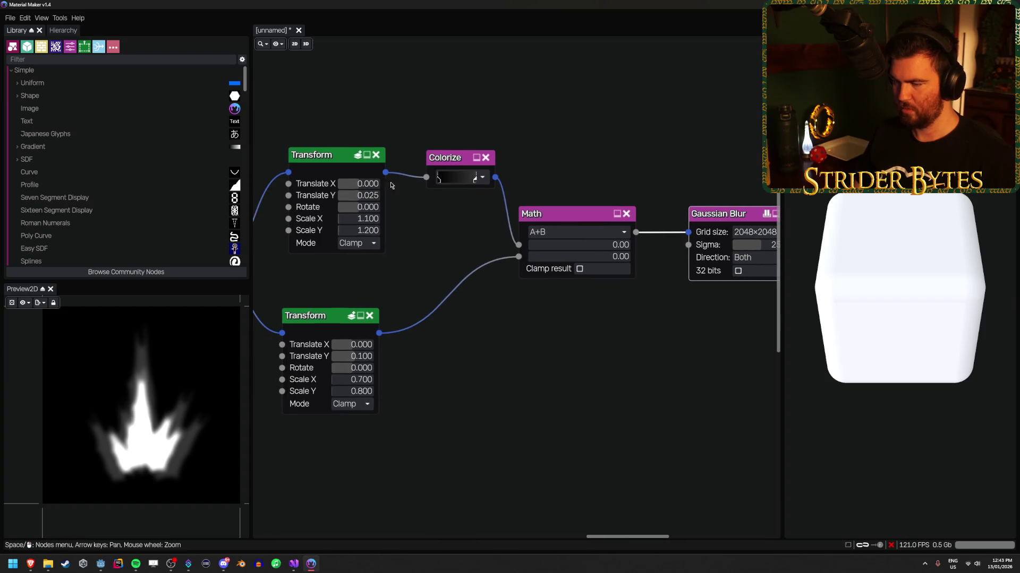
click(321, 158)
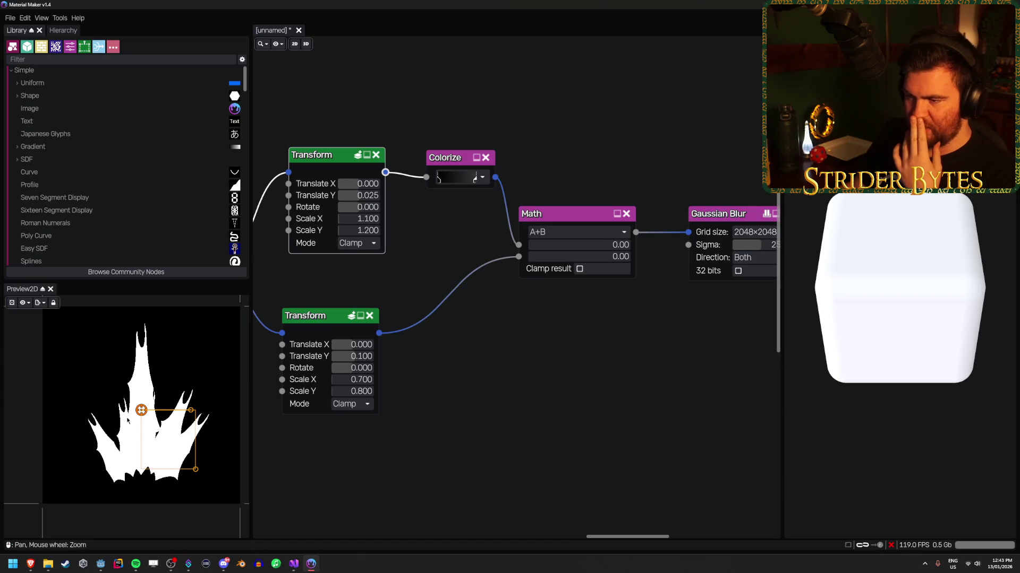
drag(488, 274, 717, 252)
drag(299, 392, 473, 395)
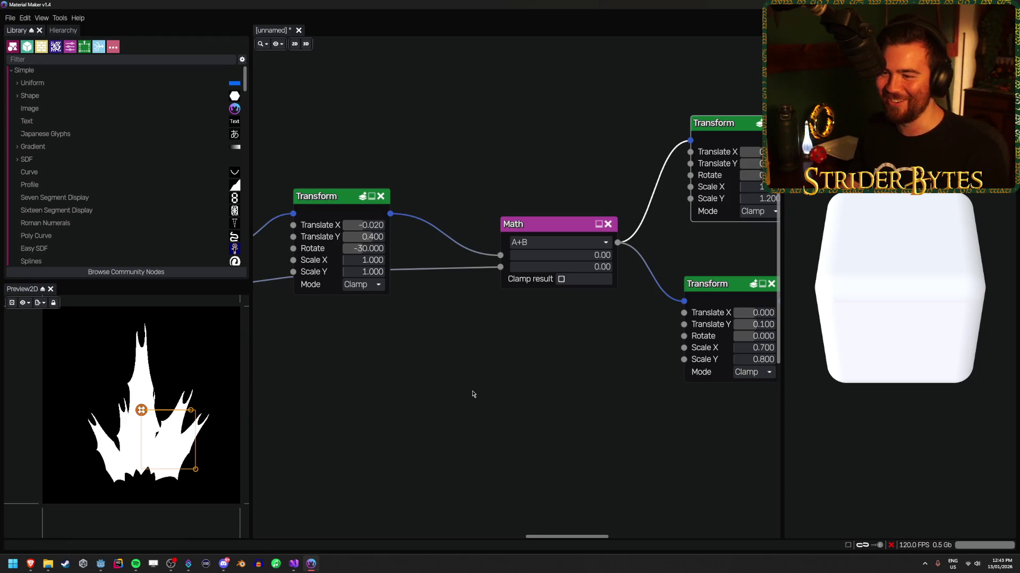
scroll(436, 367, left, 5)
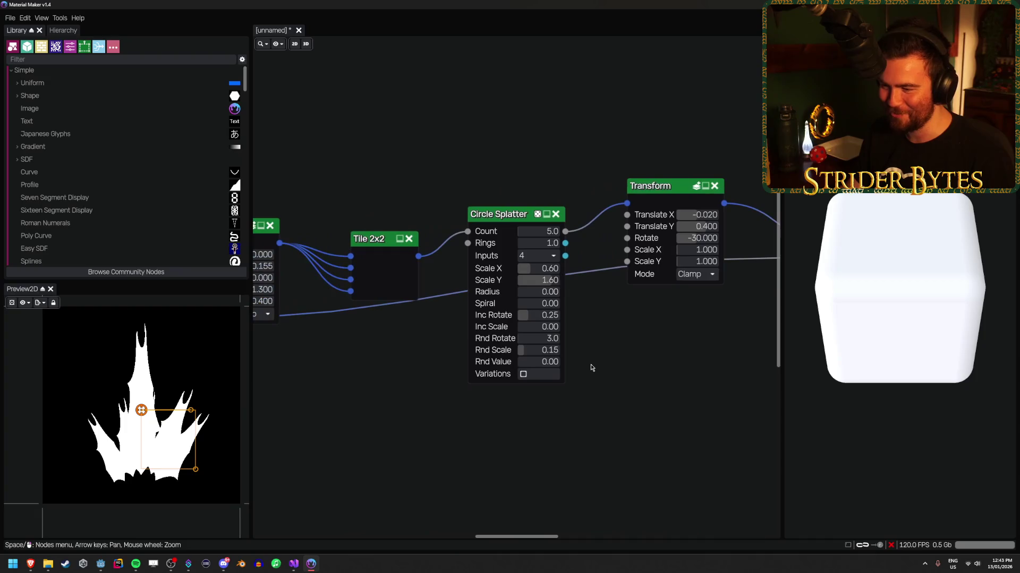
click(504, 219)
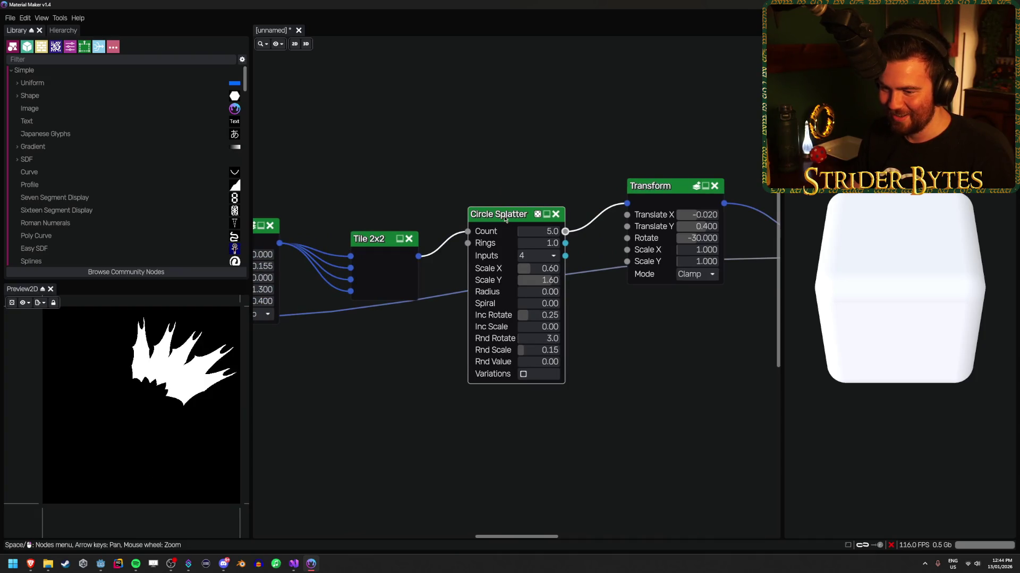
click(650, 185)
Set the Circle Splatter's Rnd Rotate to 0.0 and check the Math and blurred flame outputs.
scroll(654, 356, right, 2)
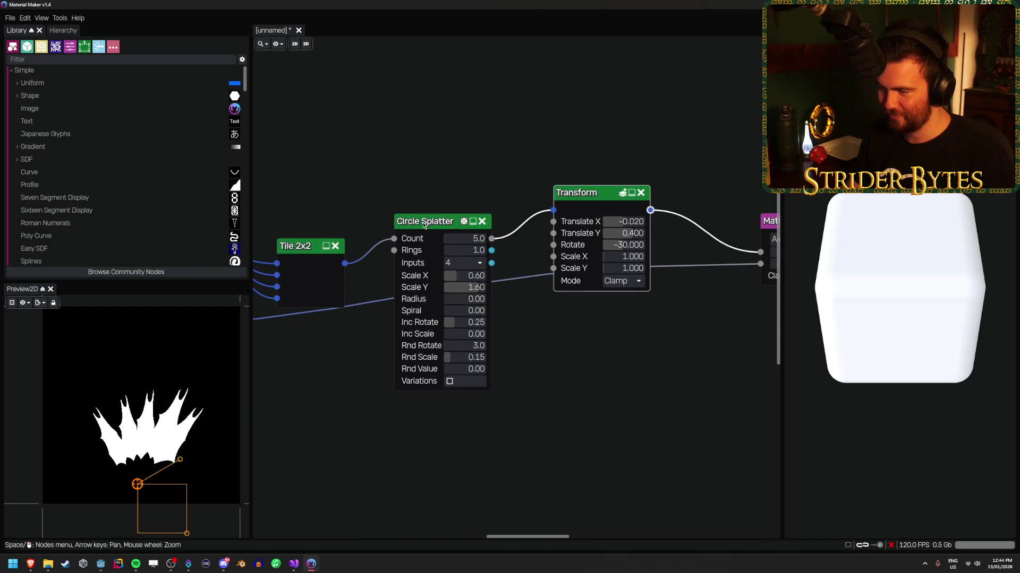
click(440, 229)
mouse_move(459, 346)
mouse_down()
mouse_move(447, 347)
mouse_move(461, 350)
mouse_up()
scroll(398, 358, right, 10)
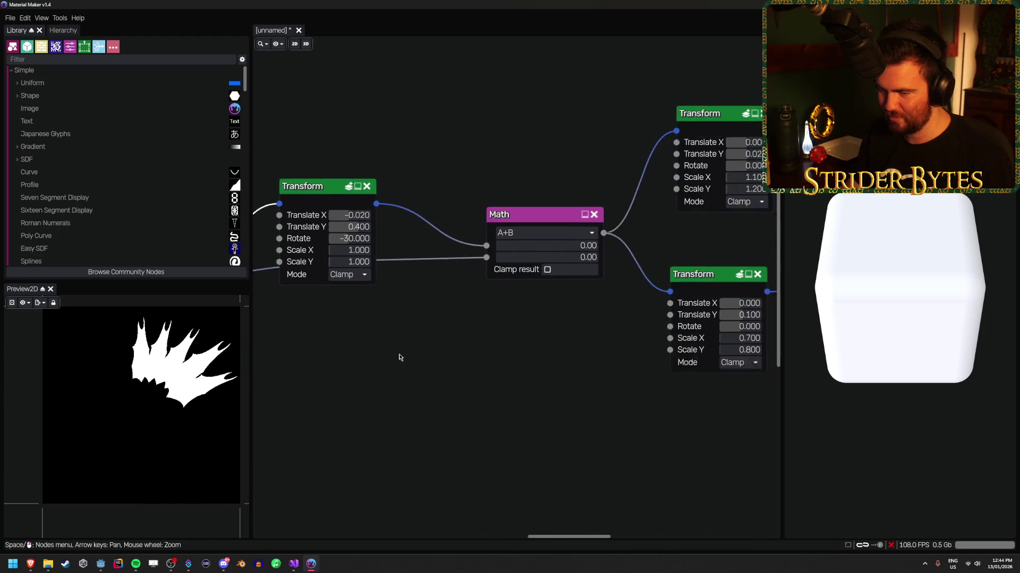
click(616, 212)
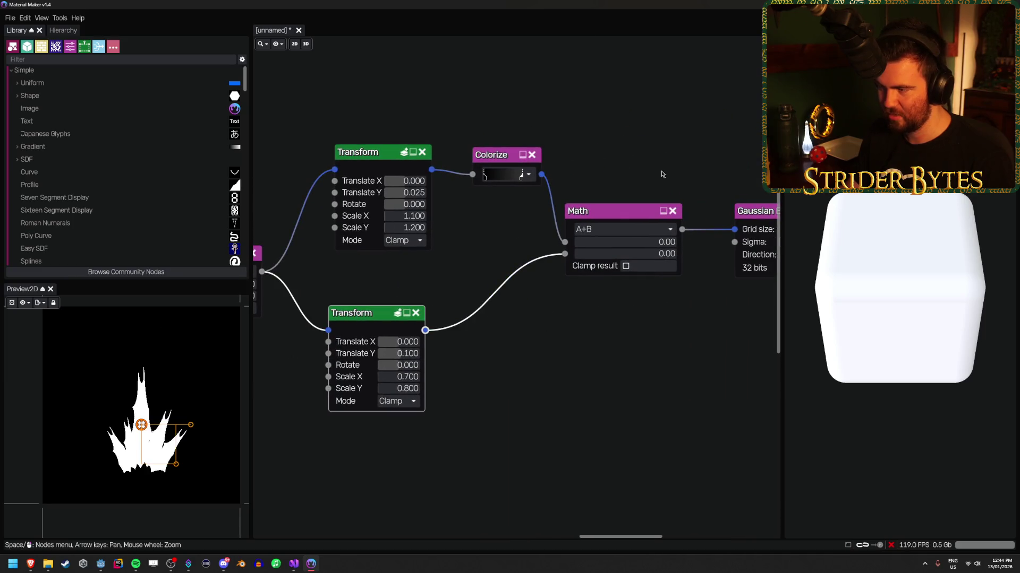
scroll(594, 175, right, 5)
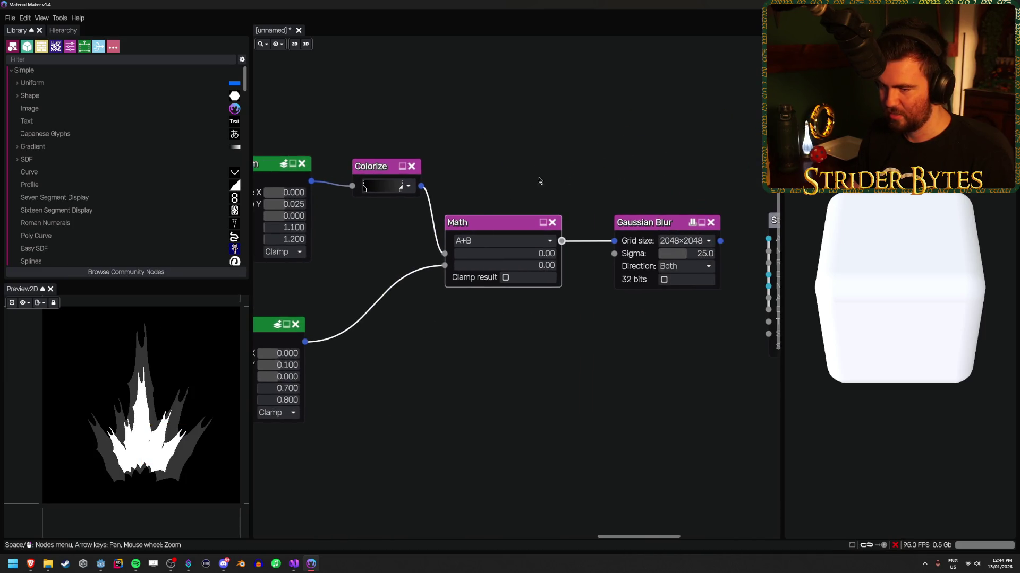
click(664, 223)
Preview the rotated splatter Transform and the upper Transform outputs.
scroll(547, 339, left, 3)
scroll(558, 364, left, 3)
scroll(611, 355, right, 3)
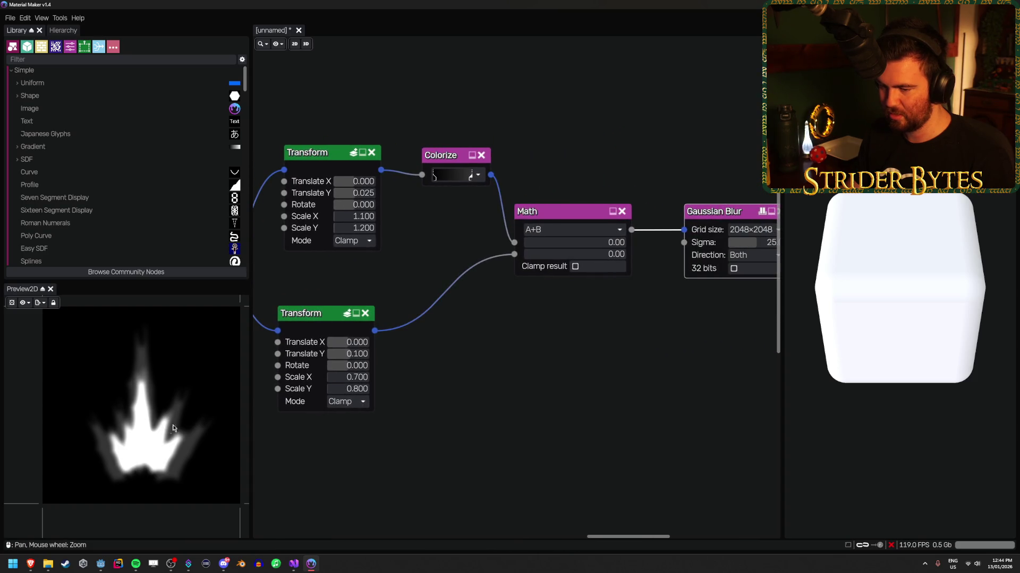
scroll(537, 370, left, 7)
scroll(471, 355, left, 5)
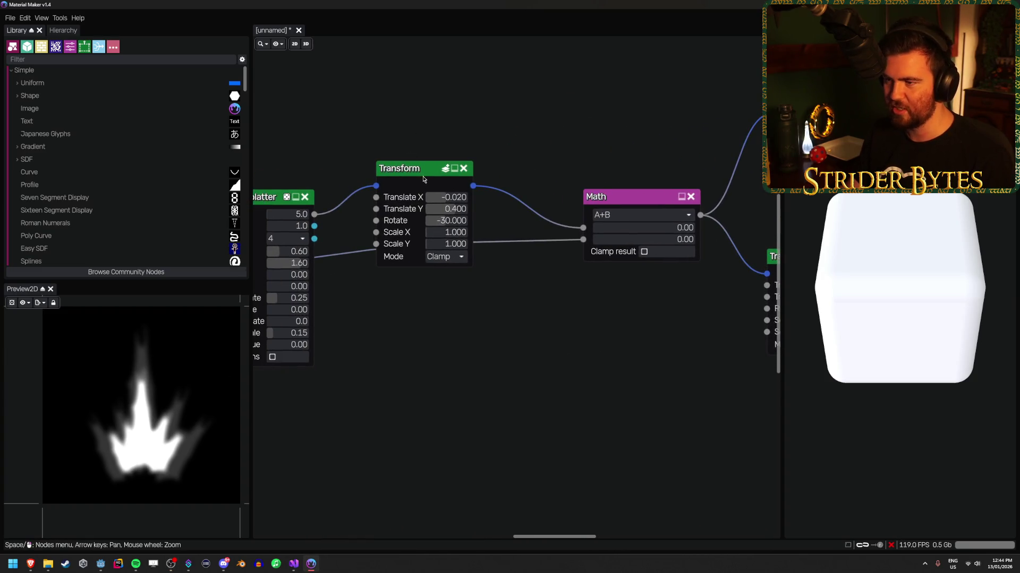
click(403, 168)
scroll(484, 332, left, 1)
scroll(484, 332, left, 2)
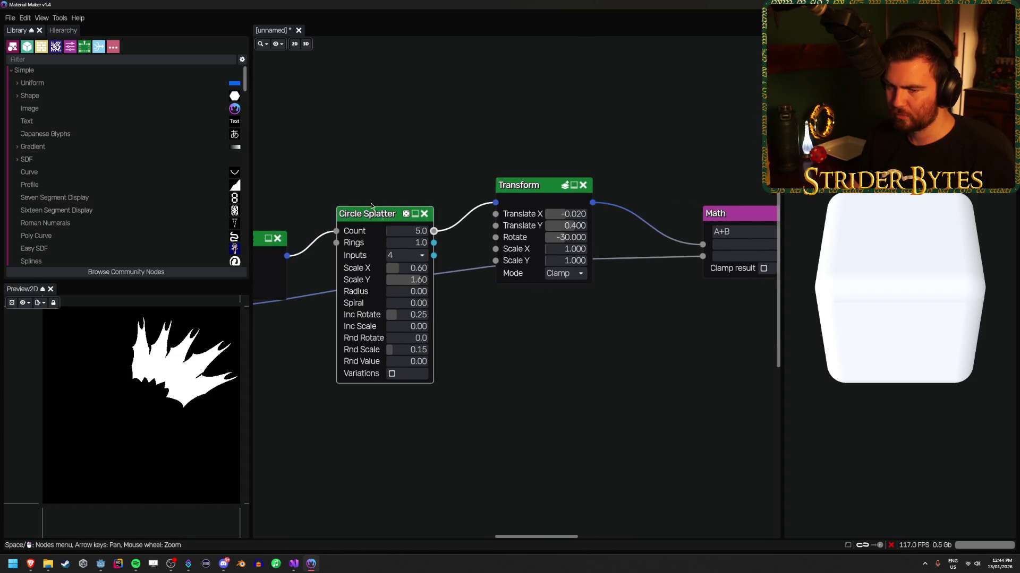
scroll(371, 203, left, 8)
click(416, 207)
Nudge the upper Transform node higher and widen its Scale X to 1.770.
scroll(415, 205, left, 5)
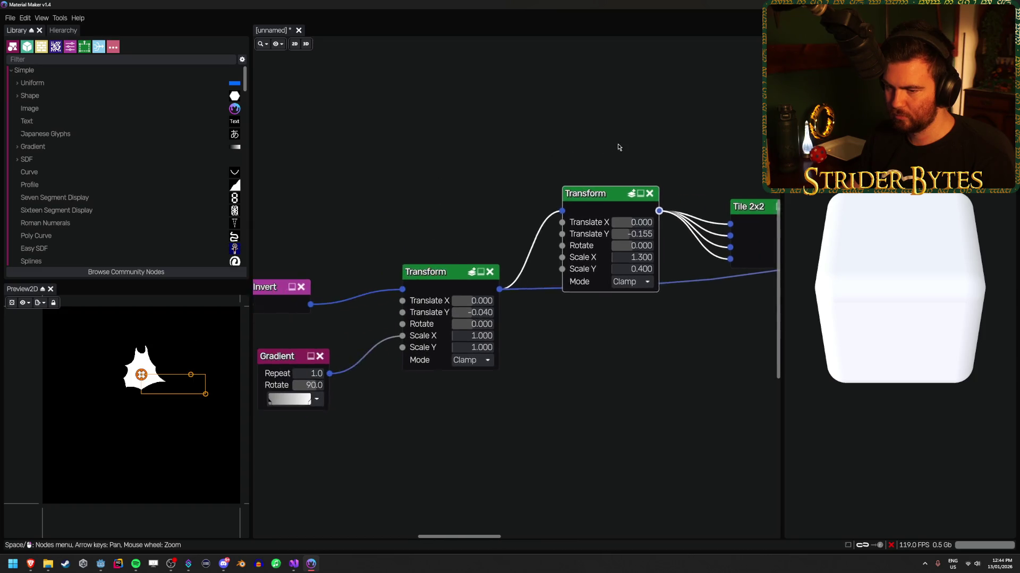
click(464, 273)
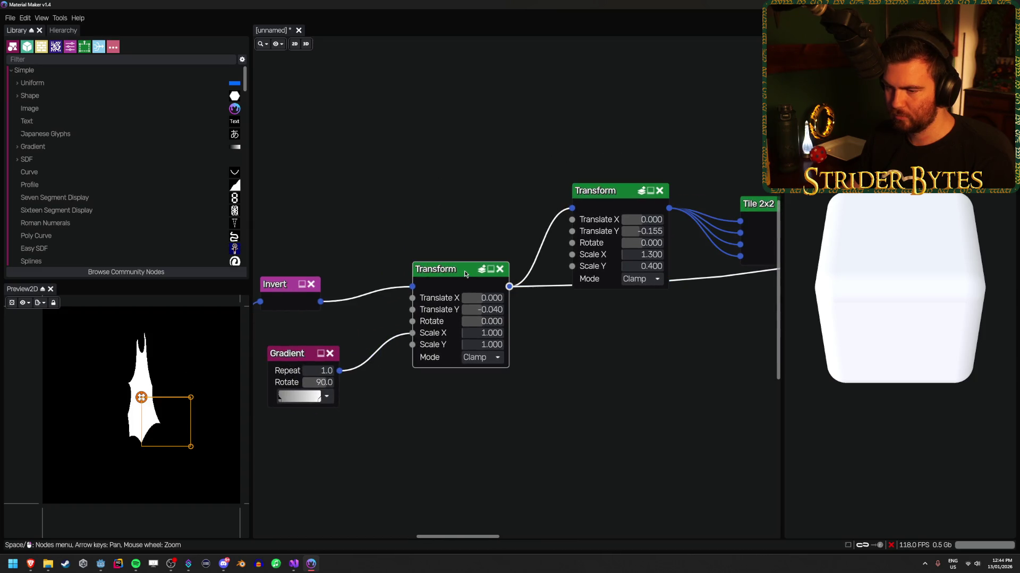
click(610, 199)
drag(610, 198, 606, 166)
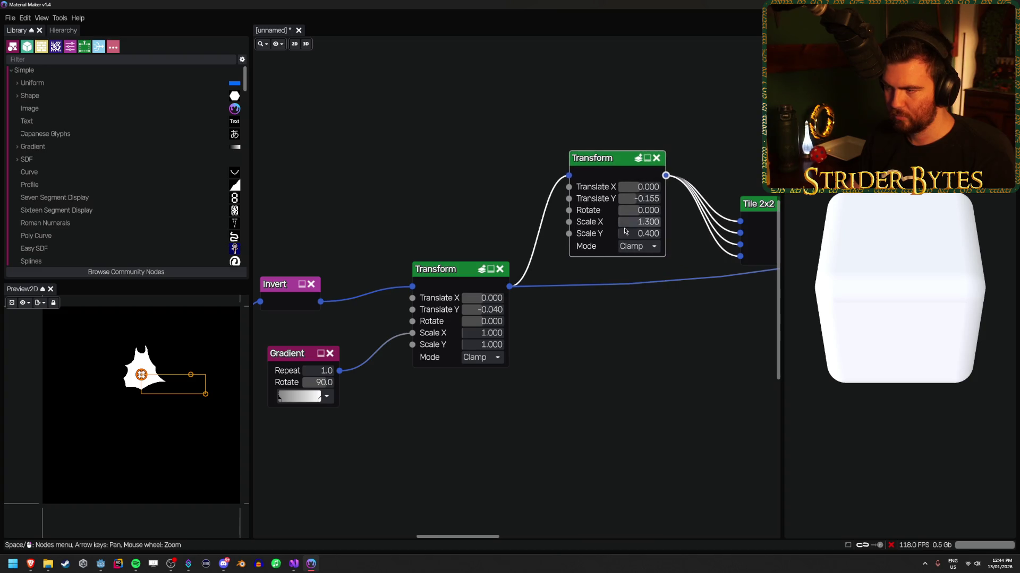
mouse_move(627, 223)
mouse_down()
mouse_move(691, 222)
mouse_move(669, 222)
mouse_up()
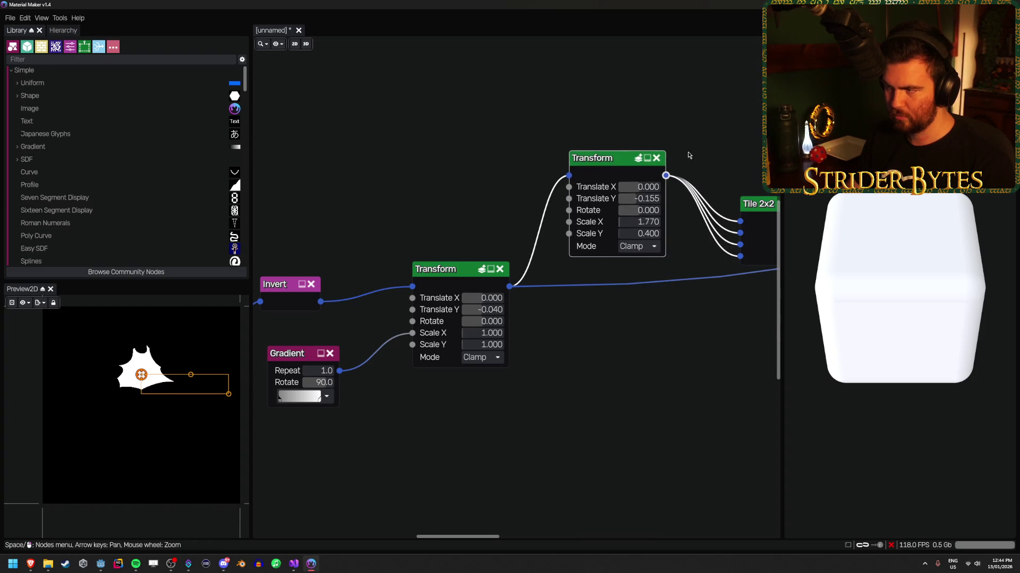
Move the Tile 2x2 node higher while previewing Tile, Circle Splatter and both Transforms.
scroll(689, 155, right, 3)
click(658, 207)
scroll(658, 207, right, 3)
click(657, 186)
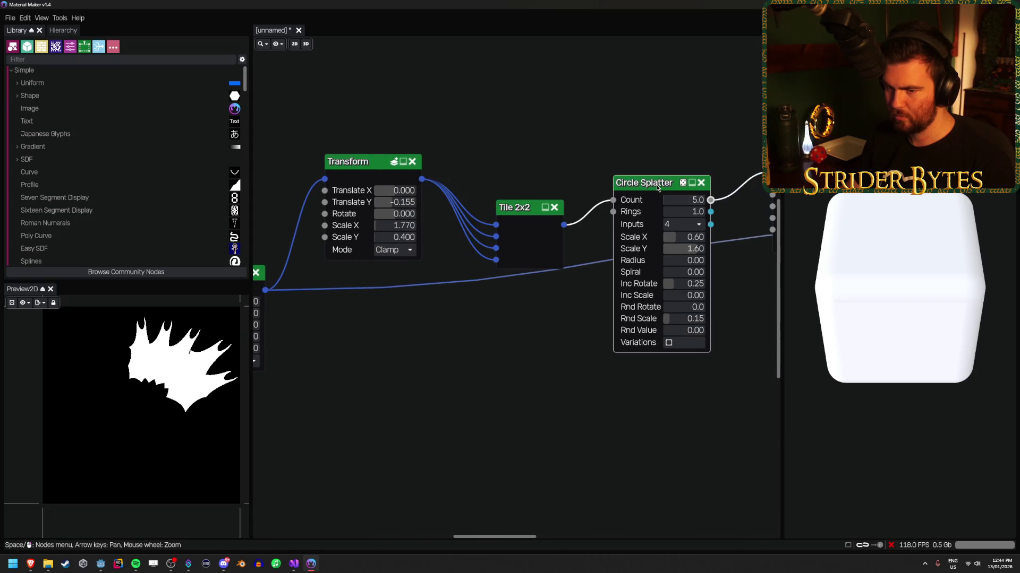
drag(522, 202, 518, 162)
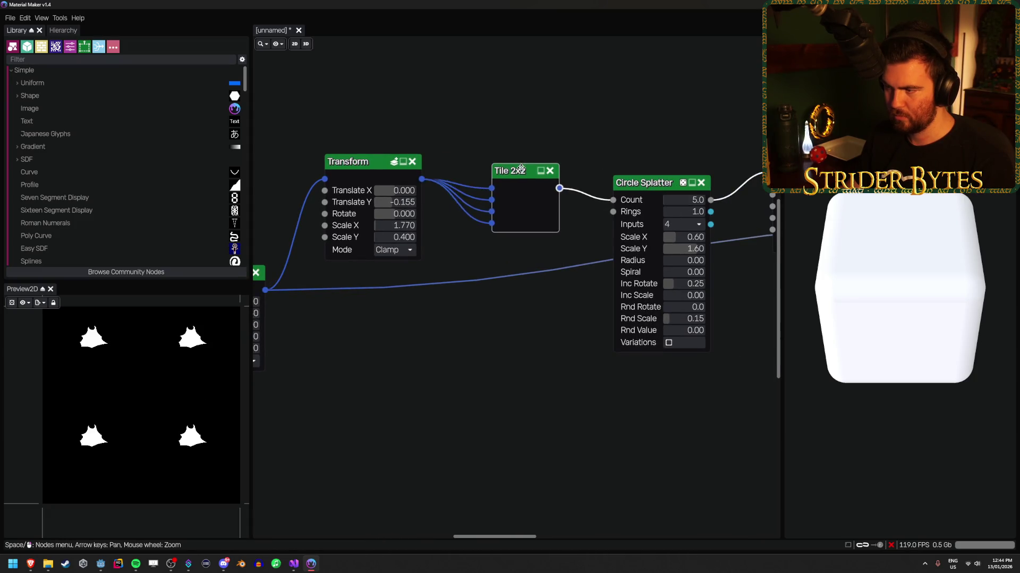
scroll(451, 297, left, 3)
scroll(520, 322, left, 3)
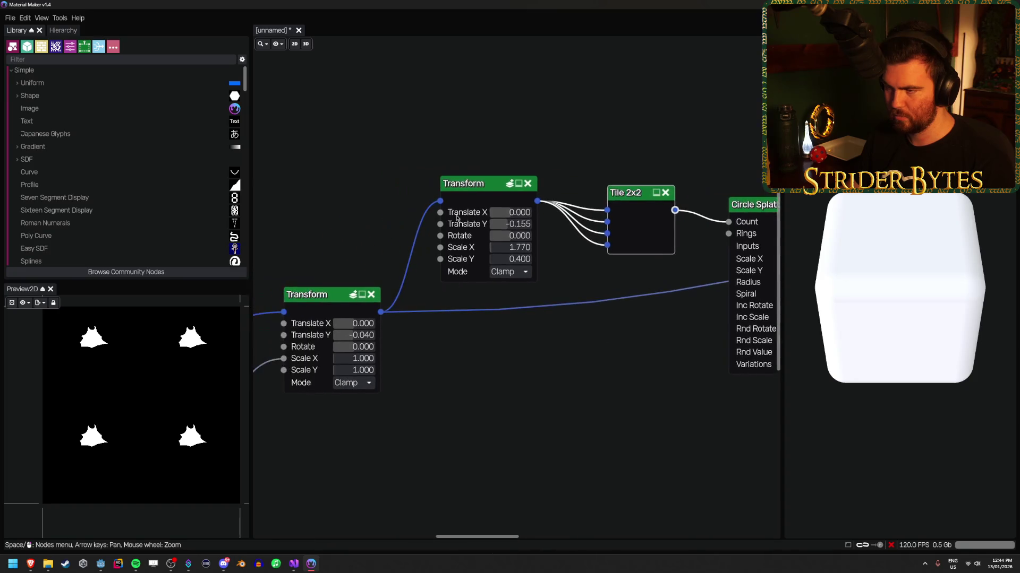
click(478, 223)
click(329, 296)
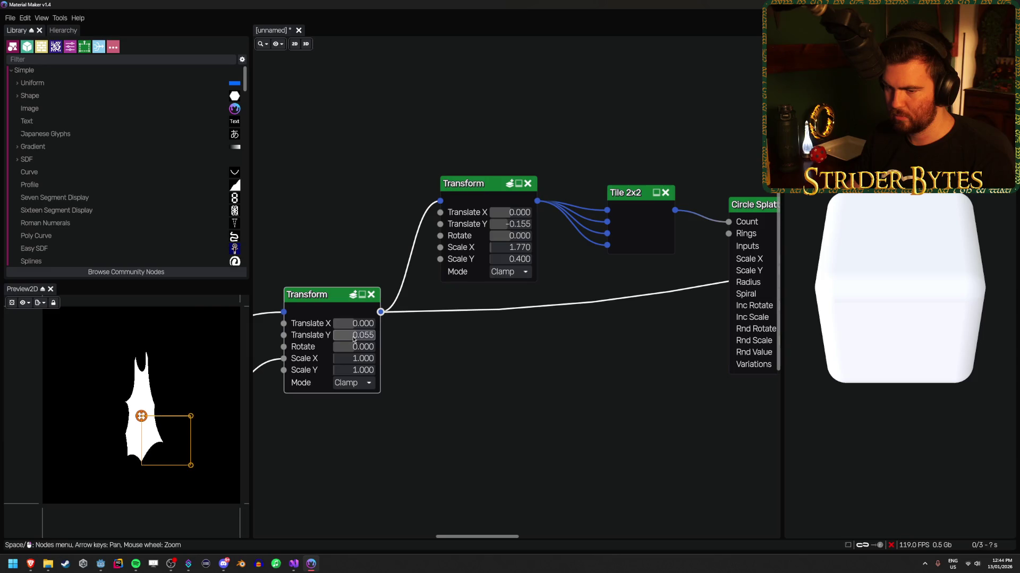
Set the lower Transform's Translate Y to 0.050 and preview the post-splatter Transform.
drag(352, 339, 372, 338)
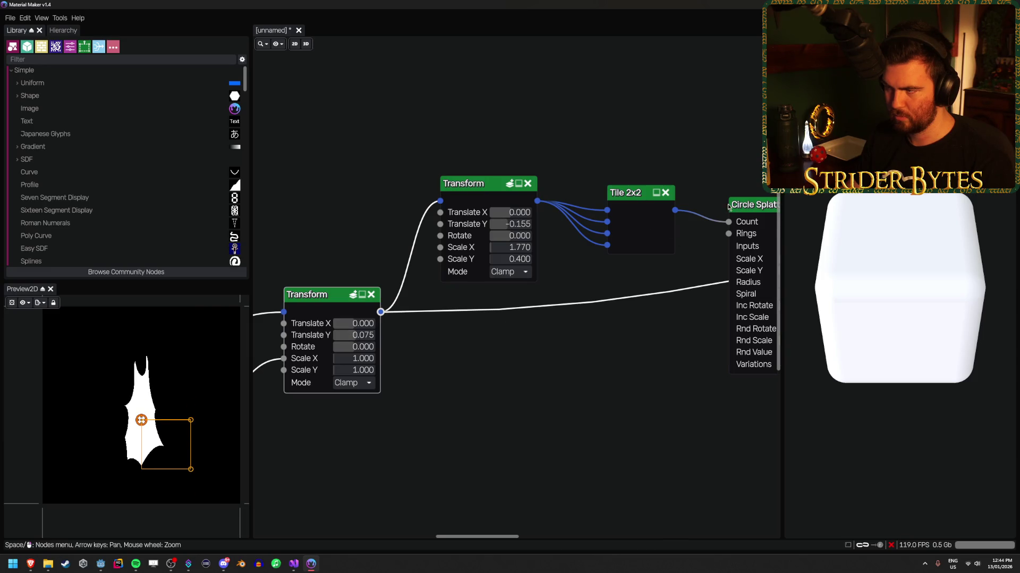
click(759, 206)
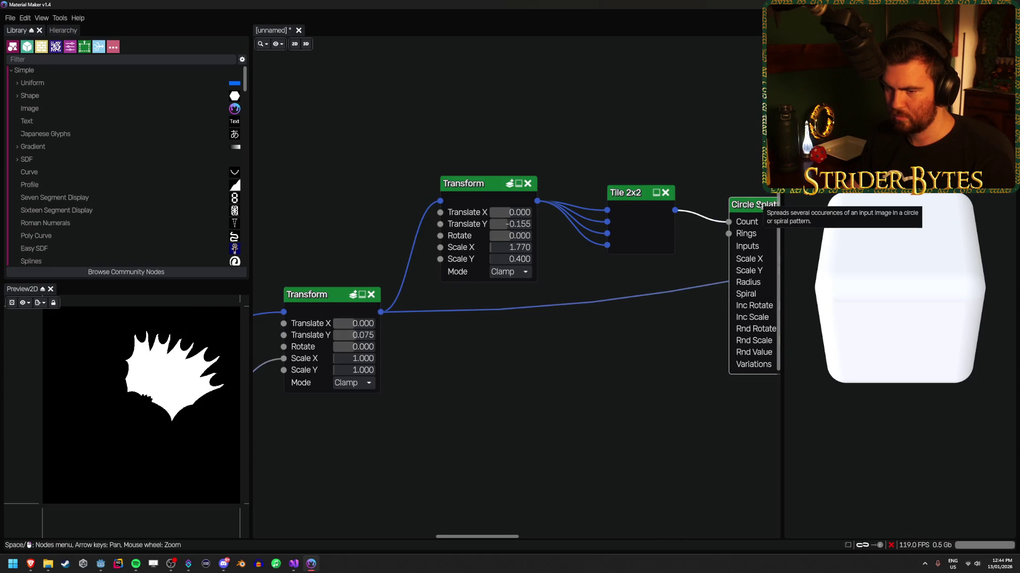
click(355, 335)
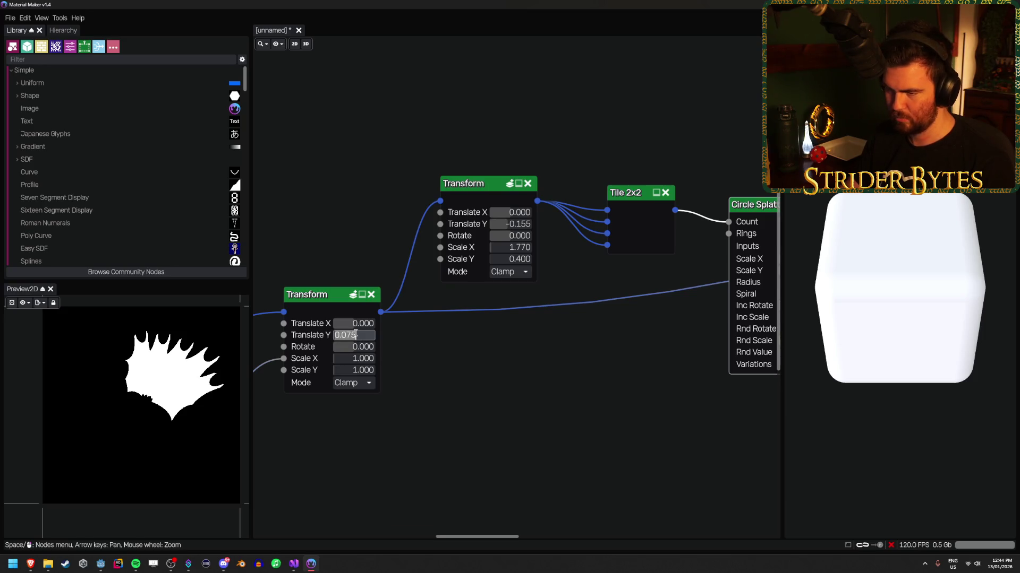
key(Return)
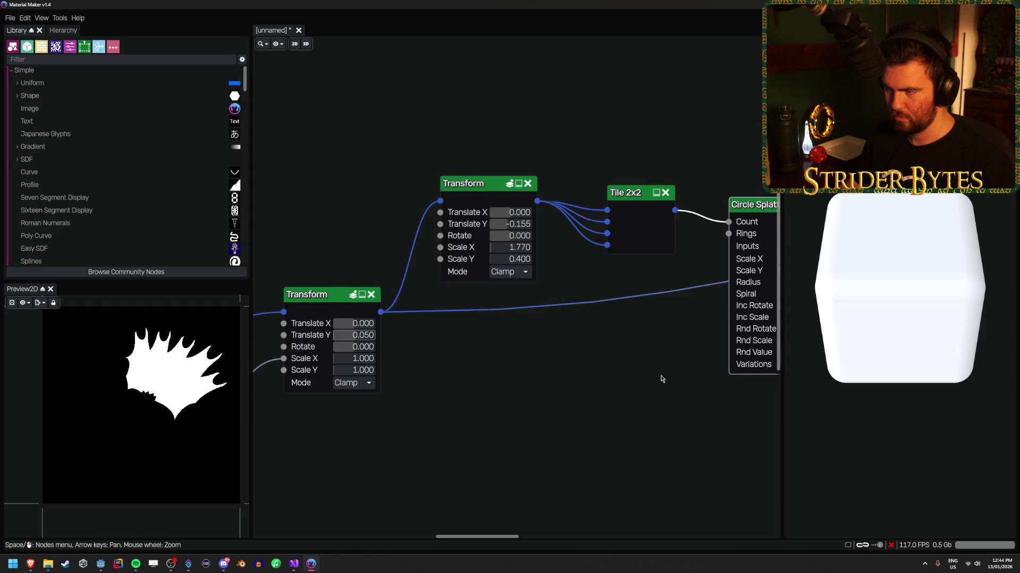
scroll(488, 381, right, 5)
click(699, 180)
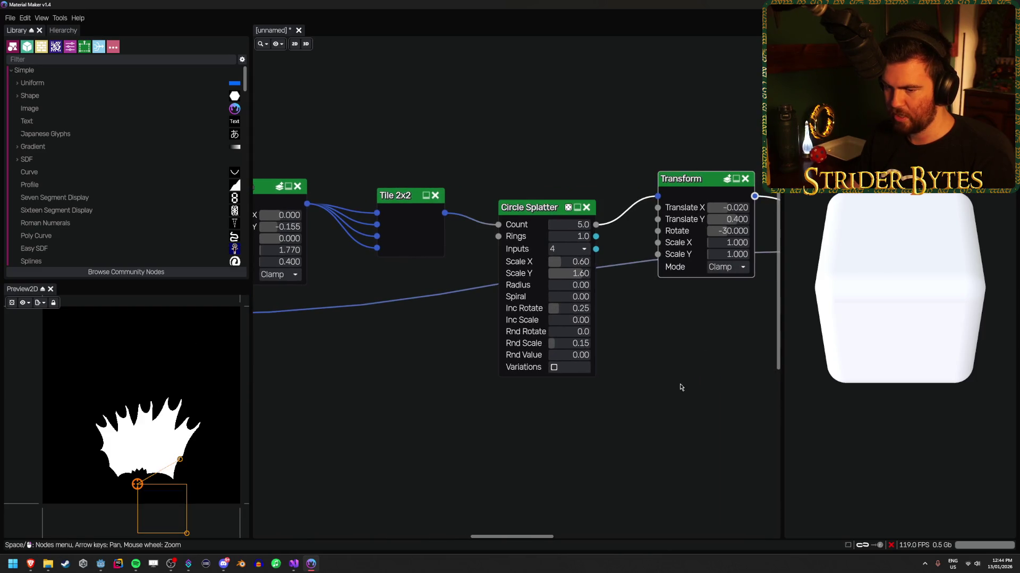
Preview the lower Transform after Math and the blurred flame output.
scroll(681, 388, right, 12)
click(577, 296)
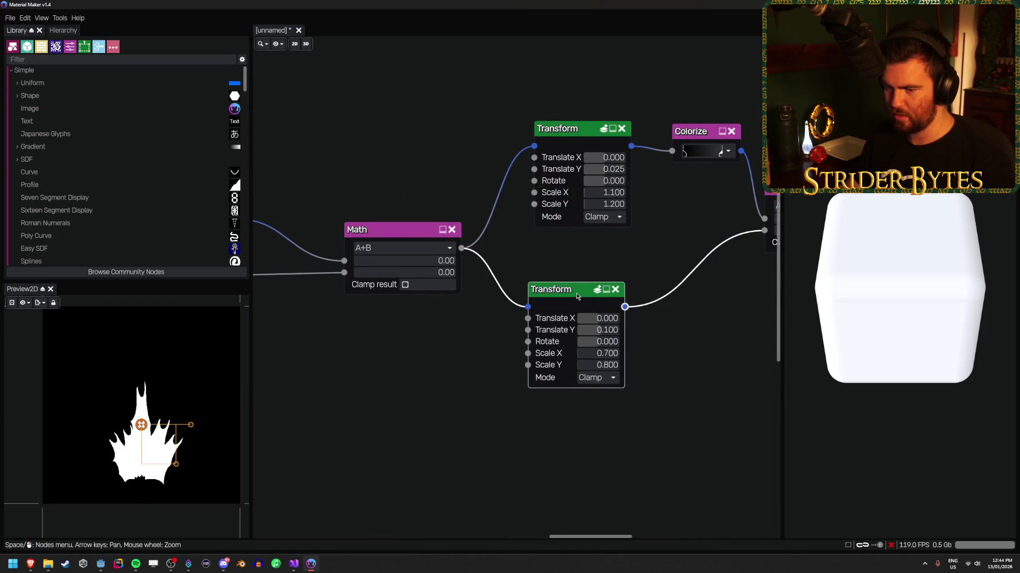
scroll(692, 356, right, 5)
click(706, 191)
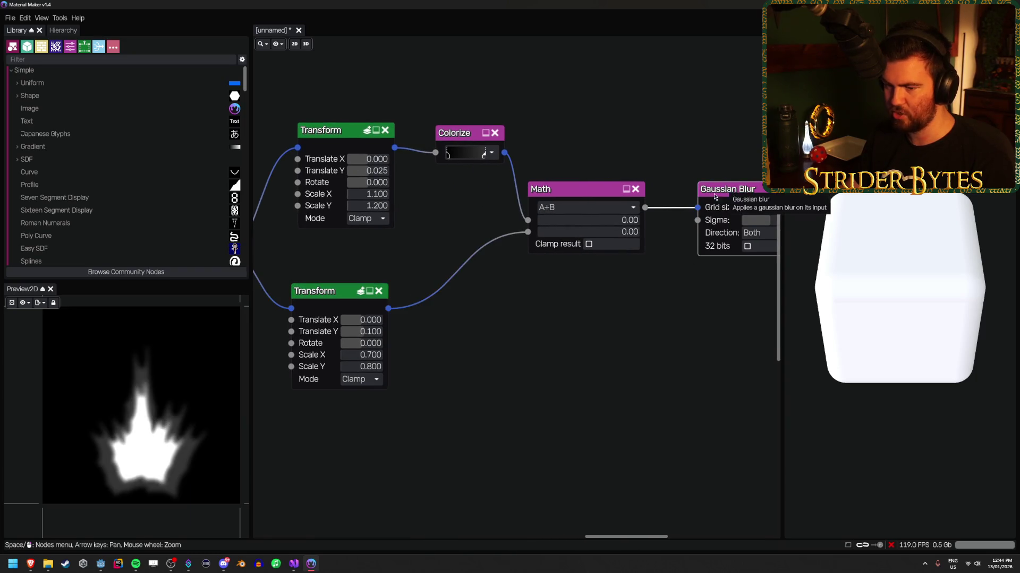
scroll(617, 382, left, 3)
scroll(617, 382, left, 15)
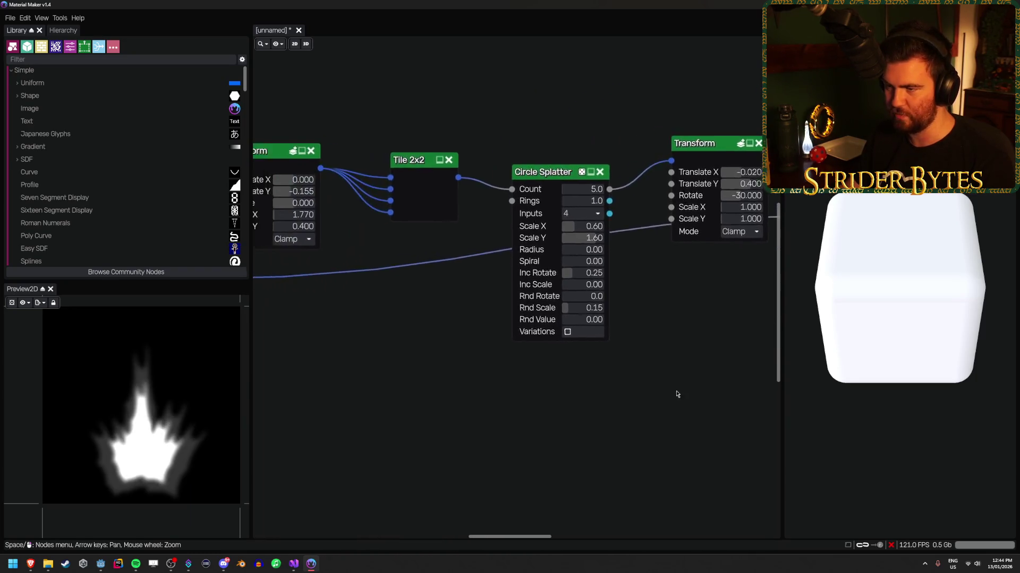
Try upper Transform Translate Y offsets such as -0.700, then undo them.
drag(425, 222, 446, 223)
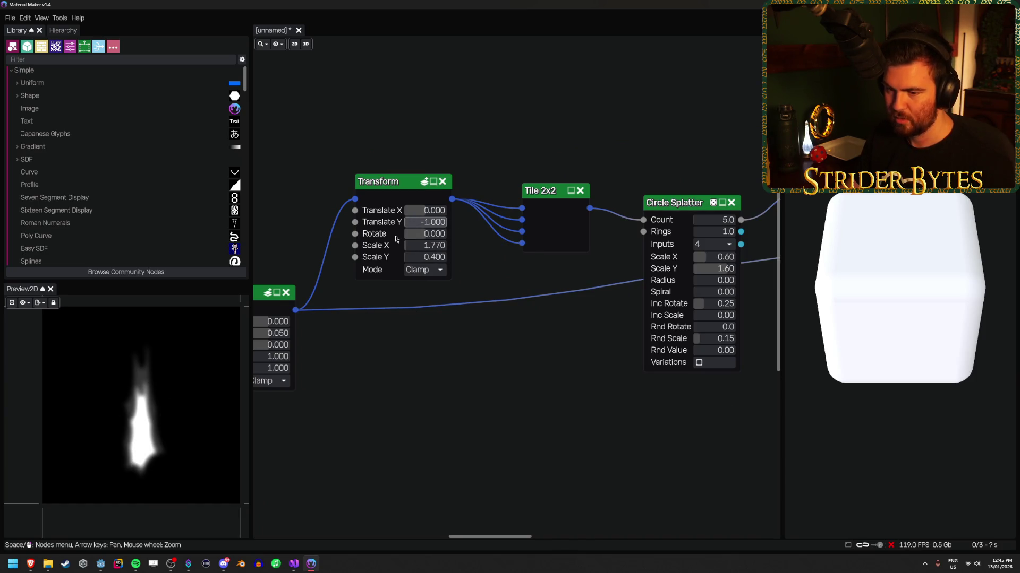
drag(413, 222, 419, 221)
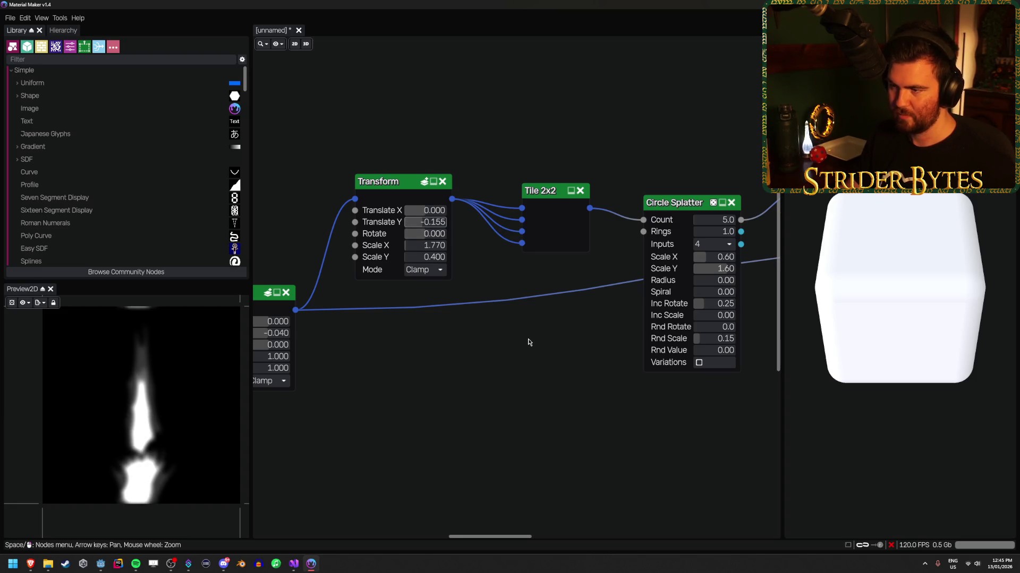
key(Left)
key(Left)
key(Left)
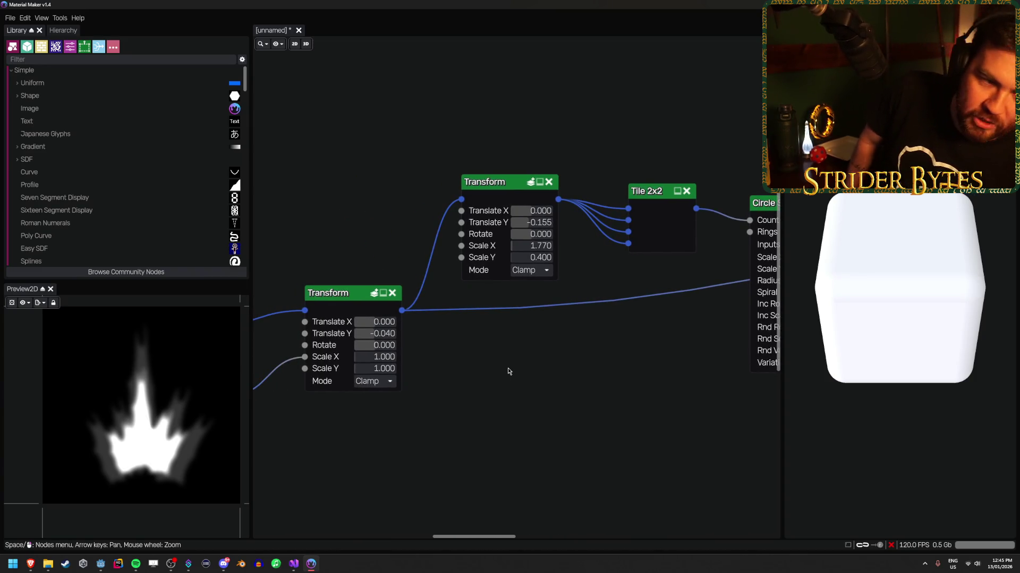
Try the lower Transform at Translate Y -0.230, then undo back to -0.040.
key(Left)
key(Left)
key(Left)
key(Down)
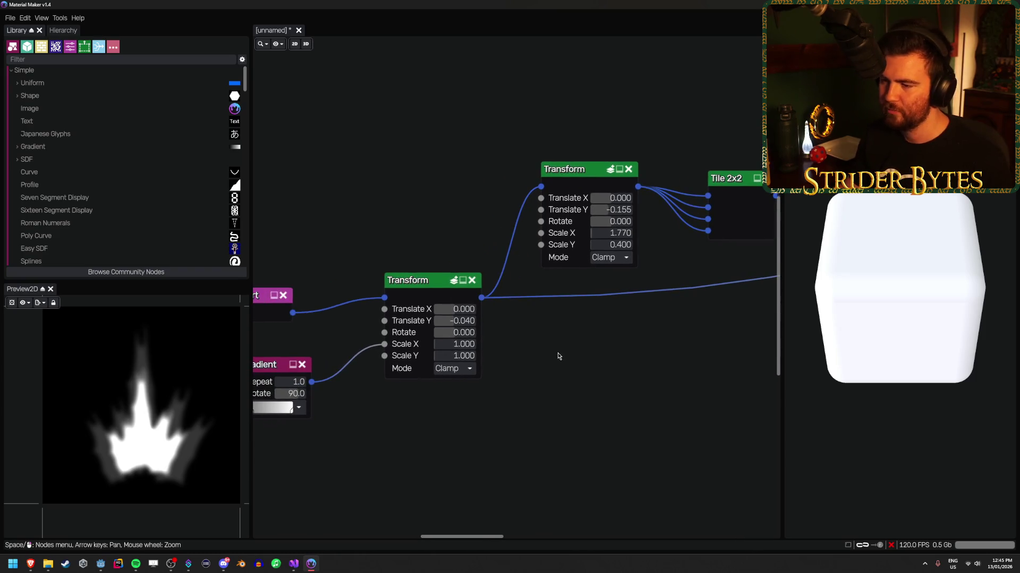
drag(462, 322, 459, 326)
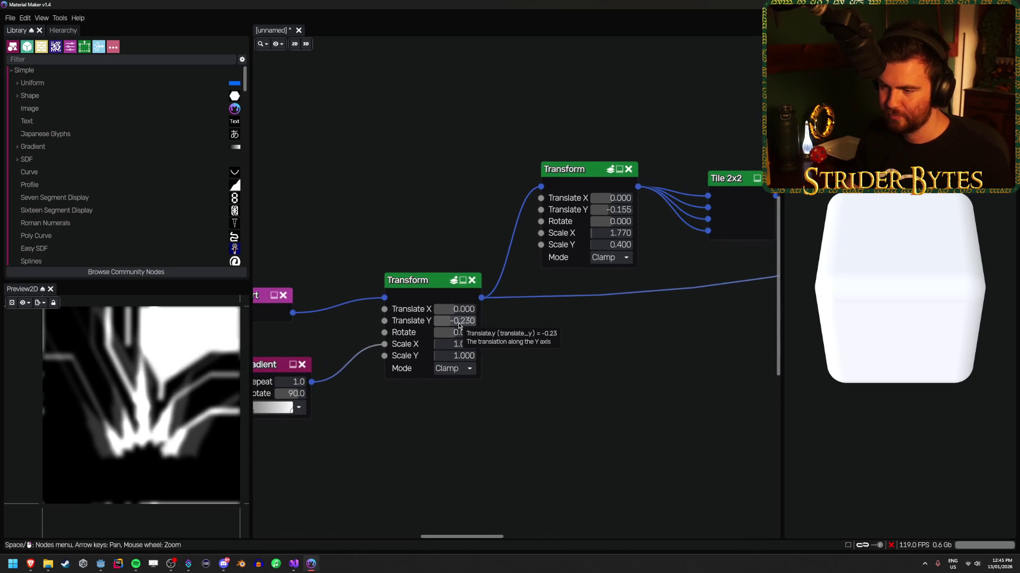
key(Right)
key(Right)
key(Right)
Move the Circle Splatter node higher in the graph and preview Tile 2x2.
key(Up)
key(Up)
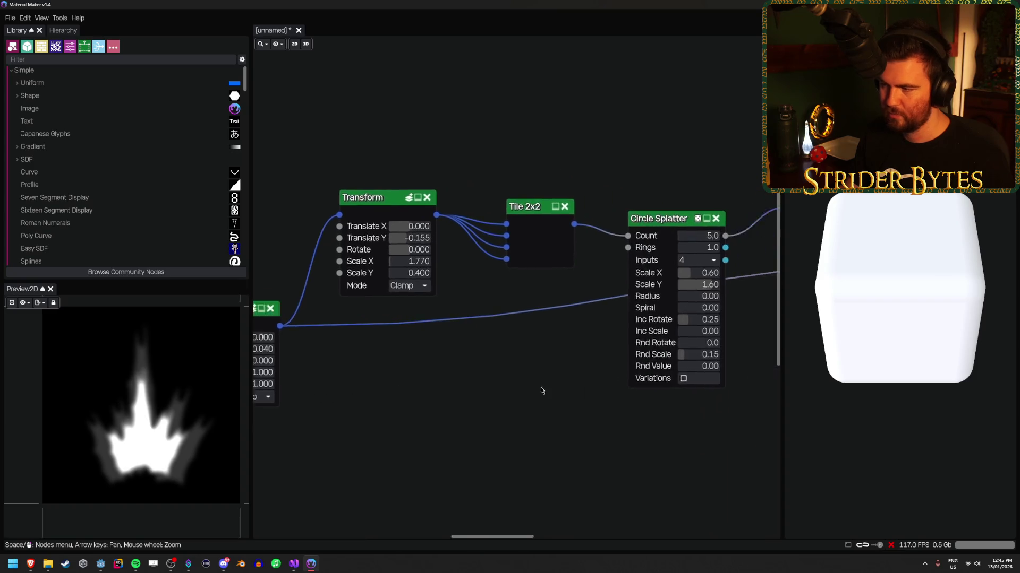
drag(513, 248, 509, 177)
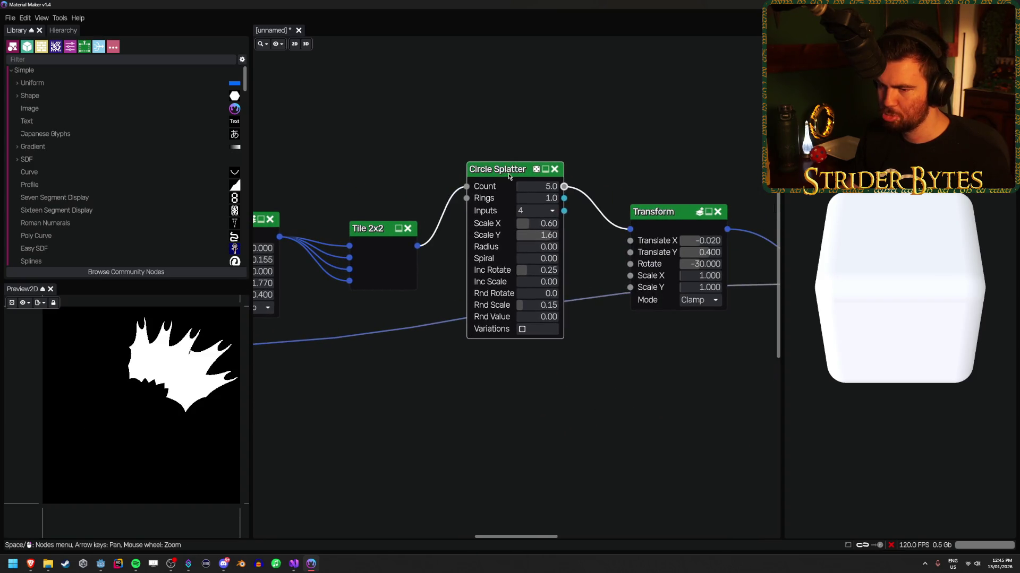
click(376, 242)
Preview the lower Transform and the combined Math output.
key(Left)
key(Left)
key(Left)
click(300, 376)
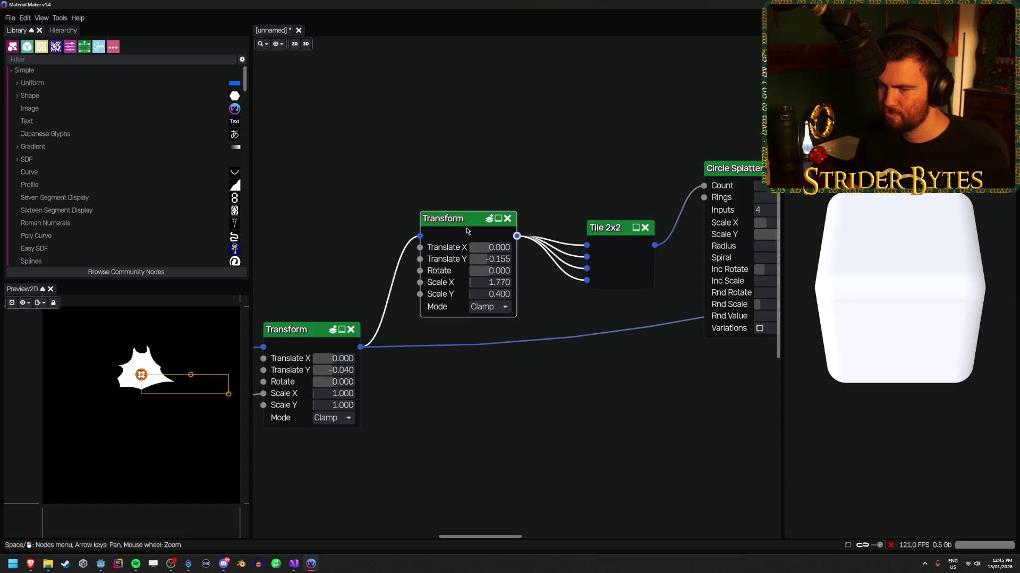
key(Right)
key(Right)
key(Right)
key(Right)
key(Right)
key(Right)
key(Up)
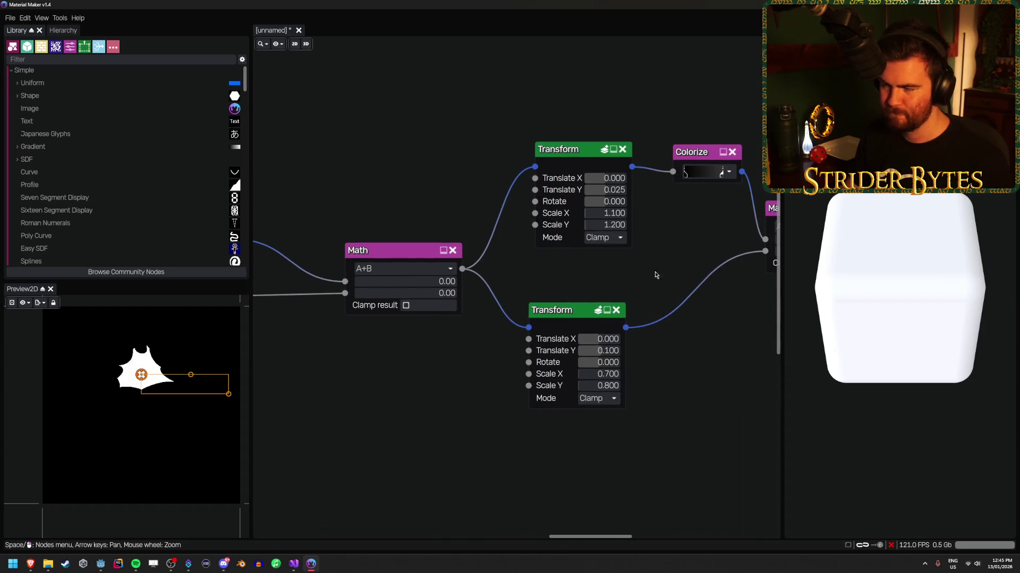
key(Right)
key(Right)
key(Right)
click(601, 211)
key(Right)
key(Right)
key(Right)
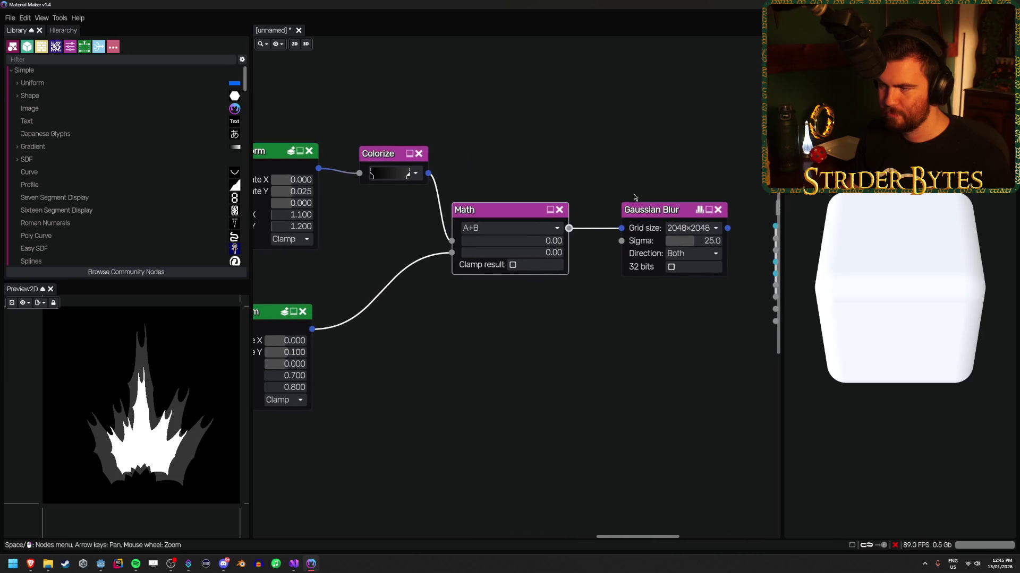
click(652, 215)
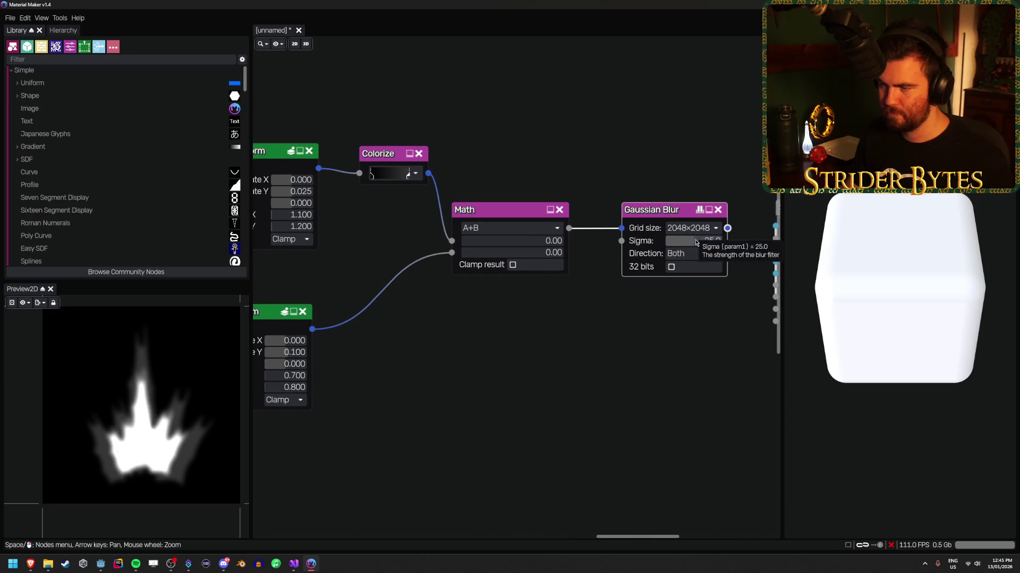
drag(685, 241, 667, 241)
mouse_move(702, 243)
mouse_down()
mouse_move(719, 241)
mouse_move(706, 246)
mouse_up()
text(25)
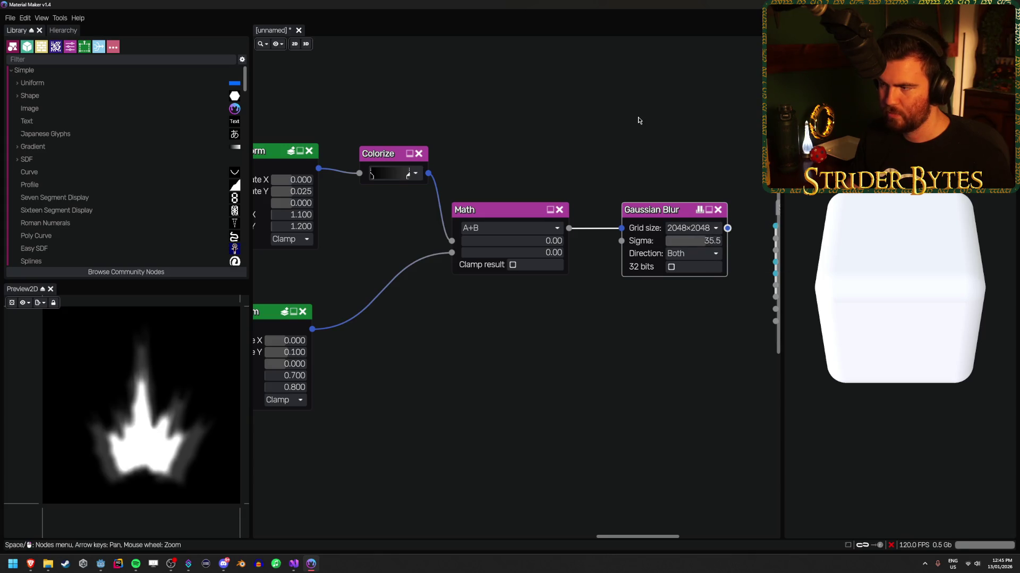
key(Return)
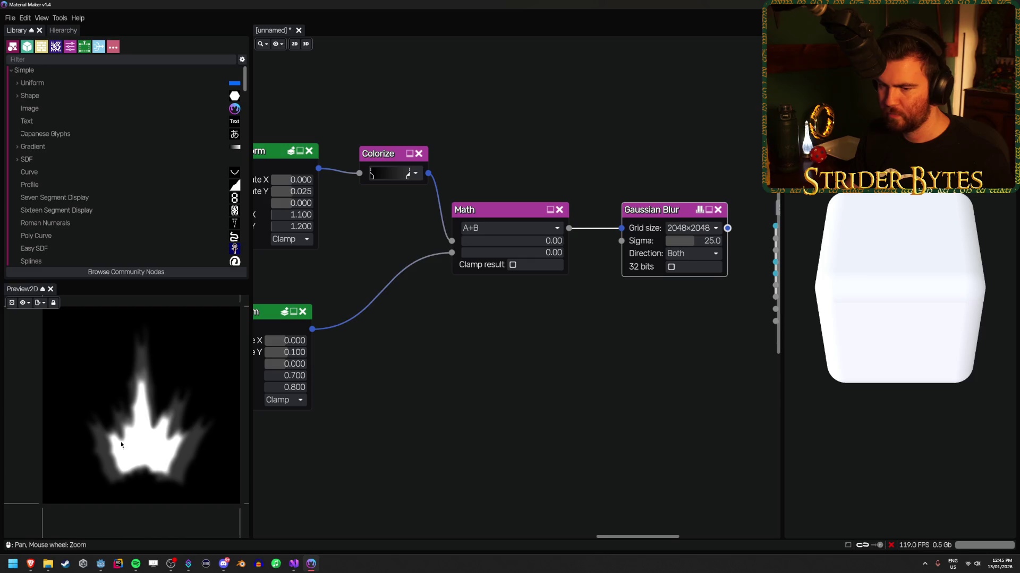